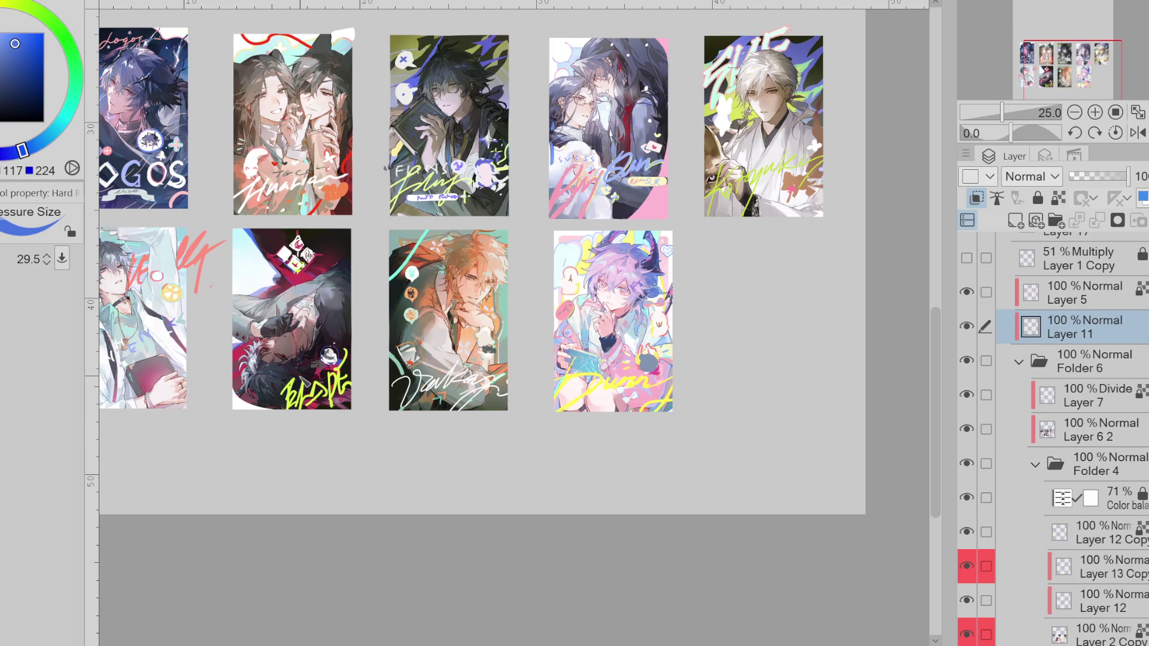
- Sample a dark magenta, enlarge the brush to about 444, and select Layer 2 Copy
left_click(280, 262, "alt")
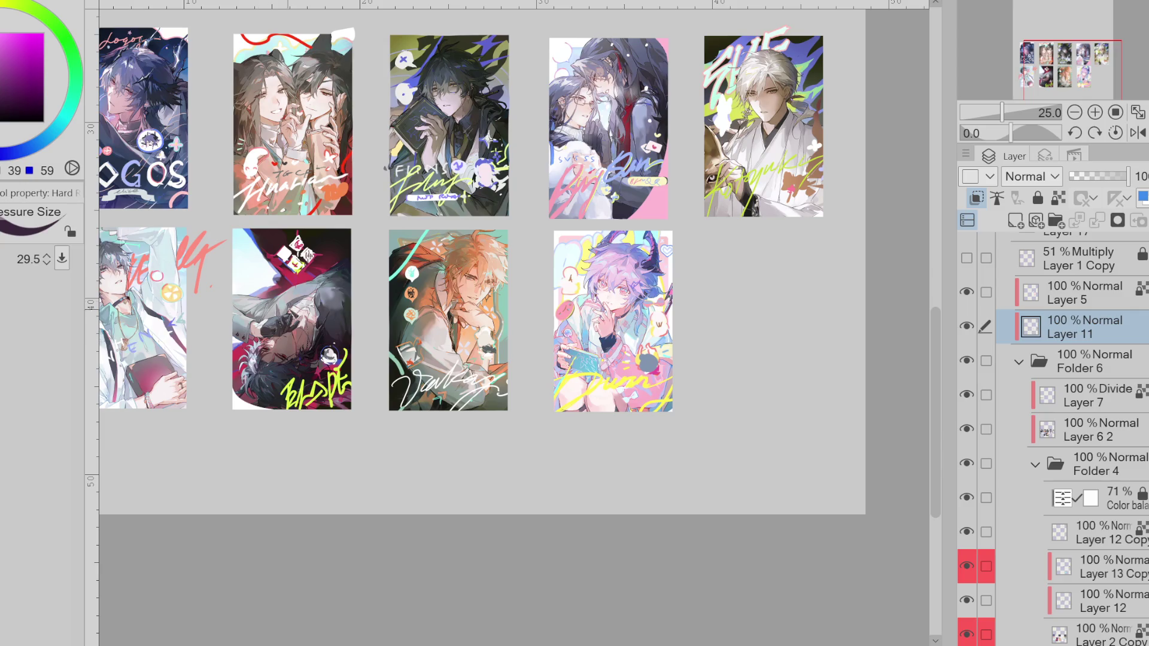
scroll(510, 364, "down", 2)
key("x")
left_click_drag(354, 375, 383, 381)
key("x")
mouse_move(383, 317)
left_mouse_down()
mouse_move(395, 326)
mouse_move(382, 328)
left_mouse_up()
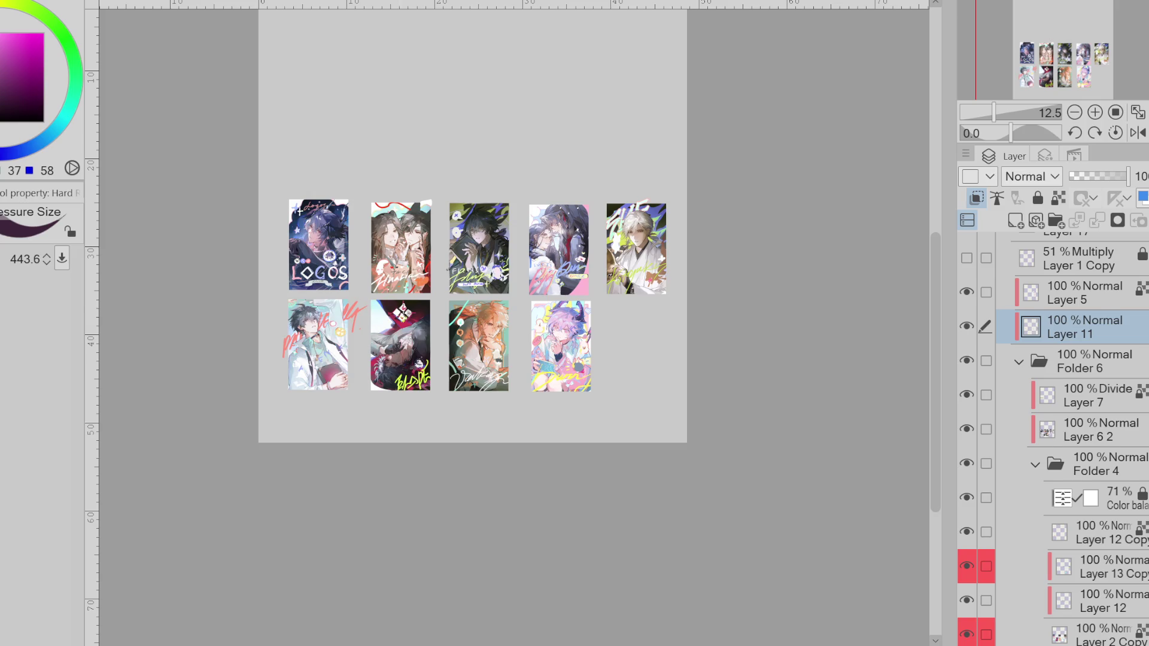
scroll(1053, 419, "down", 5)
left_click(1080, 460)
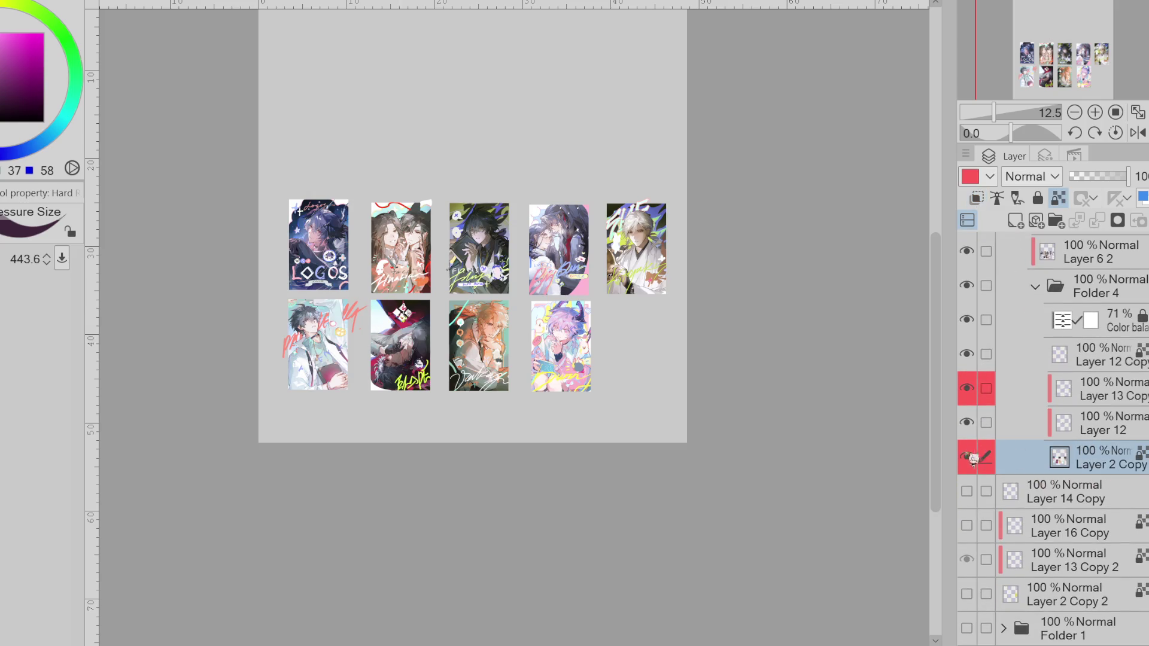
- Add a new layer and paint pink and sampled yellow-green strokes on the second bottom card
left_click(1016, 221)
left_click(383, 318, "alt")
left_click_drag(419, 335, 390, 332)
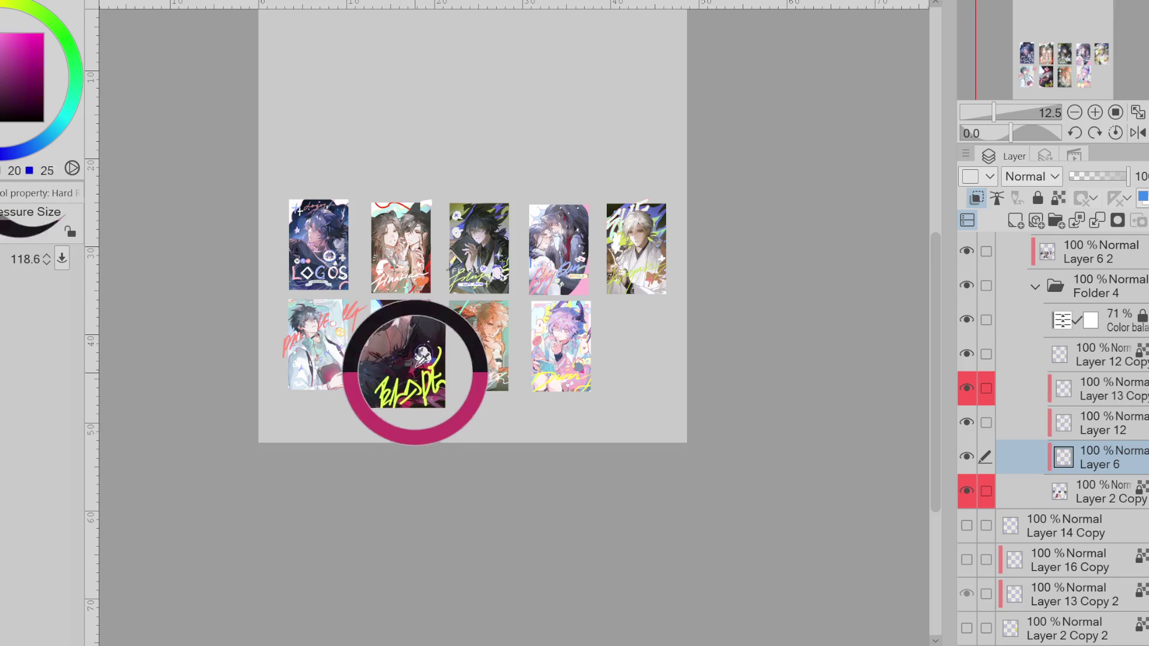
left_click(415, 372, "alt")
left_click_drag(382, 327, 396, 302)
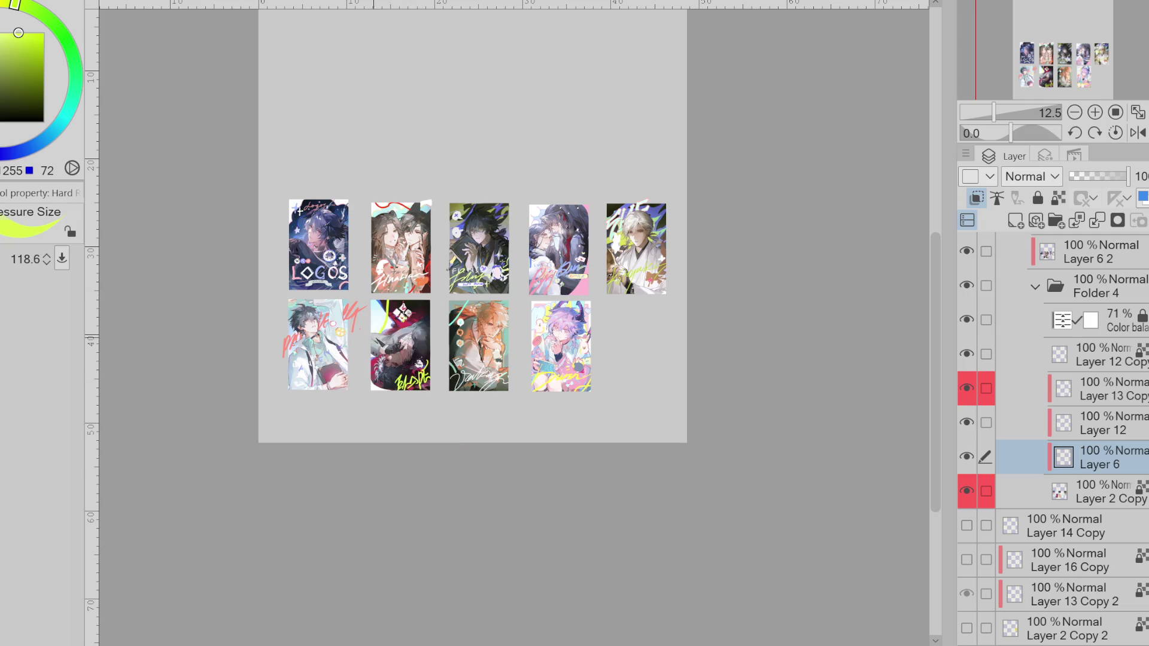
- Shrink the brush to about 86 and try dark magenta and red shades
left_click(388, 316, "alt")
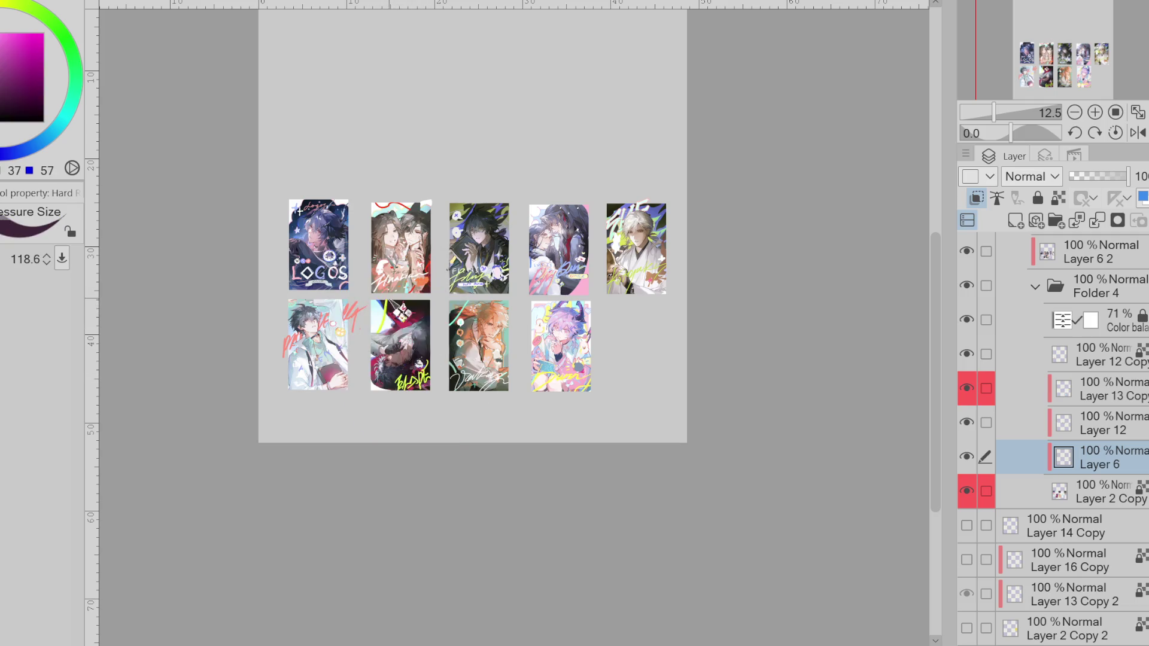
left_click_drag(407, 315, 401, 314)
left_click(396, 264, "alt")
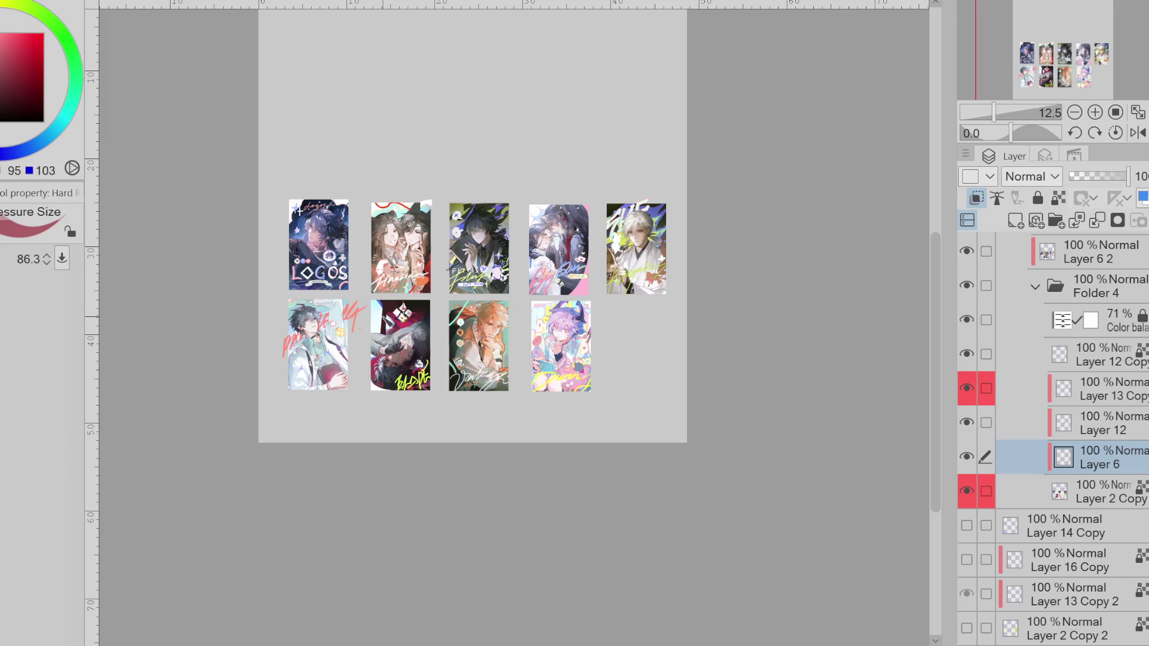
left_click(374, 279, "alt")
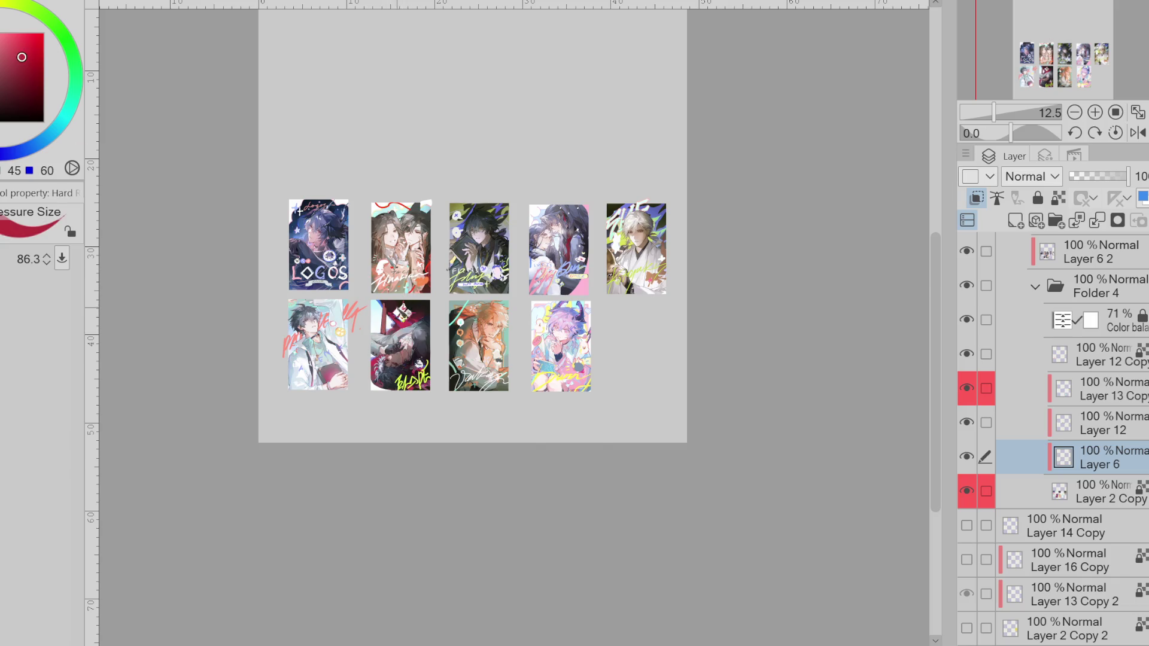
scroll(394, 306, "up", 2)
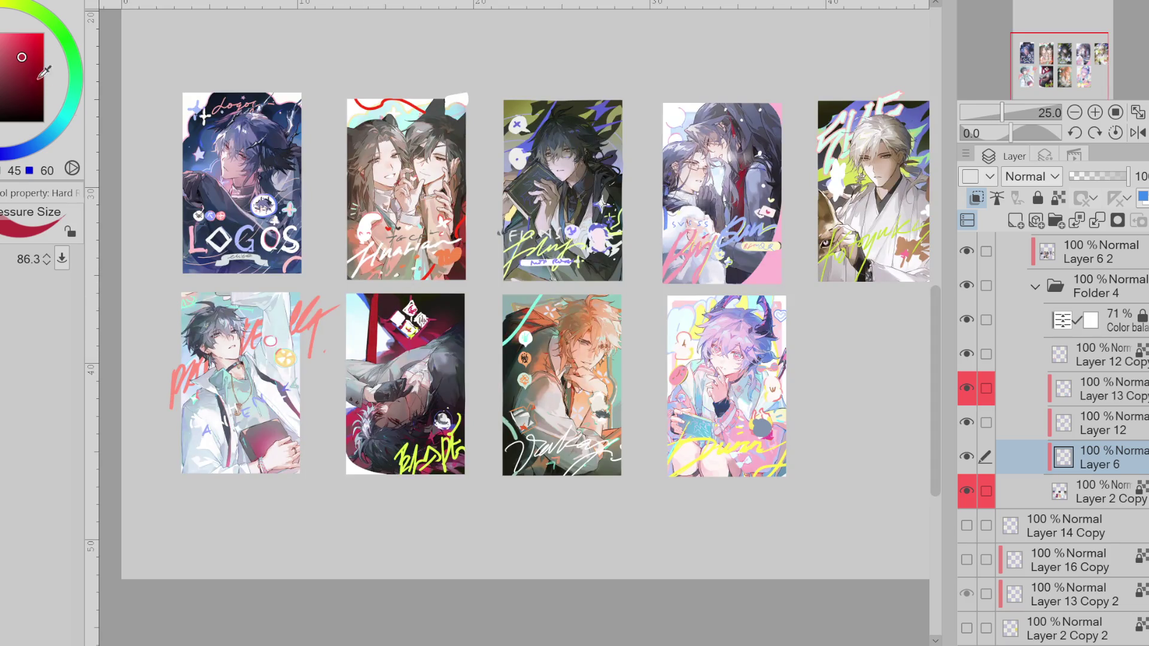
left_click(374, 266, "alt")
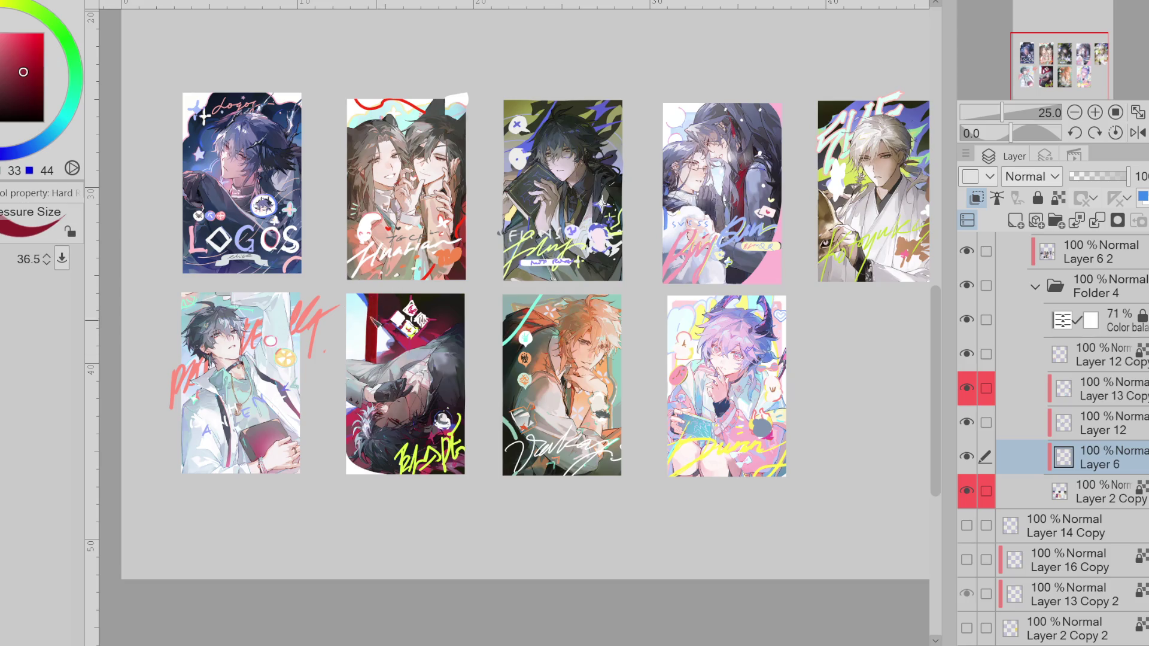
- Draw thin olive-yellow zigzags on the card's left edge and flip the canvas horizontally
left_click(375, 323, "alt")
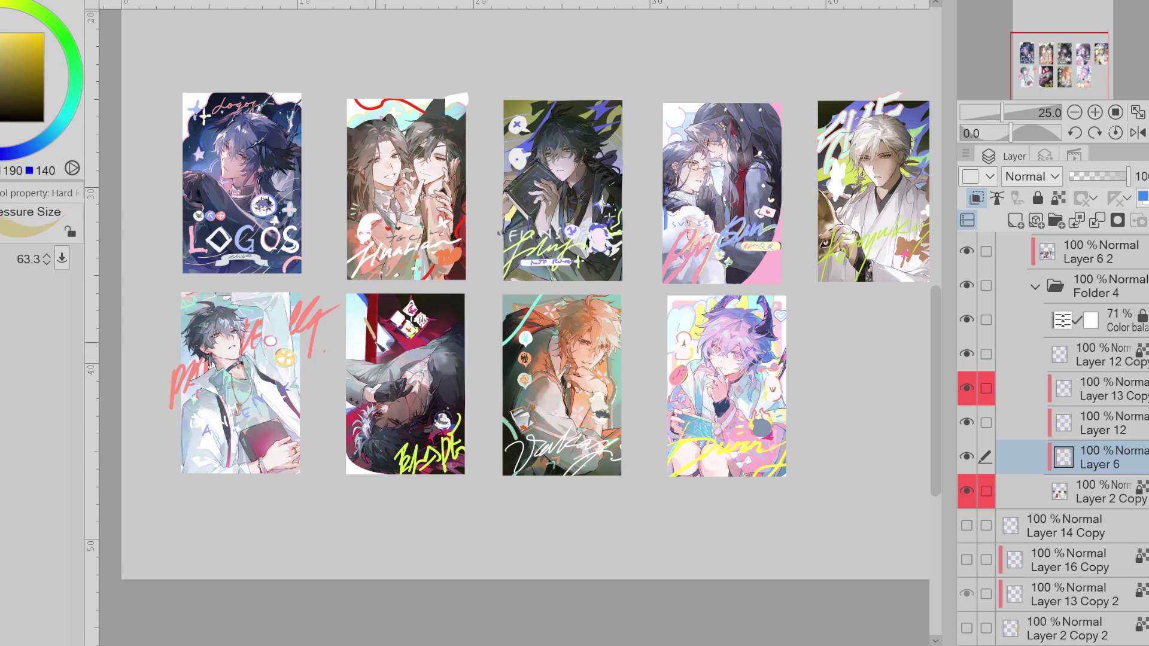
left_click_drag(368, 295, 383, 344)
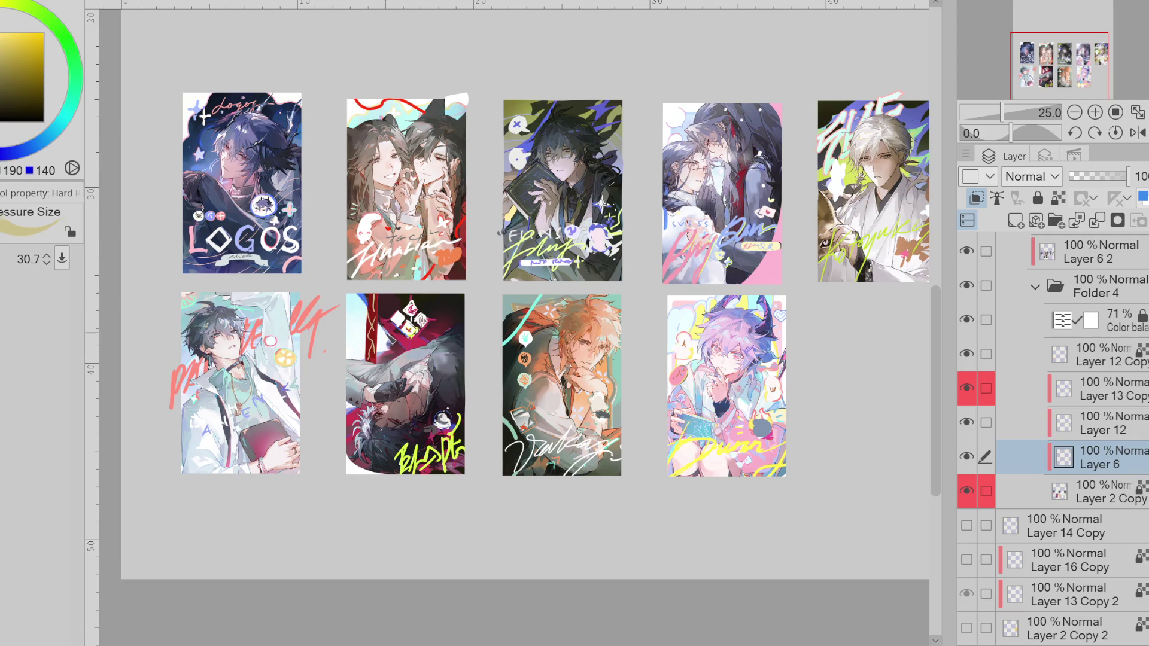
scroll(384, 332, "down", 2)
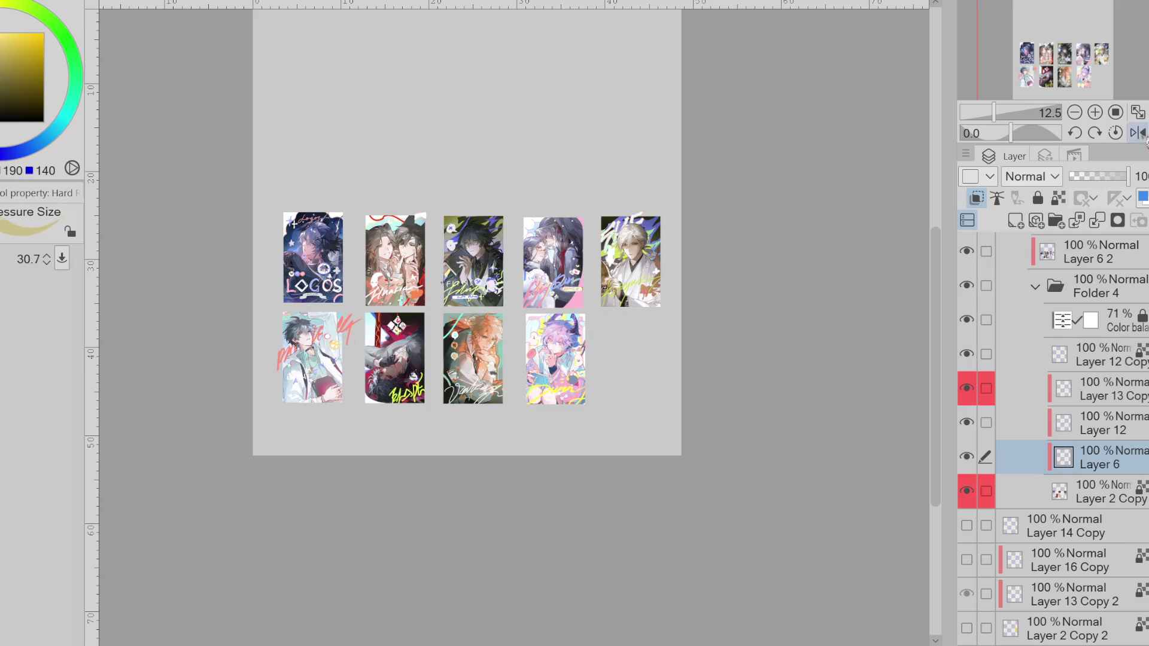
left_click(1139, 132)
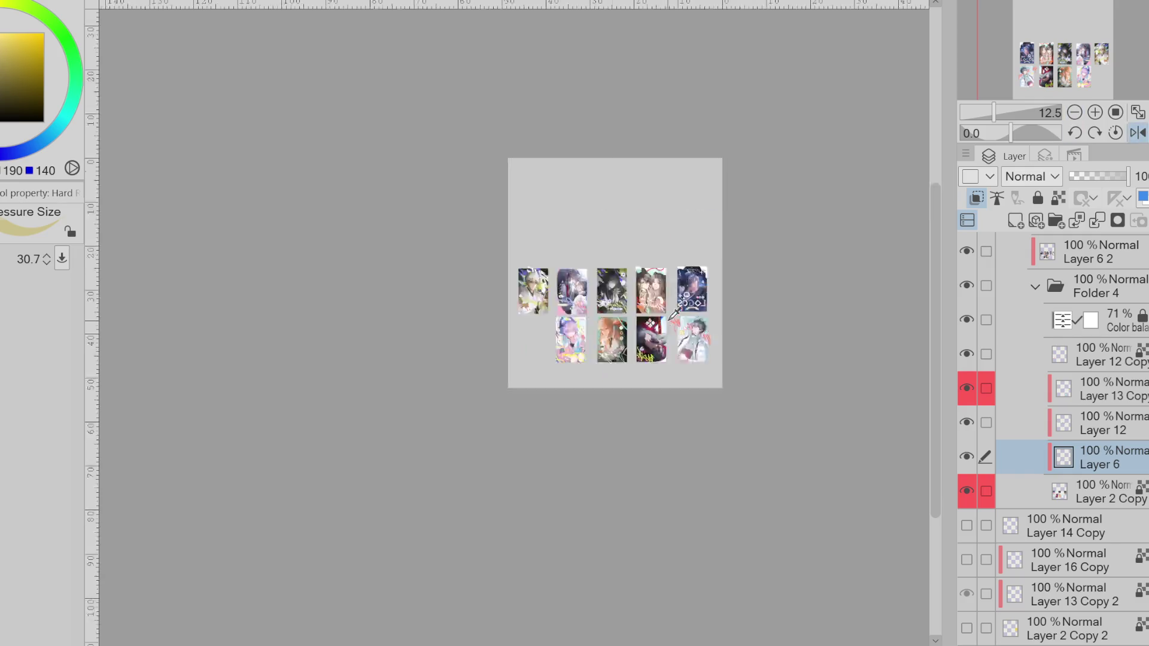
- Sample colours from the fifth card and set Layer 6 as the reference layer
scroll(628, 309, "down", 1)
scroll(629, 309, "up", 3)
scroll(629, 308, "up", 1)
left_click(692, 396, "alt")
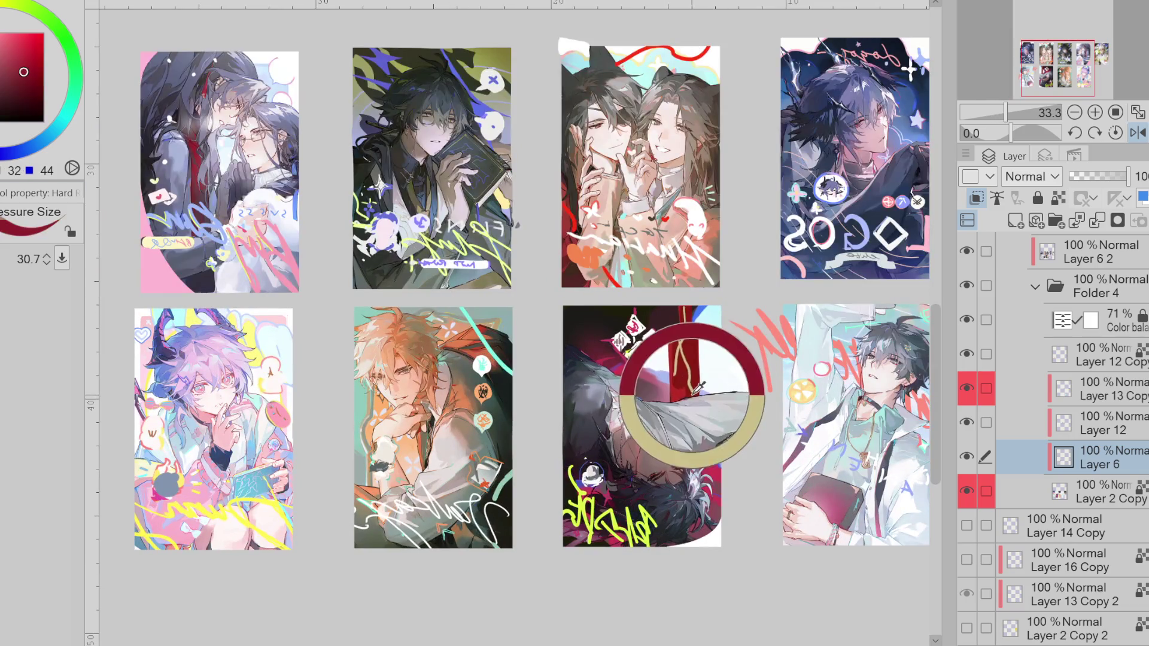
left_click(664, 319, "alt")
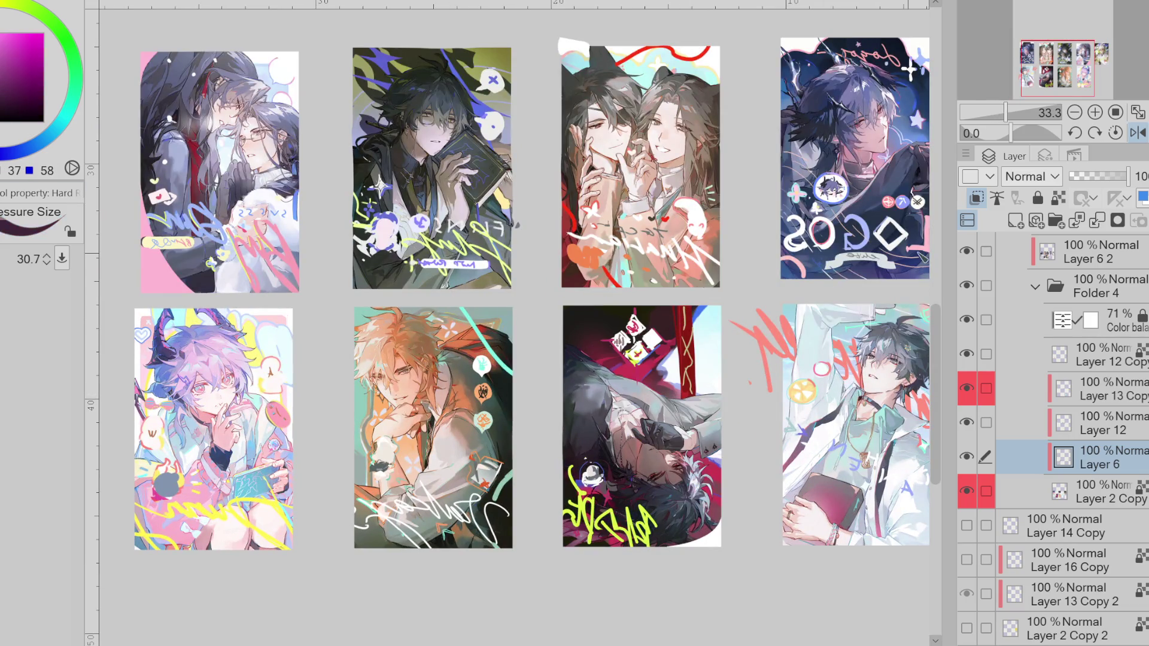
left_click(1059, 198)
- Switch to the soft airbrush, unflip the canvas, and pick a blue colour
key("b")
left_click_drag(676, 323, 679, 383)
left_click(1140, 134)
left_click(383, 388, "alt")
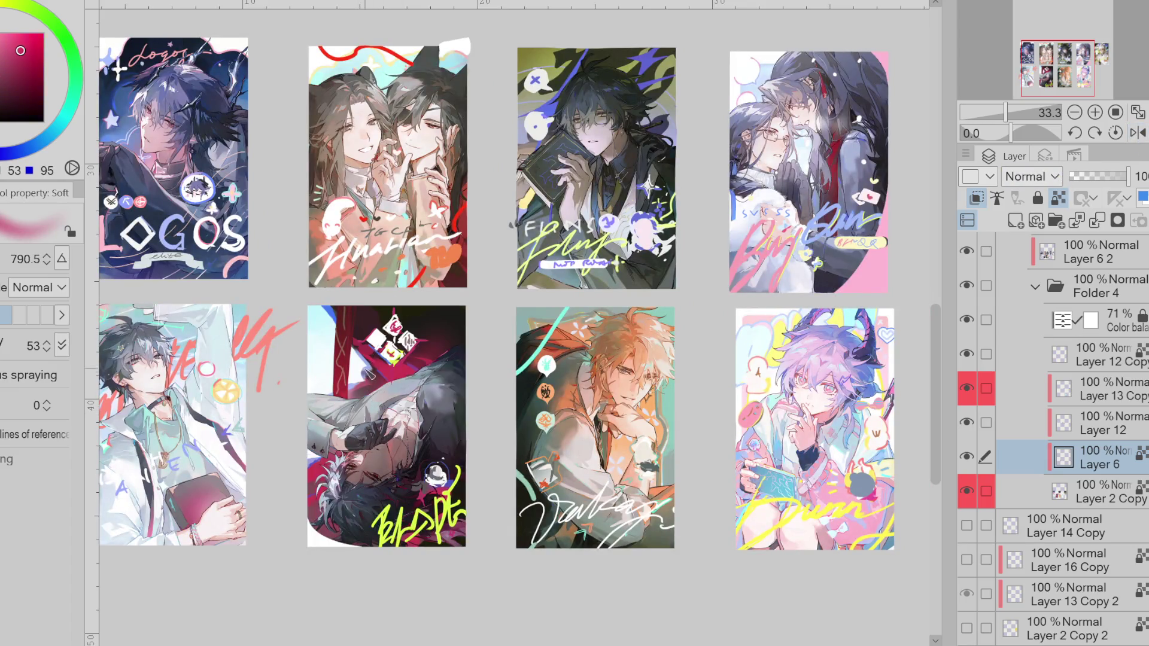
left_click(342, 335, "alt")
- Sample a light grey and set the airbrush size to about 810
left_click_drag(473, 384, 419, 407)
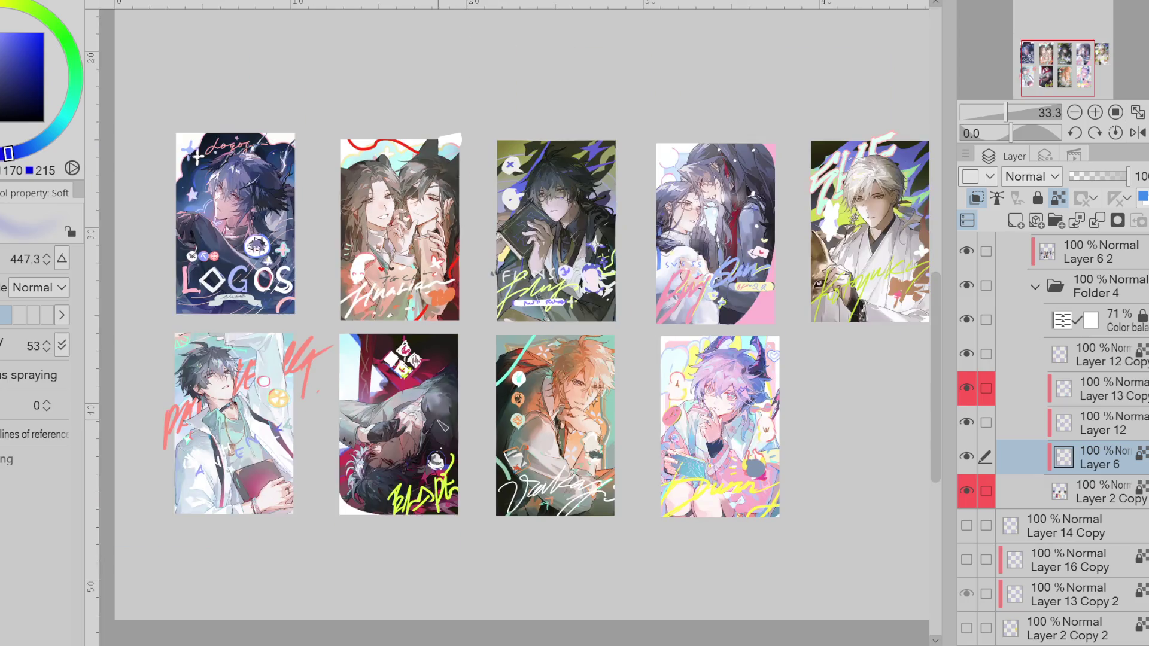
scroll(401, 425, "down", 1)
left_click_drag(458, 419, 380, 356)
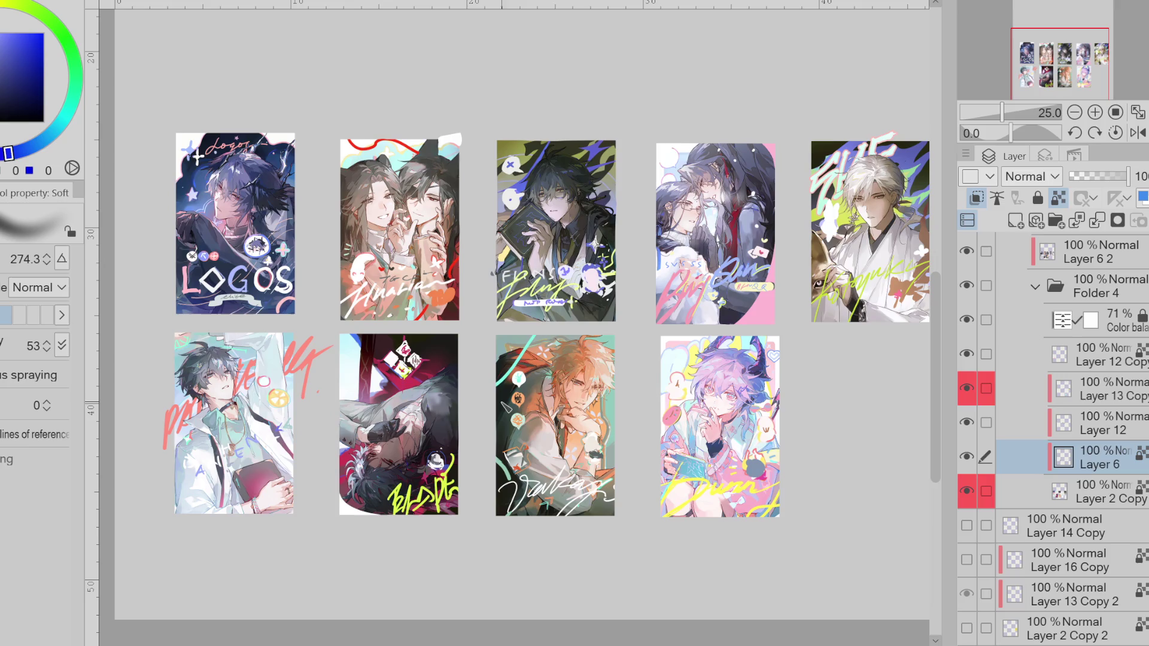
left_click(177, 211, "alt")
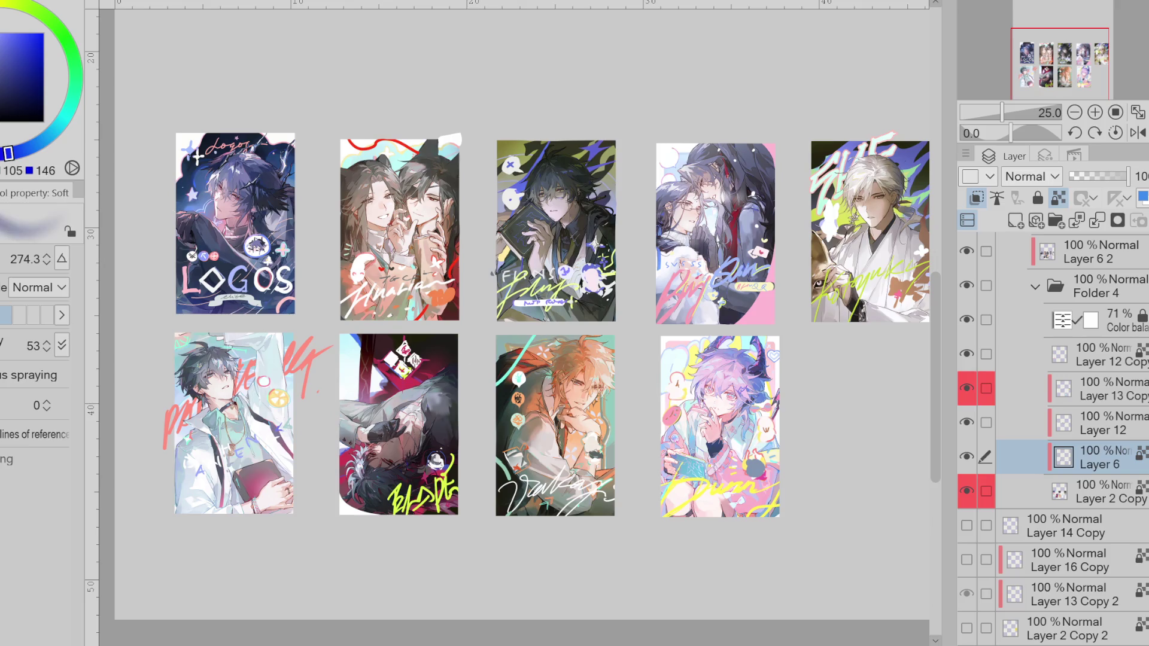
left_click_drag(384, 419, 416, 414)
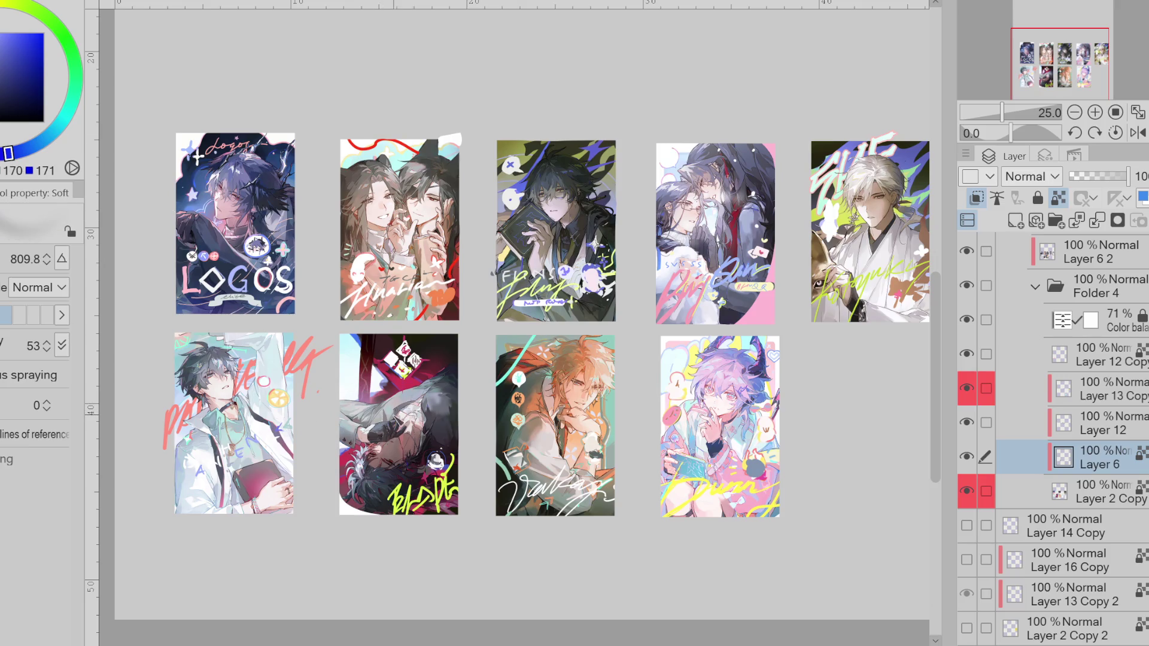
- Rotate Layer 6's strokes by about 11.8 degrees with Ctrl+T and confirm
key("ctrl+t")
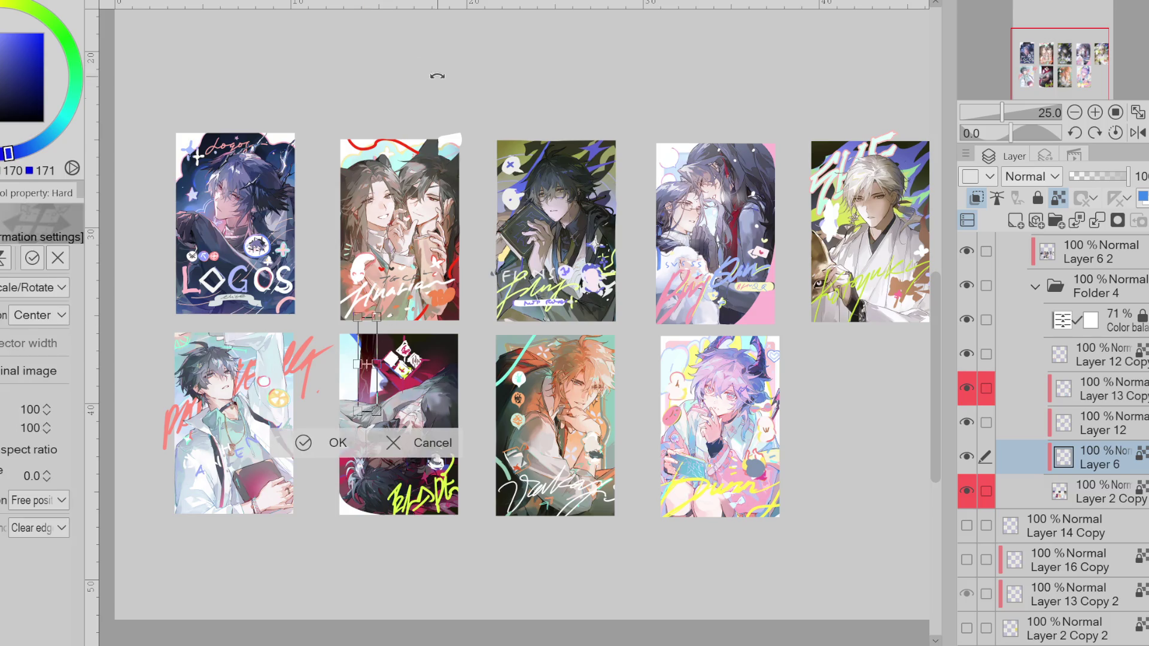
left_click_drag(545, 385, 438, 379)
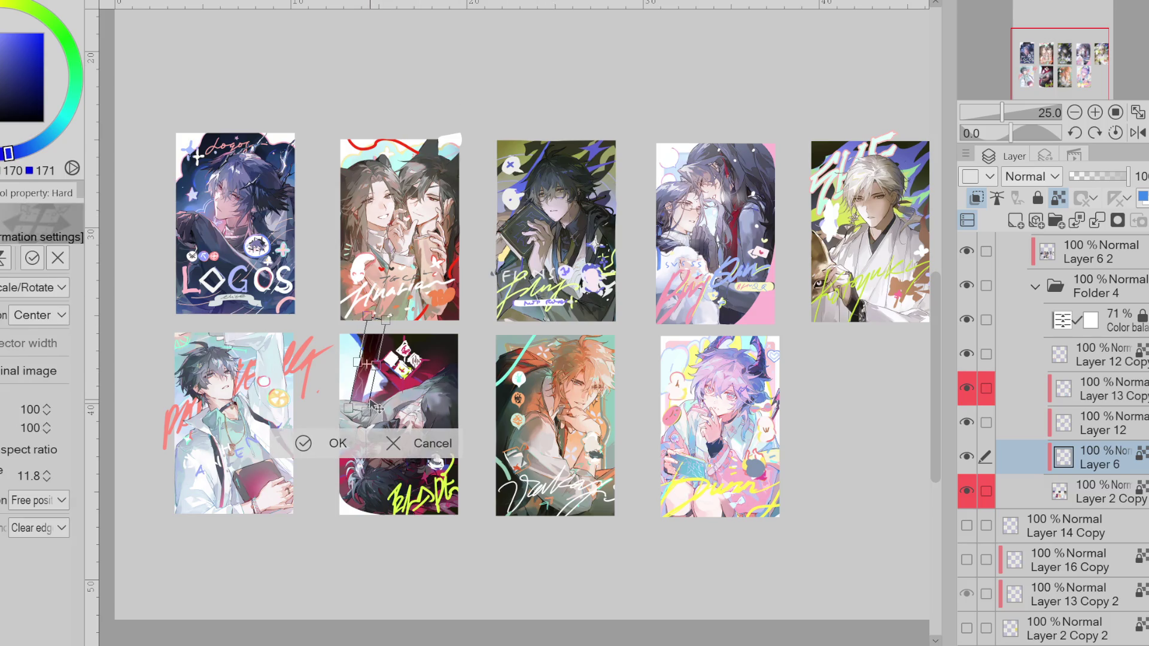
left_click(333, 441)
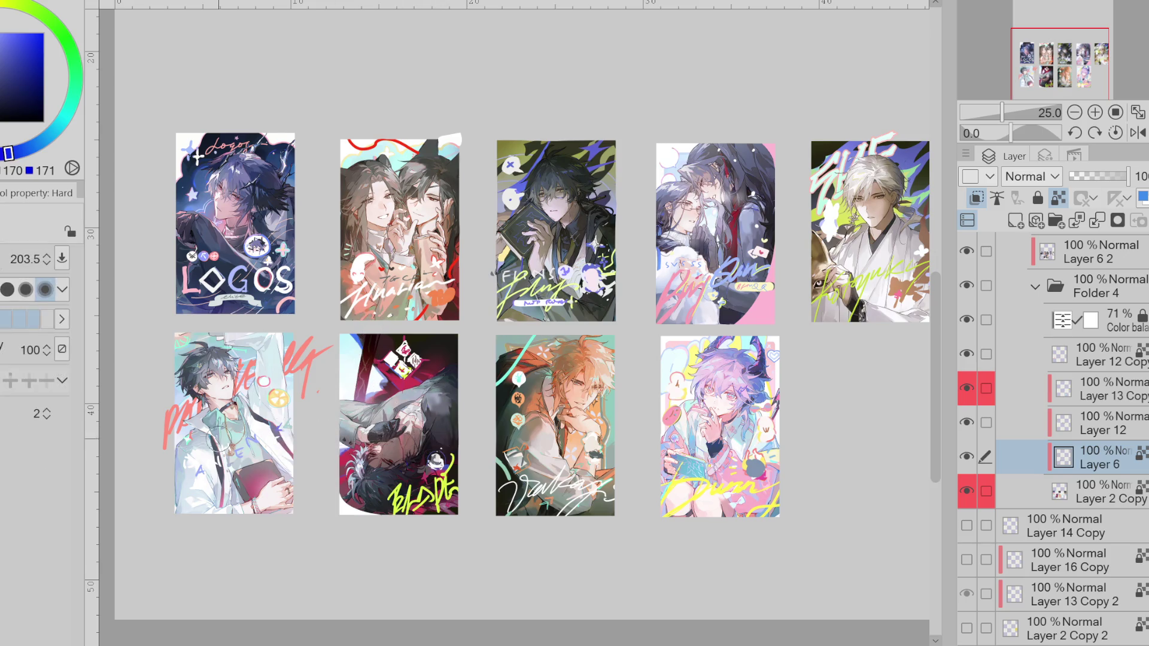
- Sample red and darker colours from the artwork and return to the brush tool
left_click(364, 381, "alt")
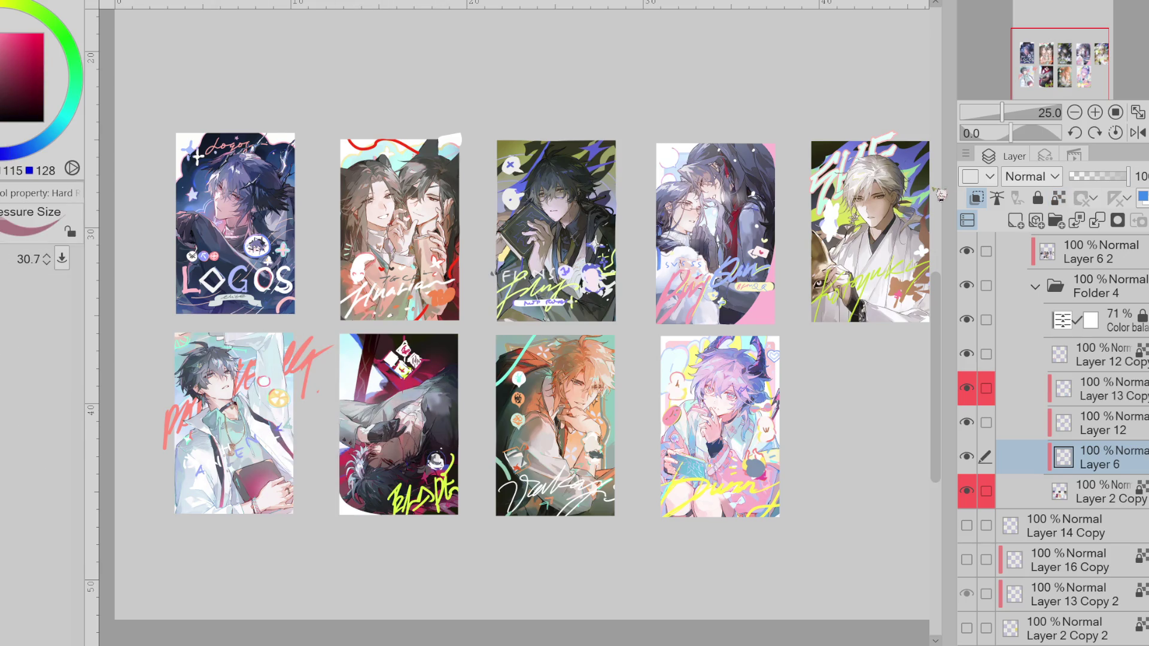
left_click(375, 377, "alt")
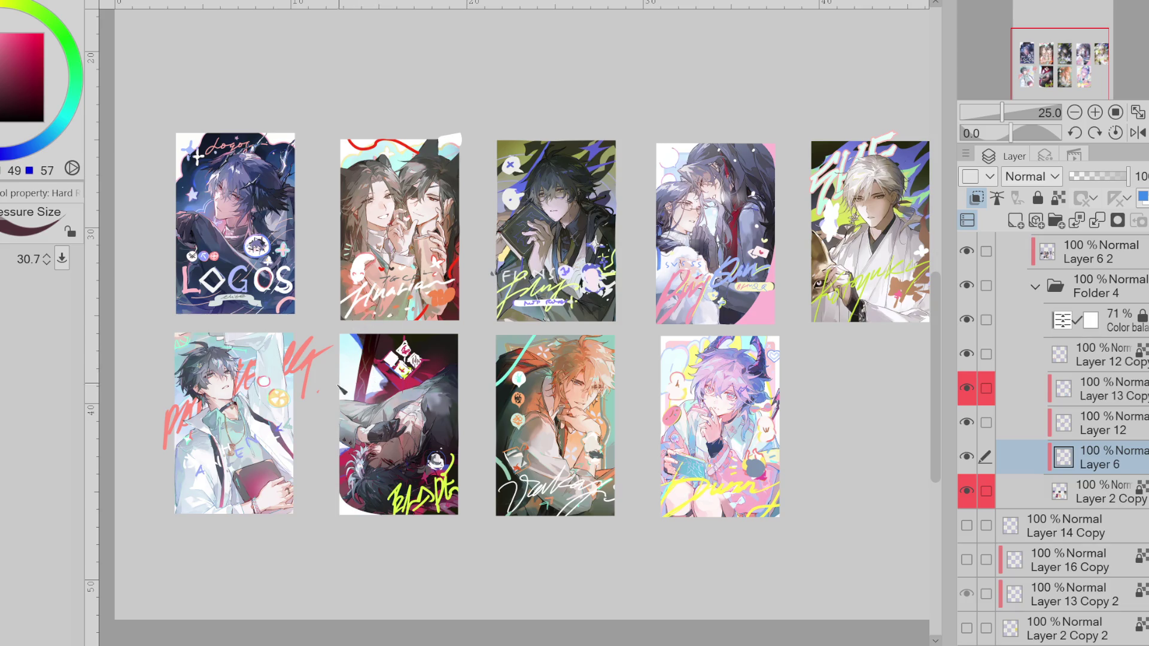
key("p")
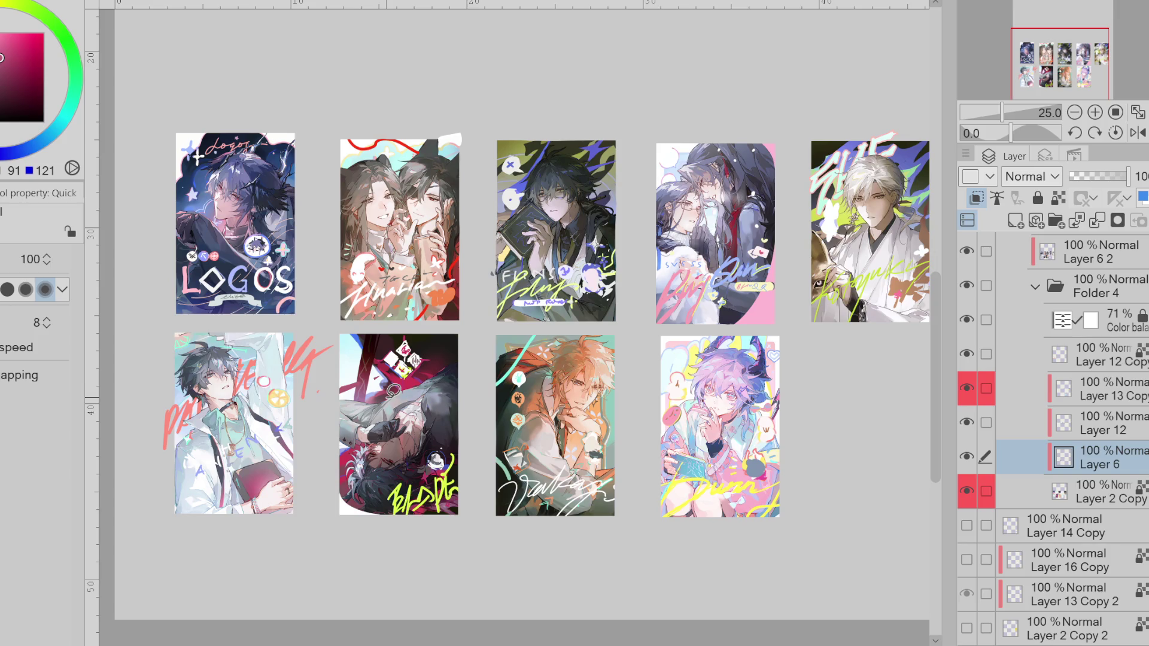
key("e")
key("b")
- Resize the hard brush to about 120 and sample a near-black colour
left_click_drag(362, 396, 376, 364)
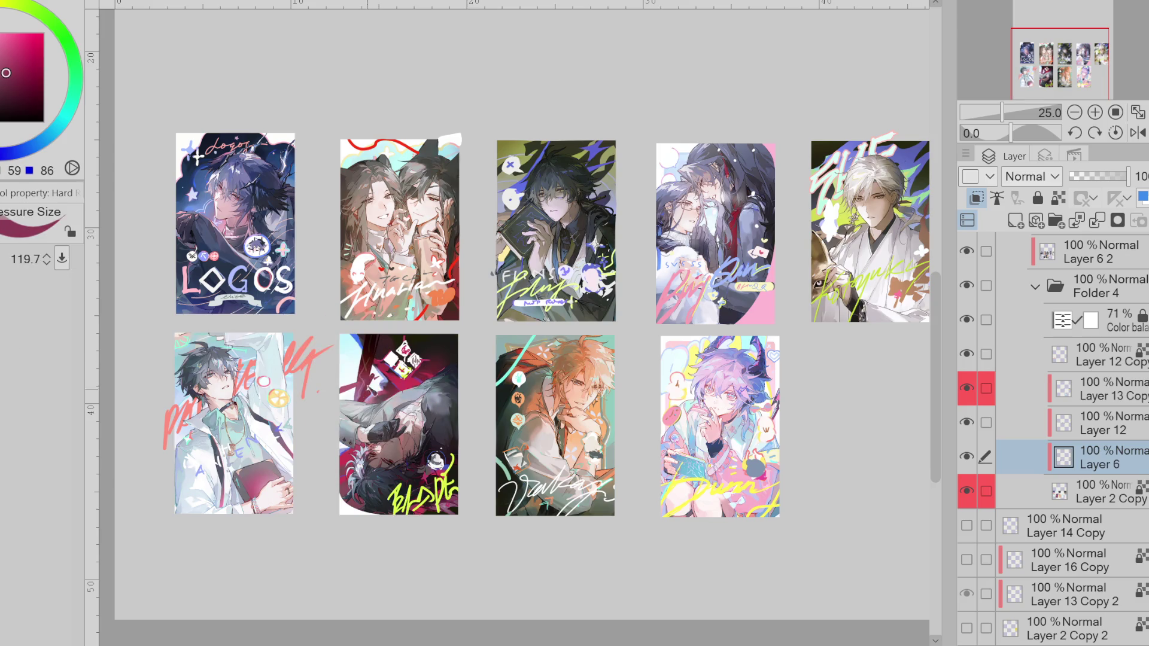
left_click(371, 383, "alt")
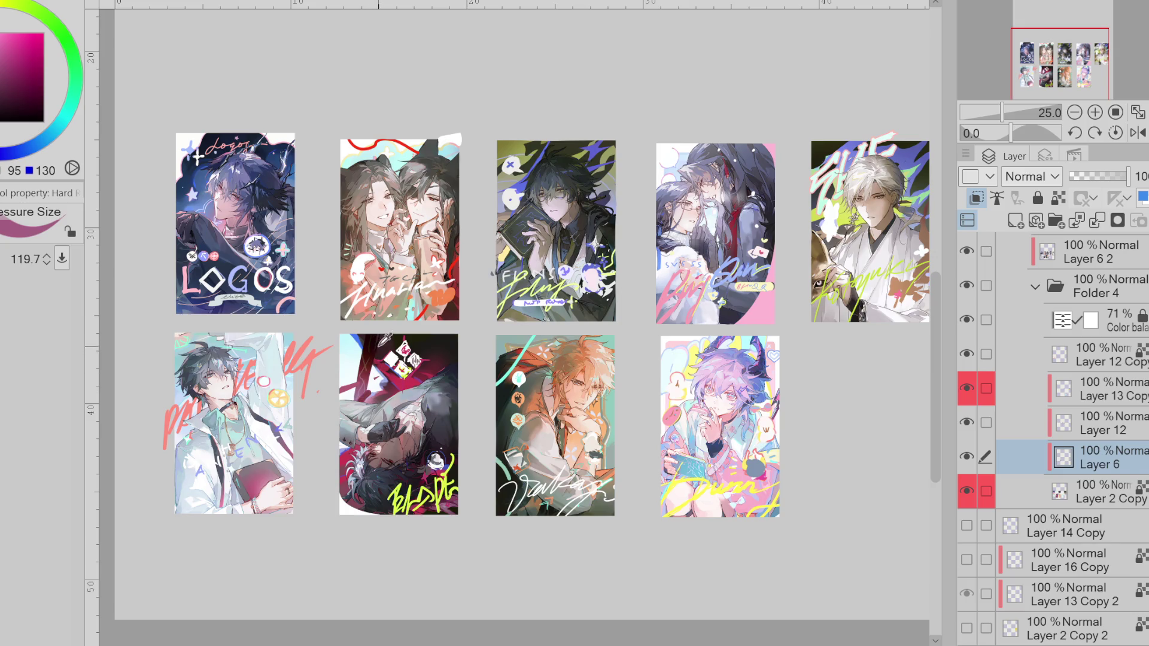
left_click(374, 363, "alt")
left_click(384, 347, "alt")
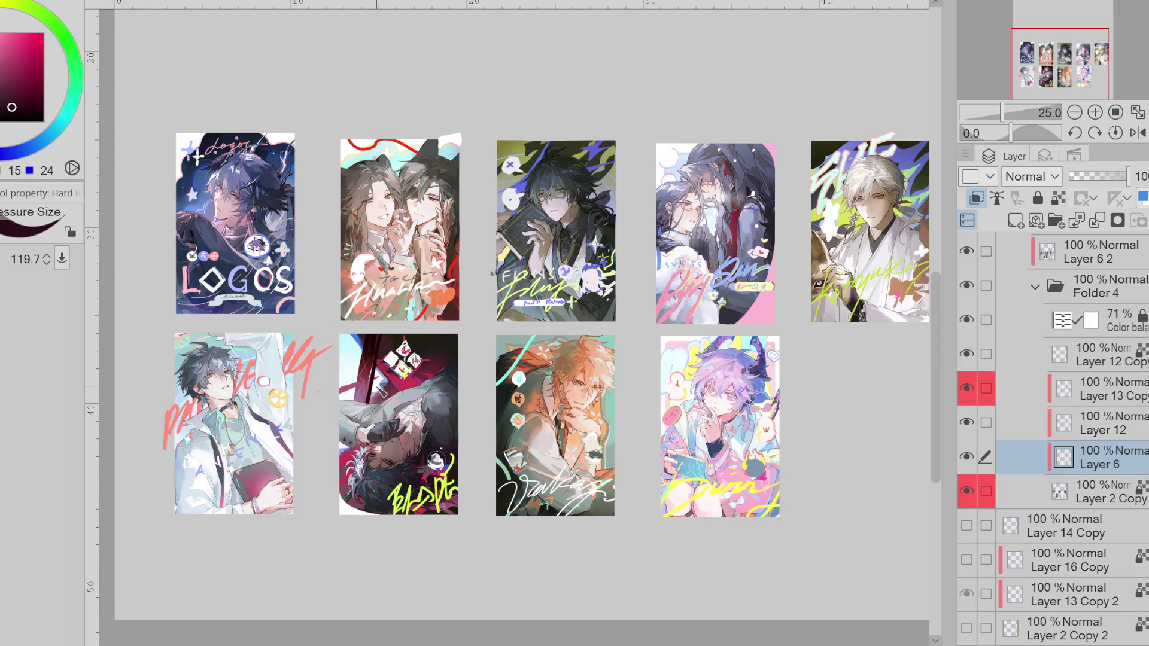
scroll(328, 331, "down", 2)
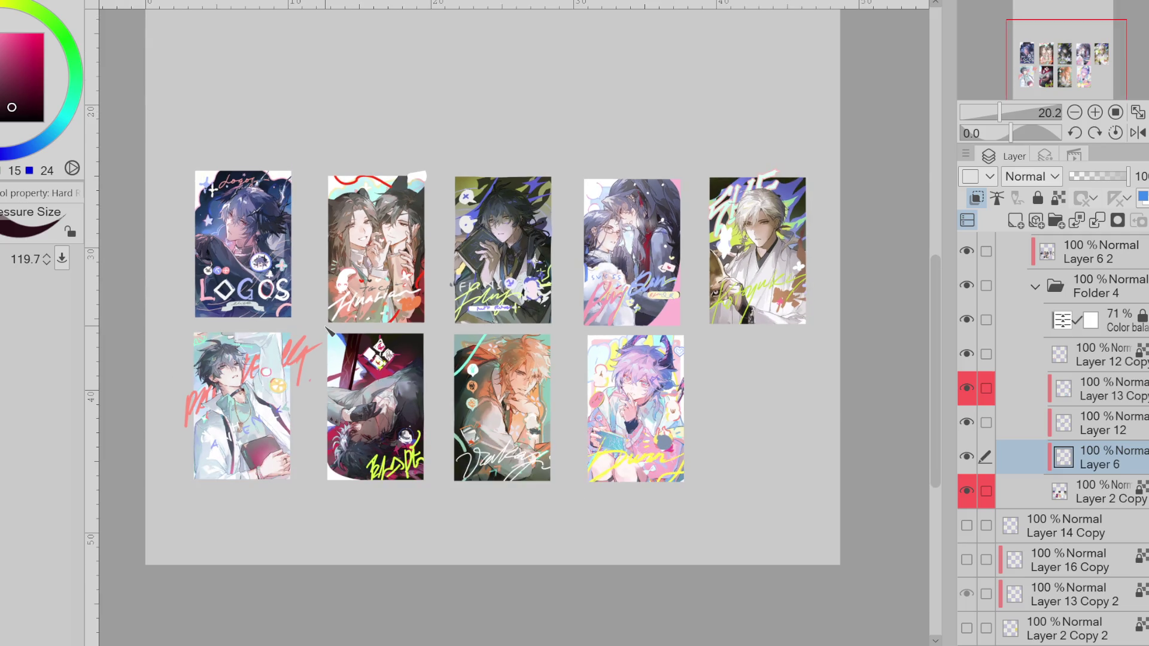
scroll(419, 354, "down", 2)
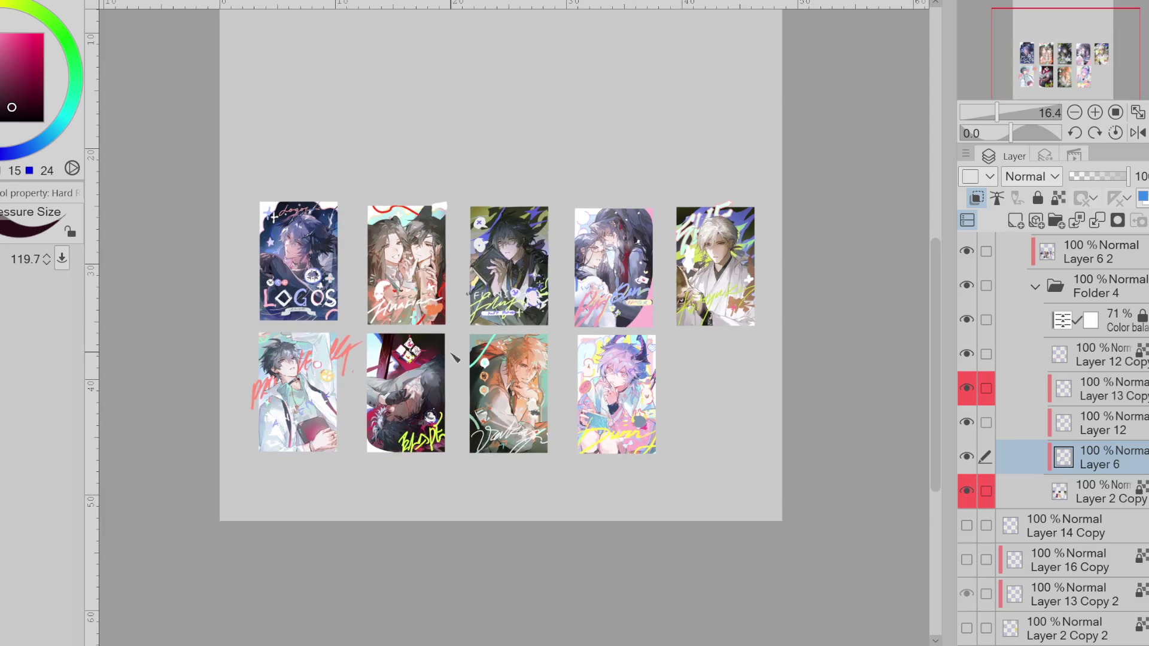
scroll(470, 357, "up", 2)
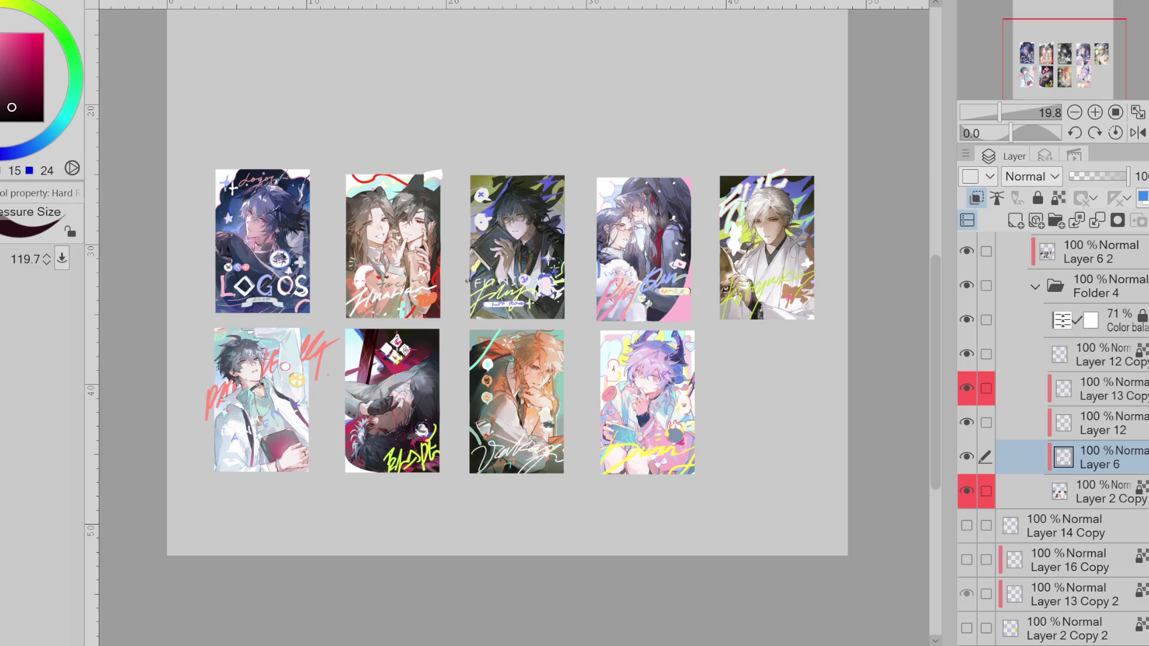
scroll(461, 358, "up", 1)
scroll(460, 358, "up", 1)
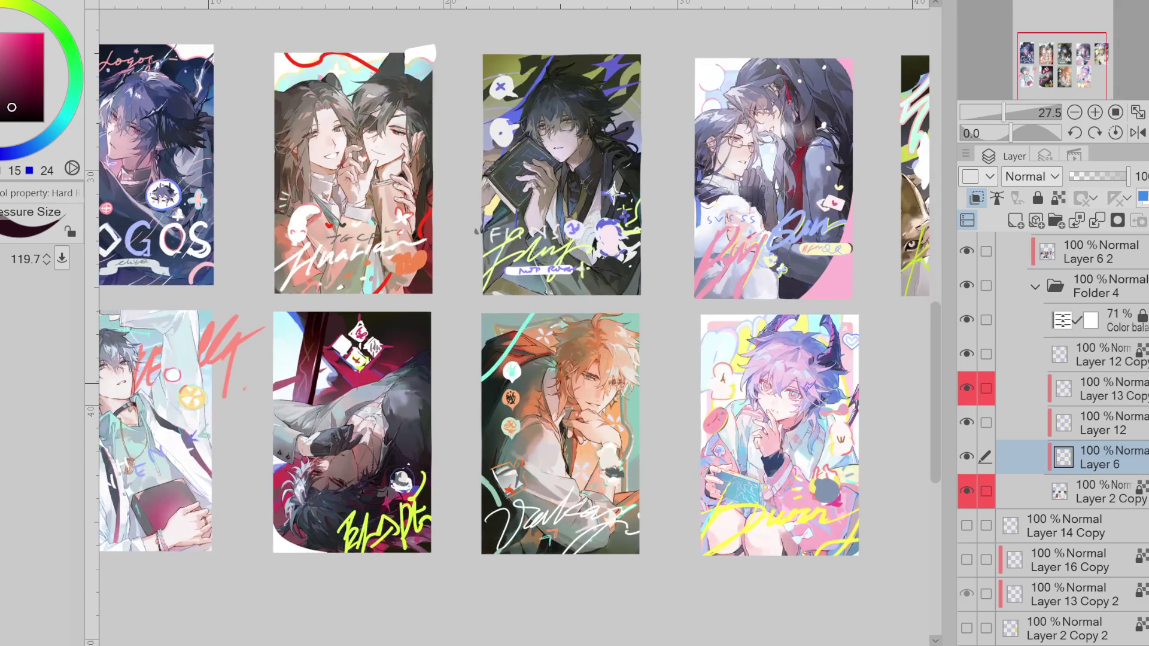
scroll(1065, 419, "up", 3)
scroll(1065, 419, "up", 2)
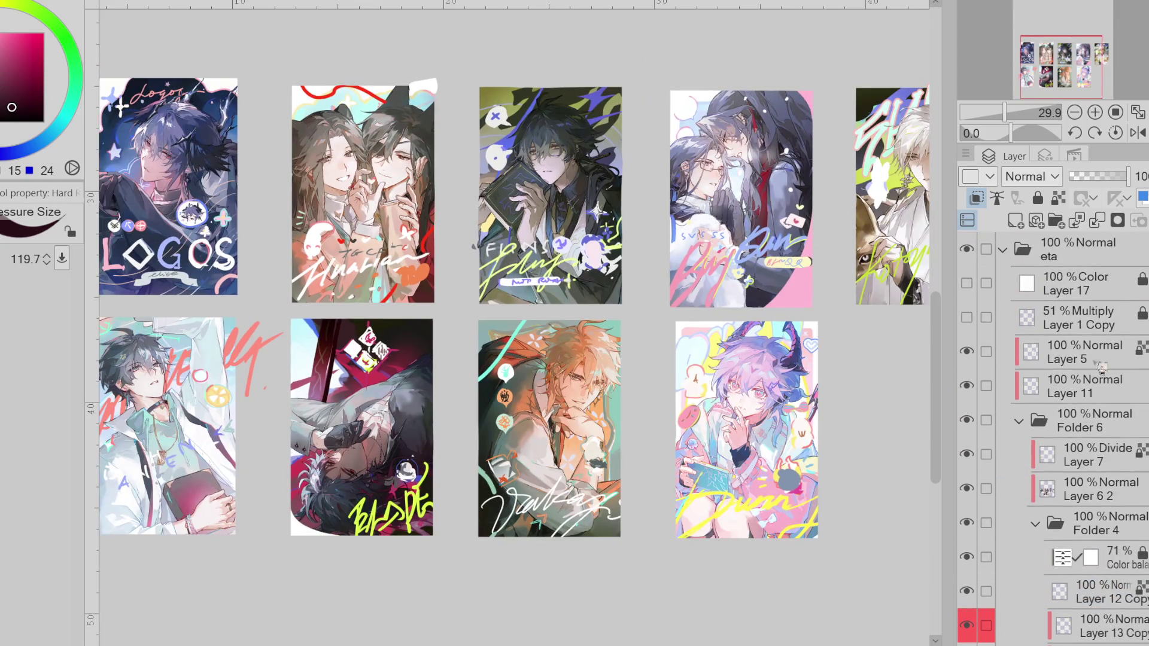
- Select Layer 11 and set a yellow drawing colour from samples of the dark card
left_click(1083, 386)
left_click_drag(0, 35, 1, 54)
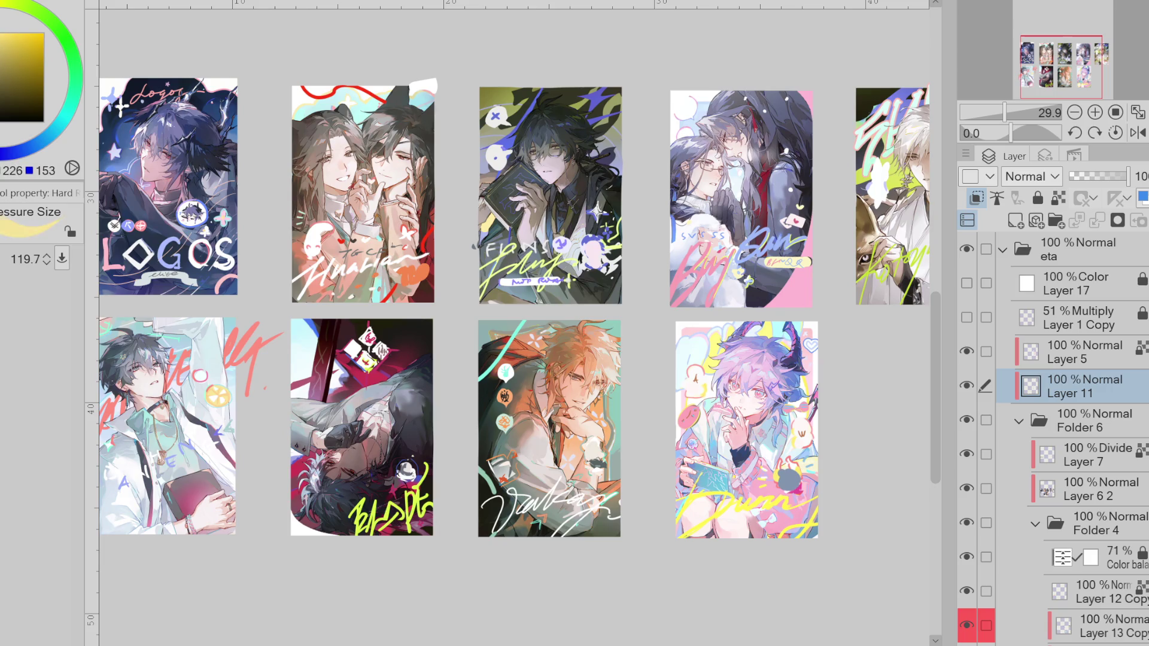
key("e")
left_click(360, 370, "alt")
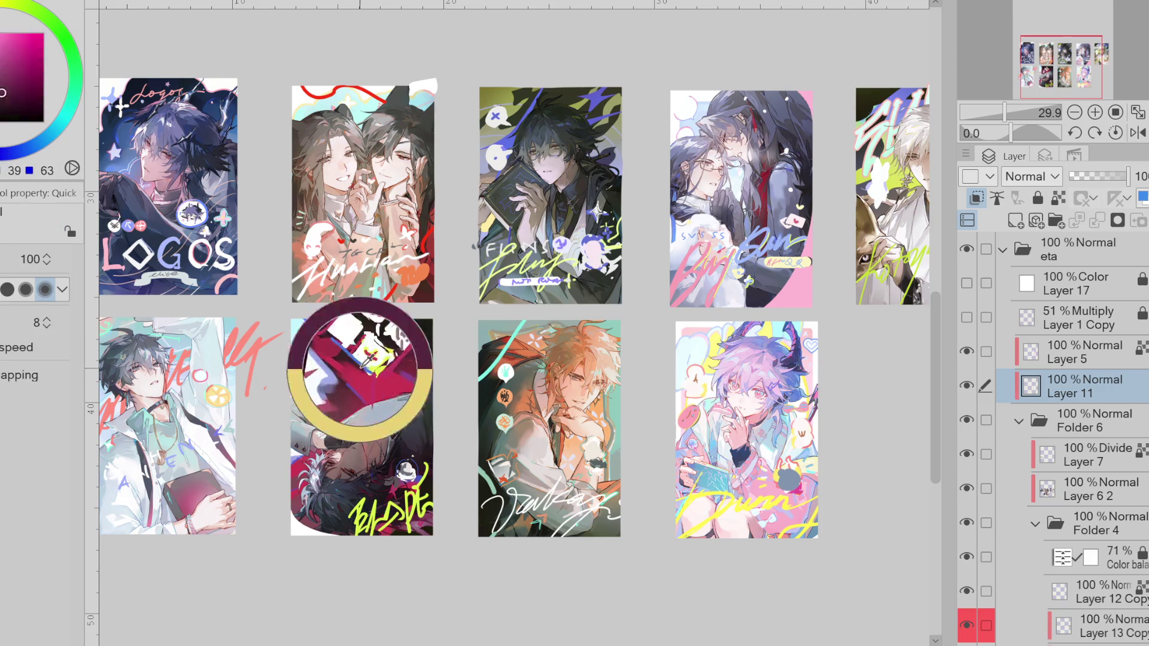
left_click(426, 470, "alt")
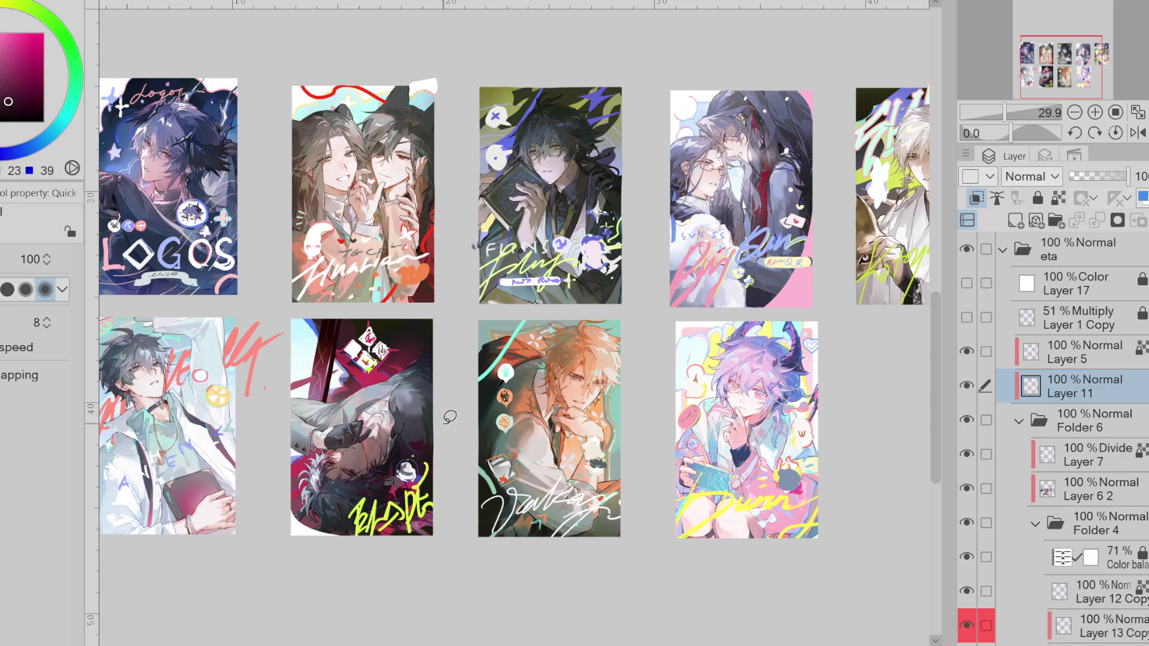
left_click(5, 40)
left_click(10, 15)
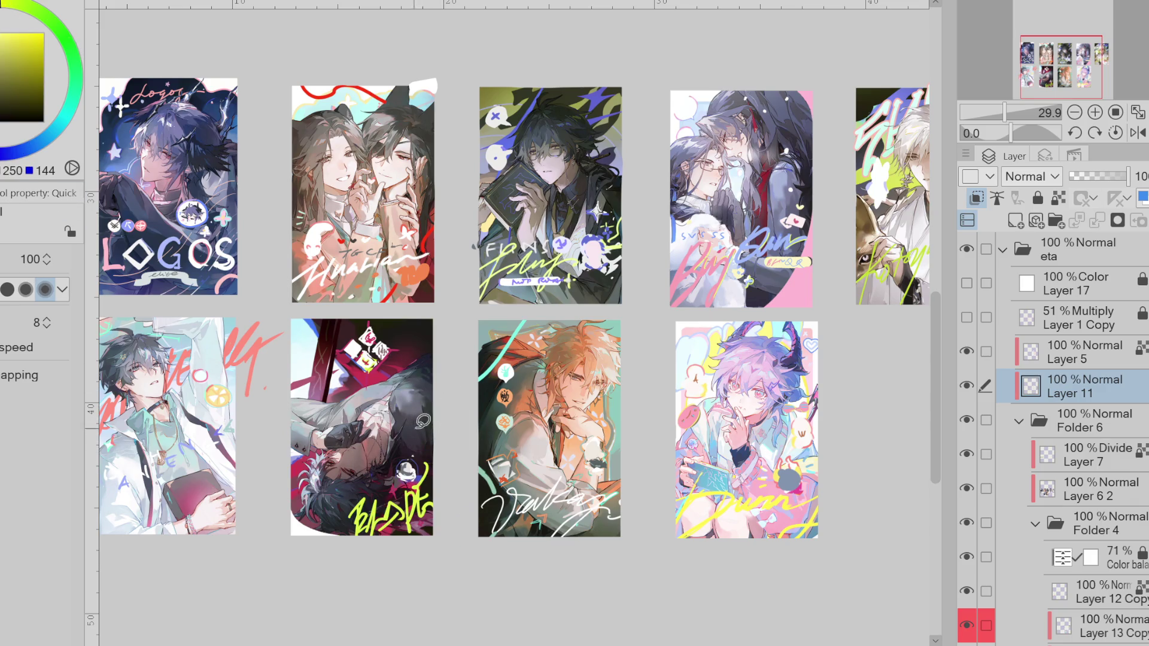
- Paint a small yellow mark on the card's upper left, undoing a diagonal trial stroke
left_click_drag(318, 362, 297, 367)
left_click_drag(360, 320, 287, 352)
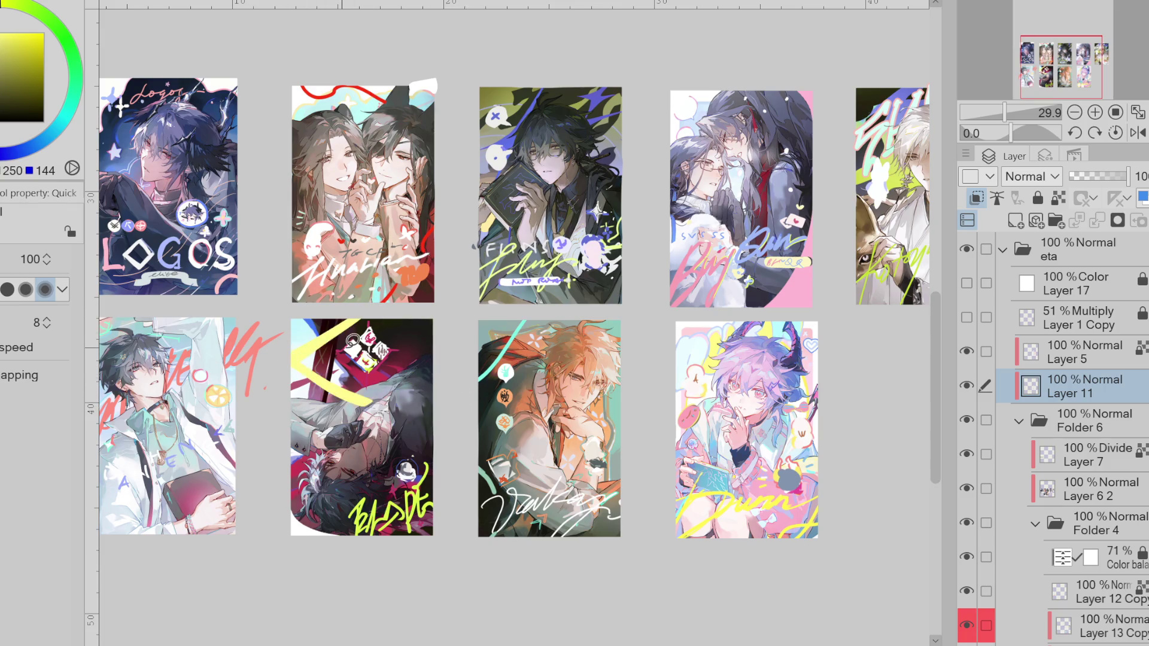
key("ctrl+z")
scroll(1117, 396, "down", 4)
scroll(1116, 397, "down", 4)
scroll(1116, 396, "down", 1)
- Select Layer 6, check its strokes by toggling visibility and transparency lock, then resume brushing
left_click(1116, 396)
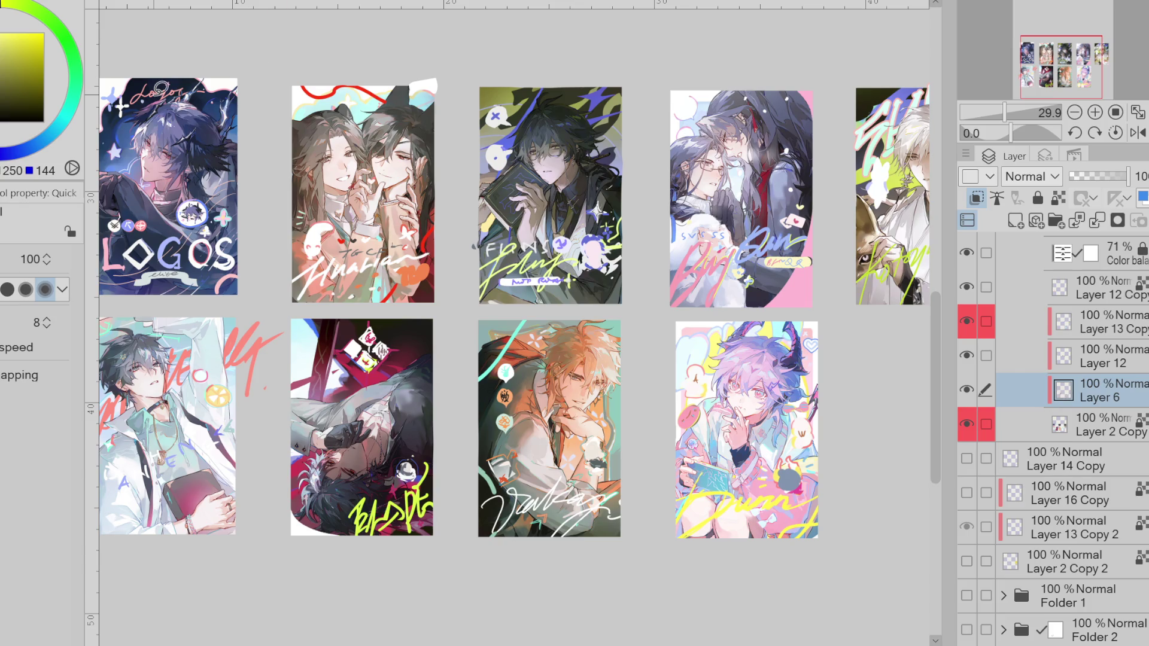
left_click(966, 390)
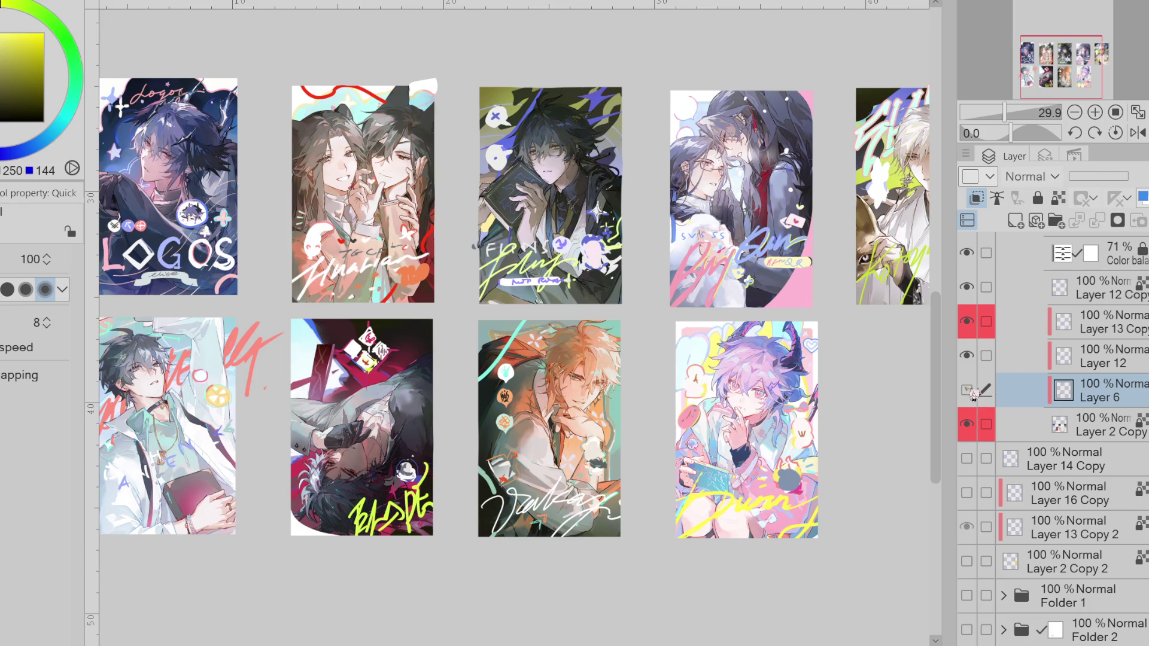
left_click(966, 389)
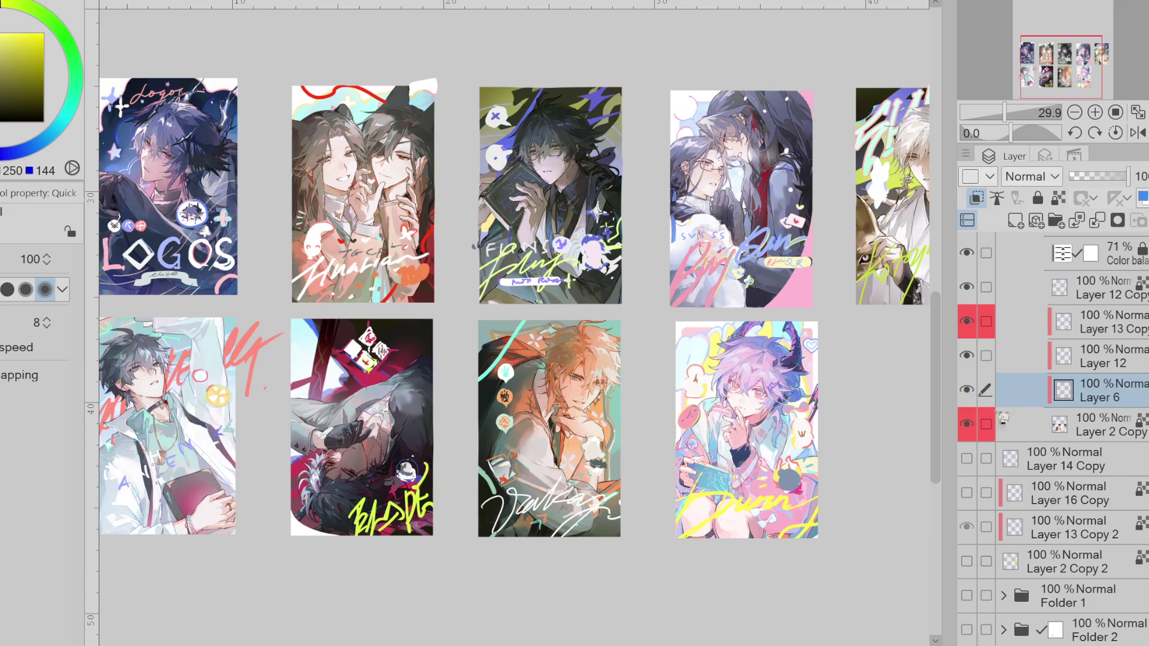
key("slash")
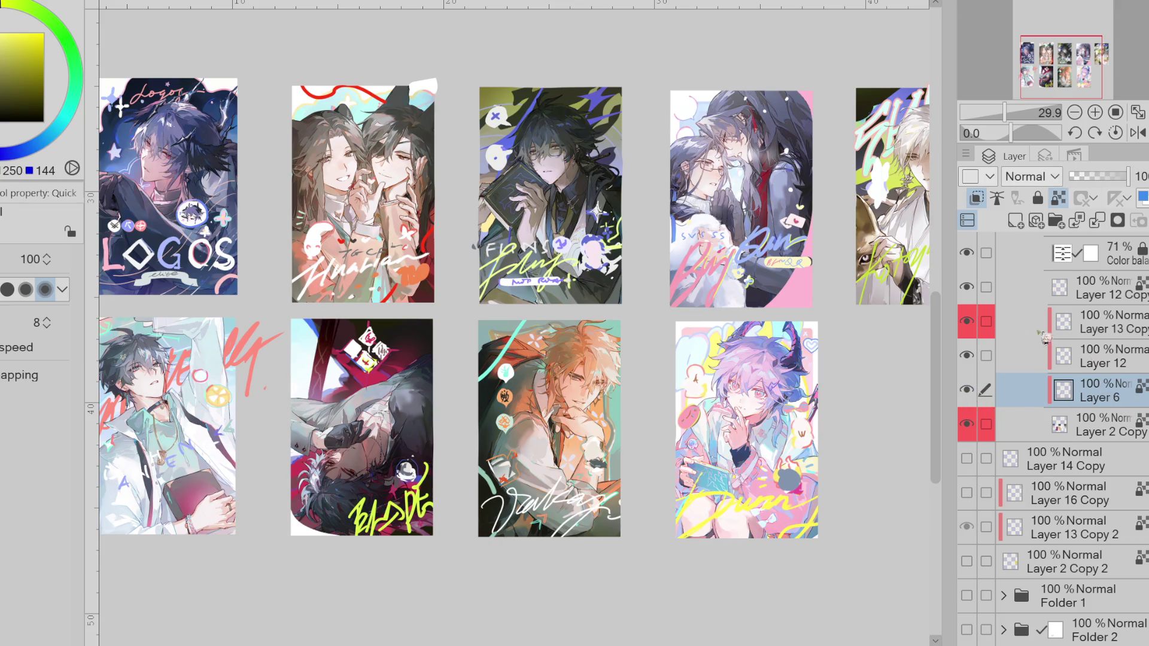
key("slash")
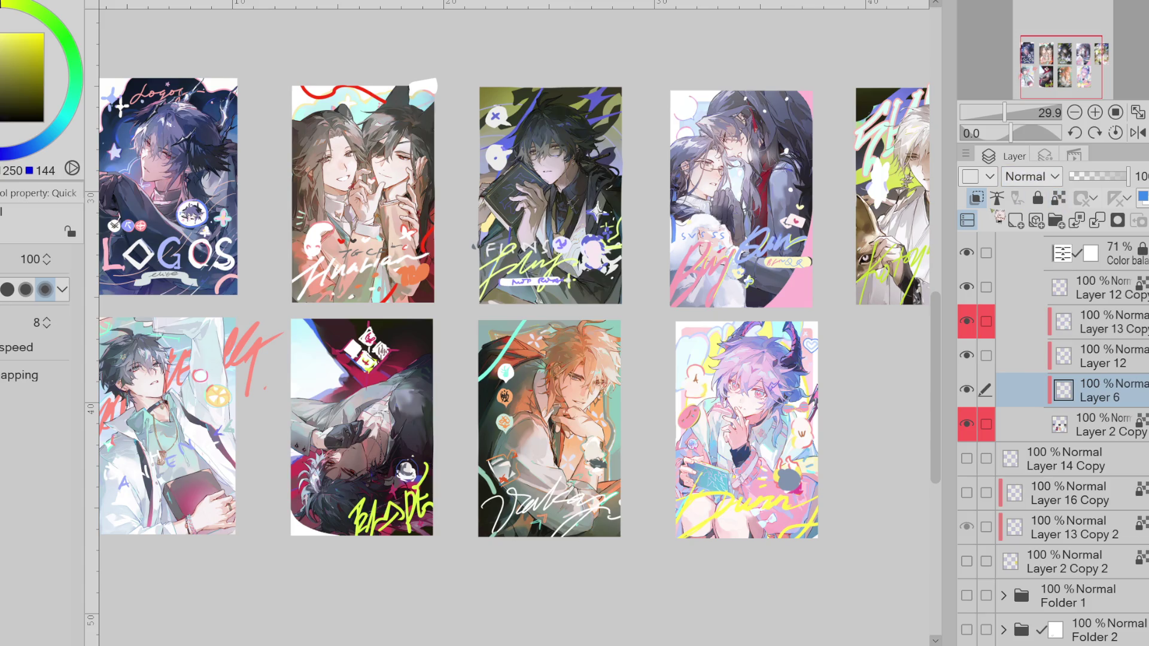
key("b")
- Replace trial gold strokes with a sampled yellow-green stroke at the card's top-left
left_click_drag(353, 319, 290, 400)
left_click_drag(296, 355, 432, 366)
key("ctrl+z")
key("ctrl+z")
left_click(398, 488, "alt")
mouse_move(294, 352)
left_mouse_down()
mouse_move(356, 321)
mouse_move(292, 378)
mouse_move(432, 350)
mouse_move(349, 398)
left_mouse_up()
key("bracketleft")
key("ctrl+z")
- Add yellow-green strokes across the card's top-right and lower-left edge, then zoom out
key("ctrl+z")
left_click_drag(397, 319, 378, 413)
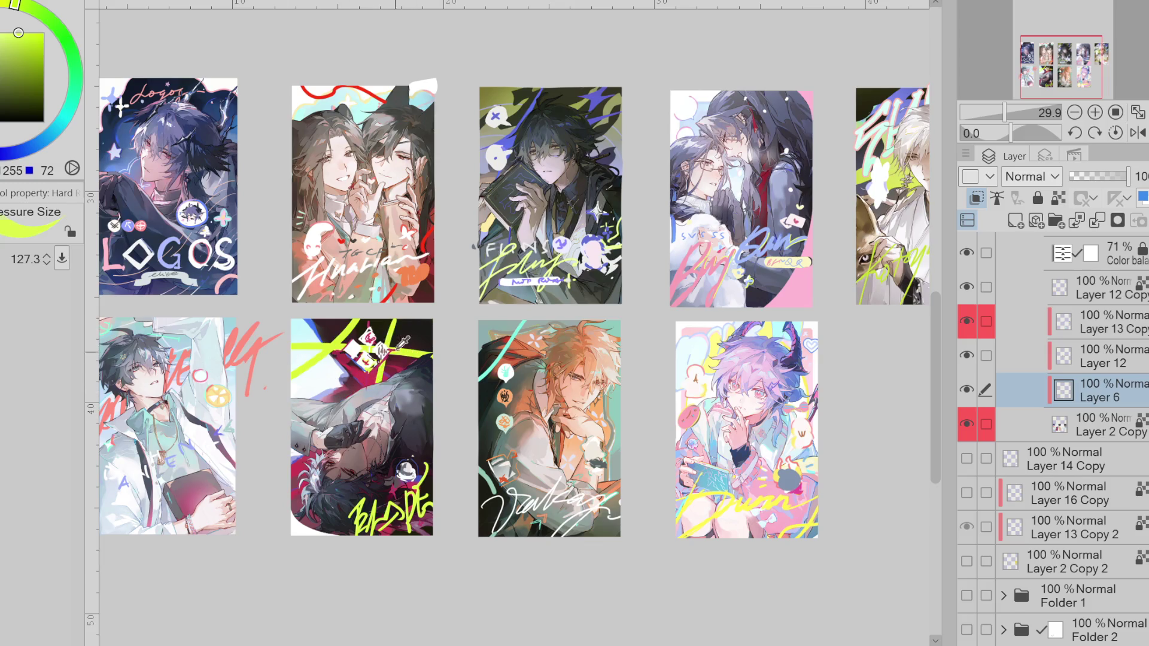
left_click_drag(316, 453, 291, 476)
key("ctrl+z")
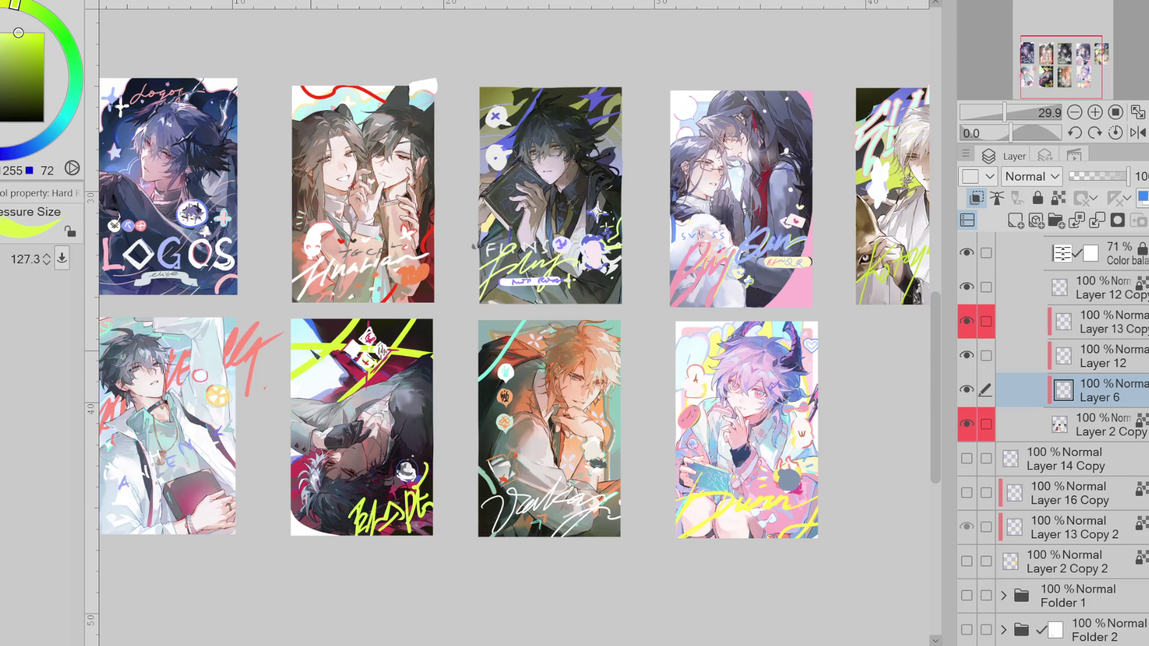
key("ctrl+minus")
key("ctrl+minus")
key("ctrl+minus")
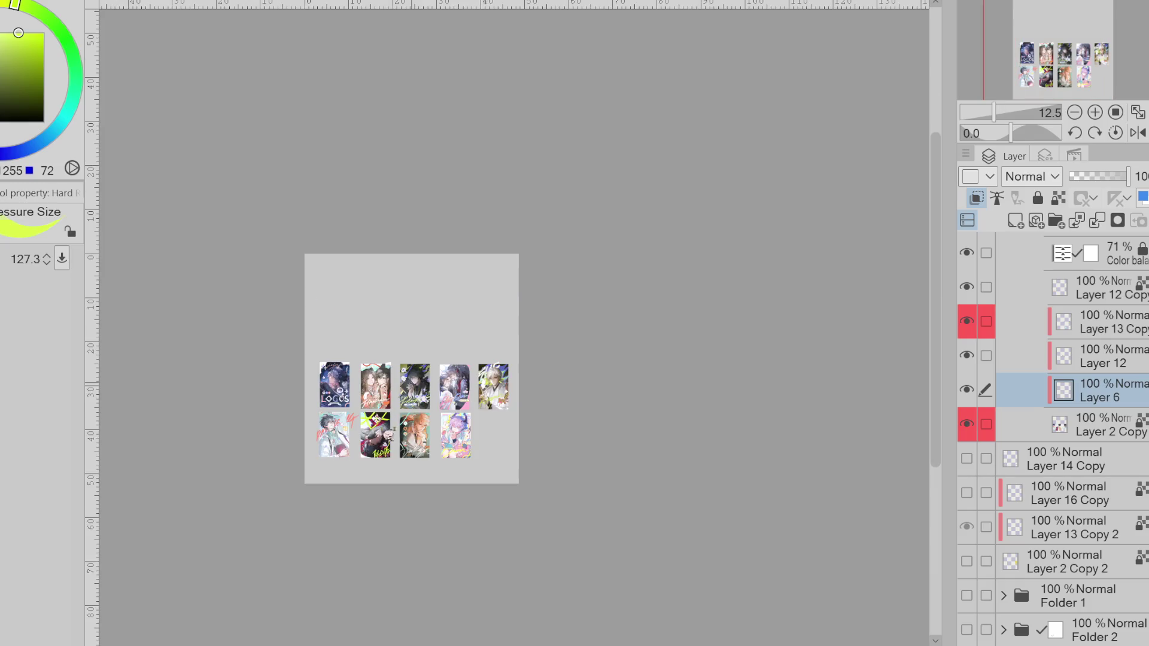
key("ctrl+minus")
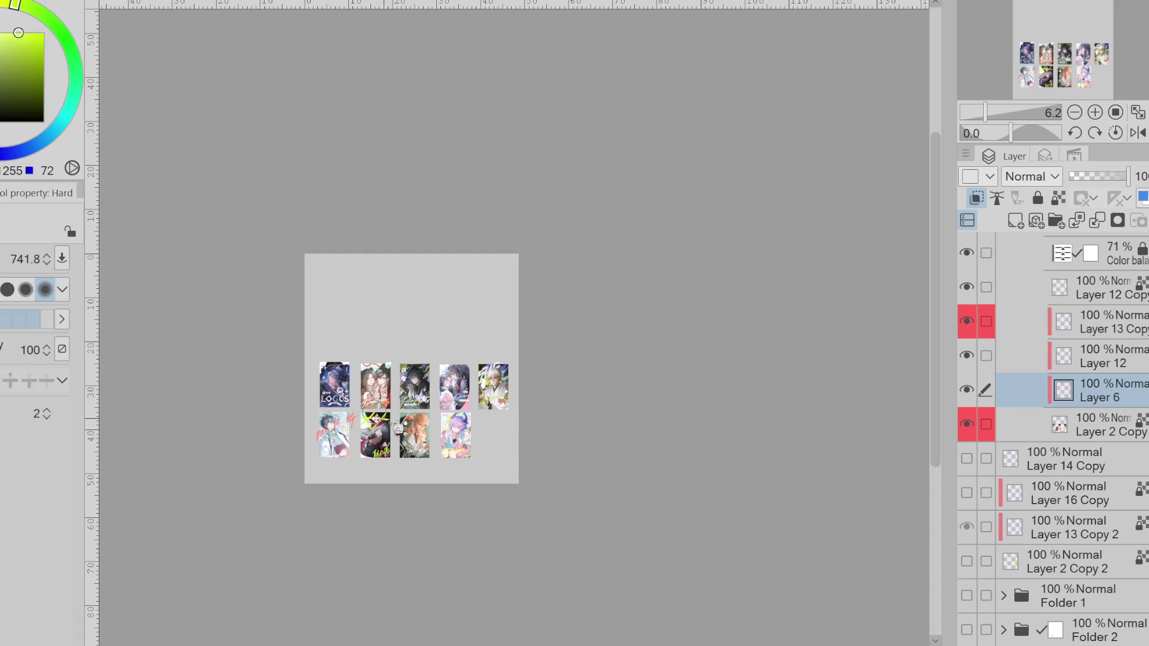
scroll(392, 425, "up", 1)
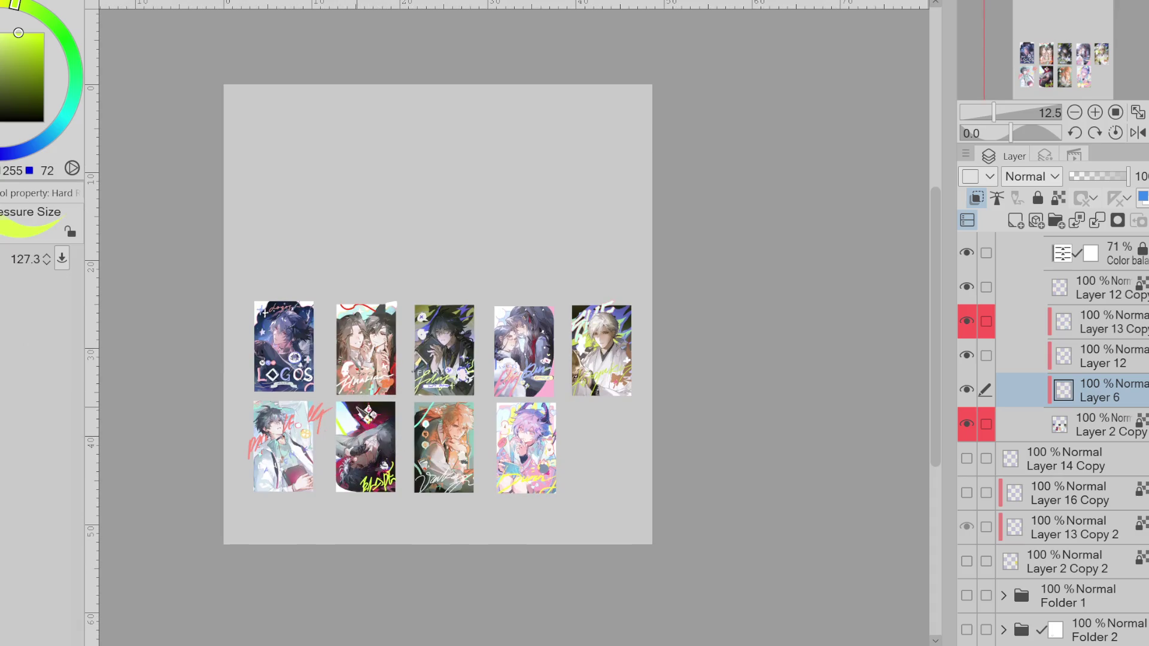
- Sample dark blue-purple, magenta, pink and purple colours and enlarge the brush
left_click(339, 422, "alt")
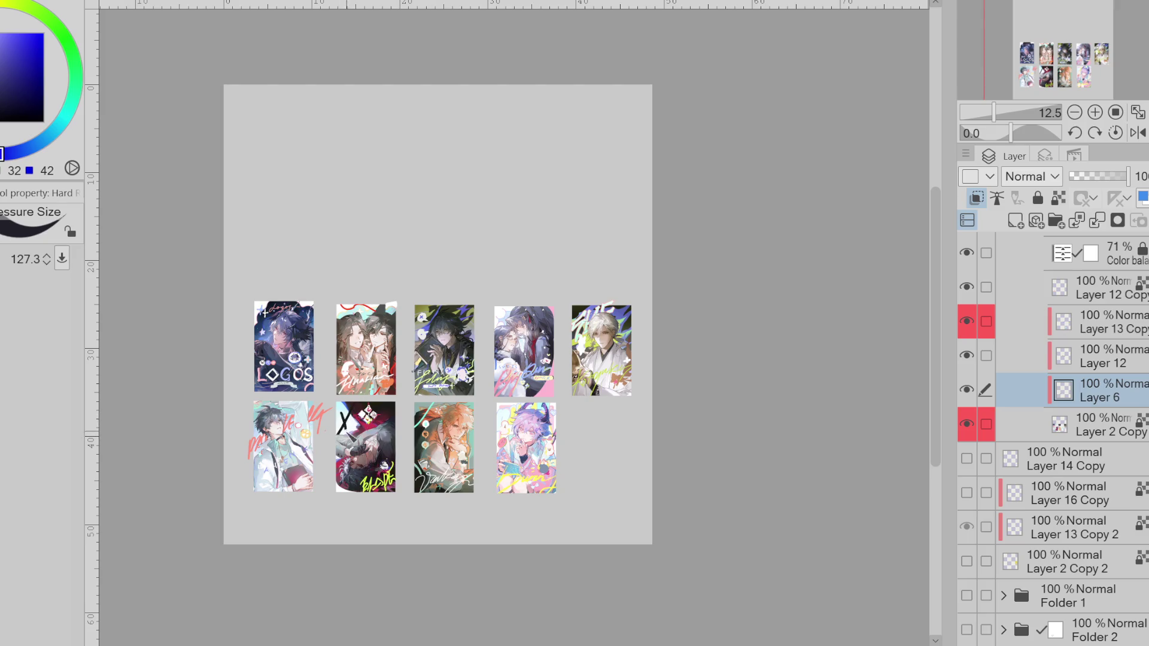
left_click(370, 425, "alt")
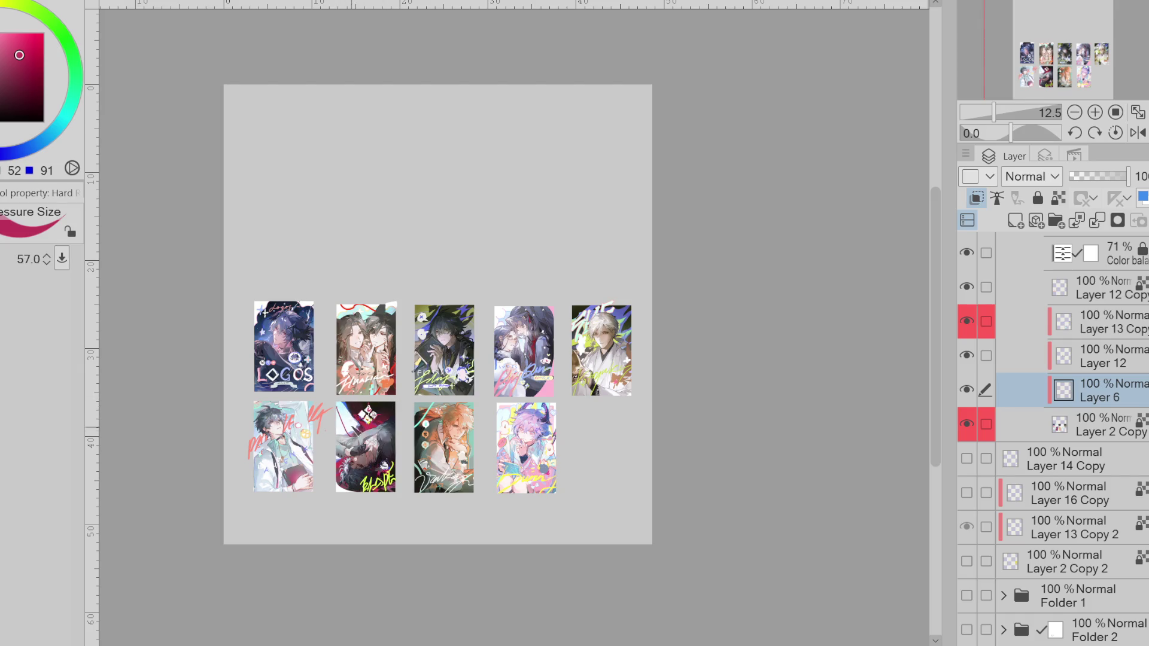
mouse_move(367, 427)
left_mouse_down()
mouse_move(380, 437)
mouse_move(390, 427)
mouse_move(341, 407)
left_mouse_up()
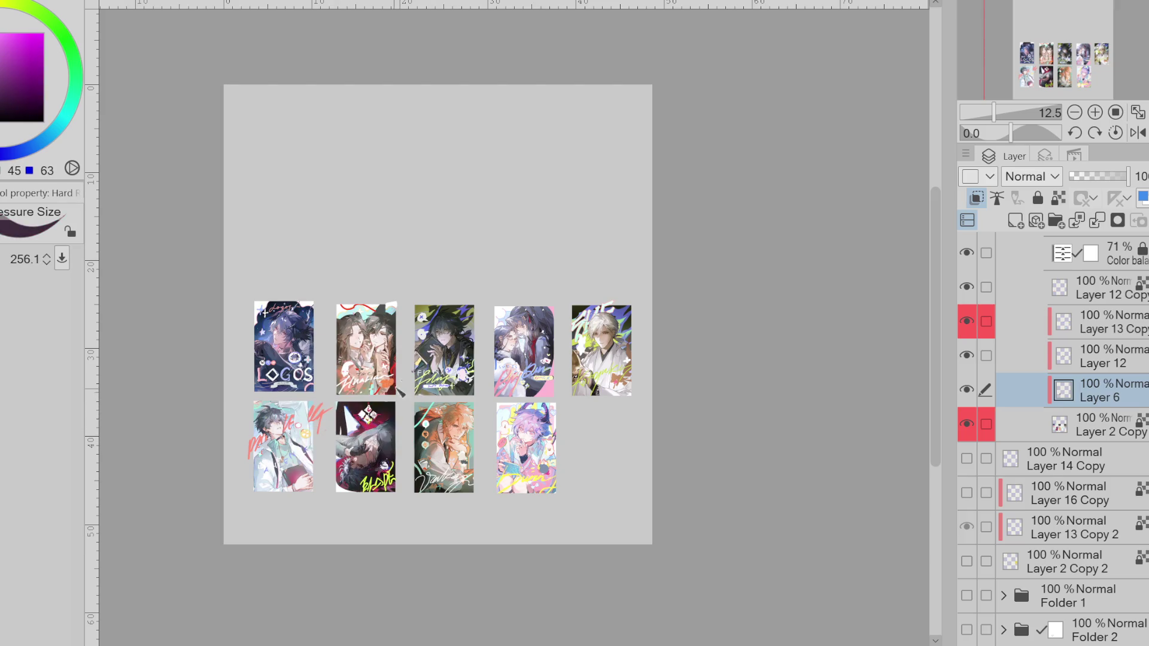
left_click(358, 412, "alt")
left_click(358, 413, "alt")
left_click(358, 413, "alt")
left_click(345, 431, "alt")
- Set the pen to 427.7, repaint the dark card's upper-left corner, and flip the canvas horizontally
key("e")
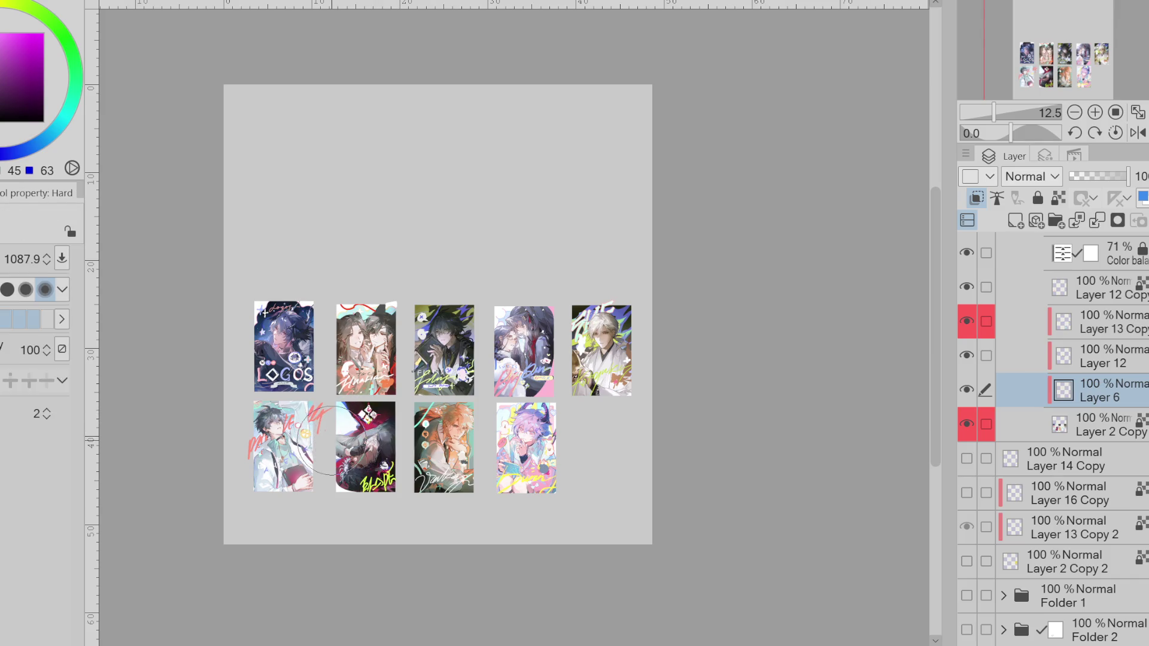
key("p")
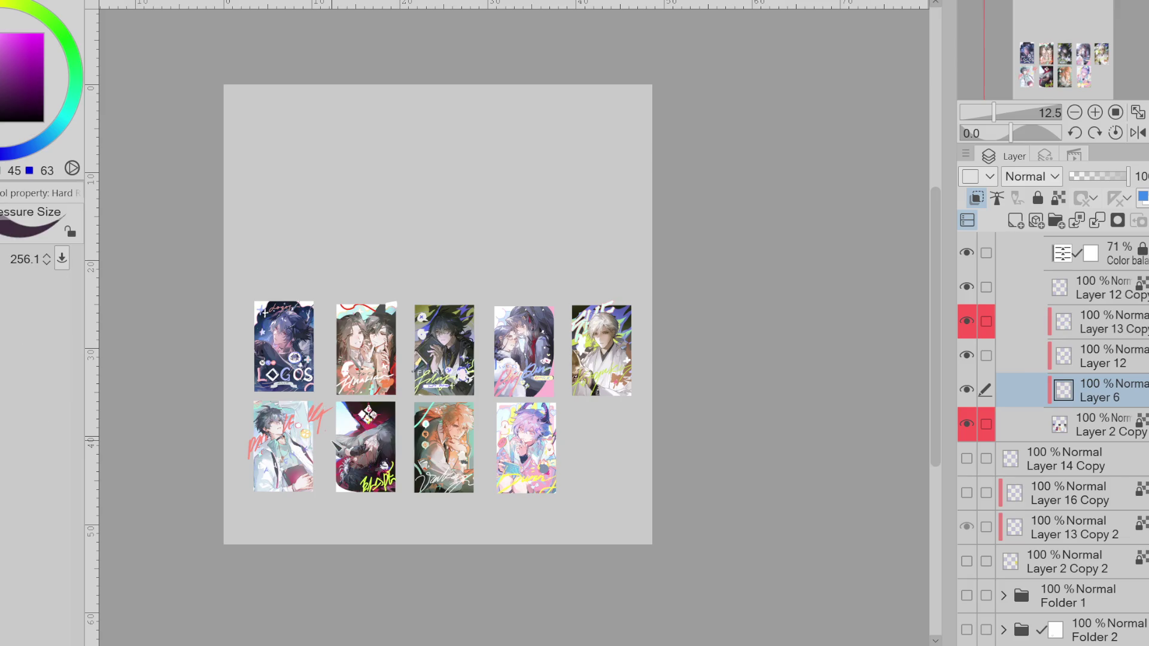
mouse_move(345, 414)
left_mouse_down()
mouse_move(367, 435)
mouse_move(359, 419)
left_mouse_up()
key("ctrl+z")
left_click_drag(363, 413, 345, 428)
left_click(1138, 133)
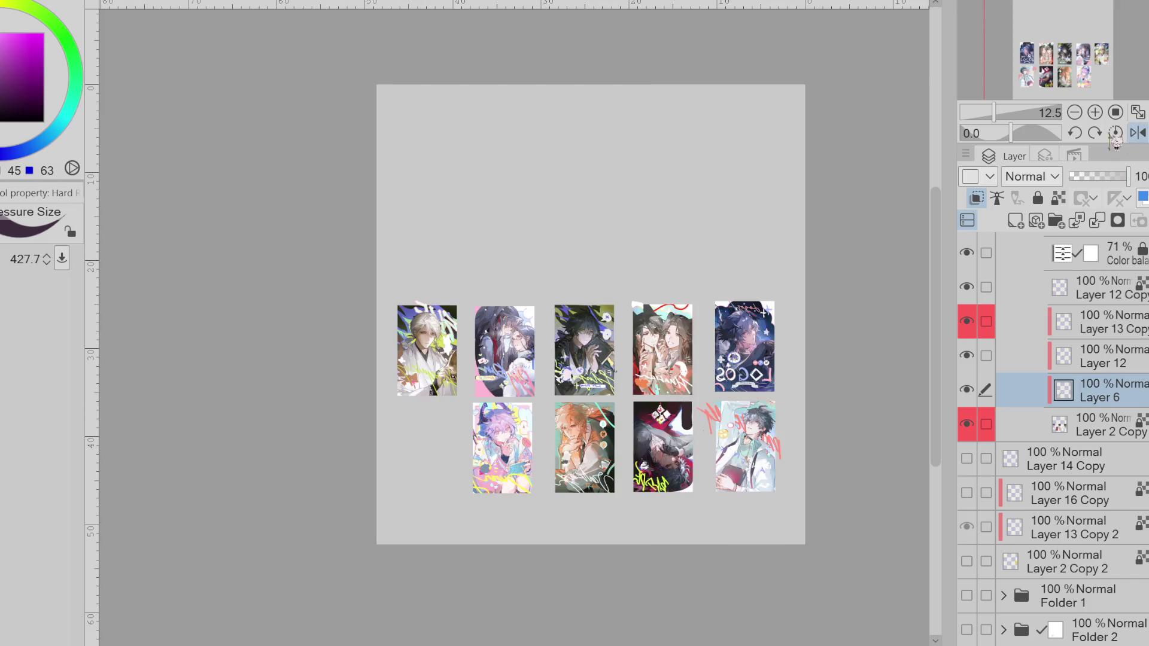
- Paint a green vertical stroke on the dark card, overpaint it pale blue, and shrink the brush
scroll(641, 475, "right", 5)
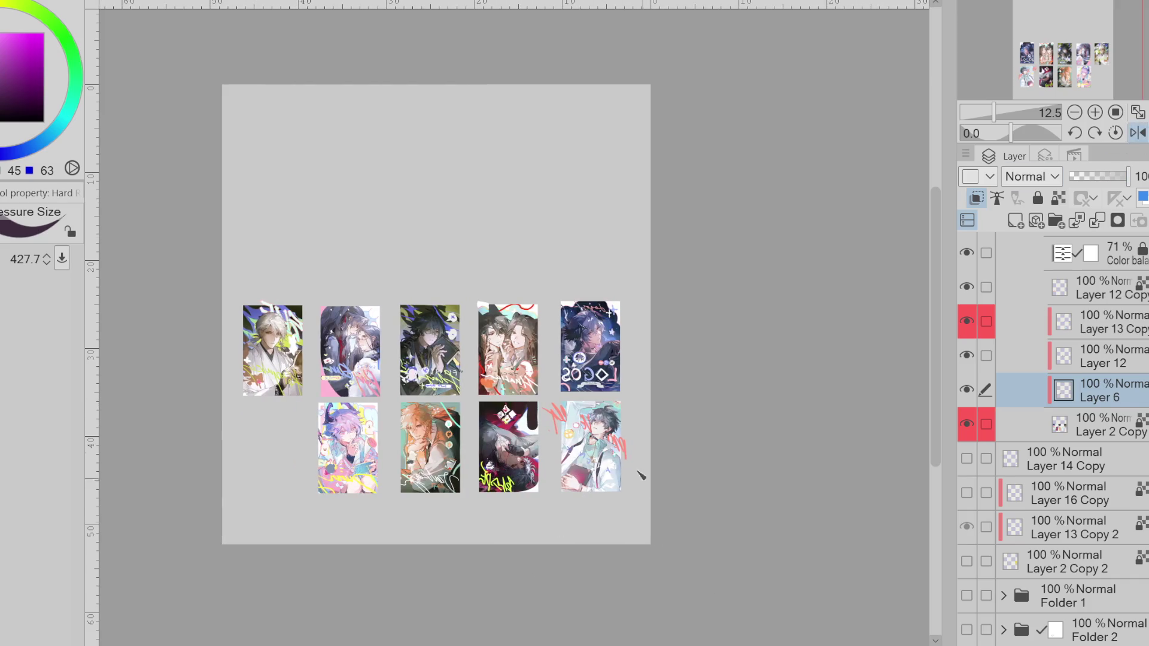
scroll(518, 424, "up", 2)
left_click(504, 532, "alt")
left_click_drag(536, 387, 540, 440)
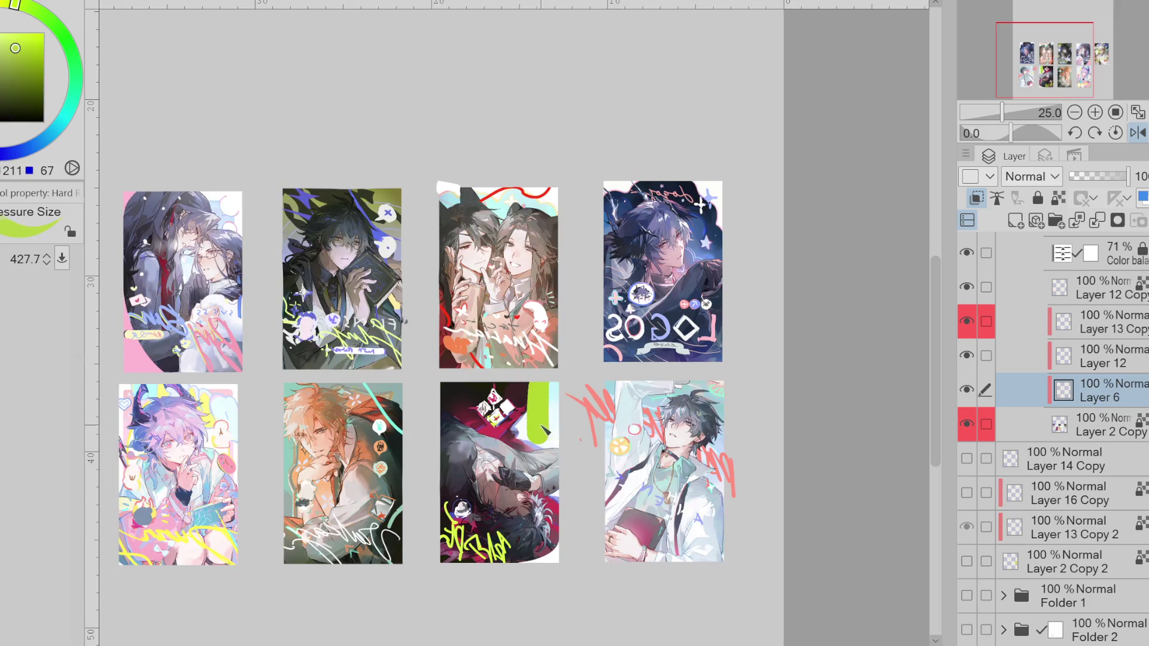
left_click(557, 410, "alt")
mouse_move(538, 443)
left_mouse_down()
mouse_move(544, 382)
mouse_move(546, 436)
left_mouse_up()
left_click_drag(546, 388, 467, 400)
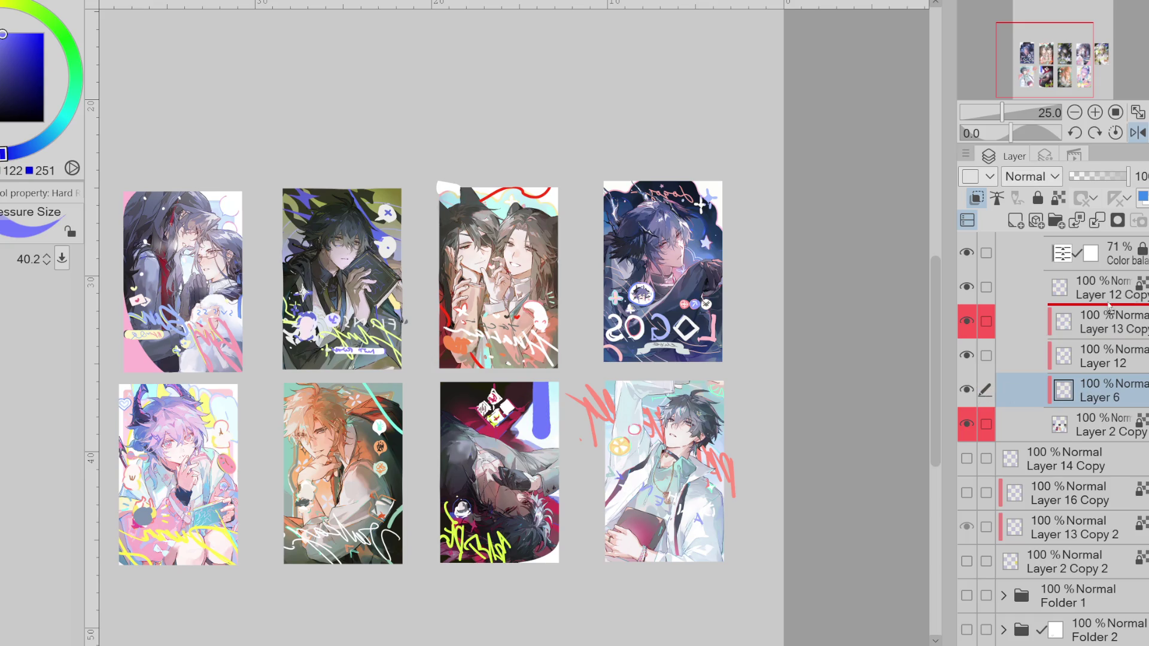
- Move Layer 6 below Layer 11, merge it down, and turn off the horizontal flip
scroll(1111, 280, "up", 2)
scroll(1112, 280, "up", 2)
scroll(1111, 280, "up", 2)
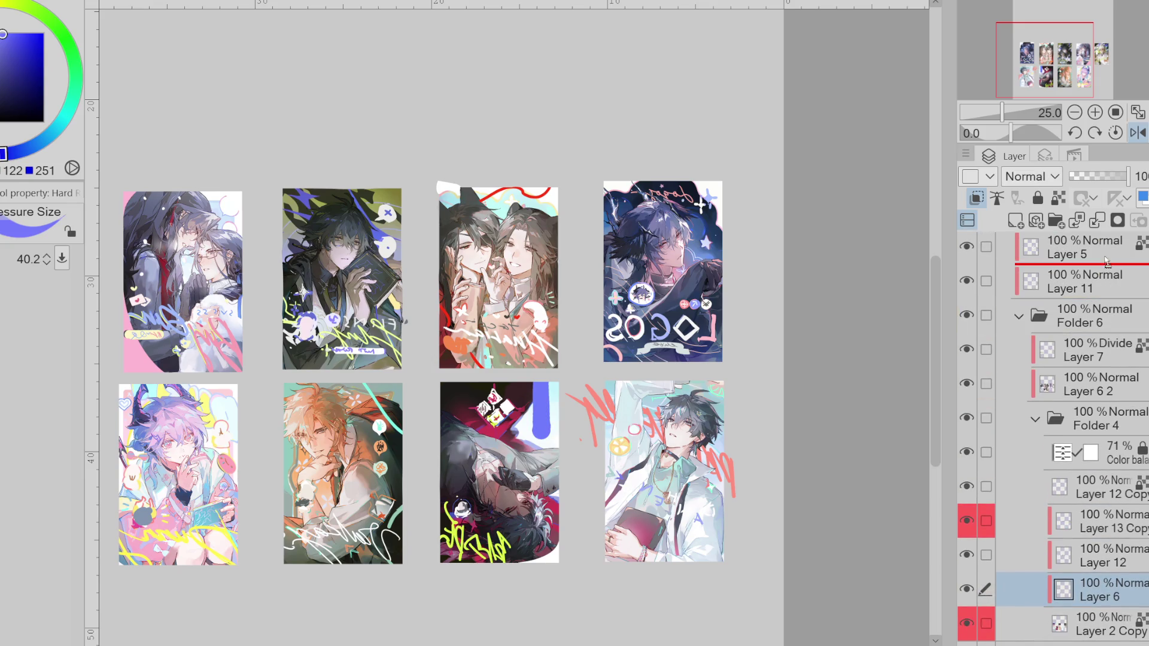
left_click_drag(1111, 280, 1102, 298)
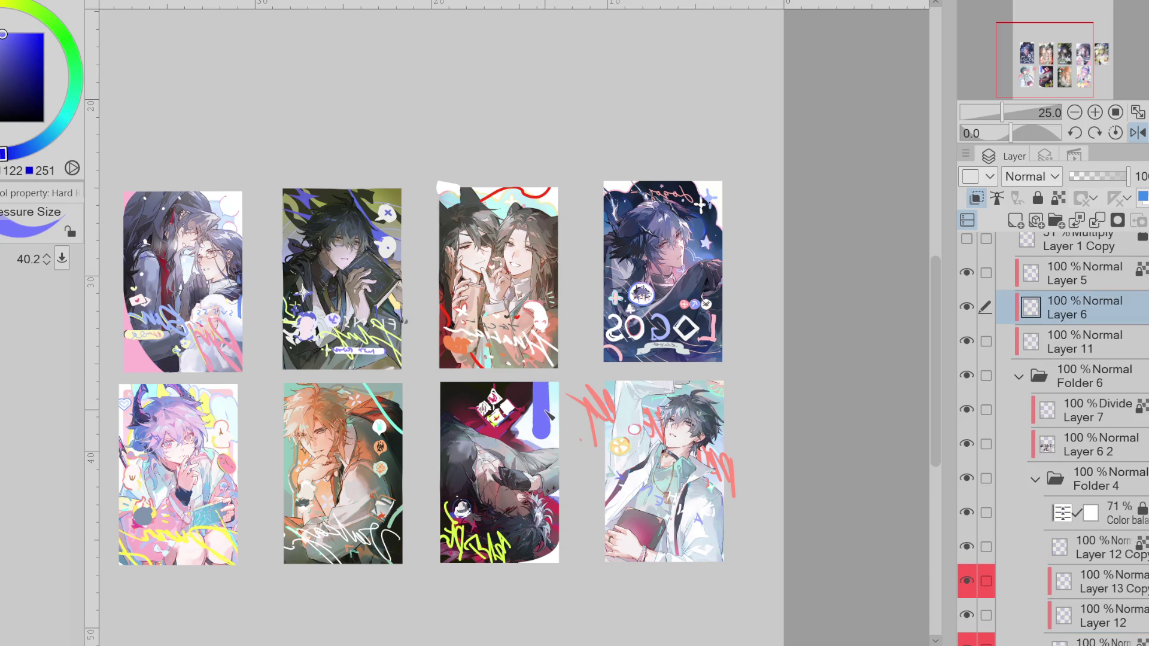
left_click(1059, 198)
left_click(17, 152)
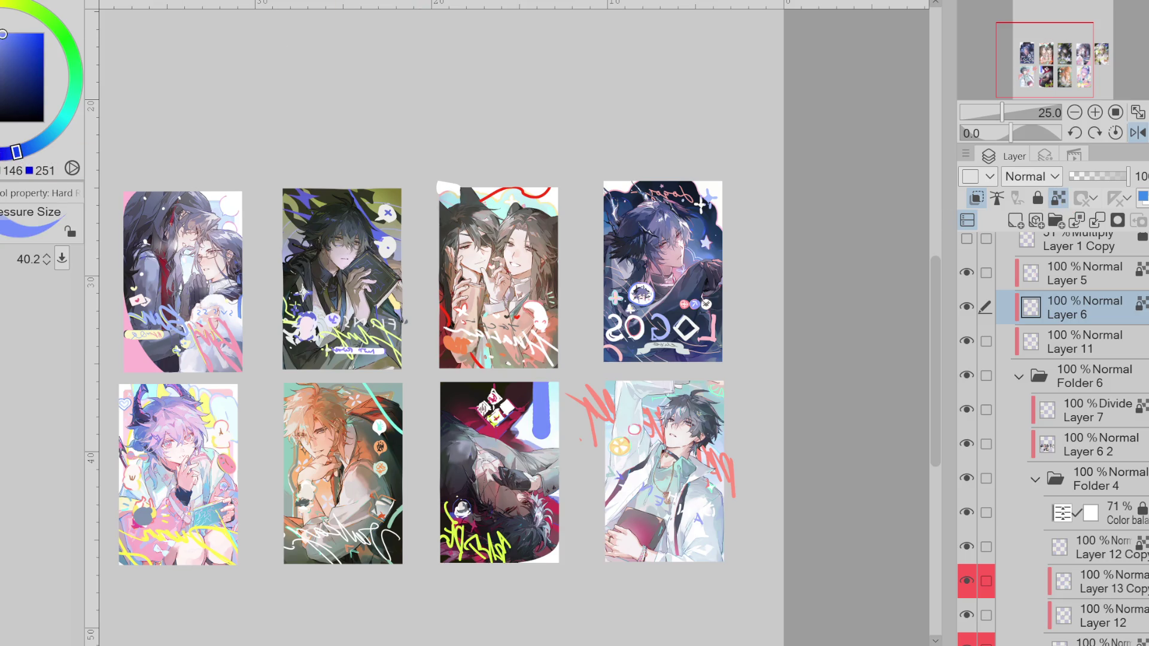
left_click(1098, 220)
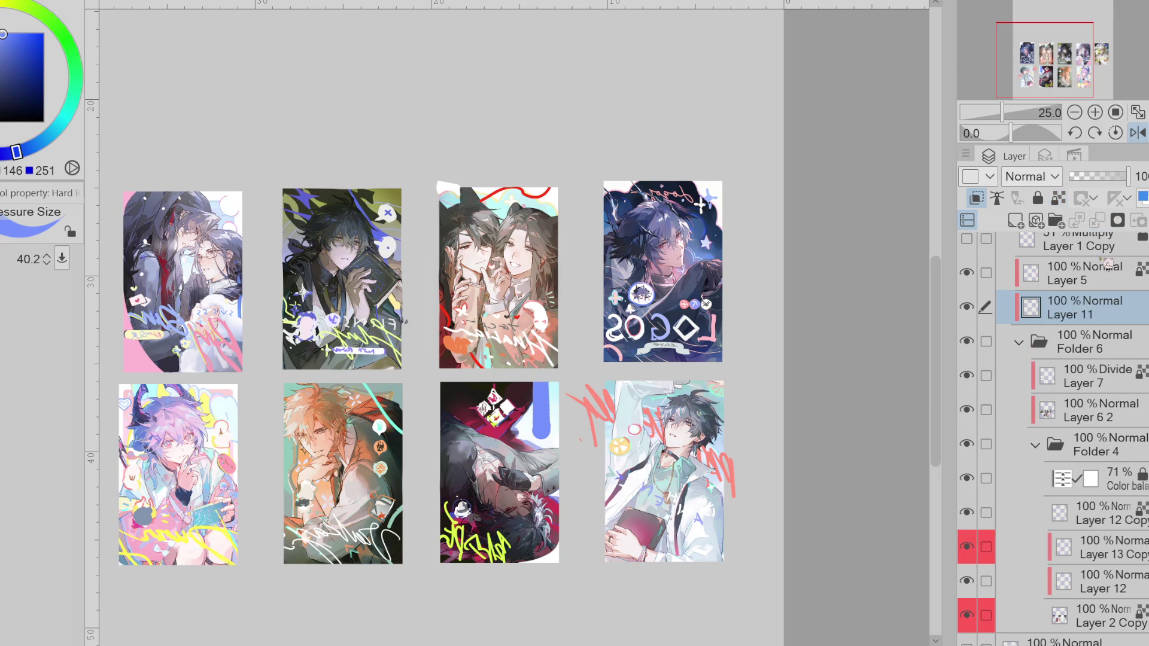
left_click(1138, 133)
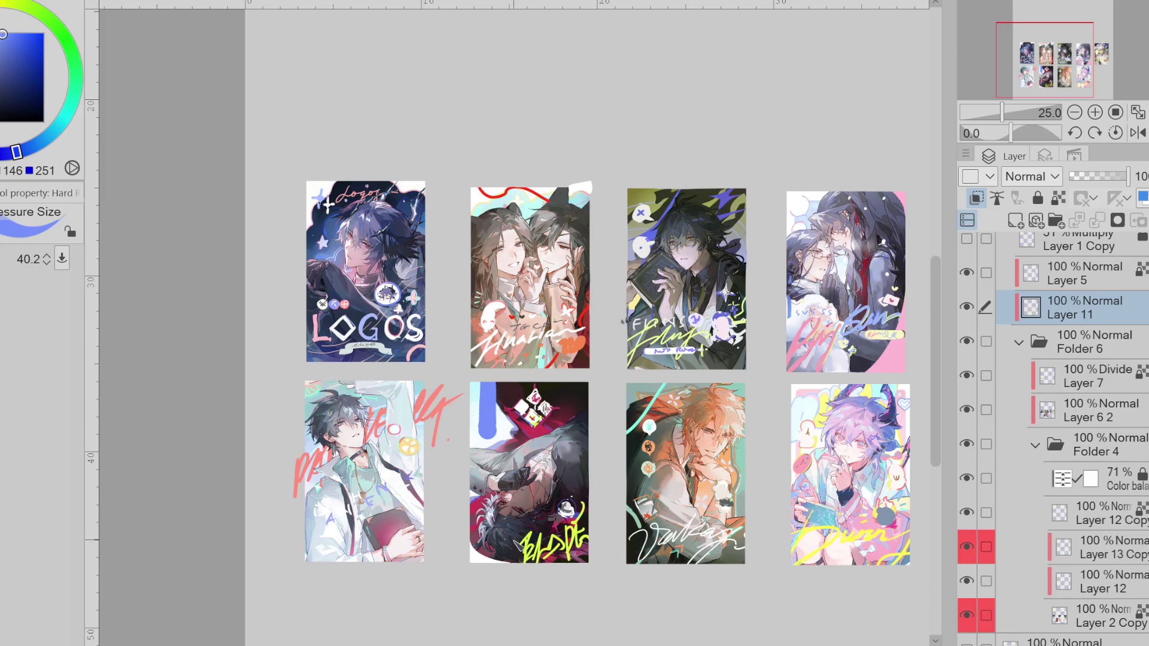
- Undo a test blue scribble, toggle eraser and pen, and sample cyan from the artwork
left_click_drag(514, 540, 544, 528)
key("ctrl+z")
key("e")
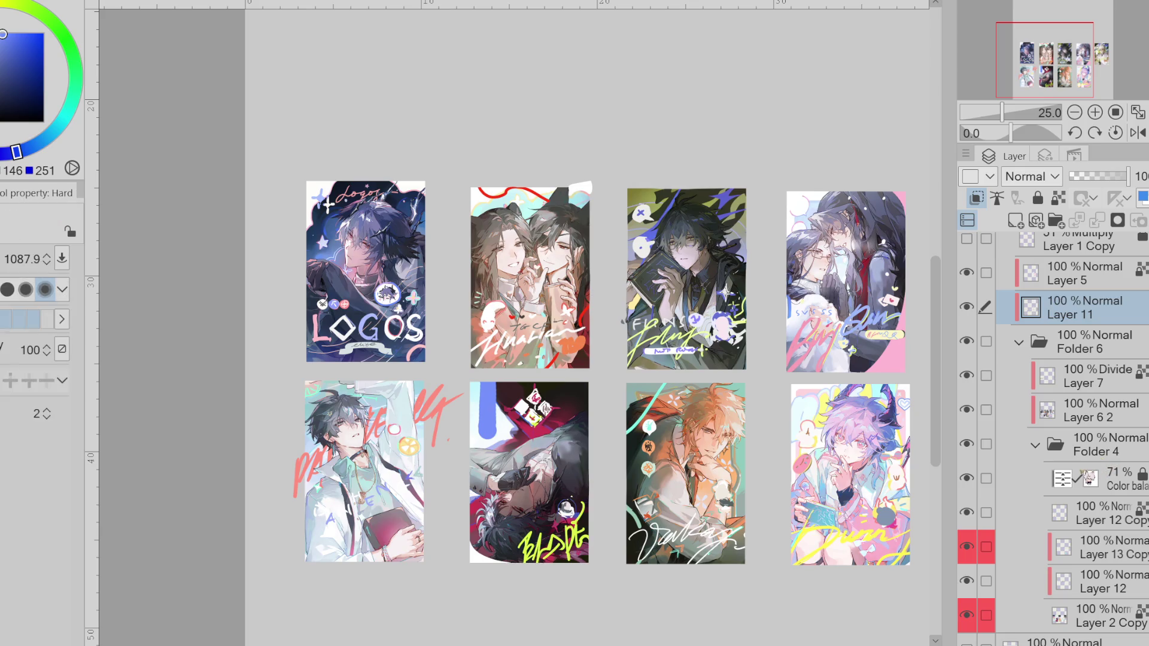
left_click_drag(489, 443, 504, 437)
key("p")
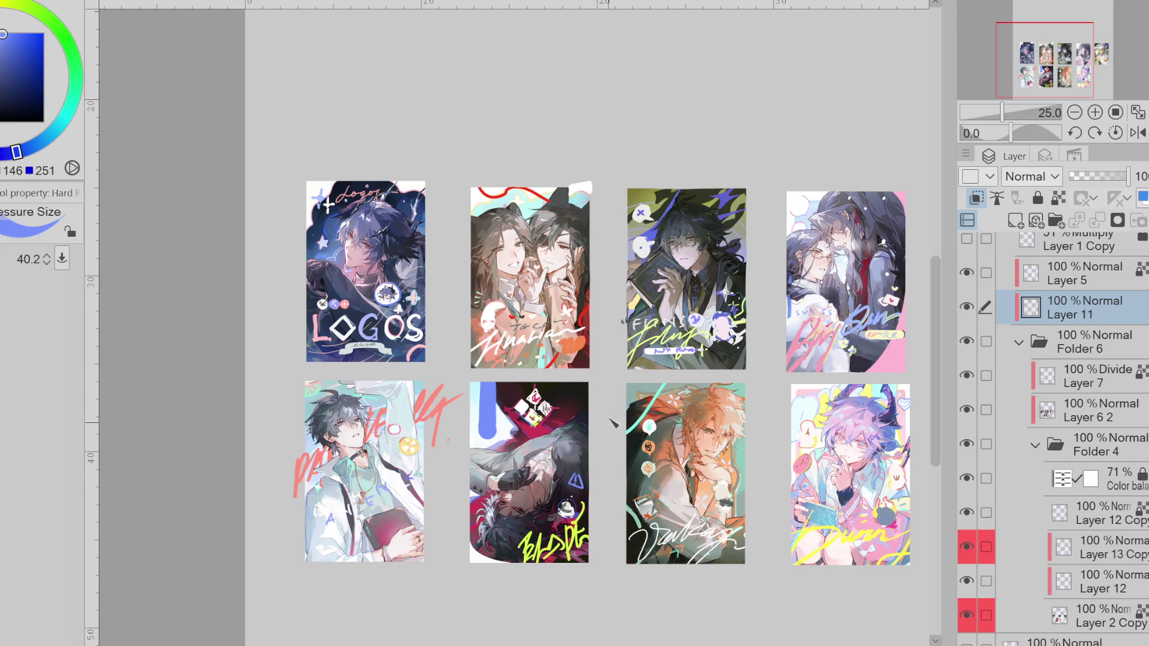
left_click(502, 392, "alt")
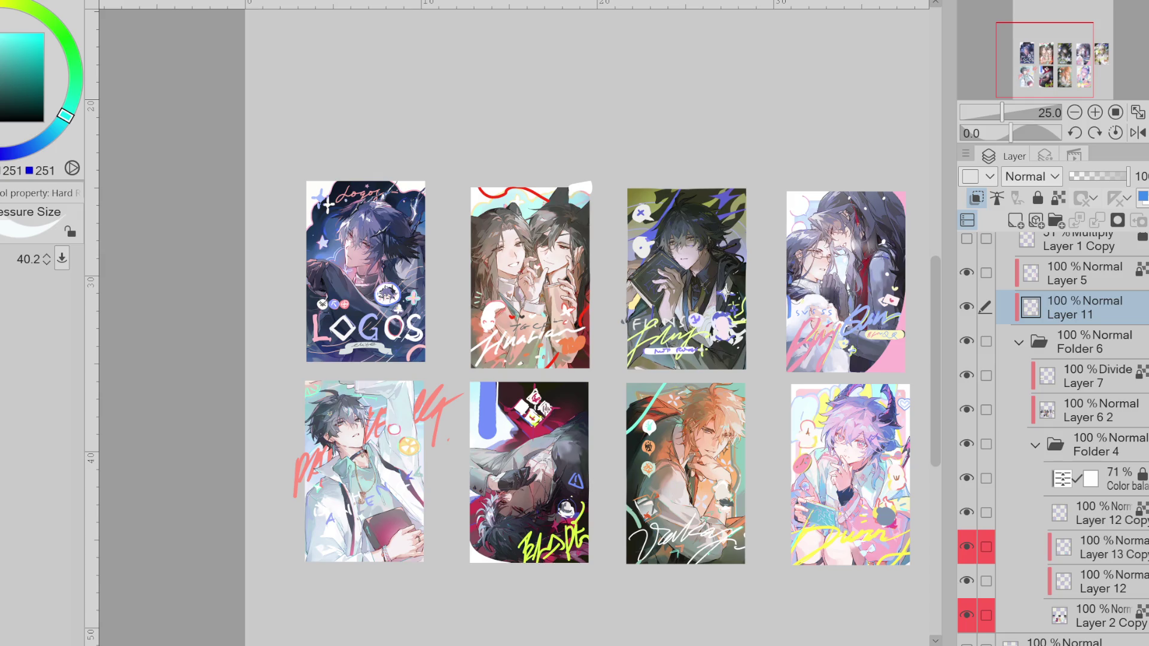
- Zoom in on the pink-bordered card and reduce the pen size to about 36
scroll(515, 323, "up", 3)
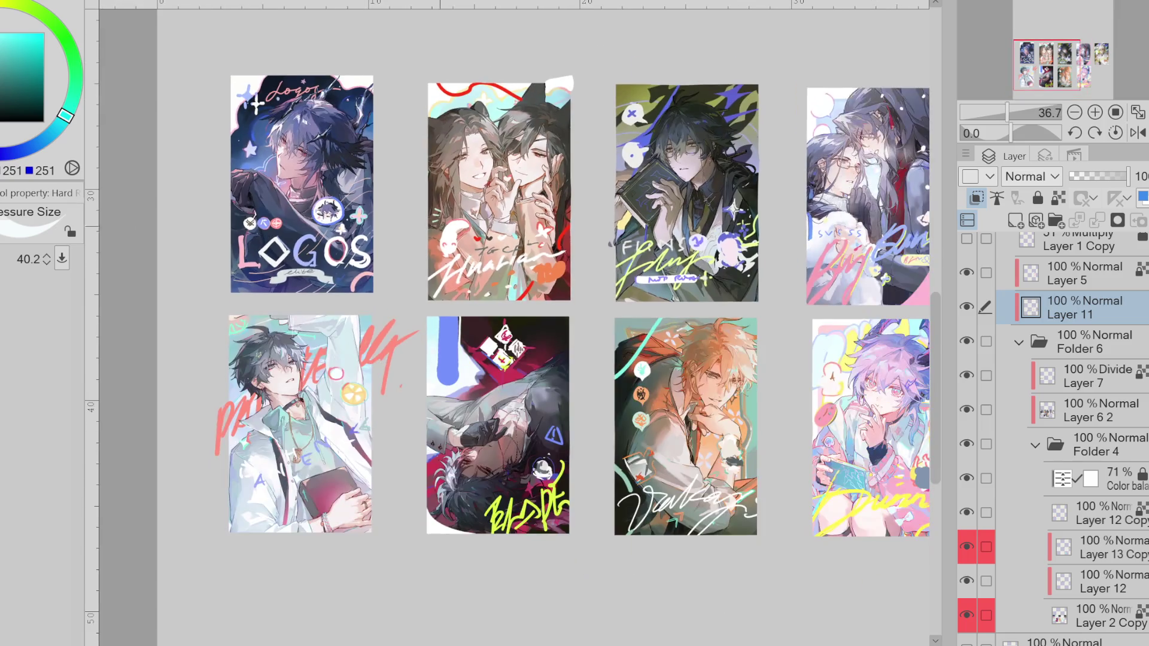
scroll(515, 323, "down", 2)
scroll(515, 323, "up", 4)
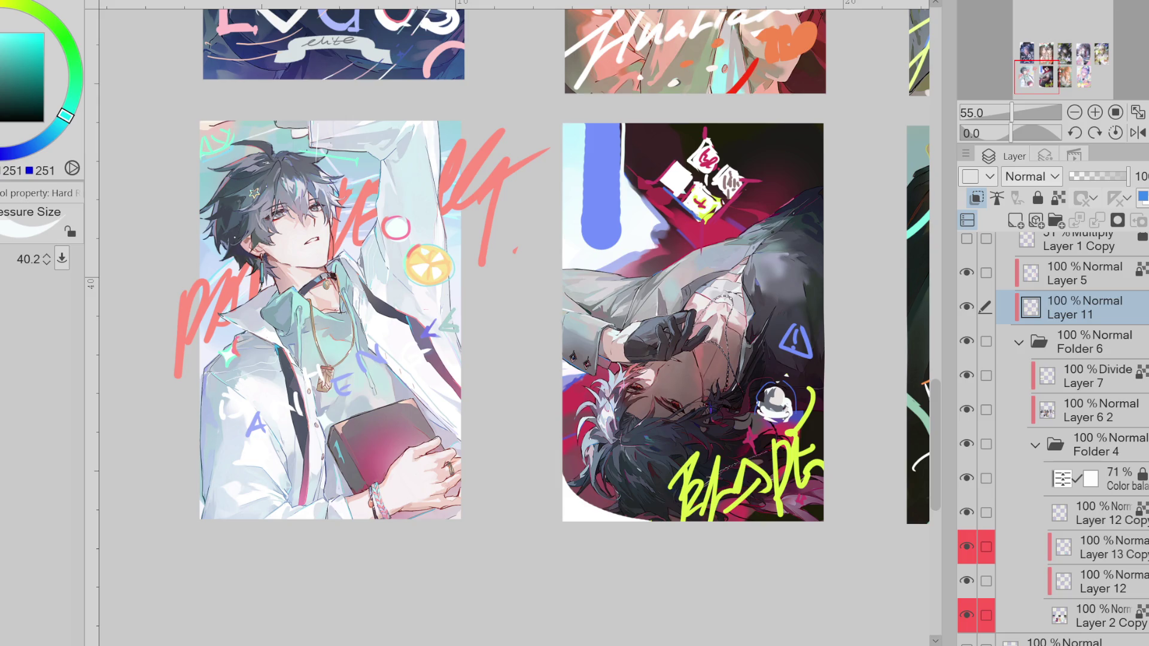
scroll(515, 323, "down", 5)
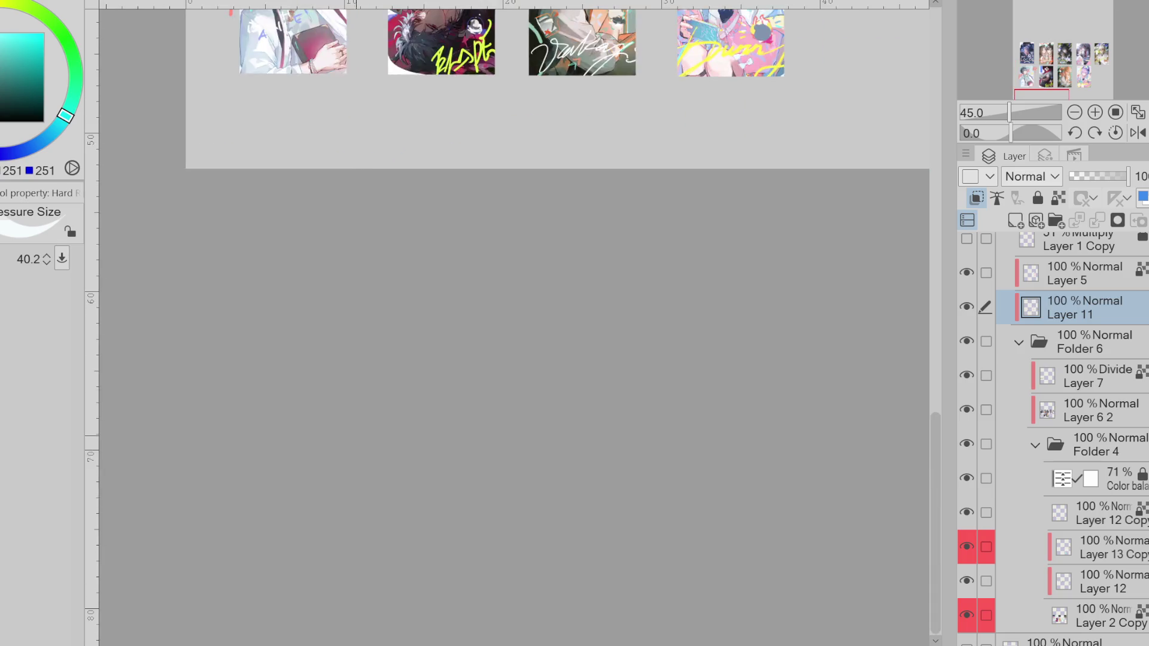
scroll(515, 323, "up", 1)
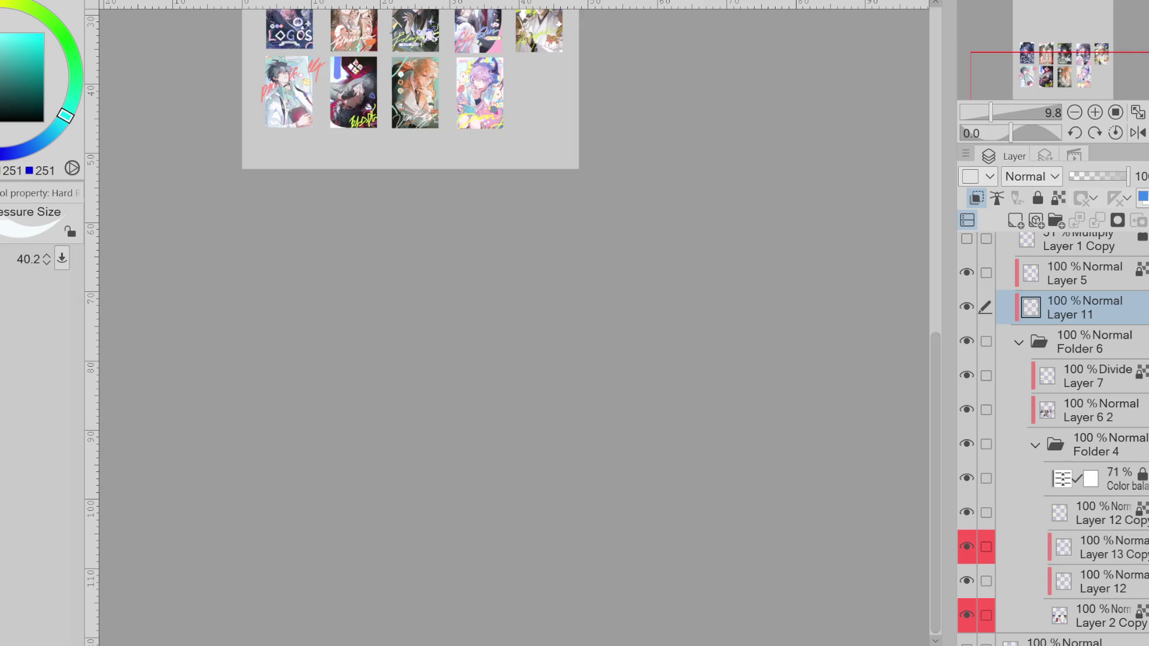
scroll(574, 250, "up", 1)
scroll(539, 257, "up", 3)
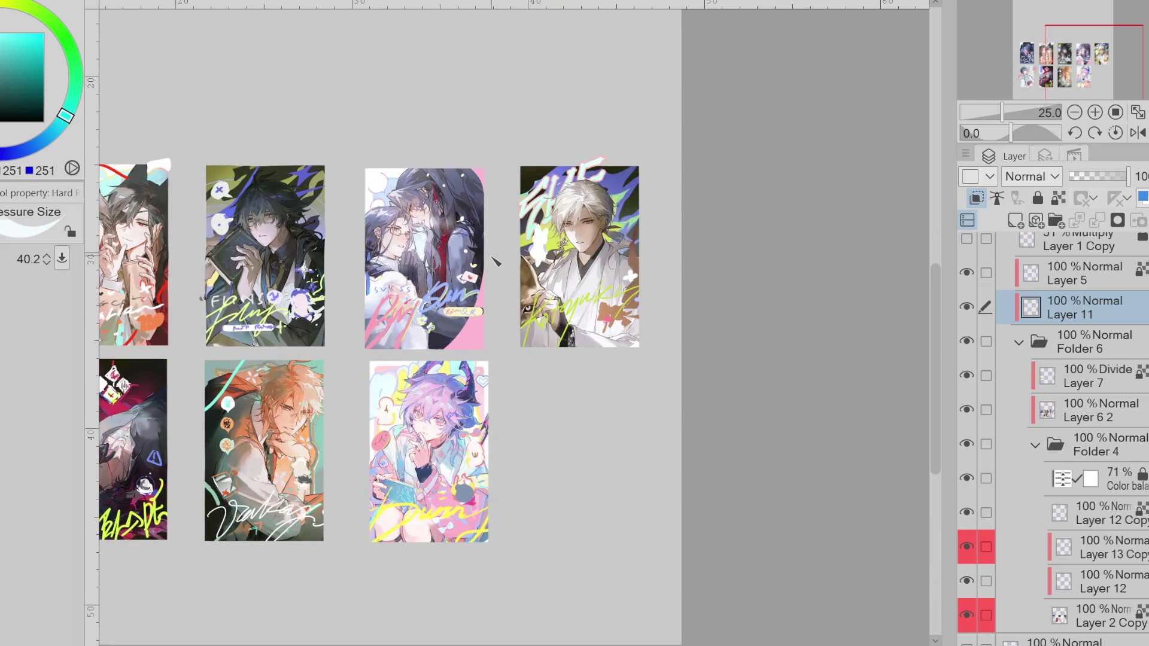
scroll(407, 295, "up", 1)
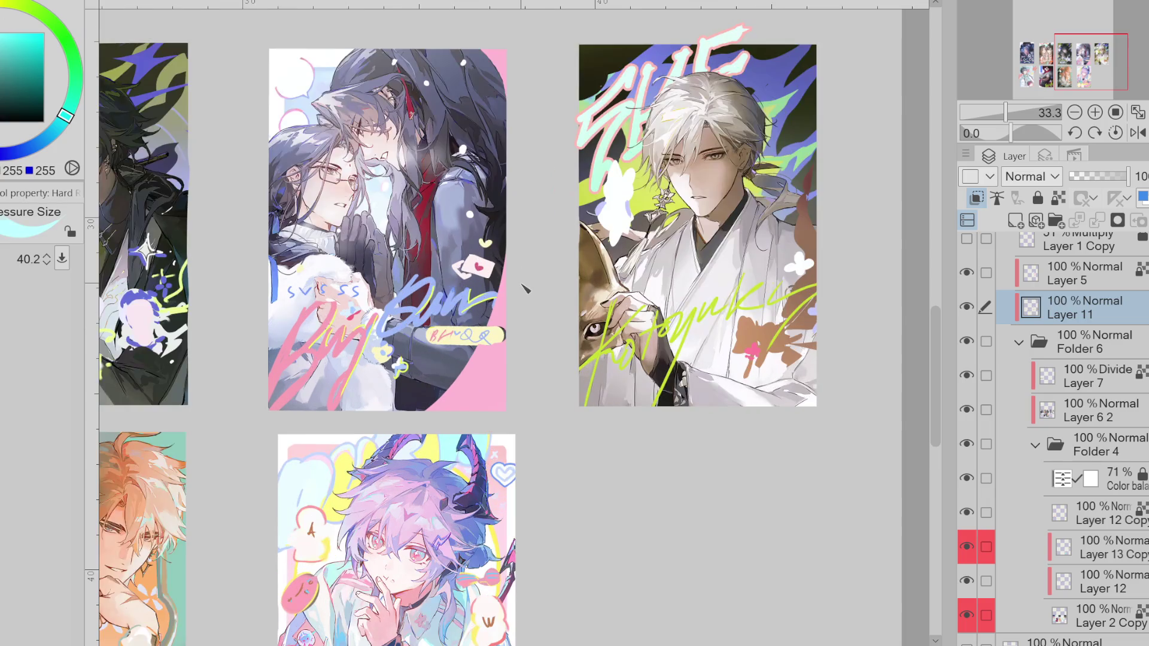
scroll(360, 254, "up", 1)
left_click_drag(359, 254, 335, 257)
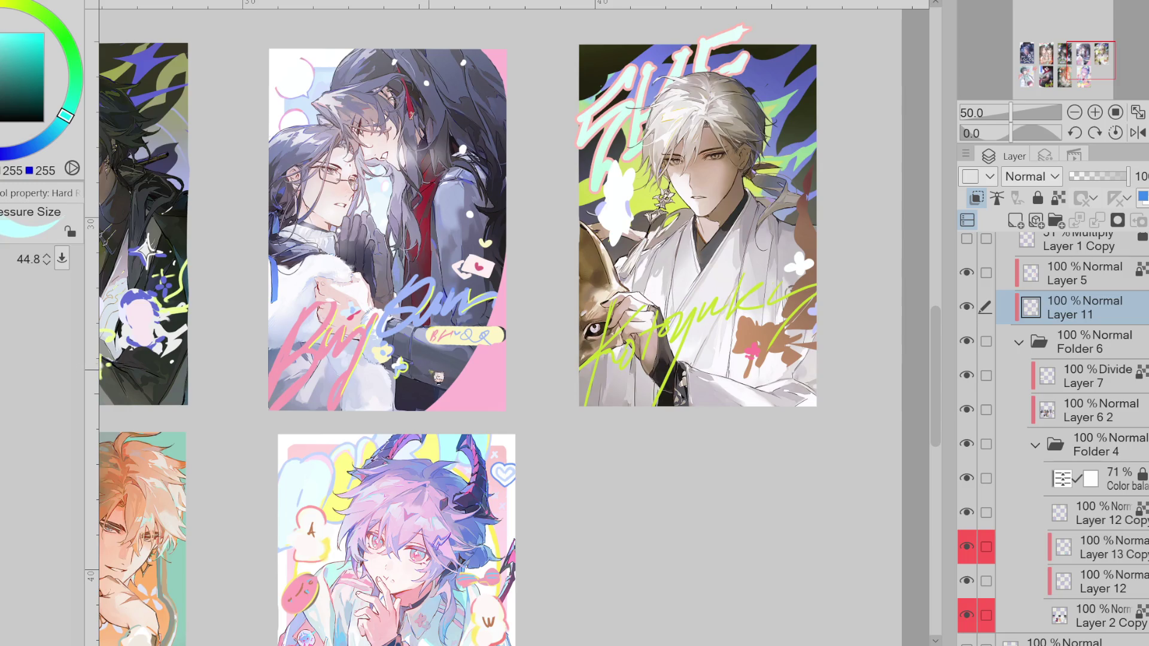
- Sample the signature blue and a pale colour, then hand-letter small 'HE' text on the card
left_click(486, 333, "alt")
left_click(386, 282, "alt")
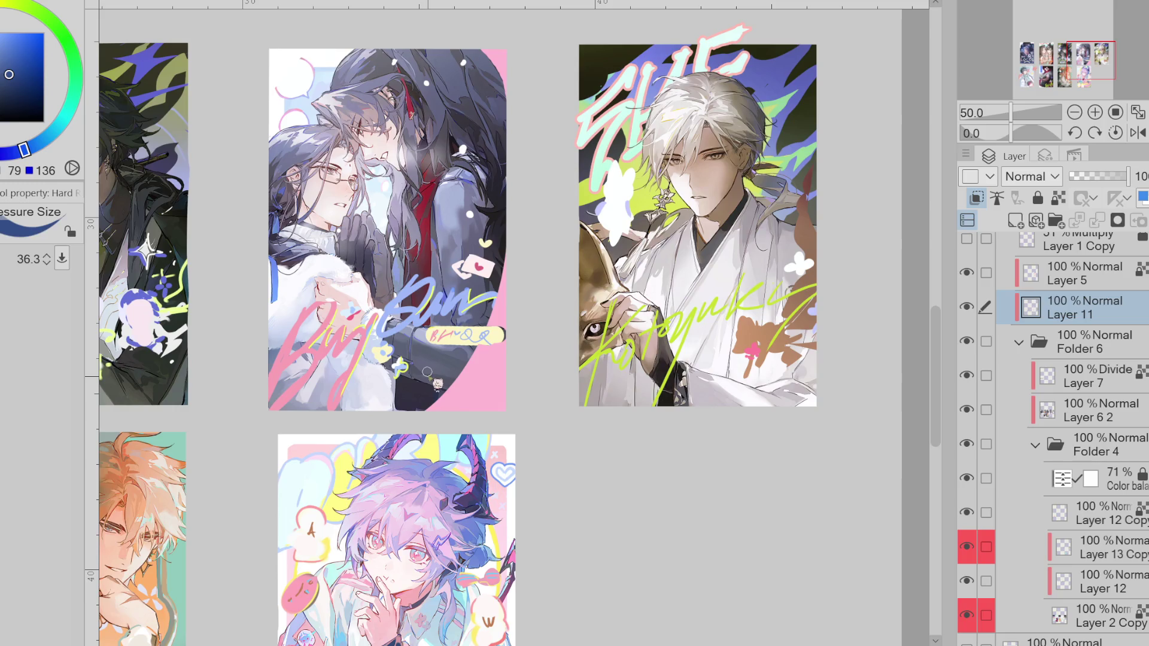
left_click(430, 377, "alt")
mouse_move(423, 365)
left_mouse_down()
mouse_move(426, 379)
mouse_move(442, 365)
mouse_move(455, 378)
mouse_move(443, 397)
left_mouse_up()
key("ctrl+z")
left_click_drag(451, 341, 488, 290)
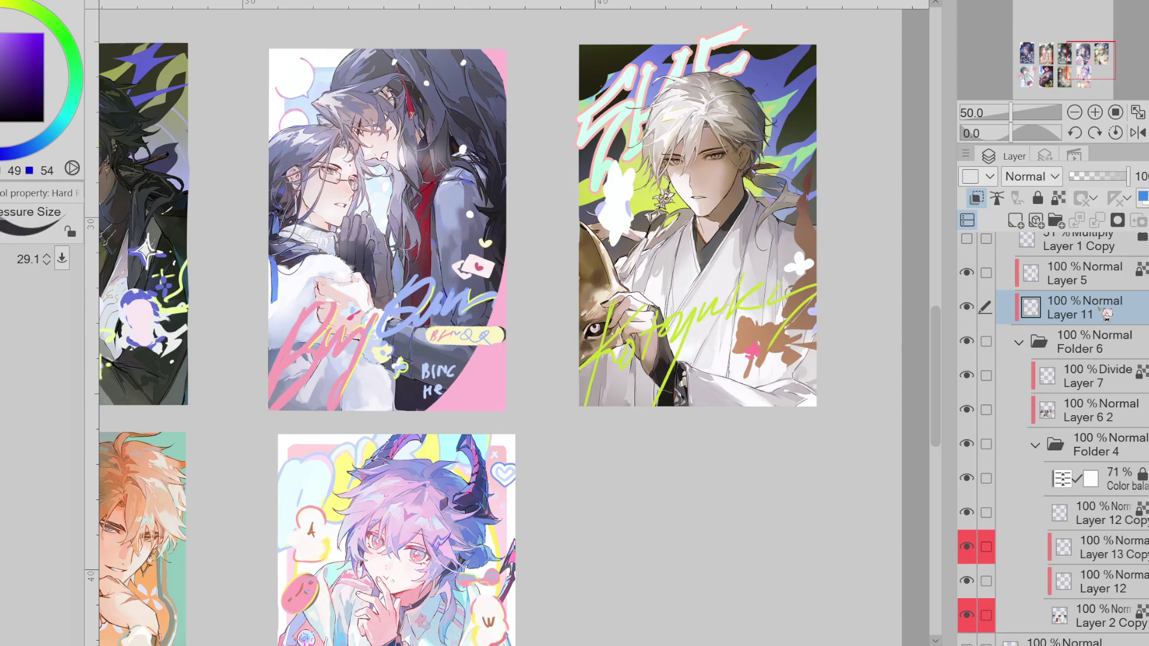
- Move Layer 11 above Layer 5 and add more small lettering beside the text
left_click_drag(1090, 308, 1093, 264)
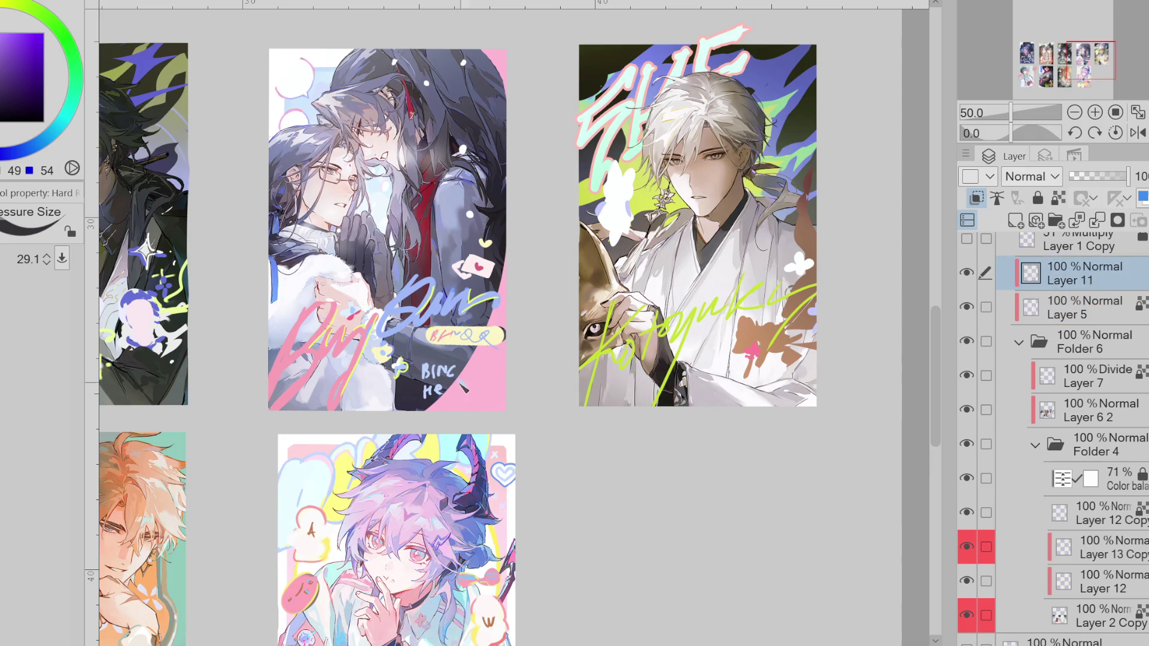
left_click_drag(456, 377, 464, 387)
mouse_move(464, 377)
left_mouse_down()
mouse_move(456, 387)
mouse_move(502, 373)
mouse_move(486, 400)
mouse_move(501, 399)
left_mouse_up()
key("ctrl+minus")
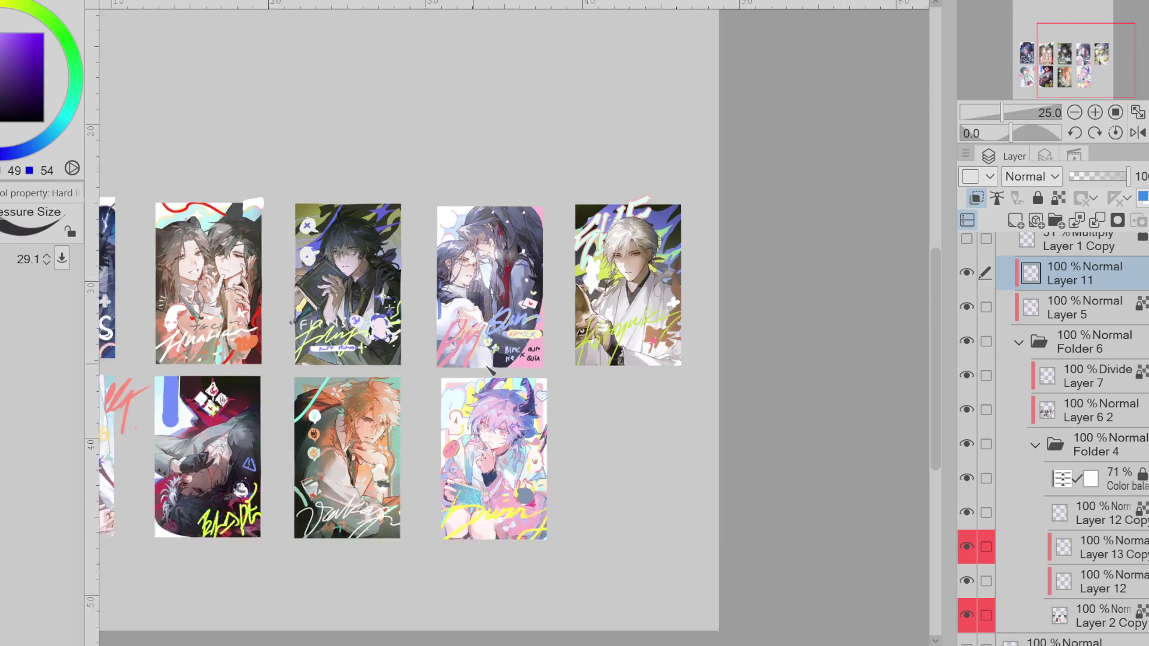
- Lasso-select a small cloud shape on the left card and fill it grey
scroll(419, 359, "up", 3)
scroll(268, 409, "down", 1)
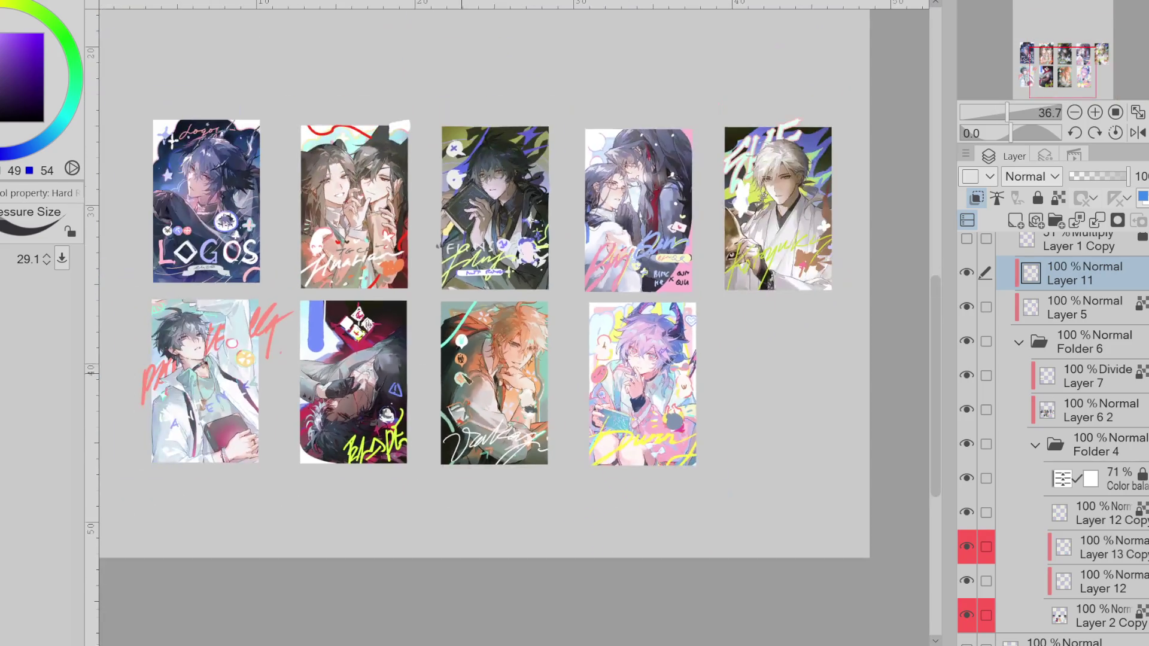
scroll(268, 408, "up", 1)
scroll(268, 409, "up", 1)
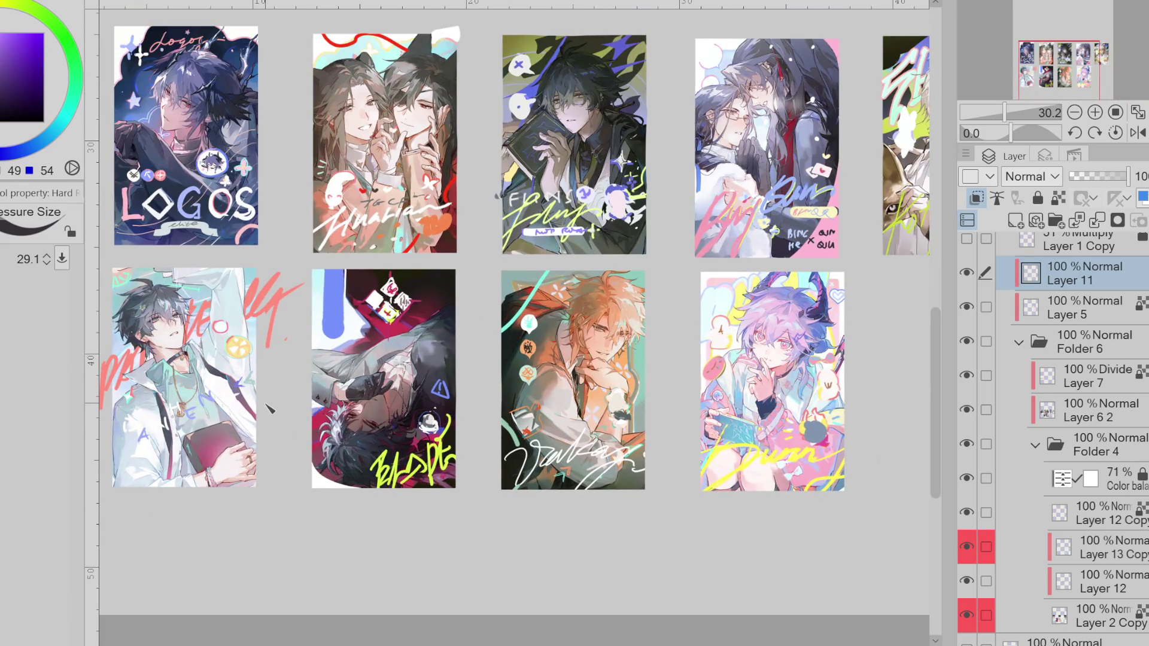
key("m")
key("x")
left_click_drag(157, 457, 157, 458)
left_click(429, 498)
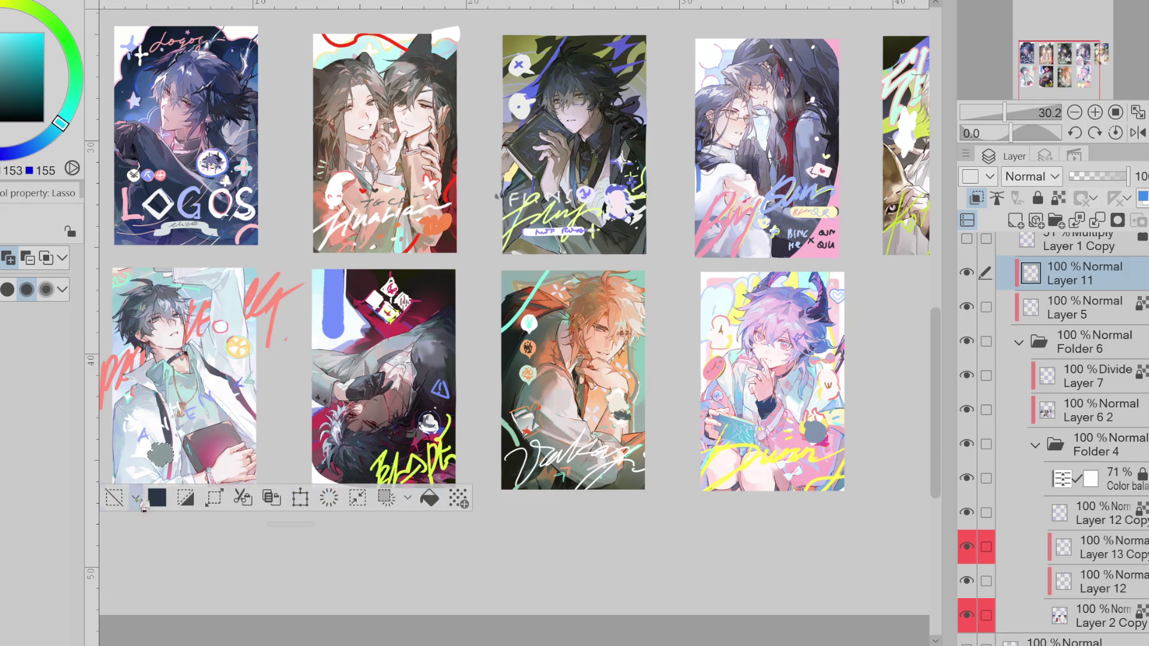
left_click(113, 498)
scroll(160, 479, "up", 1)
- Outline the top of the grey cloud in teal and set area detection to all layers
key("b")
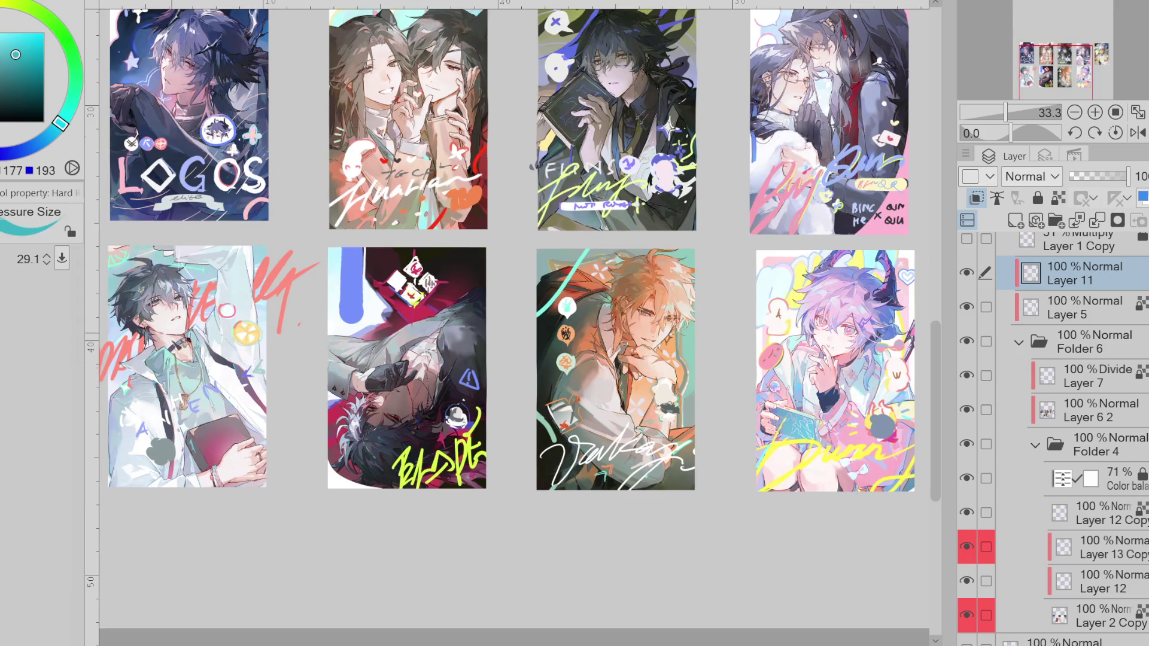
scroll(156, 441, "up", 1)
left_click_drag(164, 439, 182, 448)
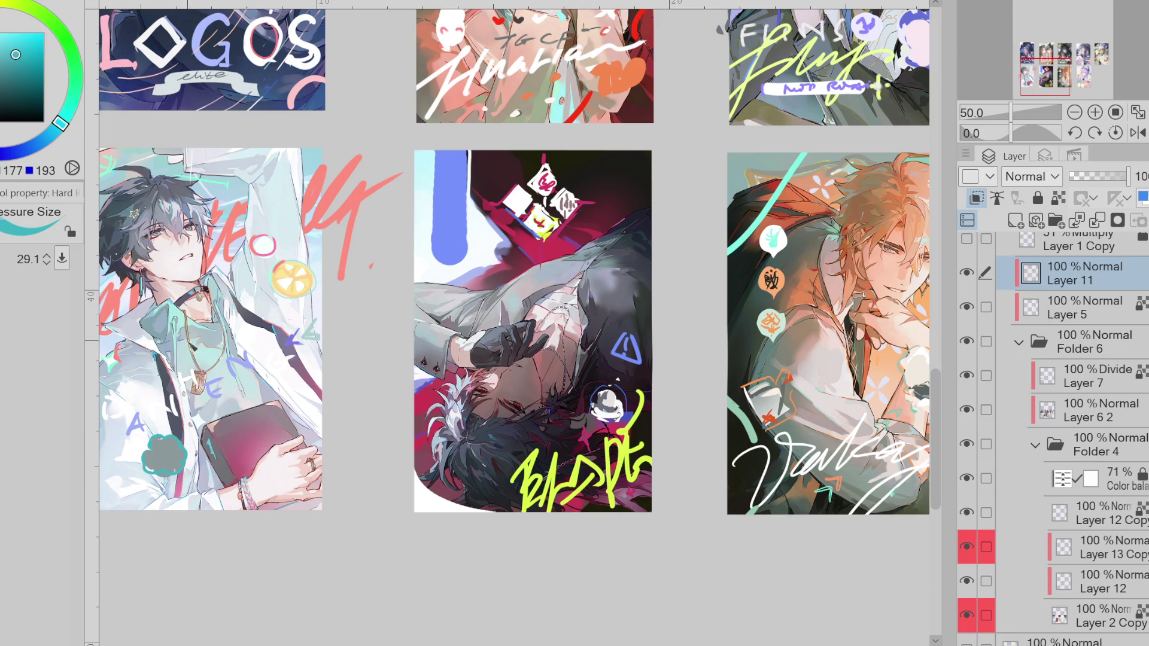
key("w")
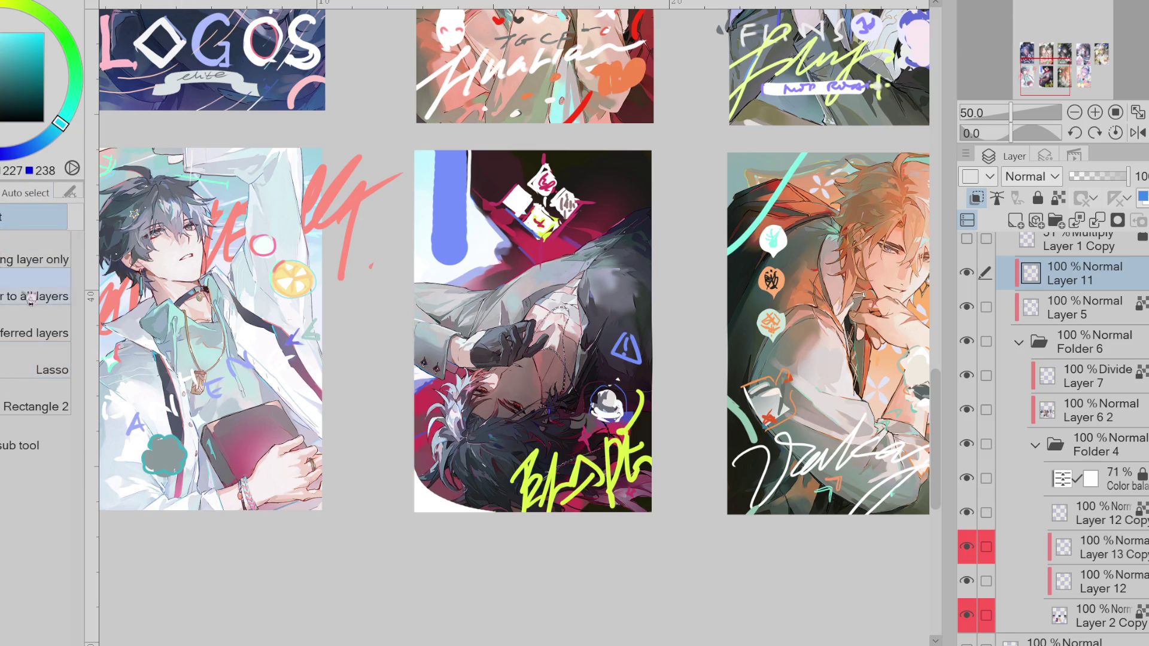
left_click(30, 298)
- Fill the cloud teal, then recolour it lemon yellow and finally pale cream
key("g")
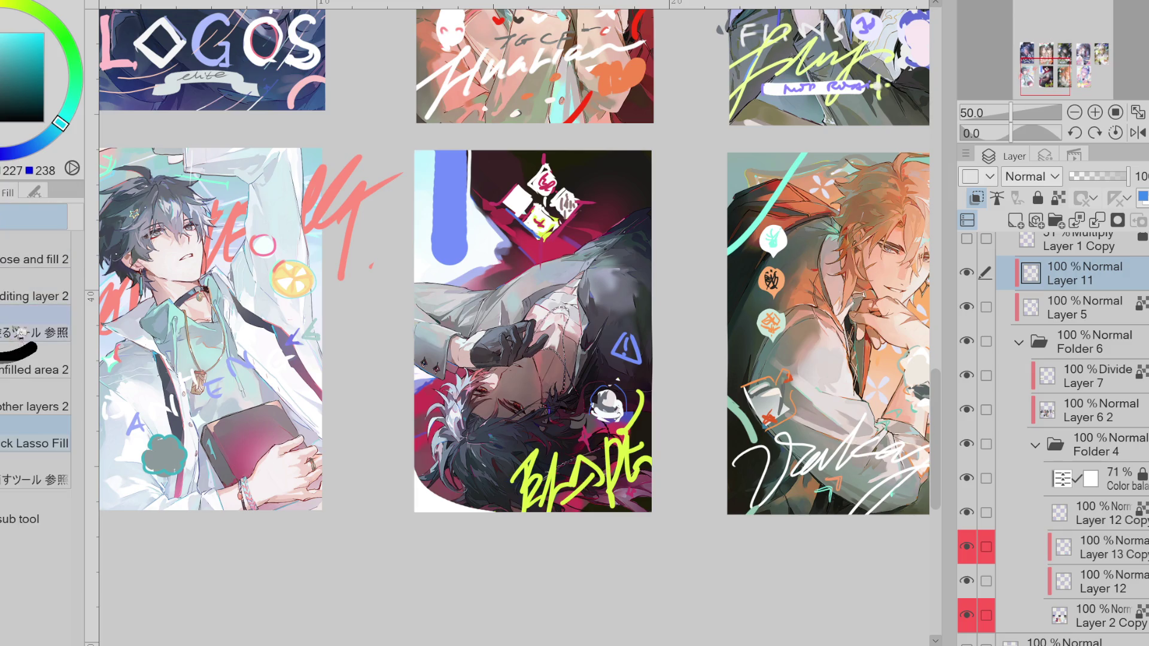
left_click(181, 441)
left_click(286, 282, "alt")
left_click(177, 461)
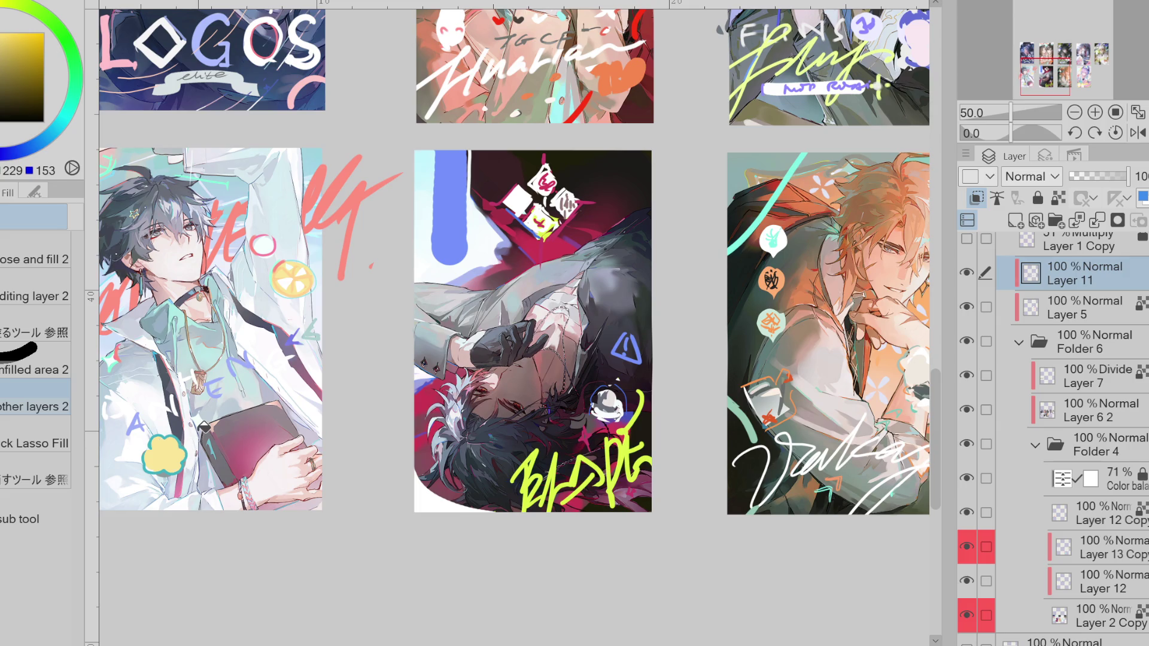
left_click(169, 352, "alt")
left_click(172, 458)
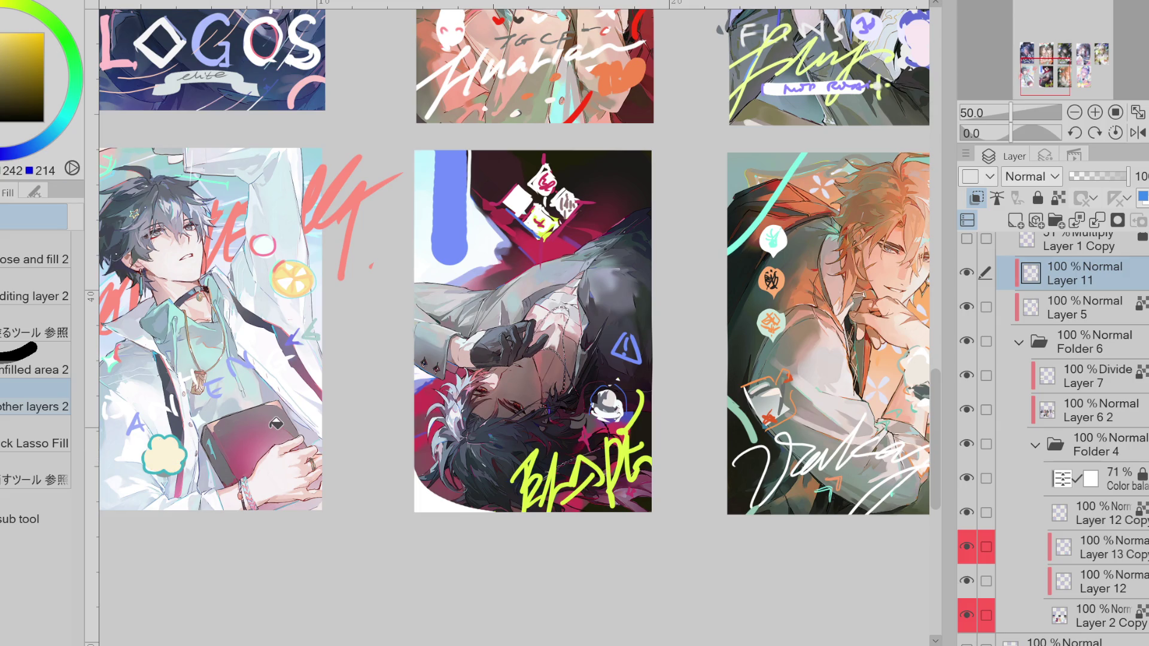
- Lasso-fill soft white and light cream patches on the coat near the book and the E
key("p")
left_click(27, 48)
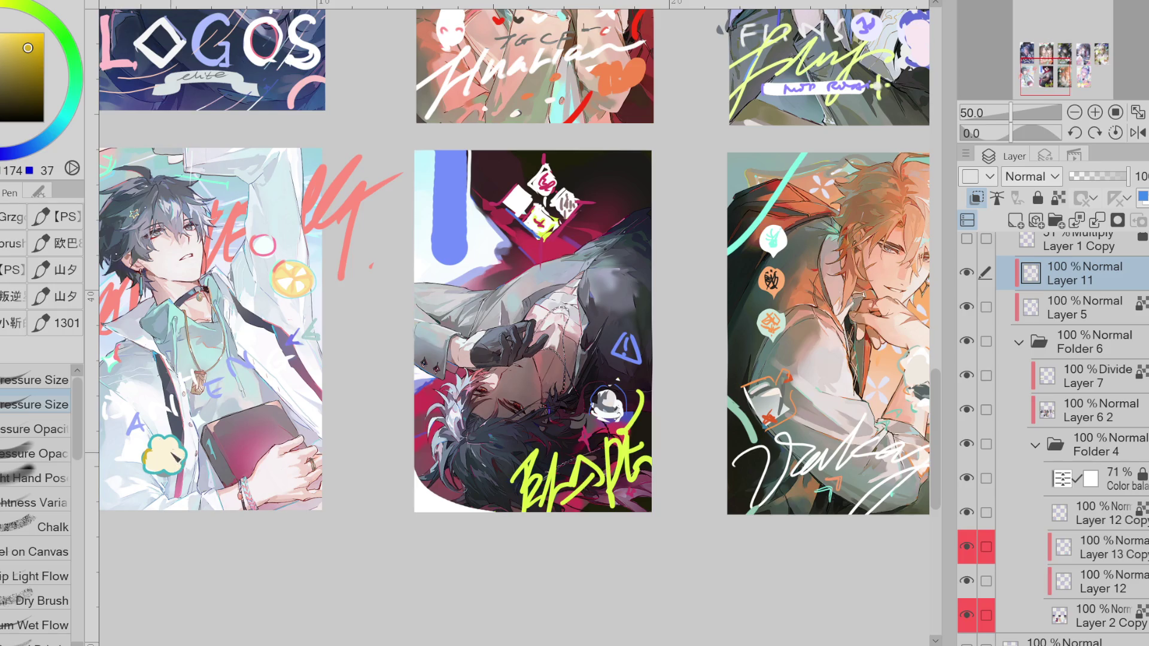
key("e")
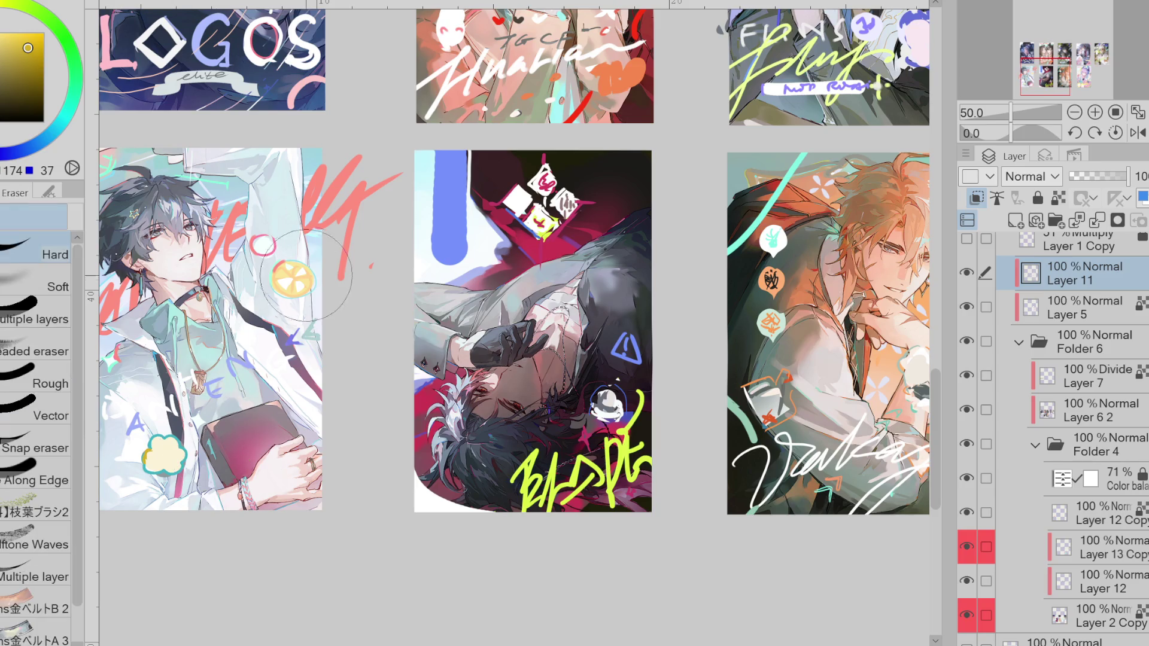
key("g")
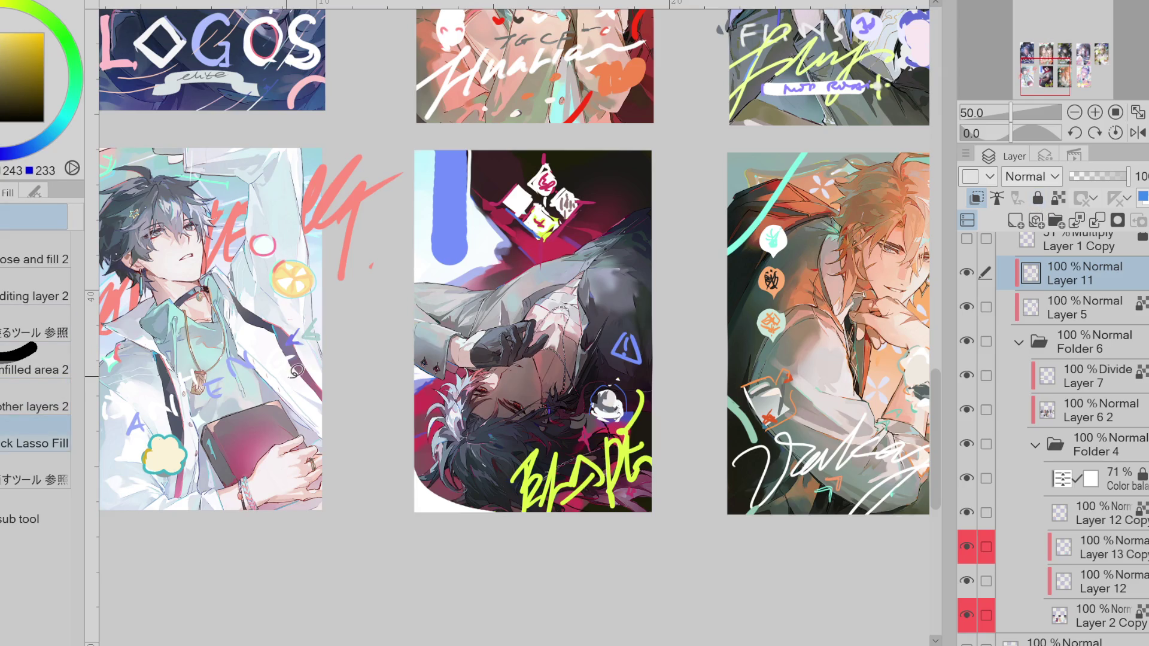
left_click(162, 255, "alt")
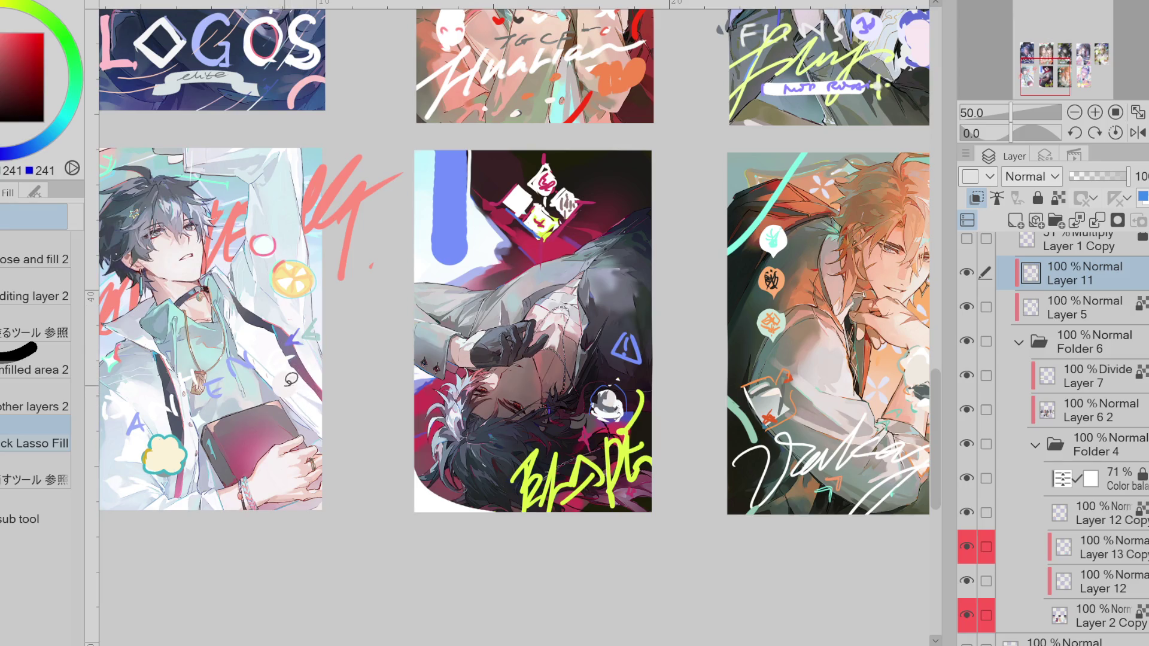
mouse_move(304, 402)
left_mouse_down()
mouse_move(287, 410)
mouse_move(281, 389)
left_mouse_up()
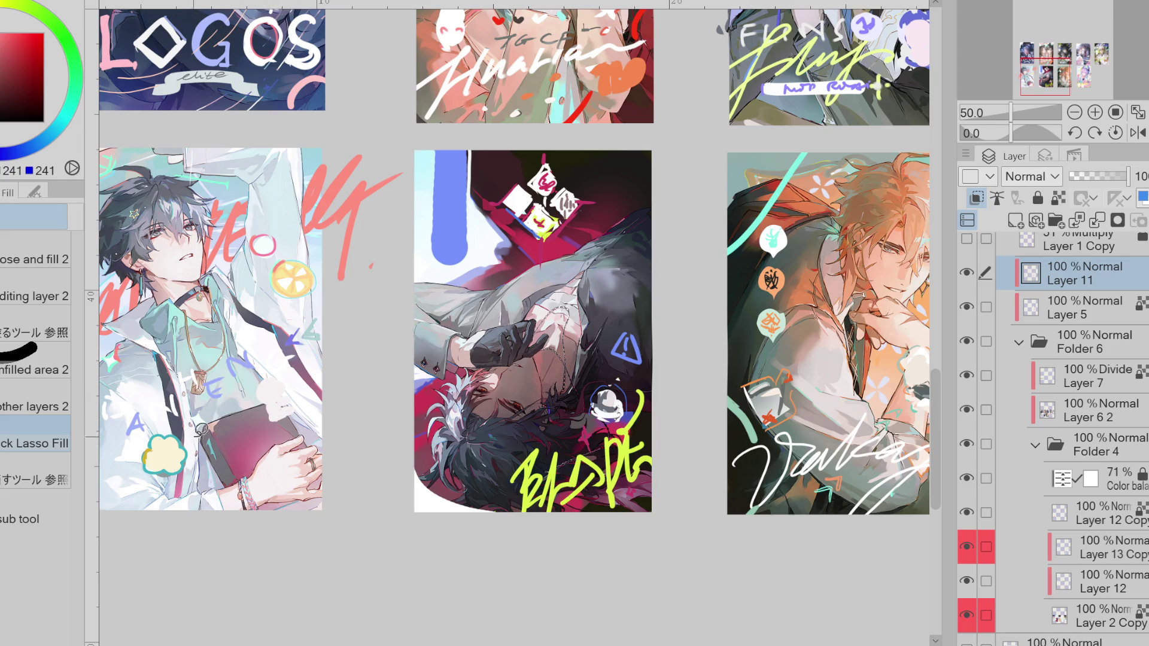
left_click(200, 411, "alt")
left_click_drag(179, 383, 170, 405)
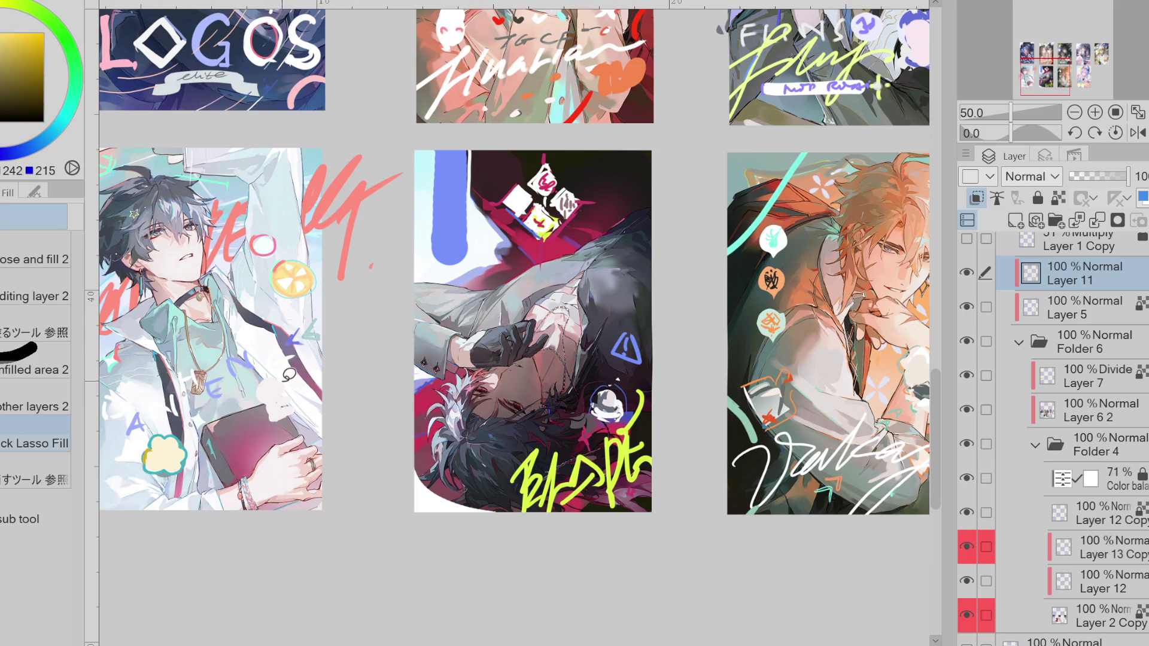
- Fill light patches on the coat near the book, undoing the one at the book's corner
left_click(56, 131)
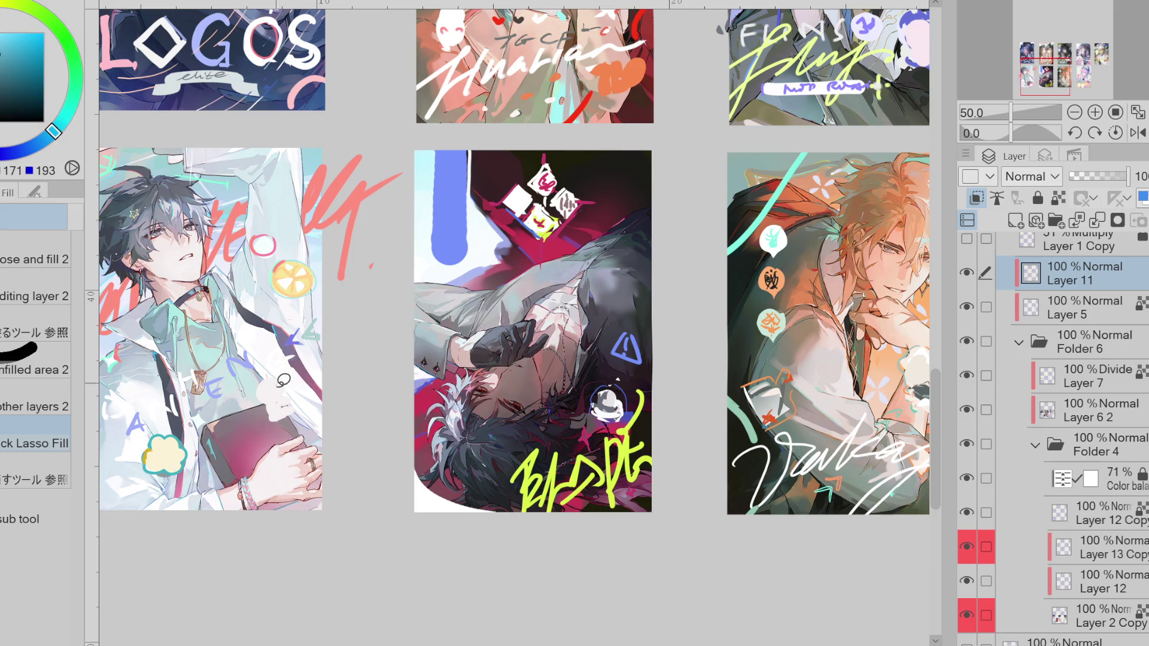
left_click(264, 390, "alt")
left_click_drag(229, 419, 232, 408)
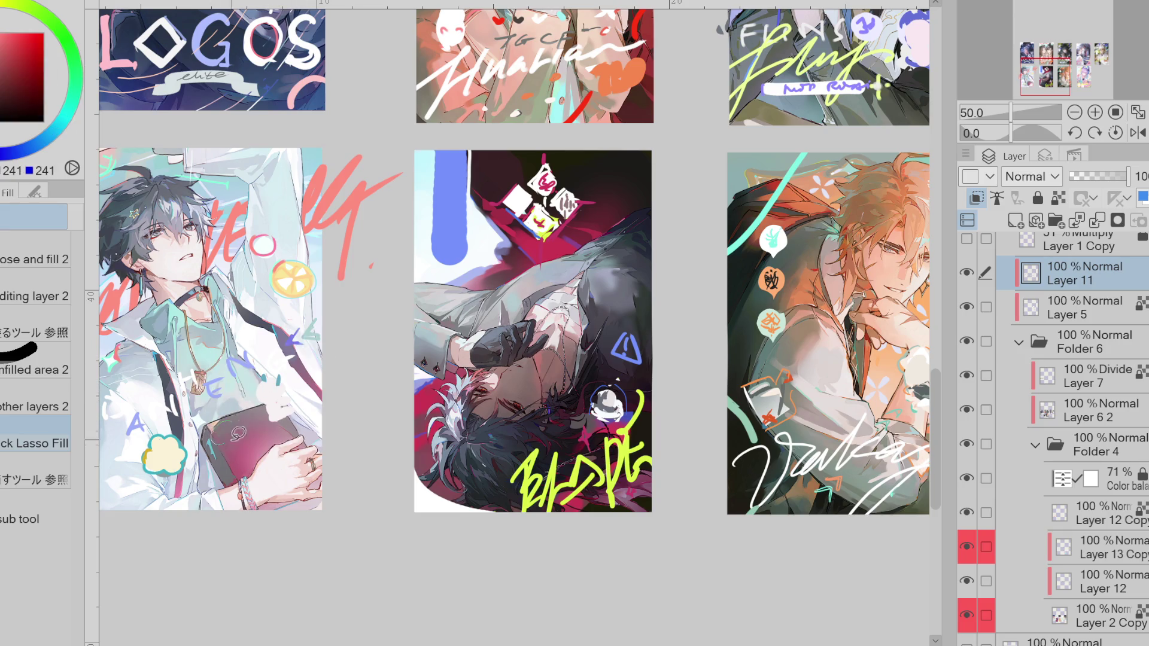
key("ctrl+z")
- Fill the sleeve circle pale pink with yellow ear-like shapes and the book's white blob maroon
left_click_drag(277, 239, 288, 224)
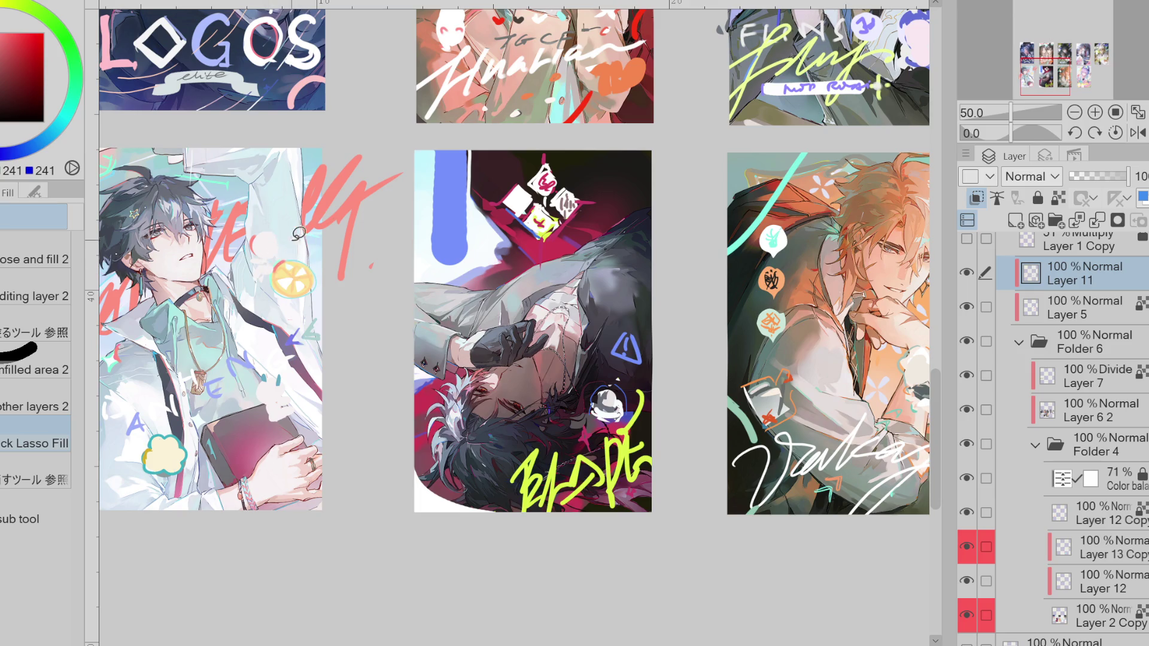
left_click(300, 235, "alt")
mouse_move(290, 223)
left_mouse_down()
mouse_move(268, 231)
mouse_move(277, 242)
left_mouse_up()
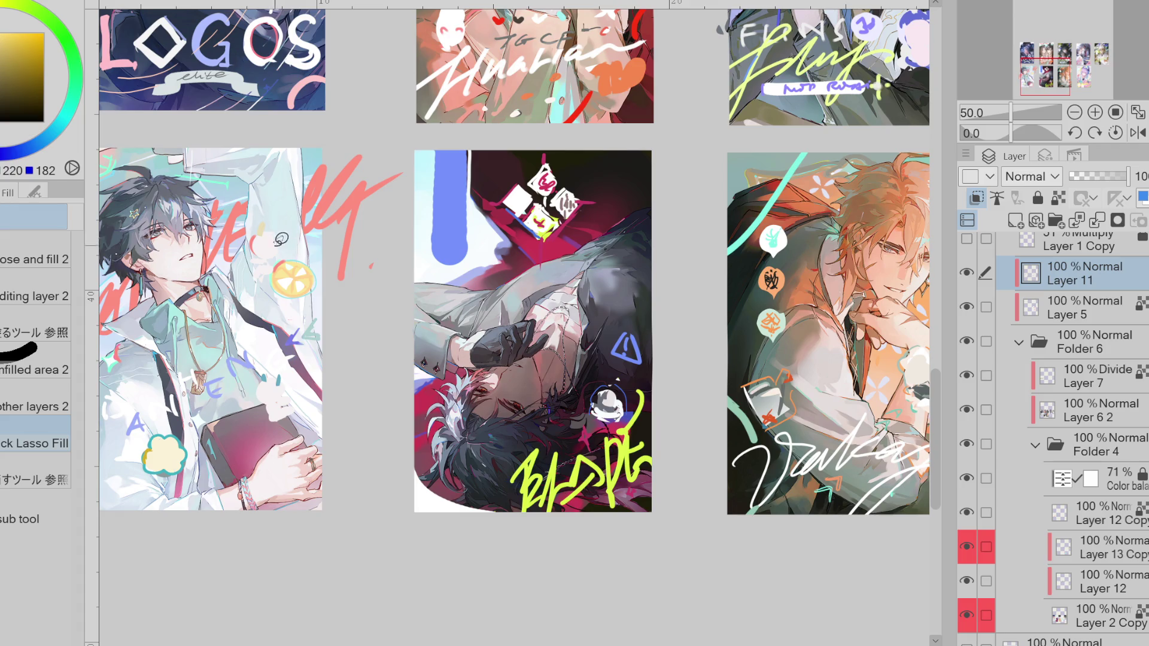
left_click(272, 400, "alt")
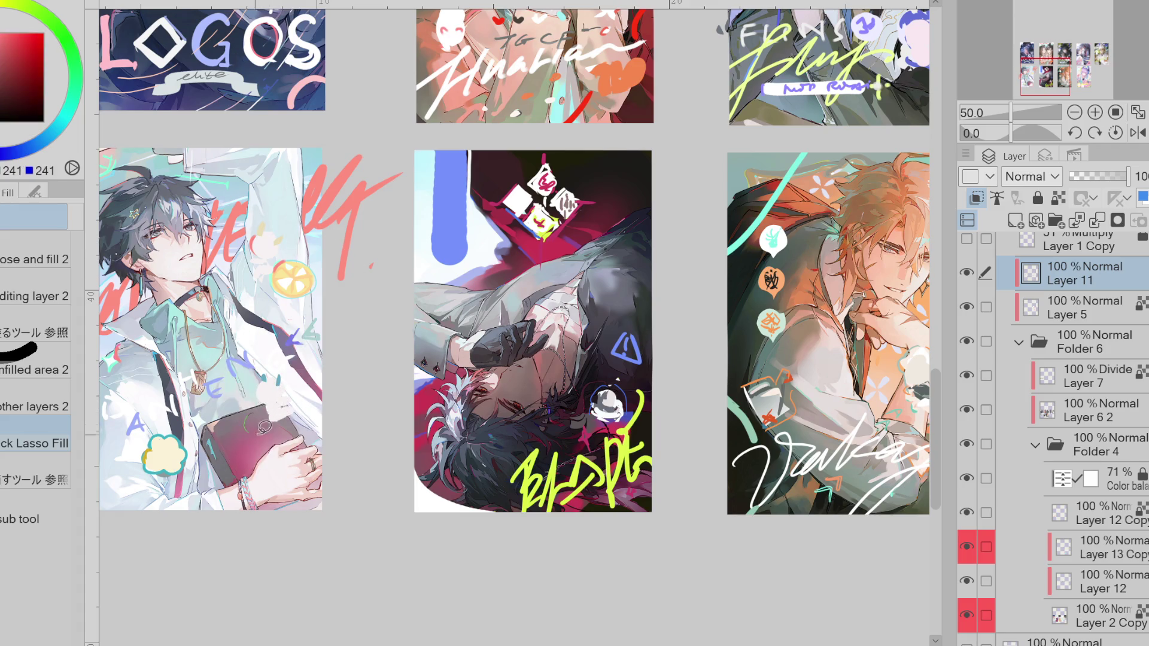
left_click_drag(288, 387, 266, 414)
scroll(552, 597, "left", 3)
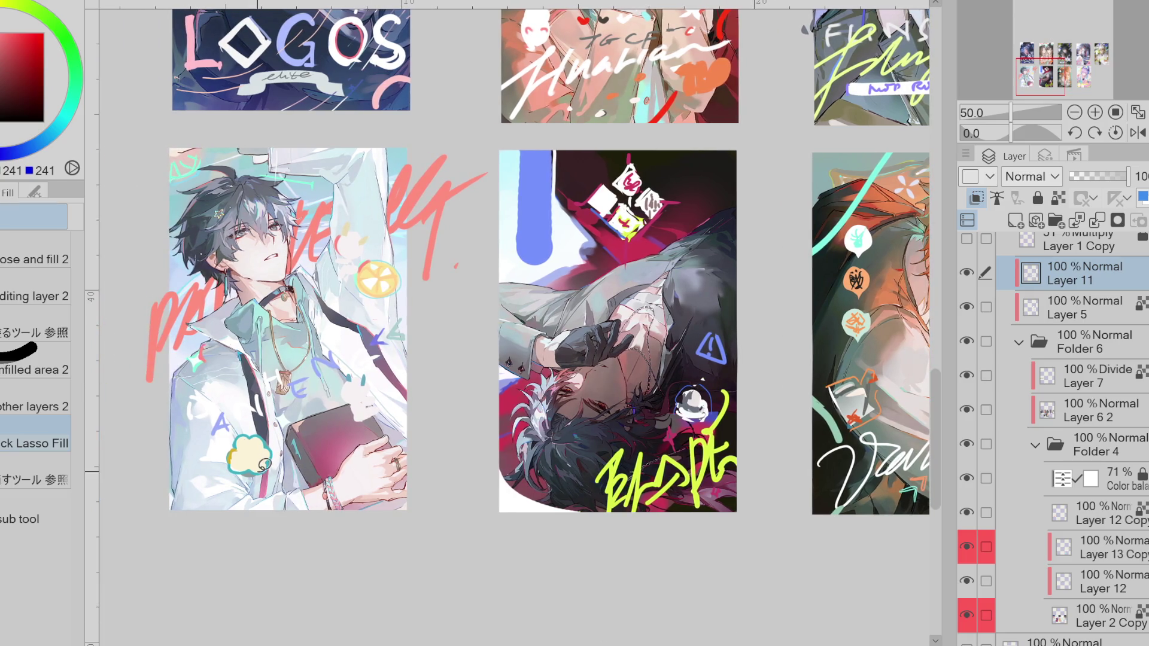
- With the Pen, sample the cloud outline's teal and draw !! marks inside the cloud
key("p")
left_click_drag(71, 48, 33, 7)
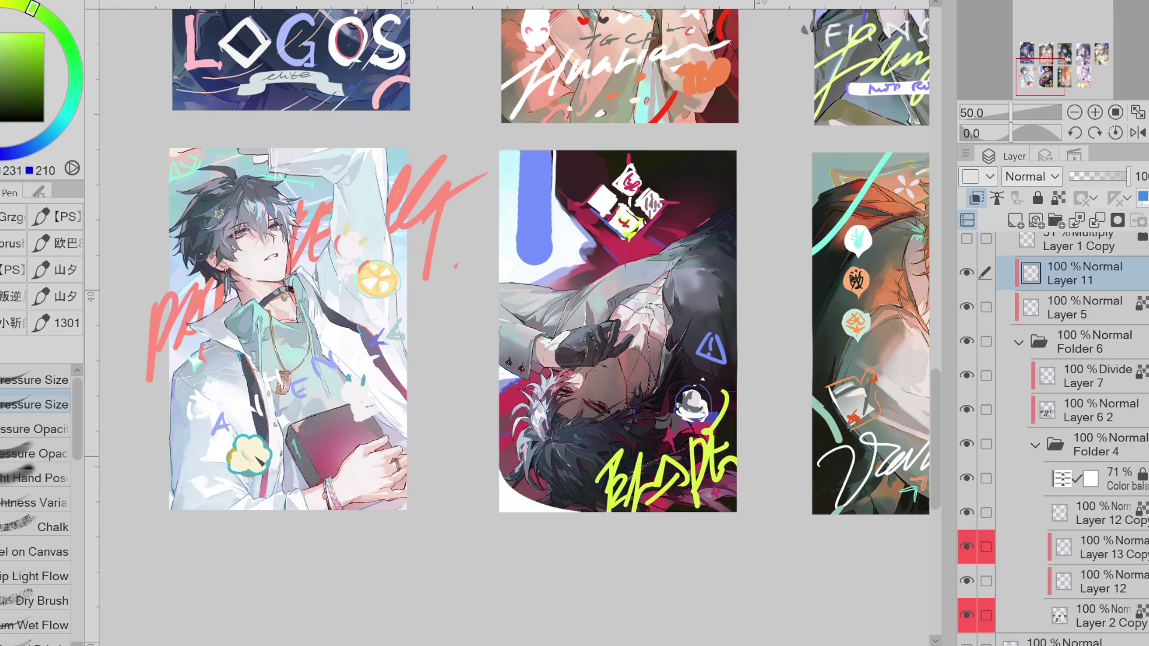
left_click(268, 441, "alt")
left_click_drag(251, 446, 259, 457)
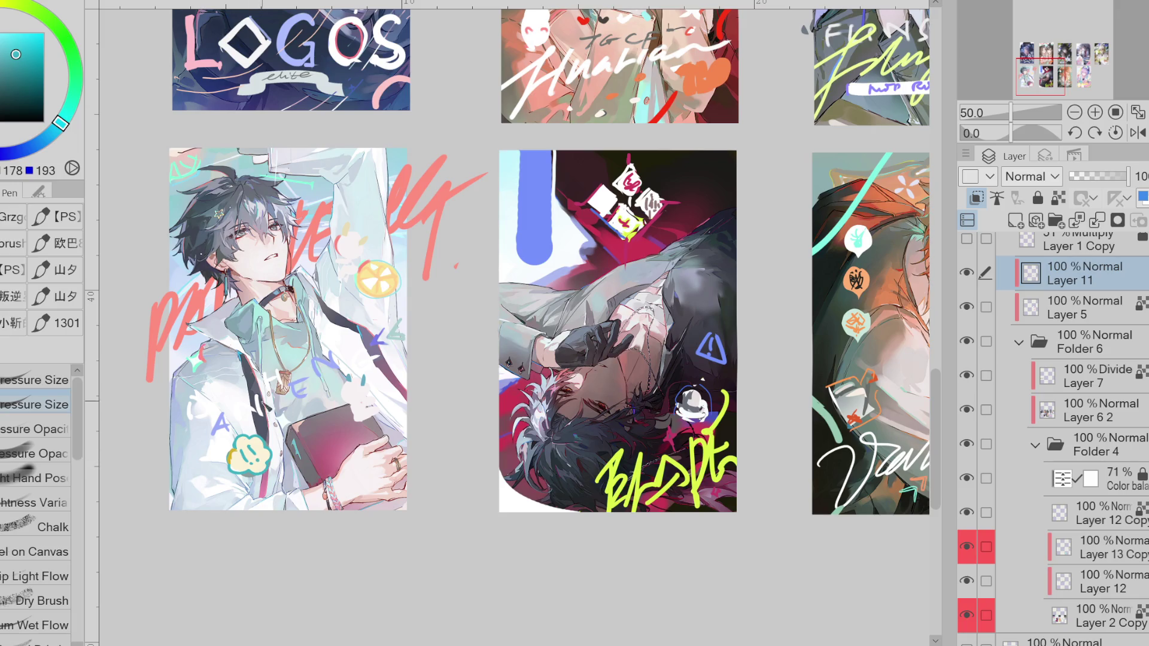
- On Layer 11, hand-letter DAN and HENG in teal, redrawing the N in darker teal
left_click(1087, 306)
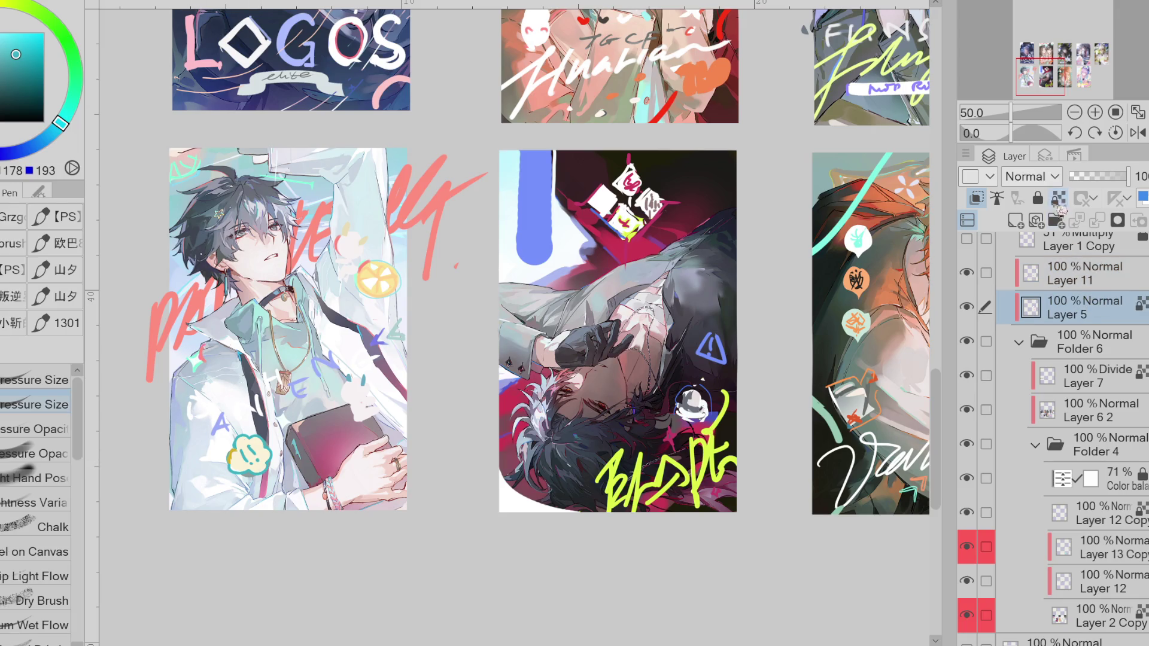
left_click(1084, 286)
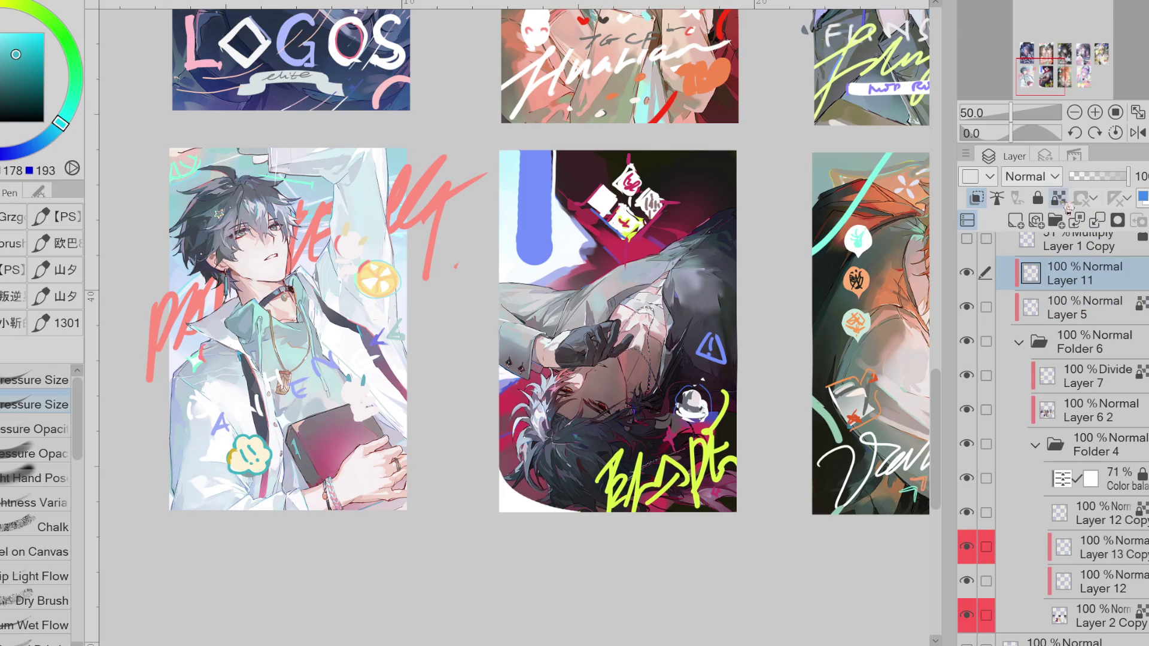
left_click_drag(210, 398, 192, 419)
left_click_drag(236, 424, 283, 390)
left_click_drag(376, 354, 386, 369)
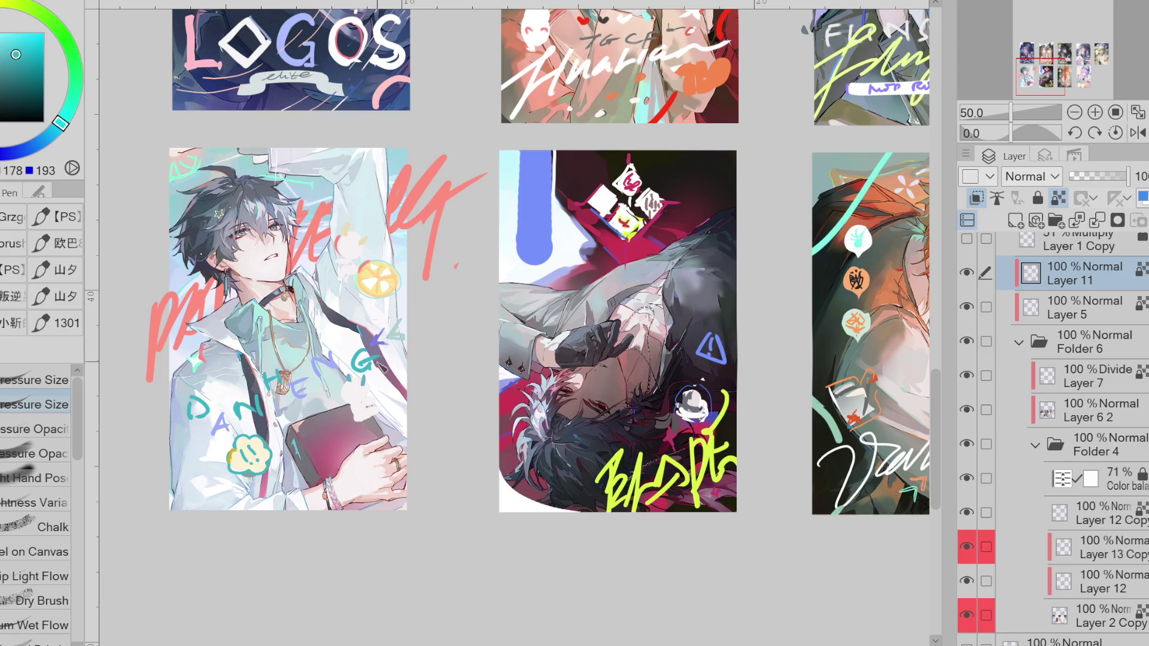
left_click(193, 410, "alt")
left_click_drag(238, 423, 267, 396)
- Sample yellow from the star hairclip and repaint the N of DAN and G of HENG yellow
left_click(268, 473, "alt")
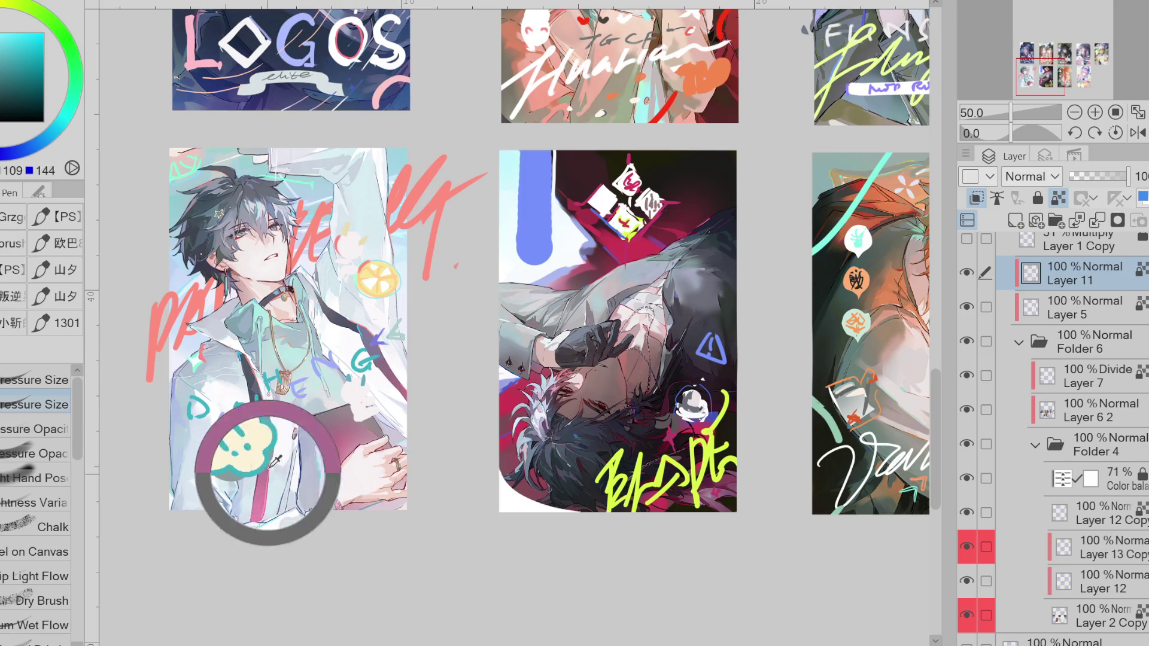
left_click(252, 412, "alt")
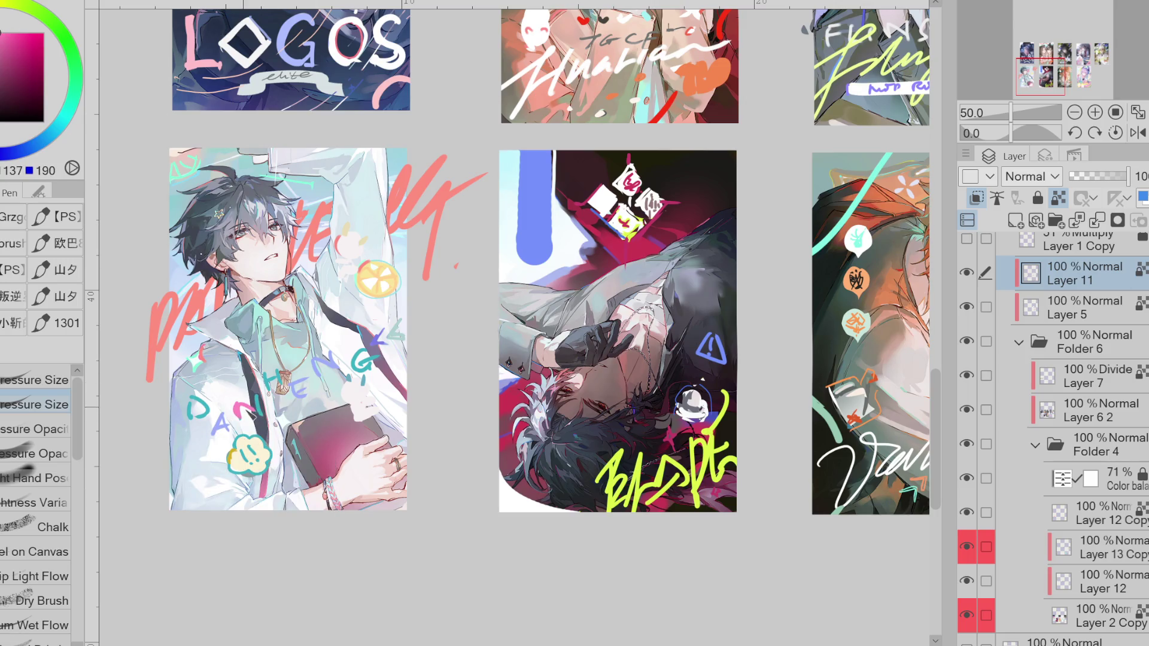
left_click(206, 210, "alt")
left_click_drag(202, 216, 211, 204)
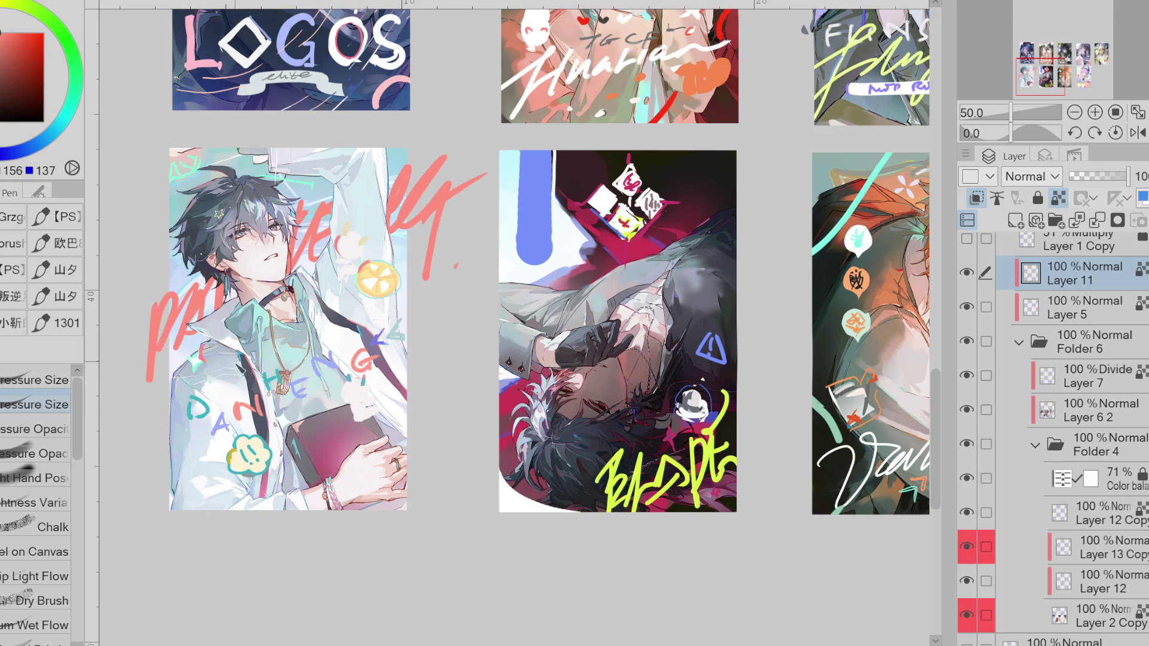
left_click(311, 218, "alt")
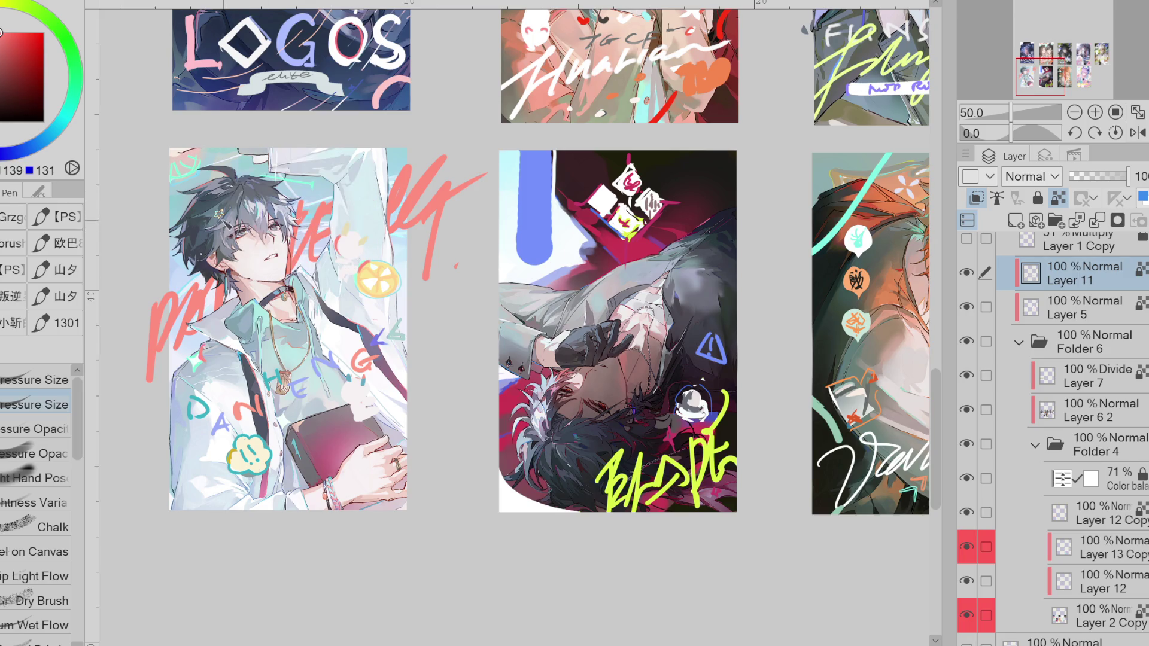
left_click(220, 217, "alt")
left_click_drag(248, 419, 261, 405)
left_click_drag(372, 376, 363, 366)
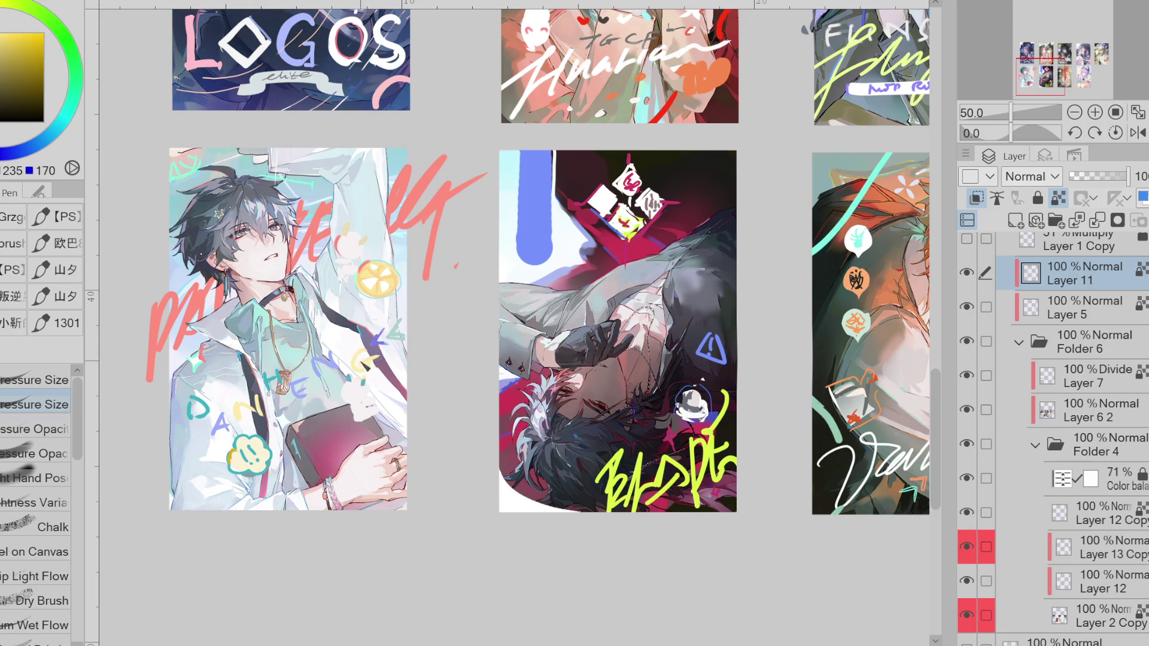
- Repaint the cloud's !! marks in salmon red sampled from the lettering
left_click(3, 32)
left_click_drag(391, 339, 407, 333)
key("ctrl+z")
left_click(205, 310, "alt")
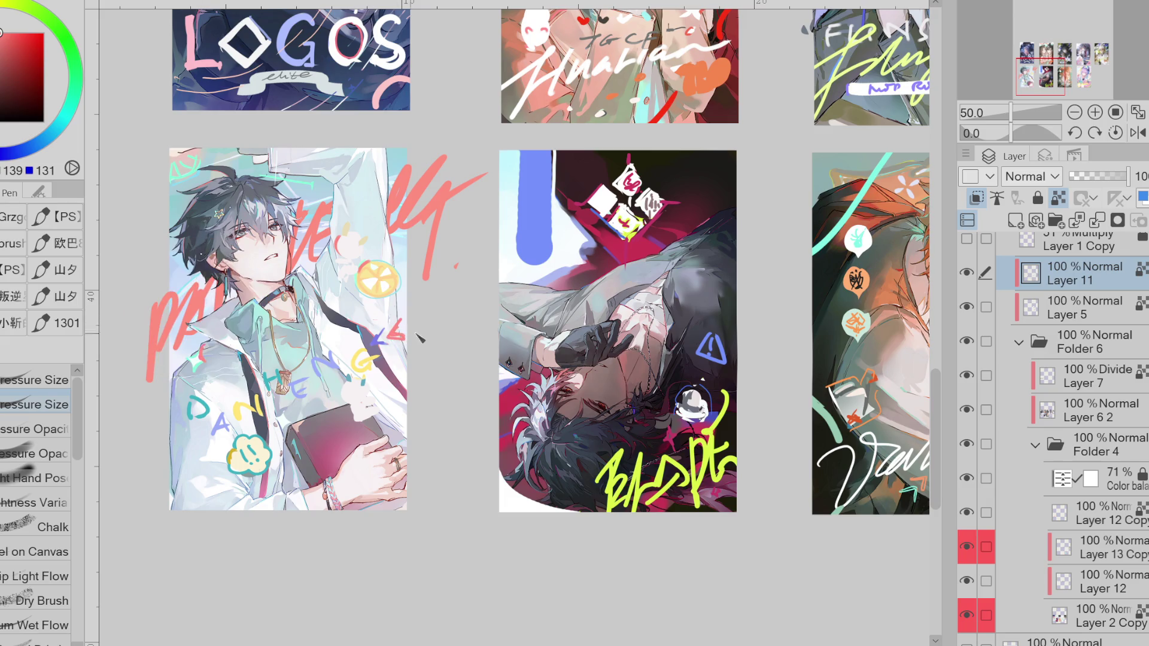
mouse_move(244, 447)
left_mouse_down()
mouse_move(256, 464)
mouse_move(246, 455)
left_mouse_up()
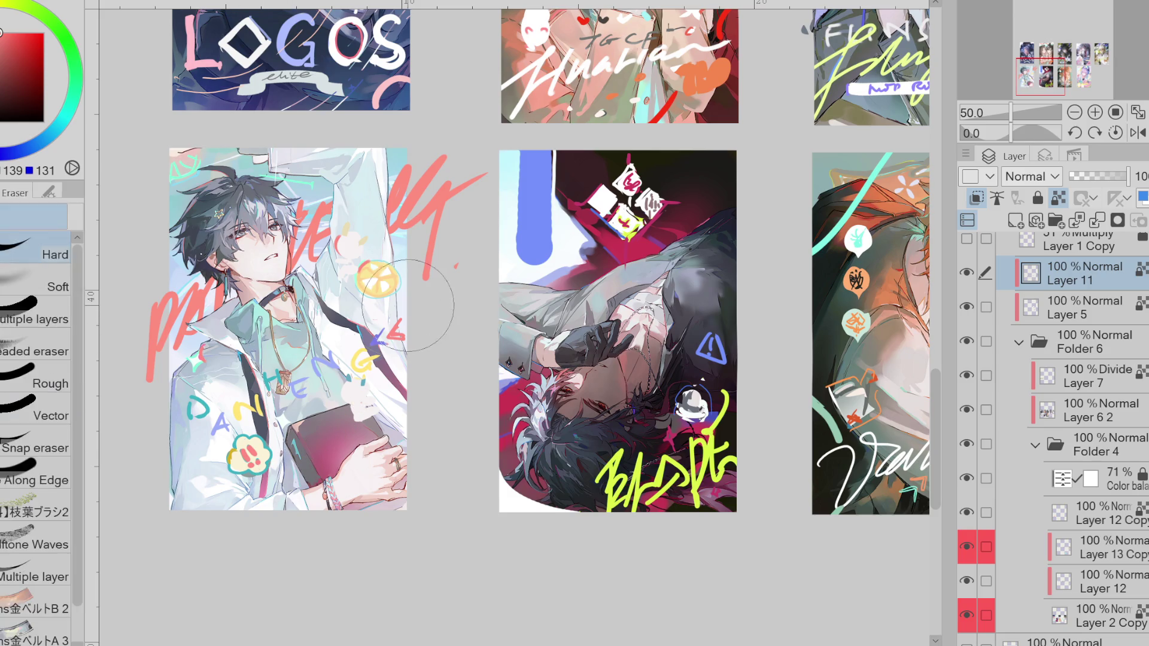
- Turn off Lock Transparent Pixels on Layer 11 and draw a red stroke near the lemon
left_click(383, 281, "alt")
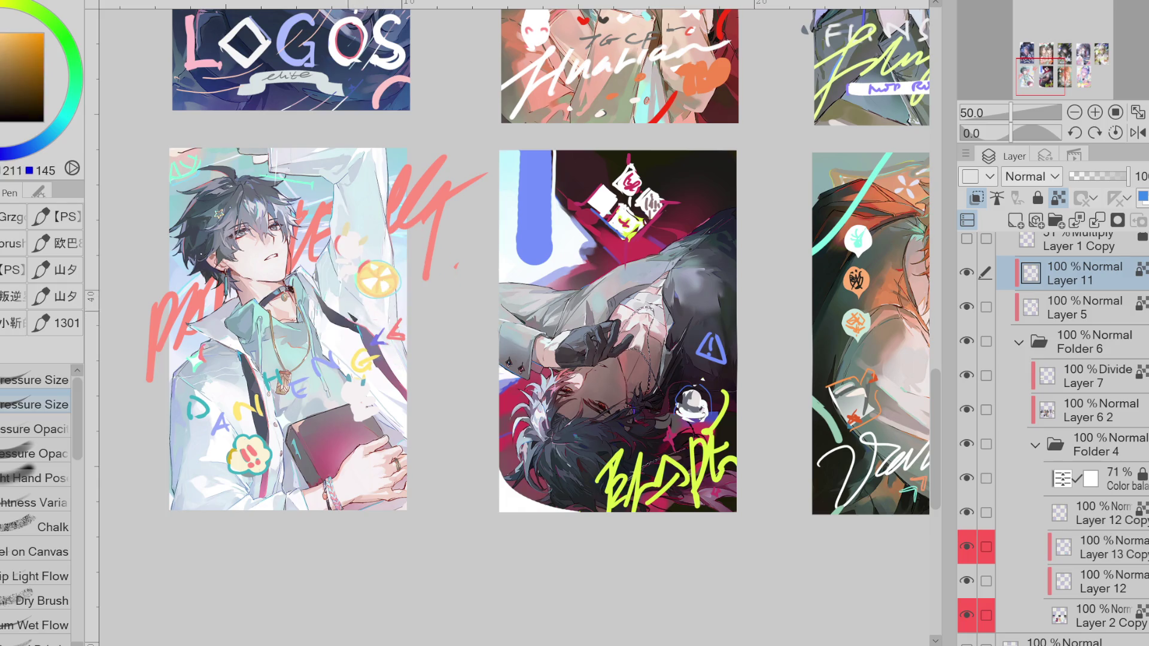
left_click(1063, 201)
left_click(69, 108)
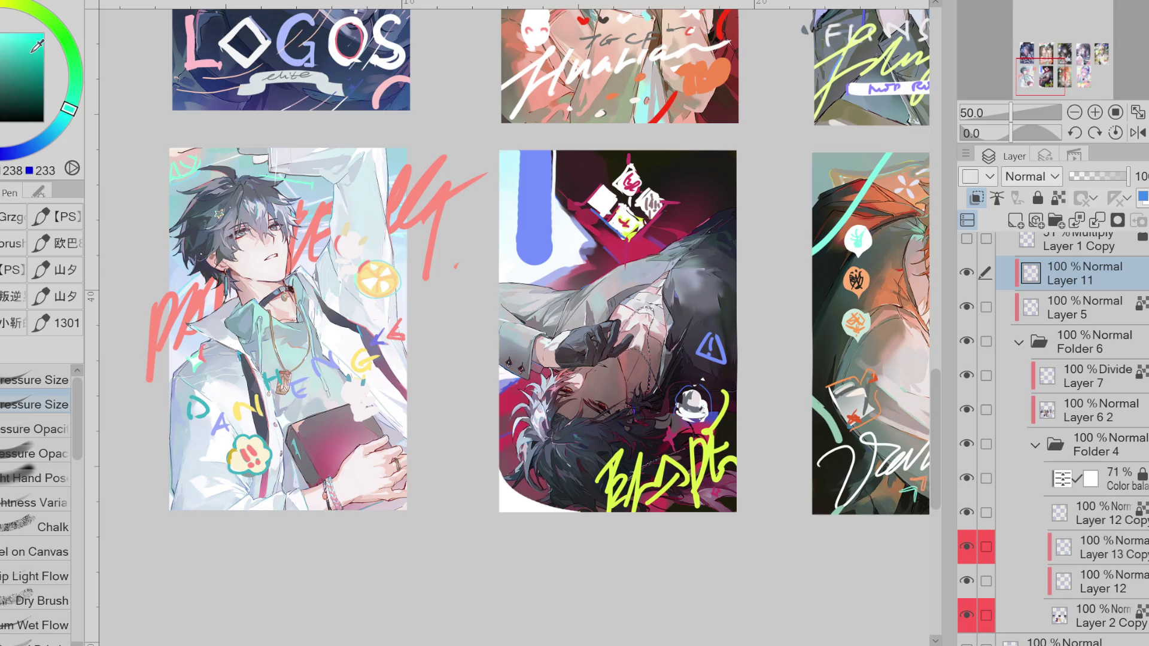
left_click_drag(338, 306, 279, 326)
key("ctrl+z")
left_click(396, 207, "alt")
left_click(325, 312)
mouse_move(323, 317)
left_mouse_down()
mouse_move(361, 297)
mouse_move(408, 312)
left_mouse_up()
- Draw a teal bar beside the lemon and redraw the pink bar extending further left
left_click(360, 323, "alt")
left_click(352, 327, "alt")
key("ctrl+z")
key("ctrl+z")
left_click(372, 263, "alt")
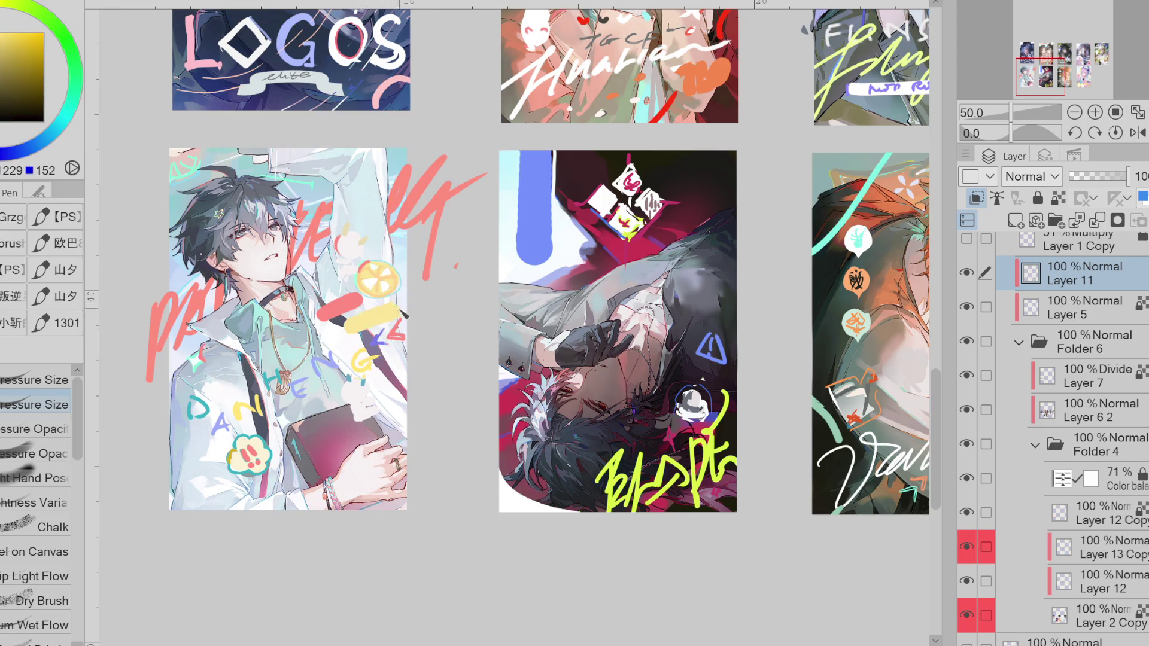
left_click(287, 366, "alt")
key("ctrl+z")
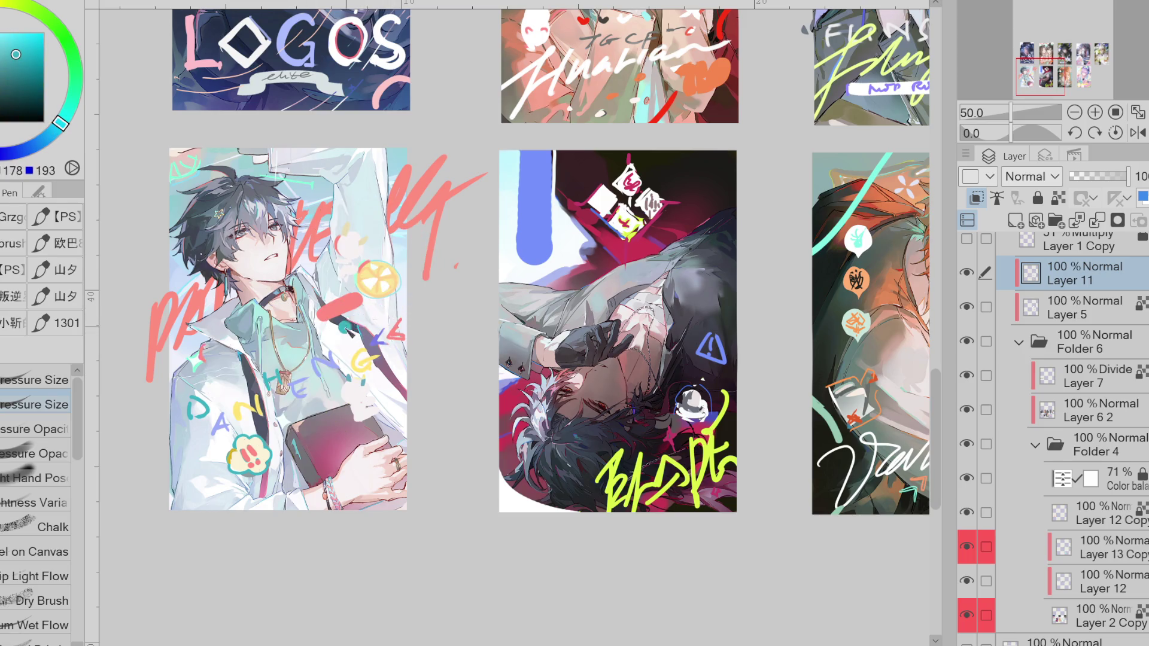
left_click_drag(341, 333, 400, 314)
left_click(344, 308, "alt")
left_click_drag(302, 325, 358, 302)
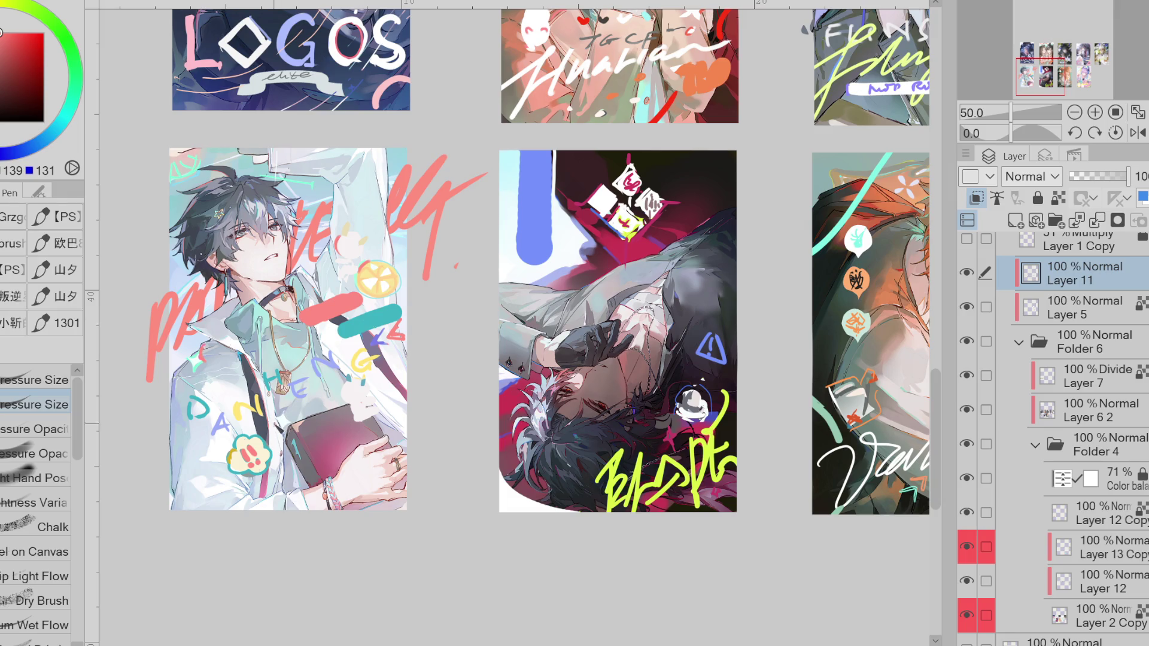
- Lasso-fill a small grey mark and a grey blob over the peach shape on the left card
key("g")
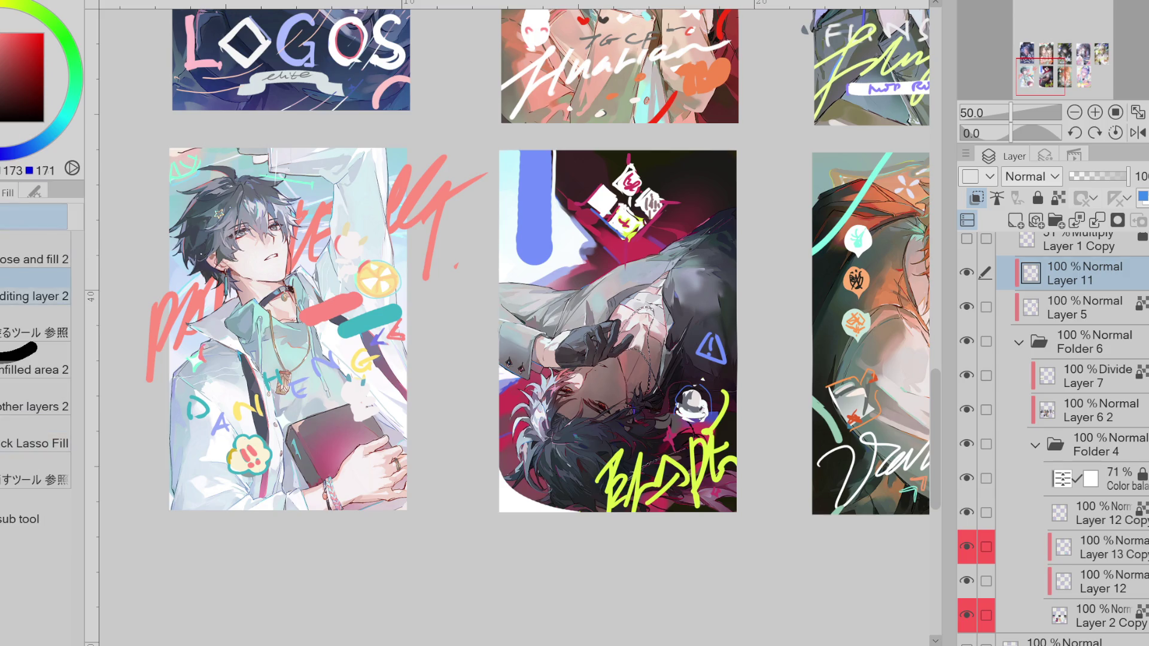
left_click(379, 383, "alt")
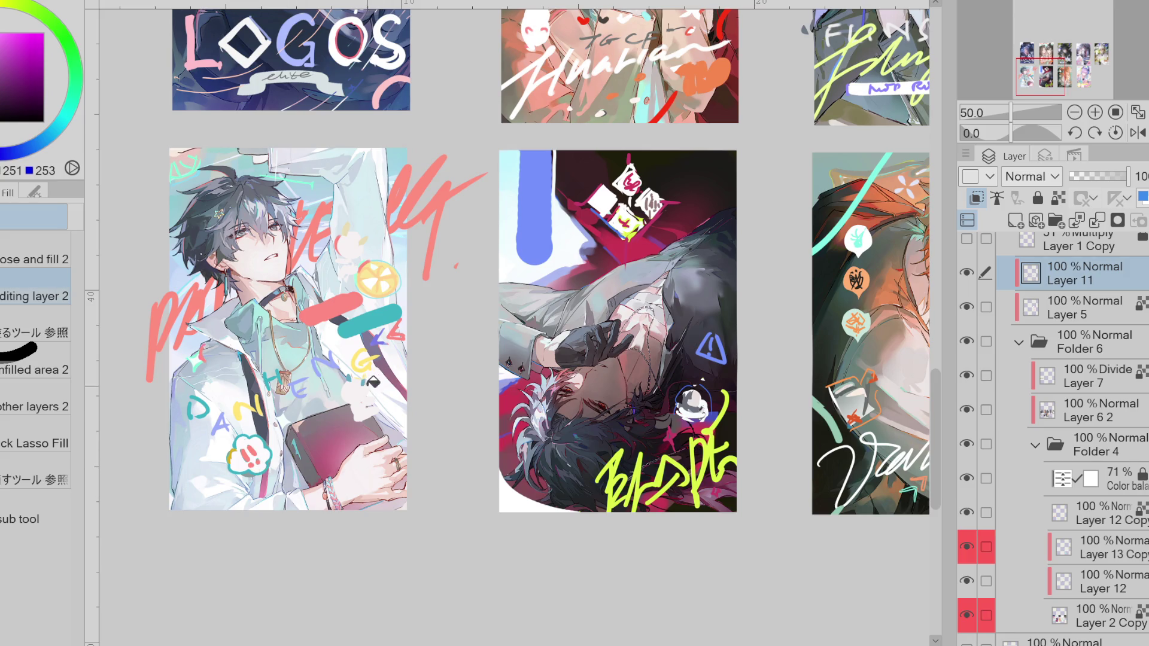
key("p")
left_click(248, 263, "alt")
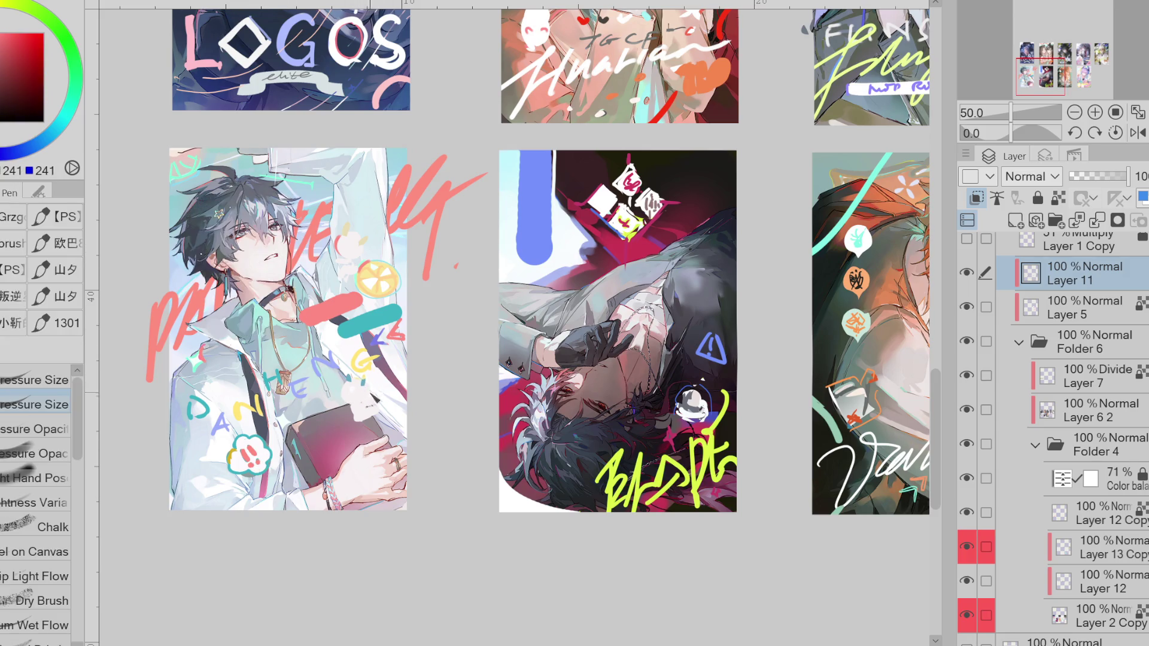
key("g")
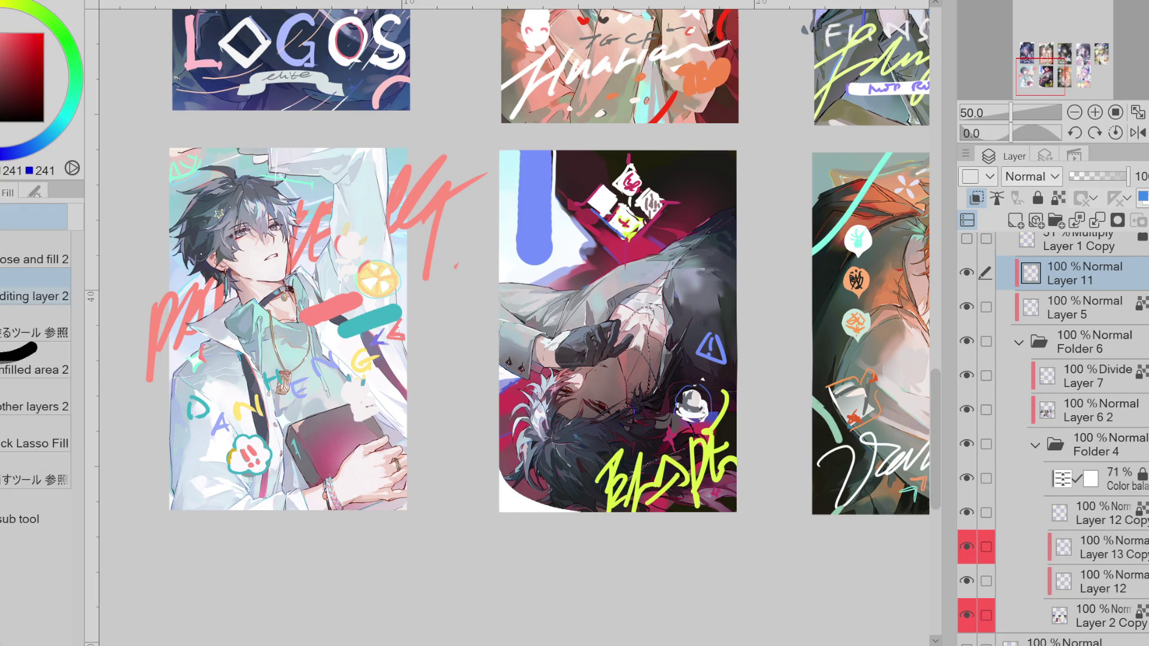
left_click(5, 26)
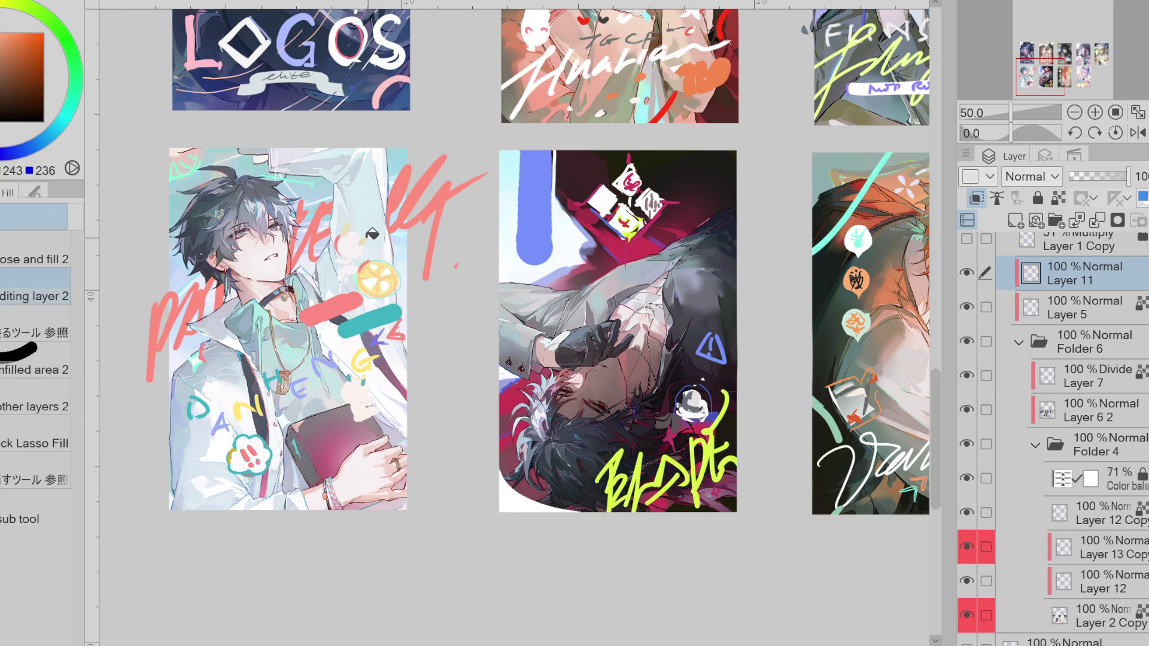
left_click(351, 392, "alt")
left_click(39, 436)
left_click_drag(359, 381, 388, 383)
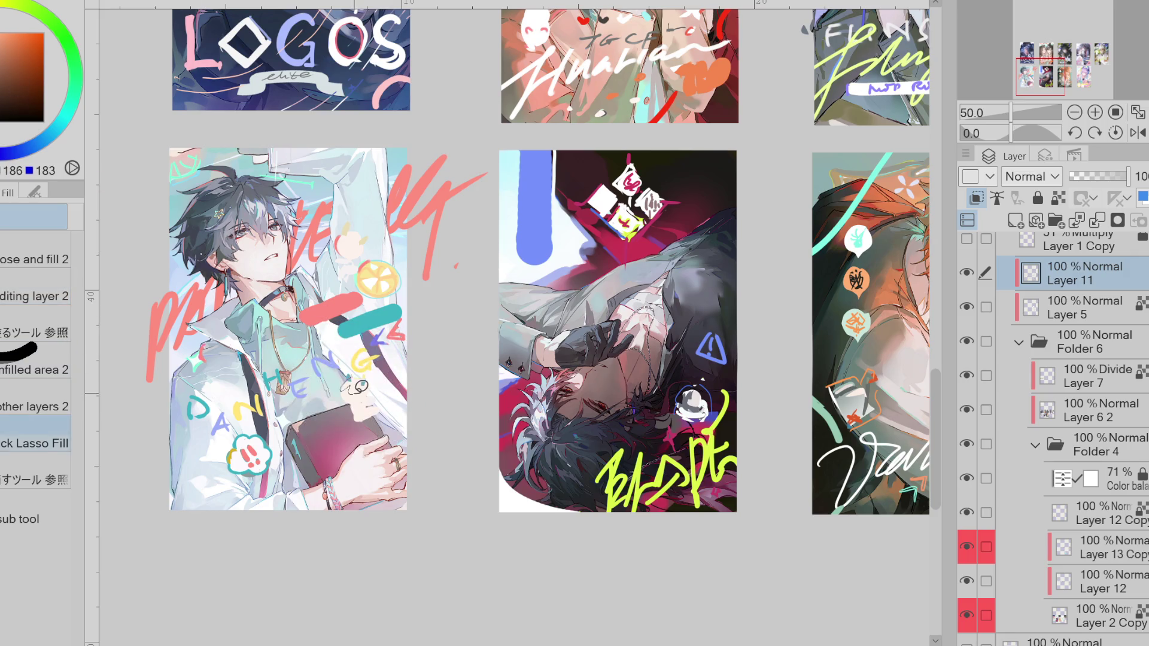
left_click_drag(346, 230, 366, 246)
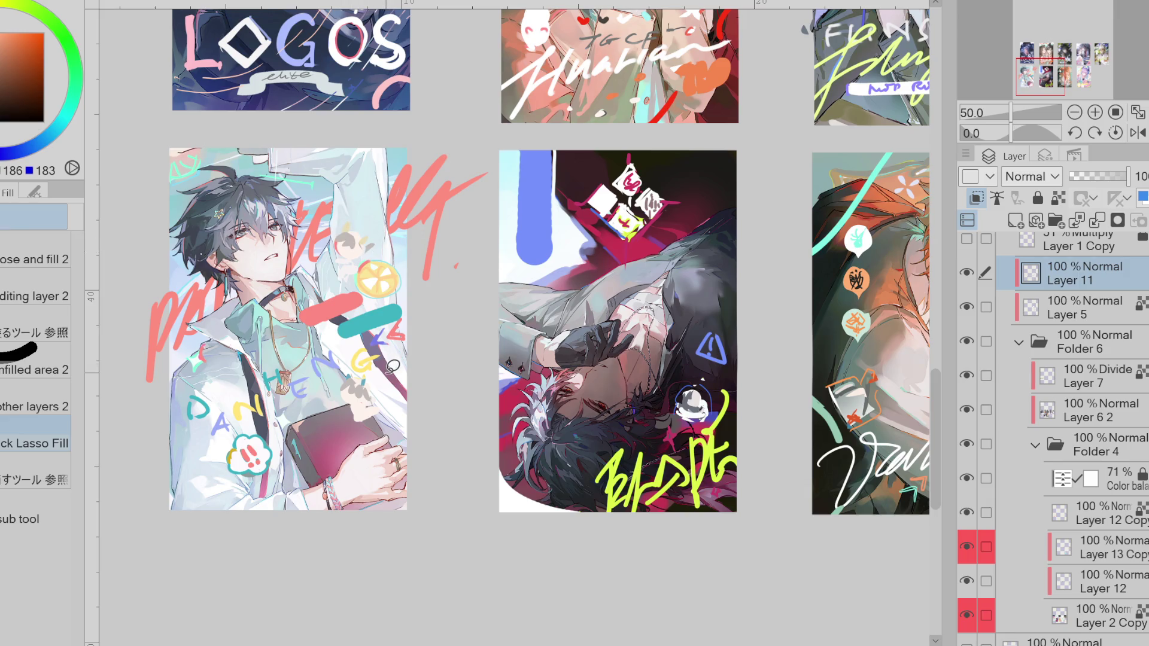
- Choose a mint pen colour and clean up the lettering with the Eraser
key("p")
left_click(197, 154, "alt")
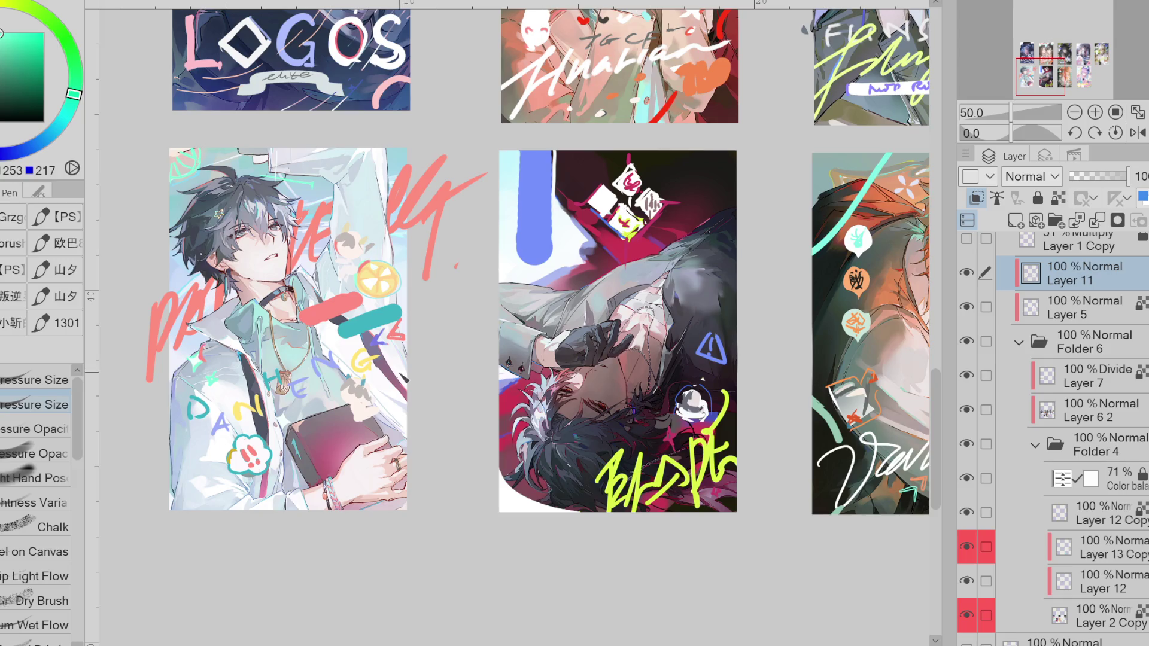
key("e")
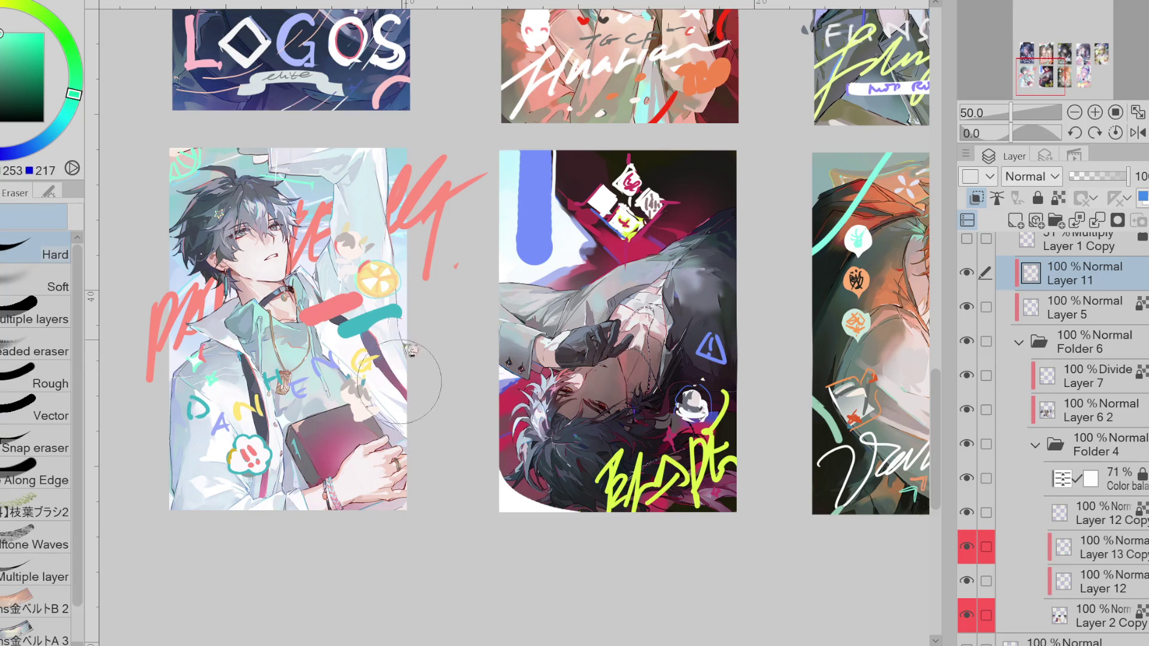
key("p")
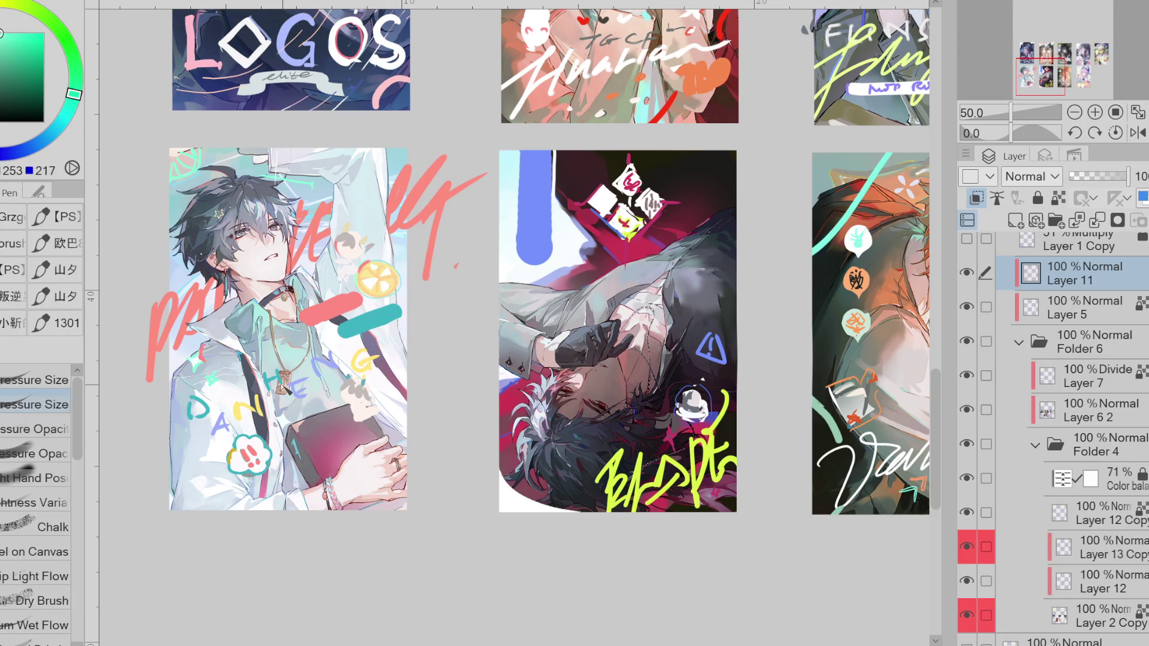
- On Layer 5, paint soft mint blobs over DAN, near HENG and around the D
left_click(1103, 317)
left_click_drag(175, 430, 301, 388)
key("ctrl+z")
left_click_drag(171, 432, 253, 396)
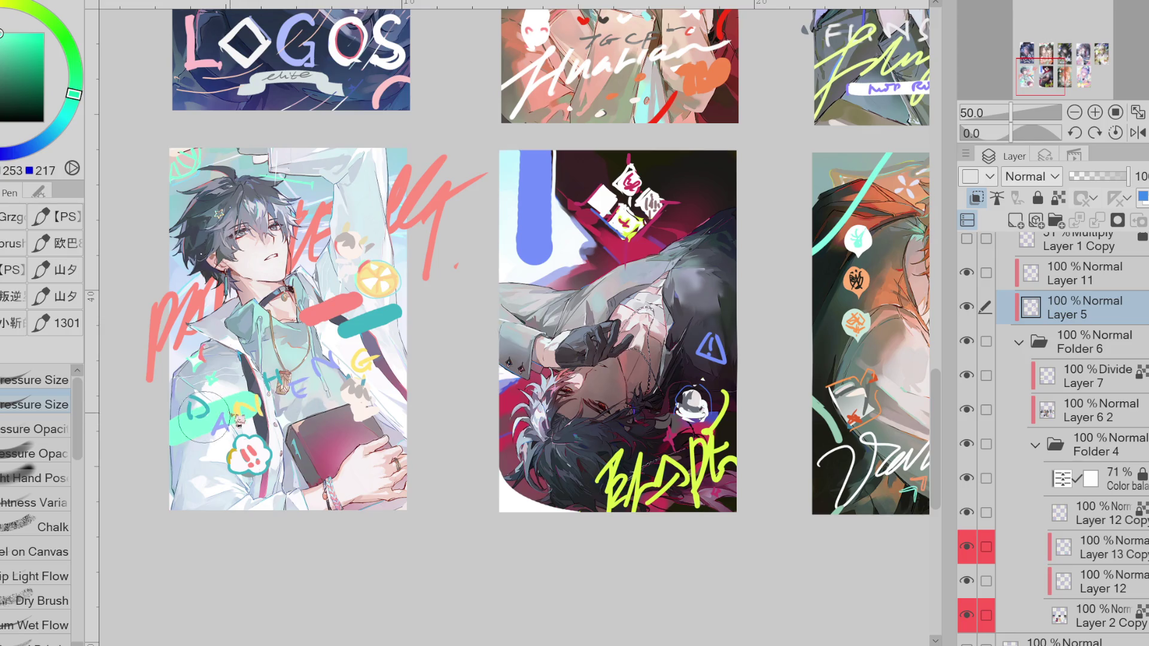
key("ctrl+z")
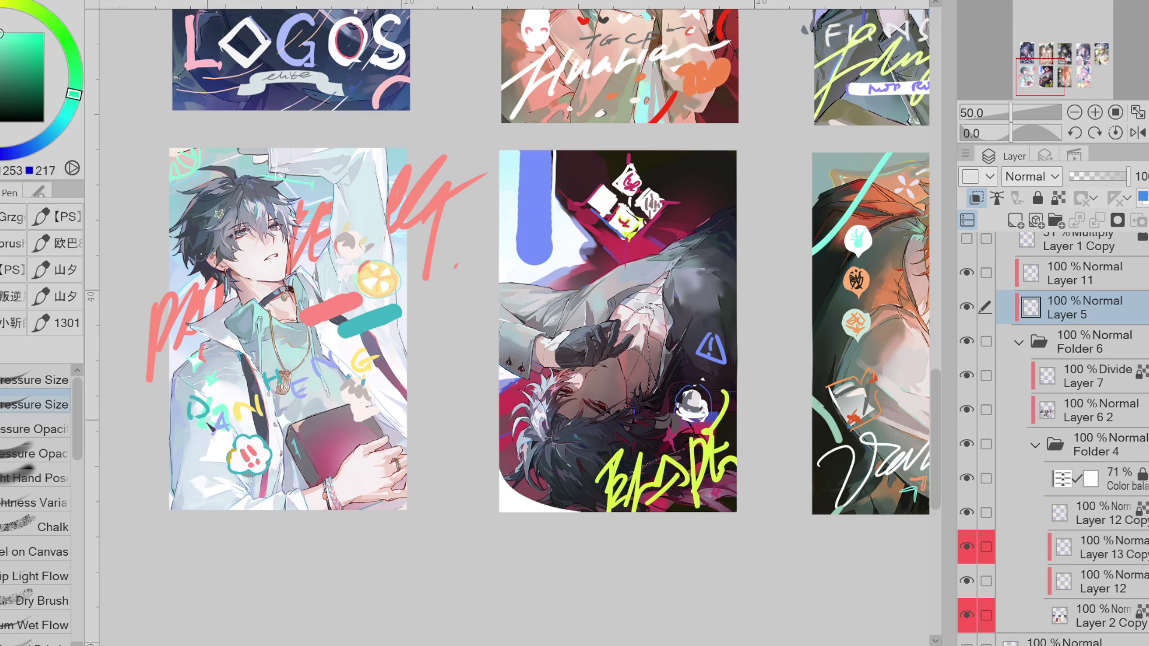
left_click_drag(172, 432, 270, 400)
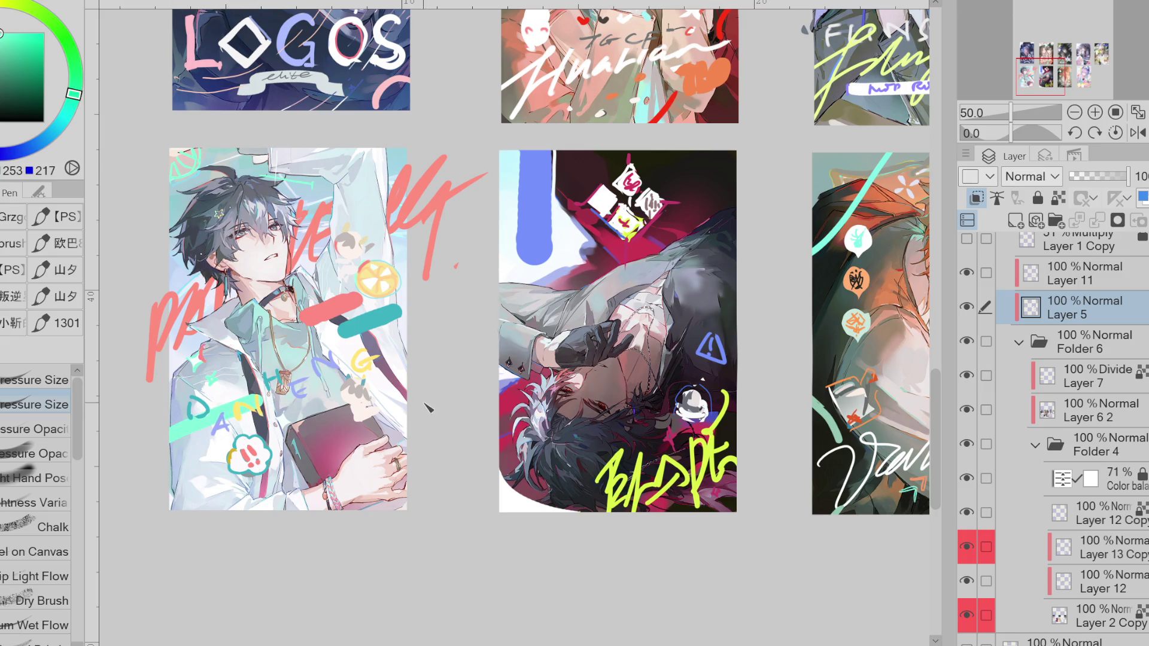
key("ctrl+z")
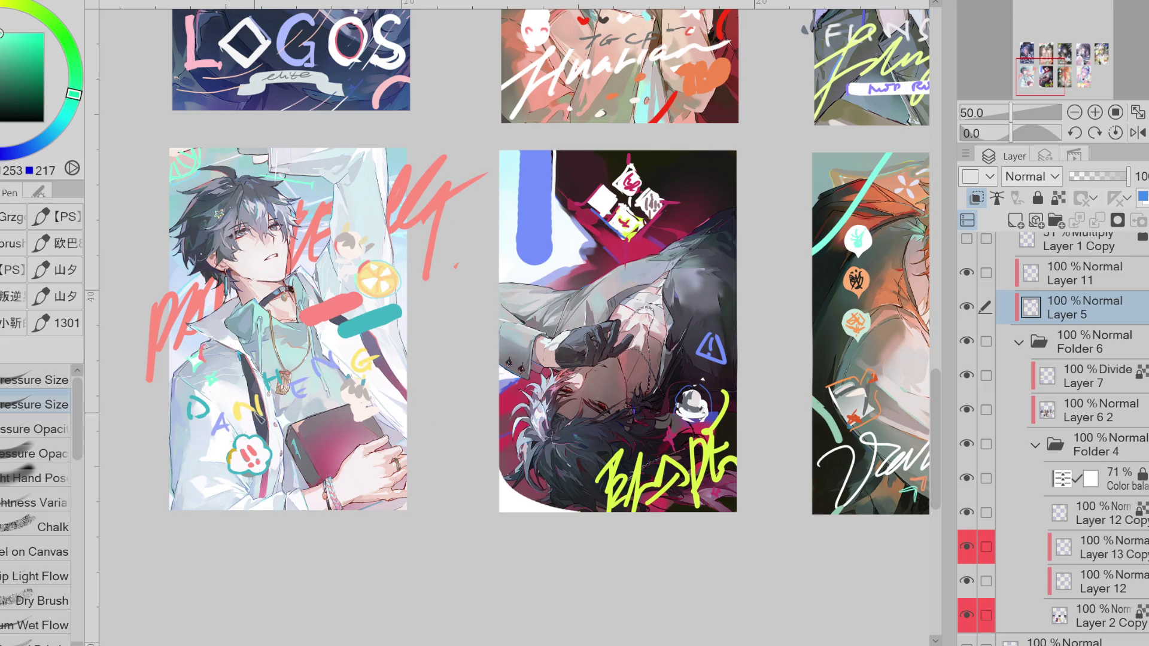
left_click_drag(207, 416, 288, 389)
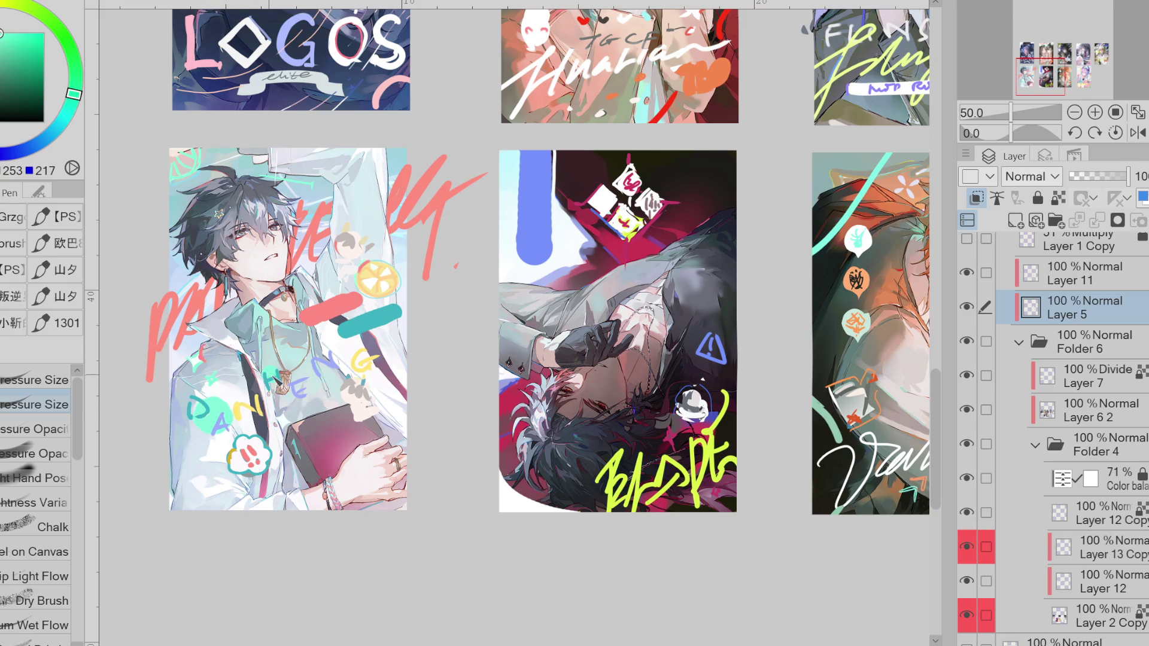
left_click(259, 387)
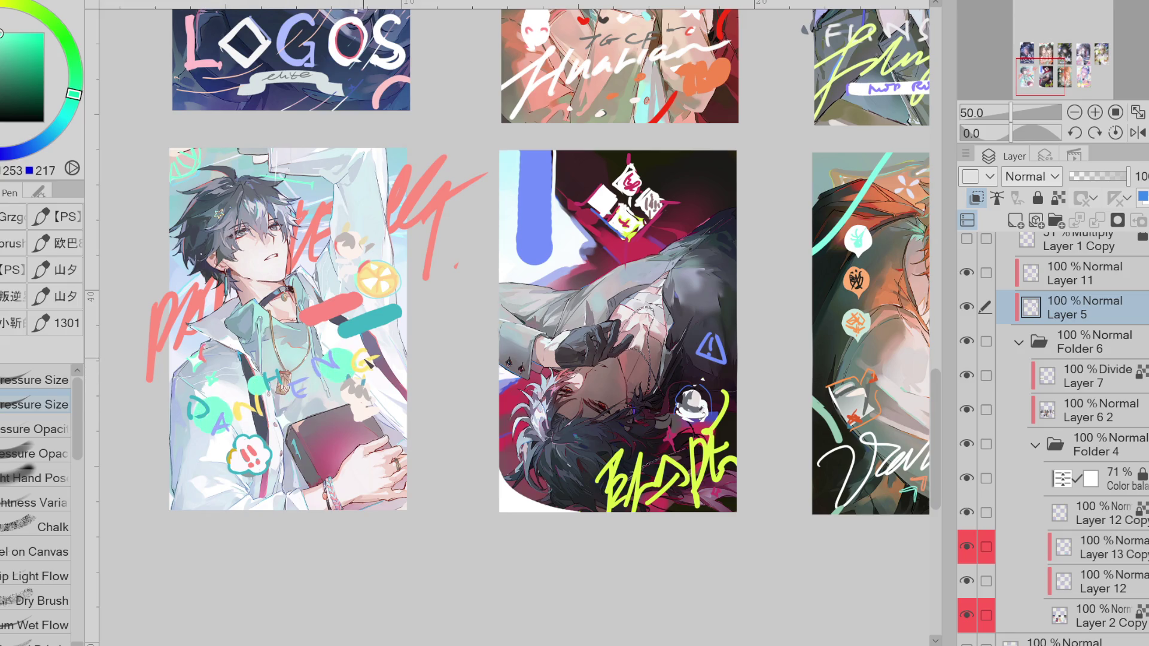
mouse_move(374, 358)
left_mouse_down()
mouse_move(389, 376)
mouse_move(379, 356)
left_mouse_up()
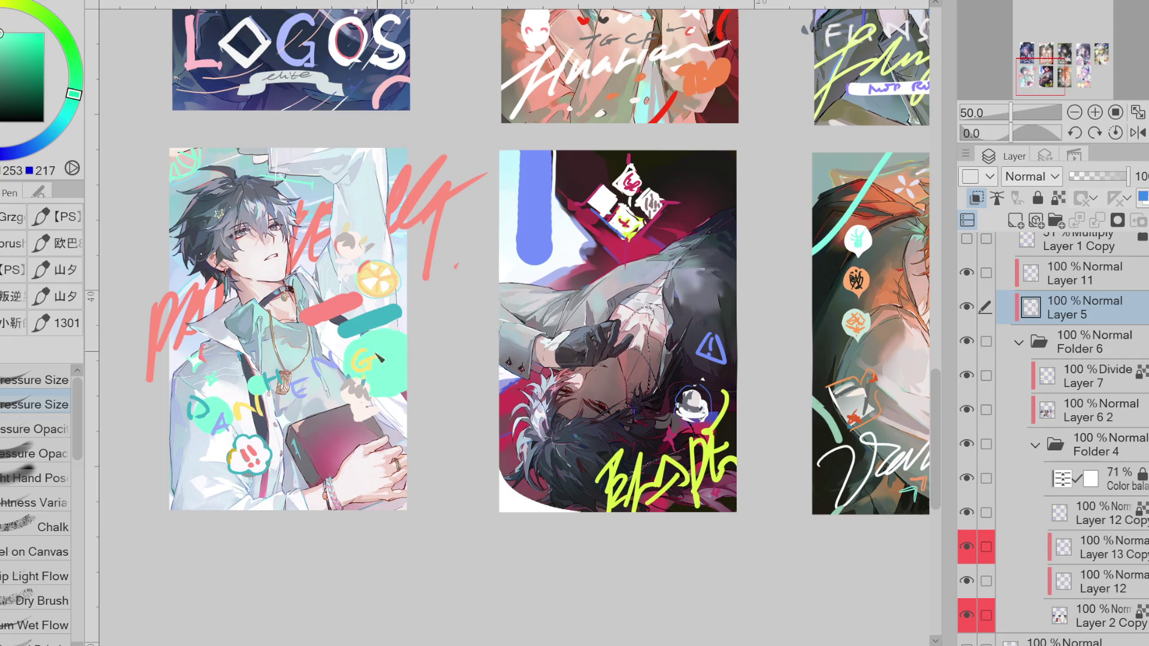
key("ctrl+z")
key("ctrl+z")
left_click_drag(198, 413, 178, 442)
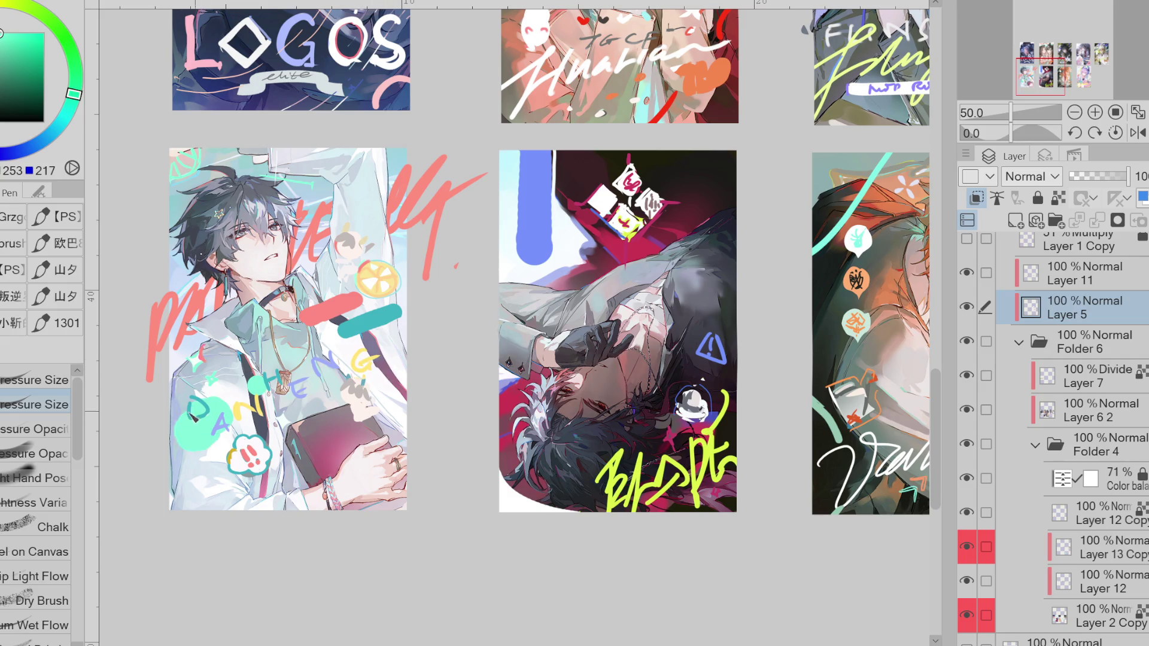
- Erase the mint blob near HE, add a small one below the G, and paint lemon orange over the lower-left blob
key("e")
left_click_drag(239, 374, 282, 407)
key("p")
left_click_drag(347, 368, 383, 375)
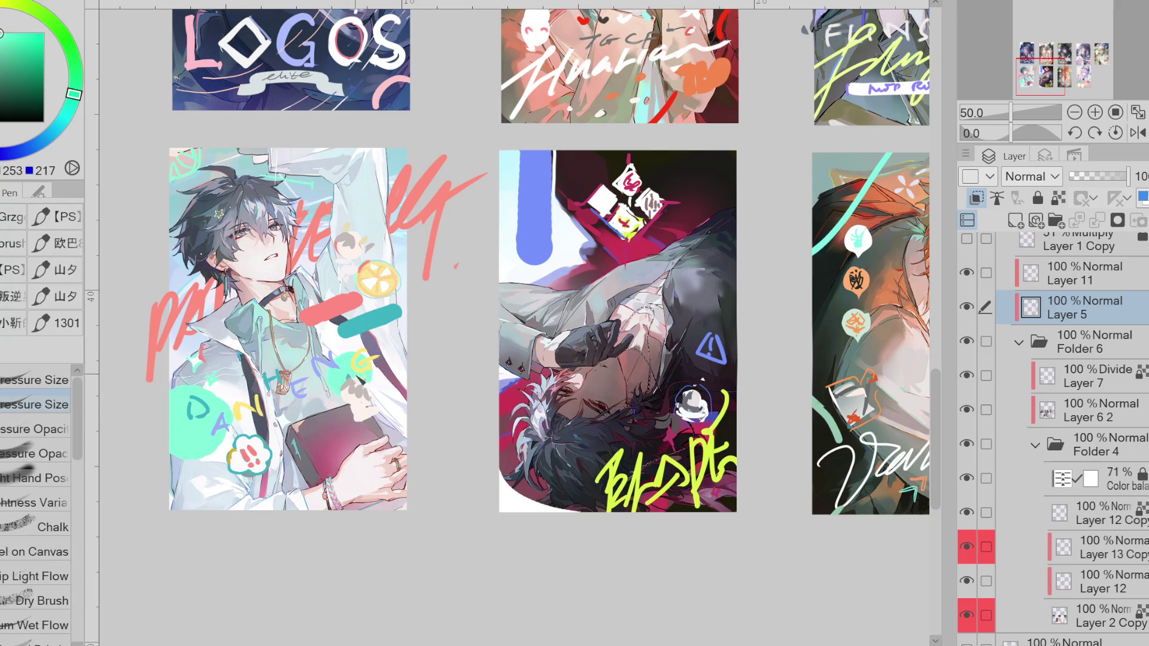
key("ctrl+z")
left_click_drag(347, 380, 366, 388)
left_click(201, 334)
key("ctrl+z")
left_click(363, 284, "alt")
left_click_drag(206, 418, 186, 450)
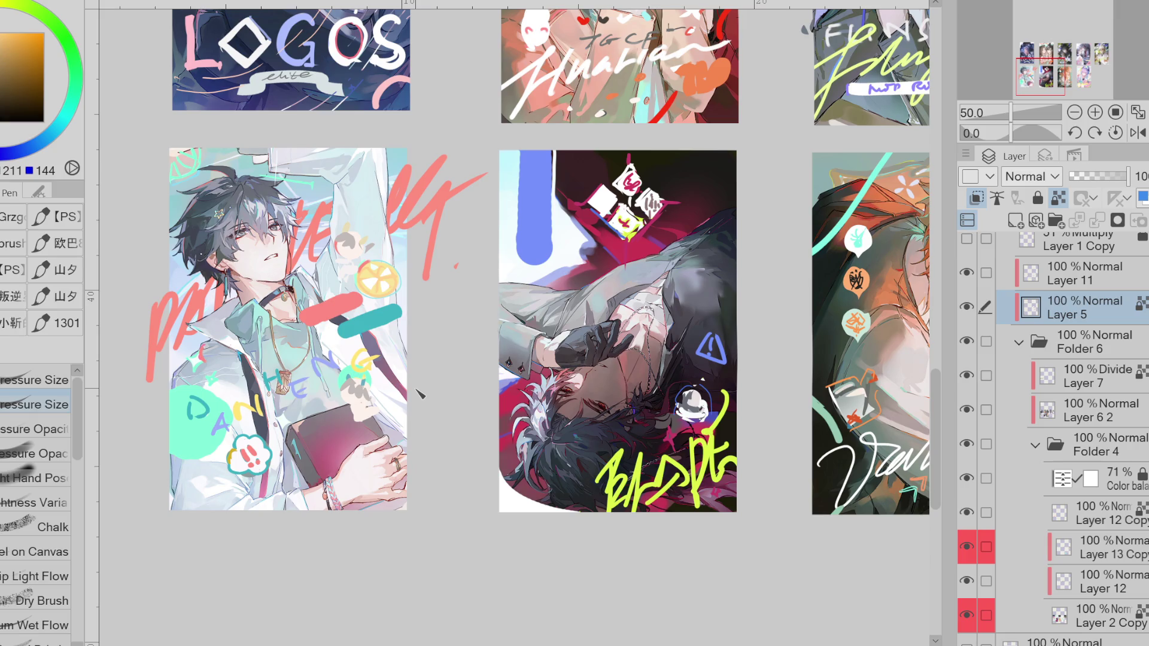
scroll(423, 380, "down", 1)
- Remove the blob behind DAN, lock Layer 11's transparent pixels, and repaint DAN HENG dark blue
scroll(421, 388, "down", 1)
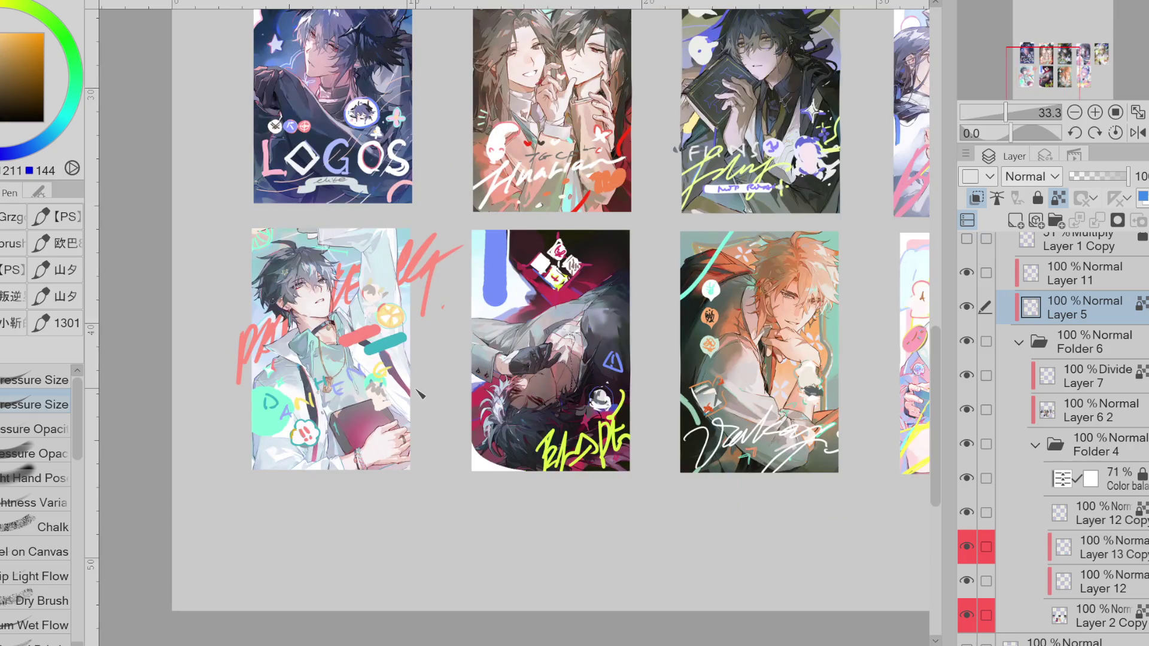
key("slash")
key("ctrl+z")
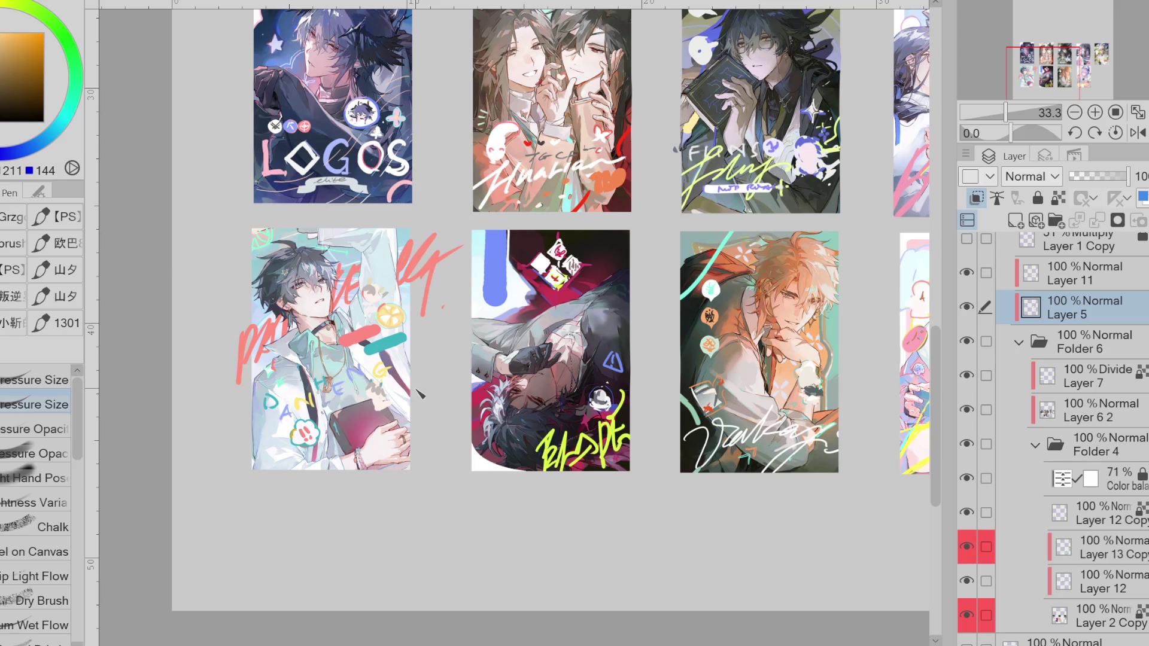
left_click(1093, 286)
key("slash")
left_click(397, 345, "alt")
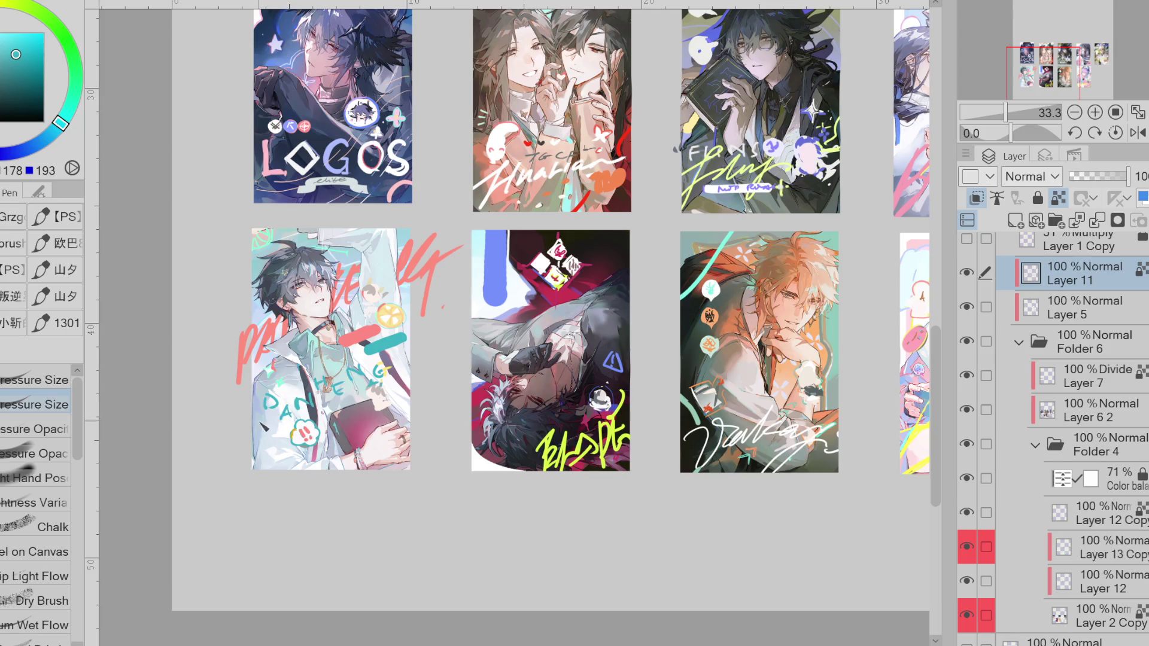
left_click(308, 257, "alt")
left_click_drag(272, 419, 410, 362)
mouse_move(348, 389)
left_mouse_down()
mouse_move(383, 366)
mouse_move(389, 377)
mouse_move(413, 337)
left_mouse_up()
- Recolour the teal bar pale mint and retouch the DAN and HENG letters
left_click(383, 344, "alt")
left_click(9, 32)
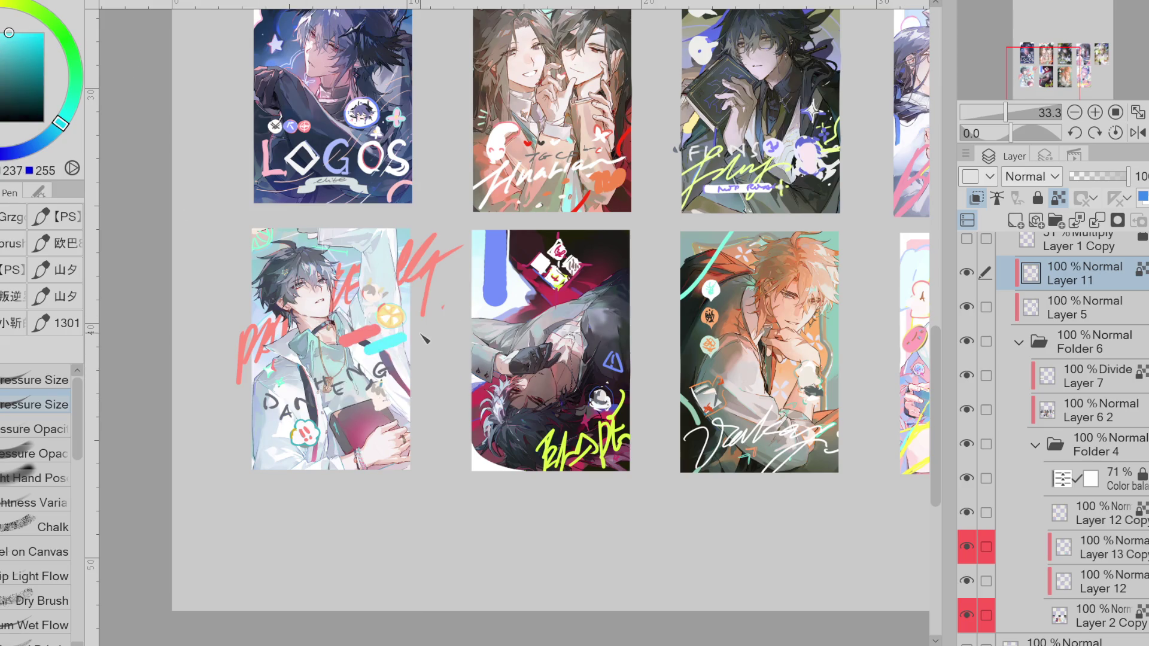
left_click_drag(59, 123, 70, 103)
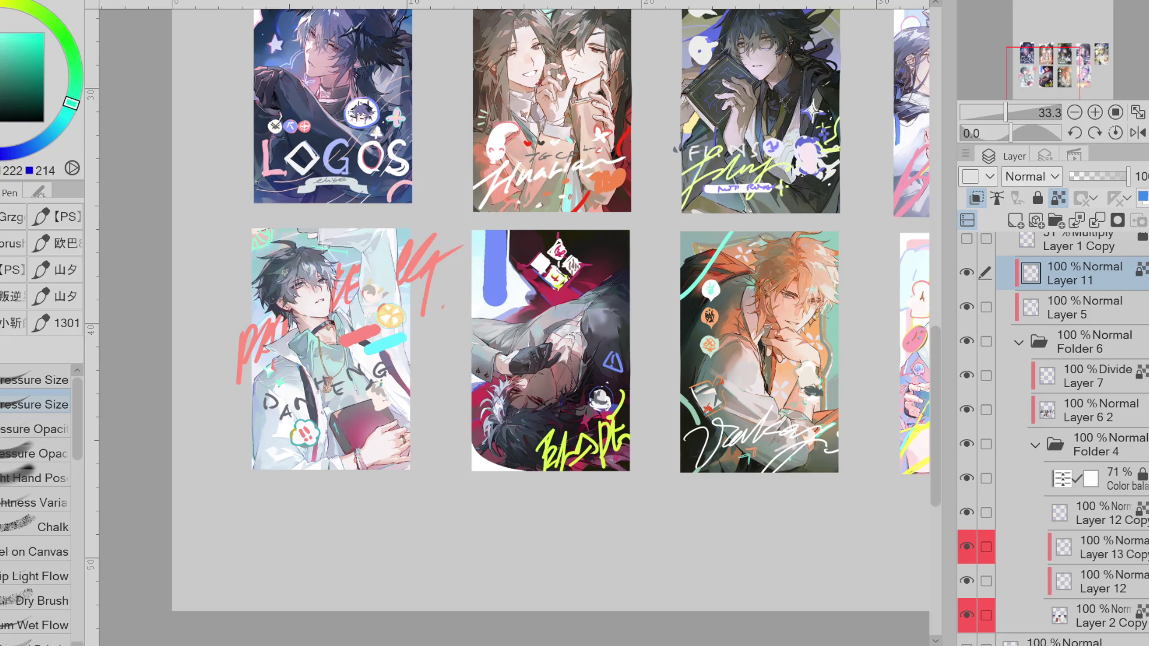
left_click_drag(363, 348, 412, 336)
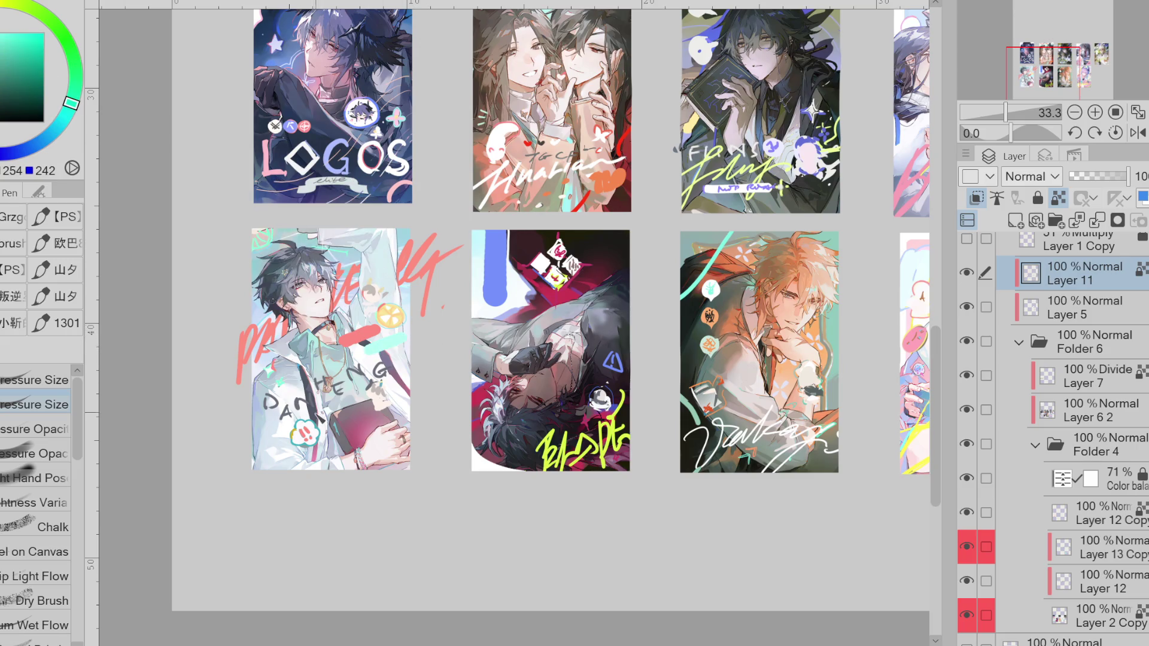
left_click_drag(308, 393, 306, 416)
left_click(303, 401, "alt")
left_click_drag(334, 384, 342, 396)
left_click_drag(267, 396, 291, 417)
key("ctrl+z")
key("ctrl+z")
scroll(395, 377, "up", 1)
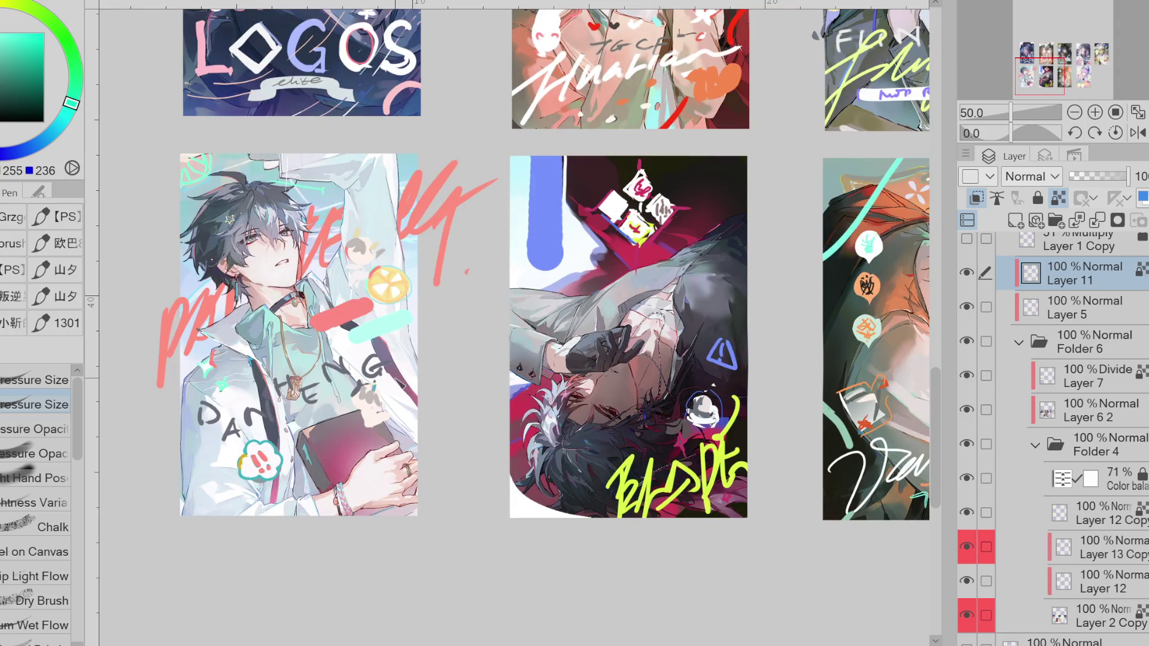
- Lasso the !! cloud sticker and move it up and to the right
key("g")
key("b")
key("g")
key("b")
key("m")
left_click_drag(290, 430, 287, 433)
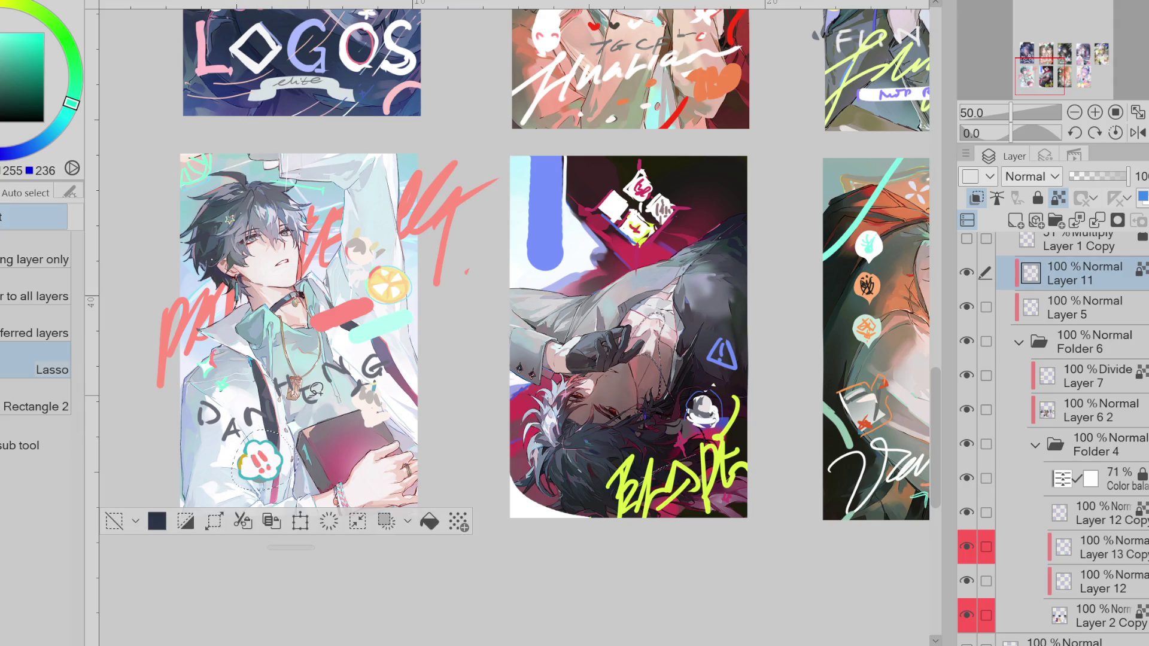
key("ctrl+t")
mouse_move(299, 482)
left_mouse_down()
mouse_move(428, 398)
mouse_move(350, 449)
left_mouse_up()
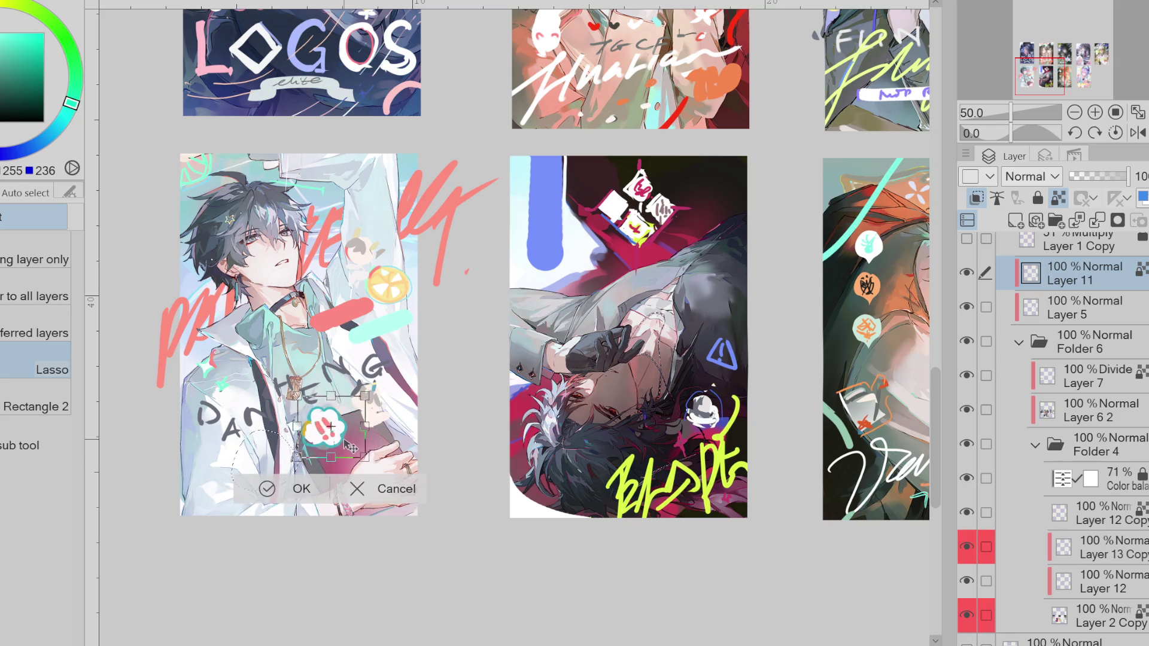
left_click(295, 492)
left_click(160, 489)
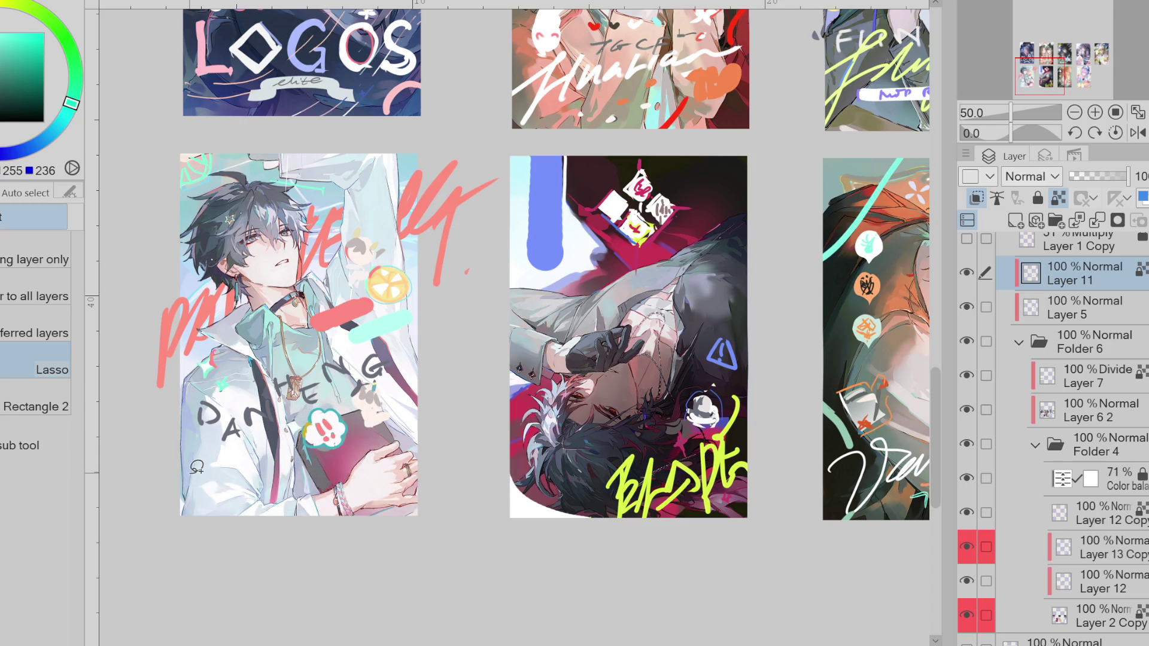
- Try small cyan dabs on the jacket and book, then undo them
key("p")
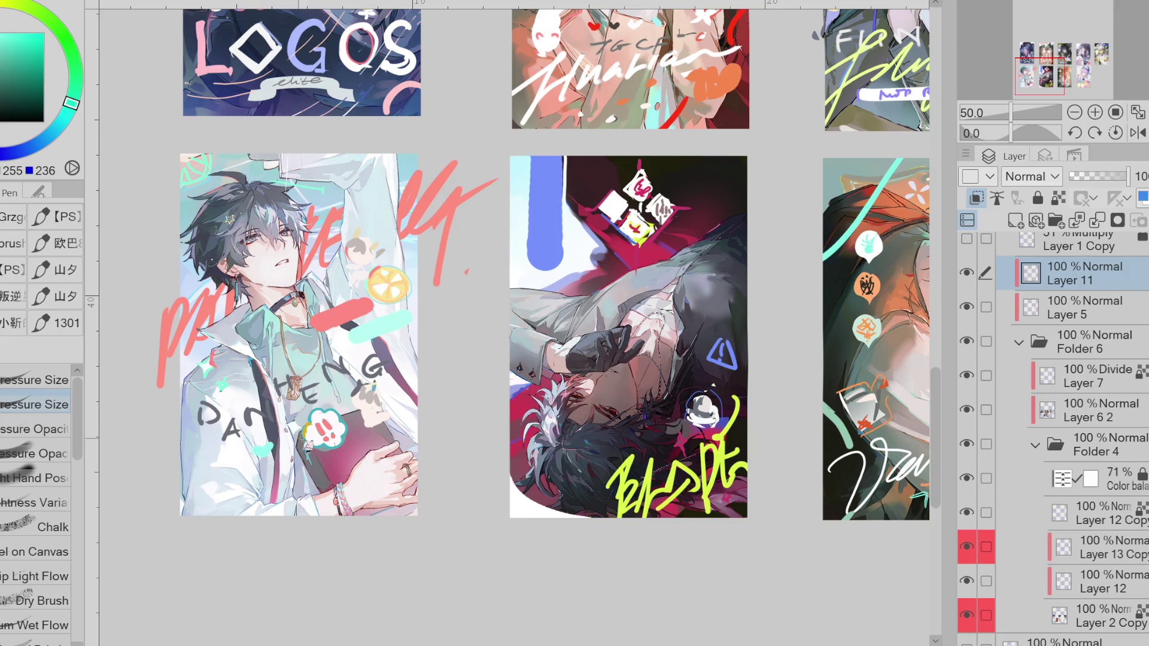
key("e")
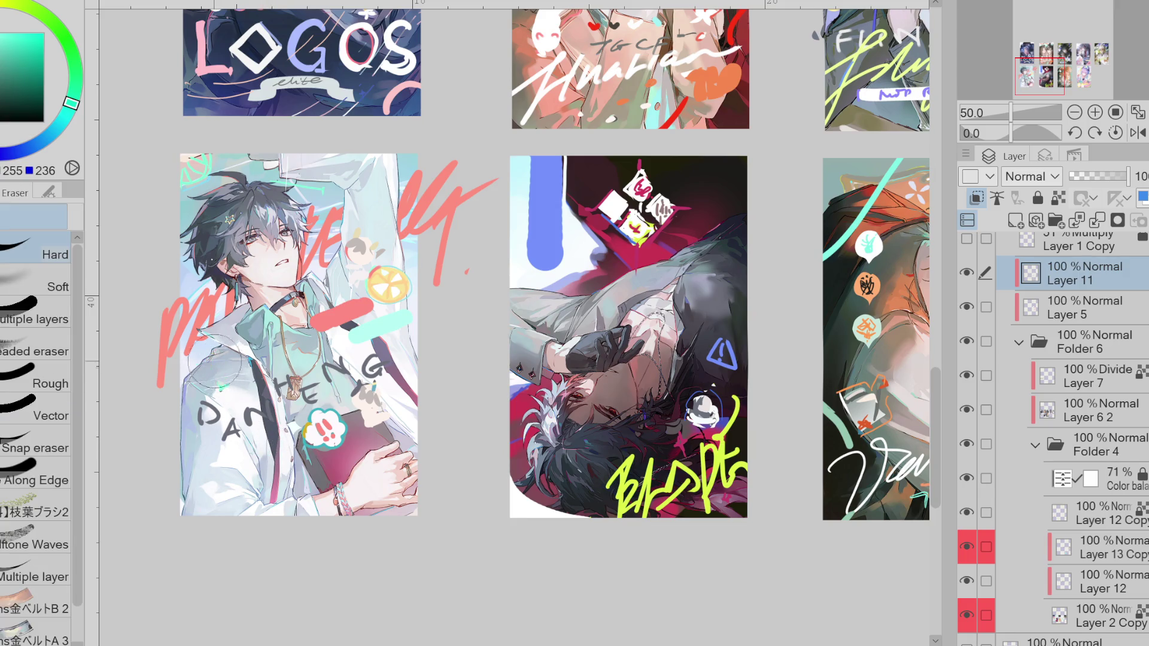
key("p")
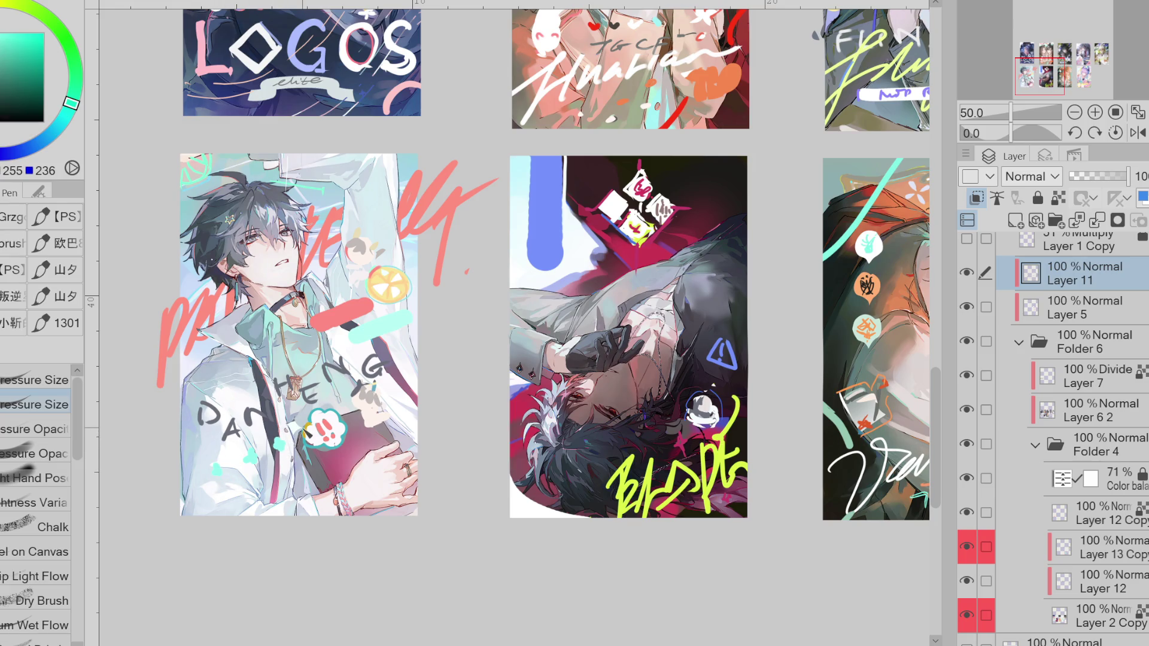
key("ctrl+z")
left_click(392, 440)
key("ctrl+z")
key("e")
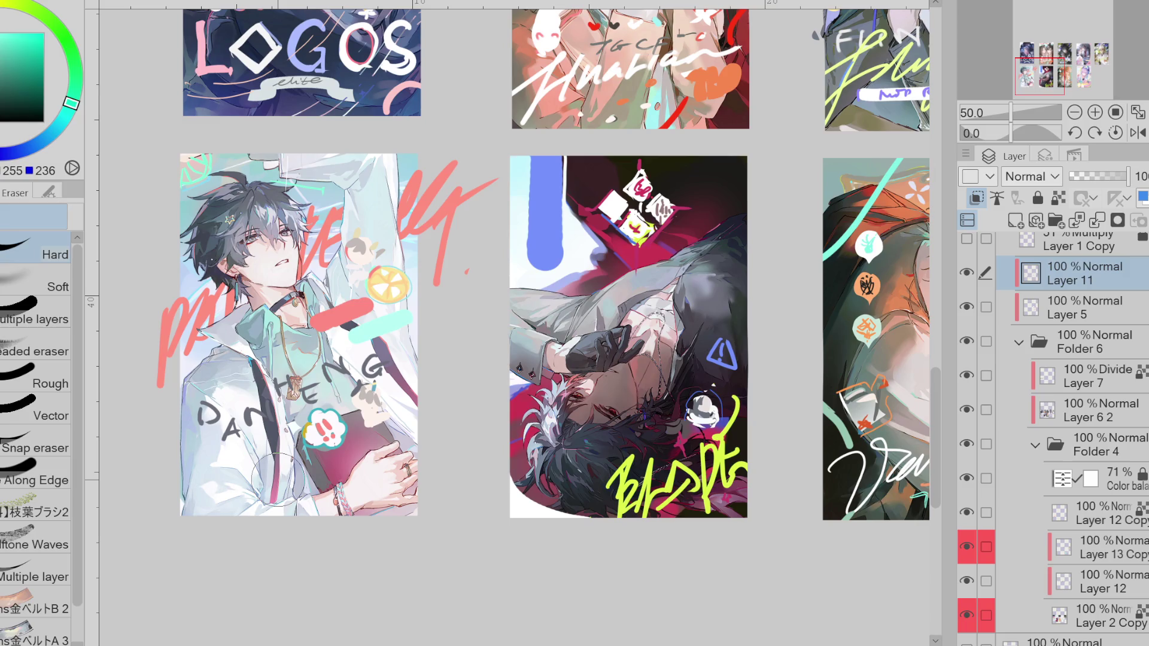
scroll(278, 479, "up", 1)
scroll(279, 479, "down", 1)
key("p")
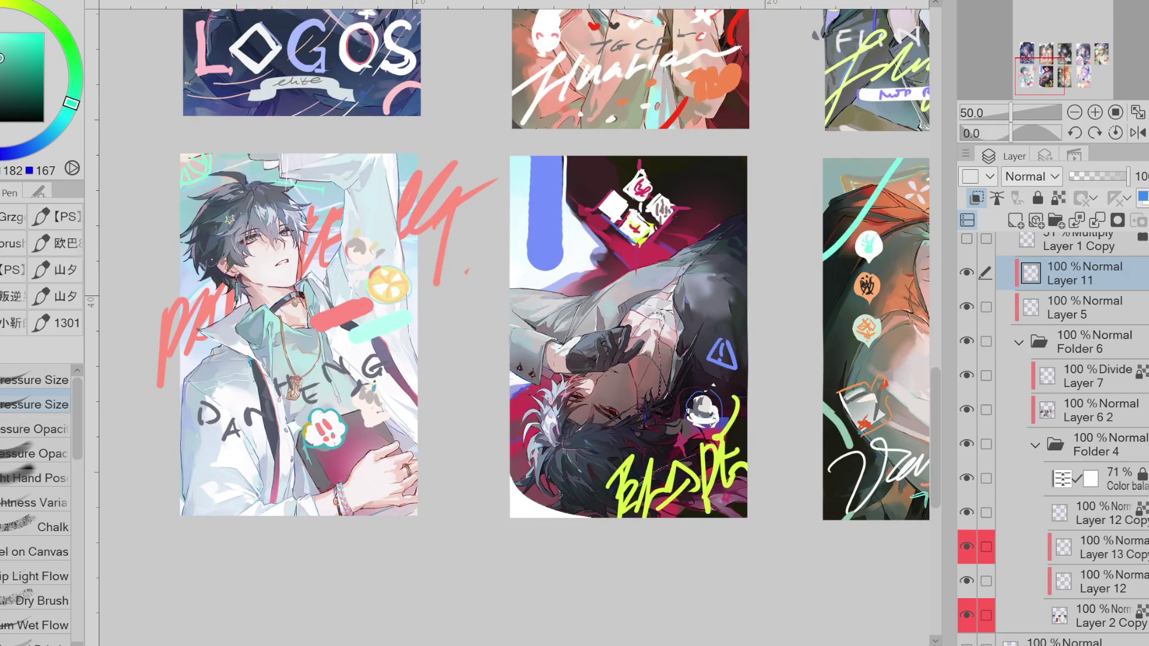
- Lasso the small chibi figure and move it to the left card's lower left
key("m")
mouse_move(402, 219)
left_mouse_down()
mouse_move(221, 459)
mouse_move(265, 457)
mouse_move(289, 482)
left_mouse_up()
key("ctrl+t")
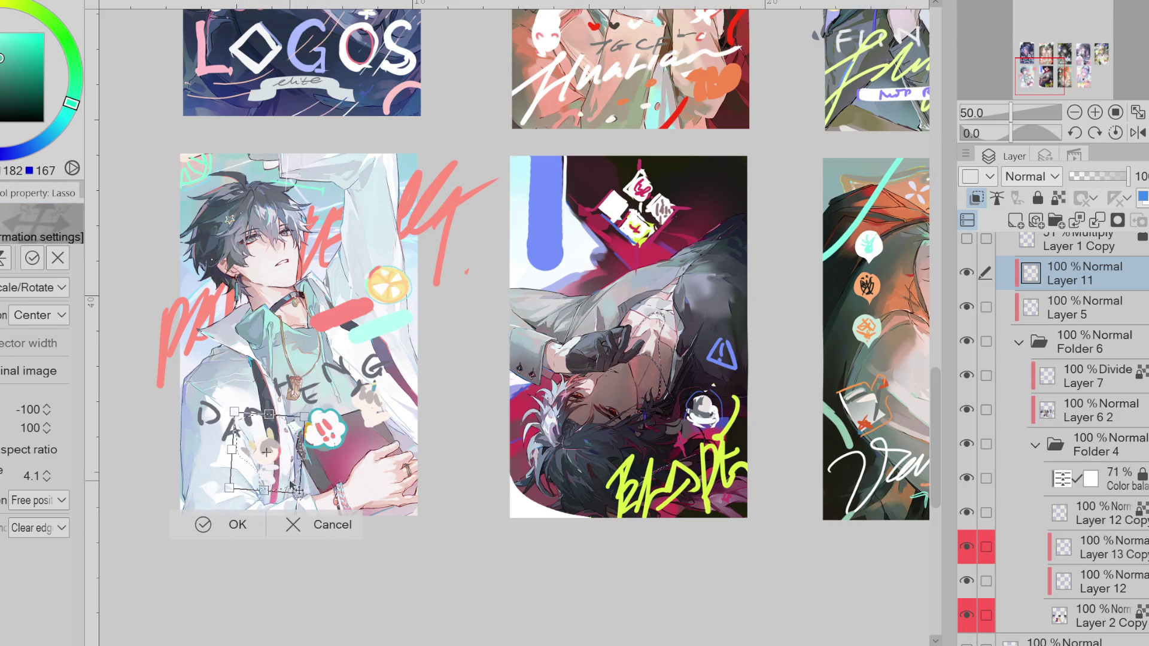
left_click(217, 525)
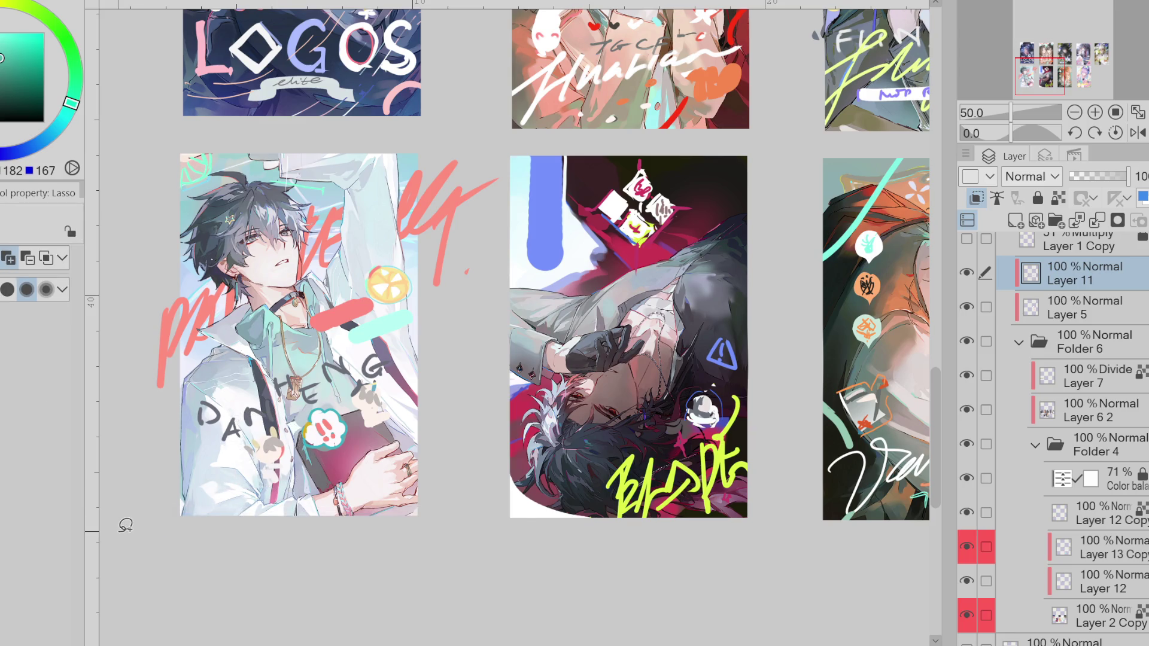
- Lock Layer 11's transparent pixels and enlarge the brush to about 211
key("b")
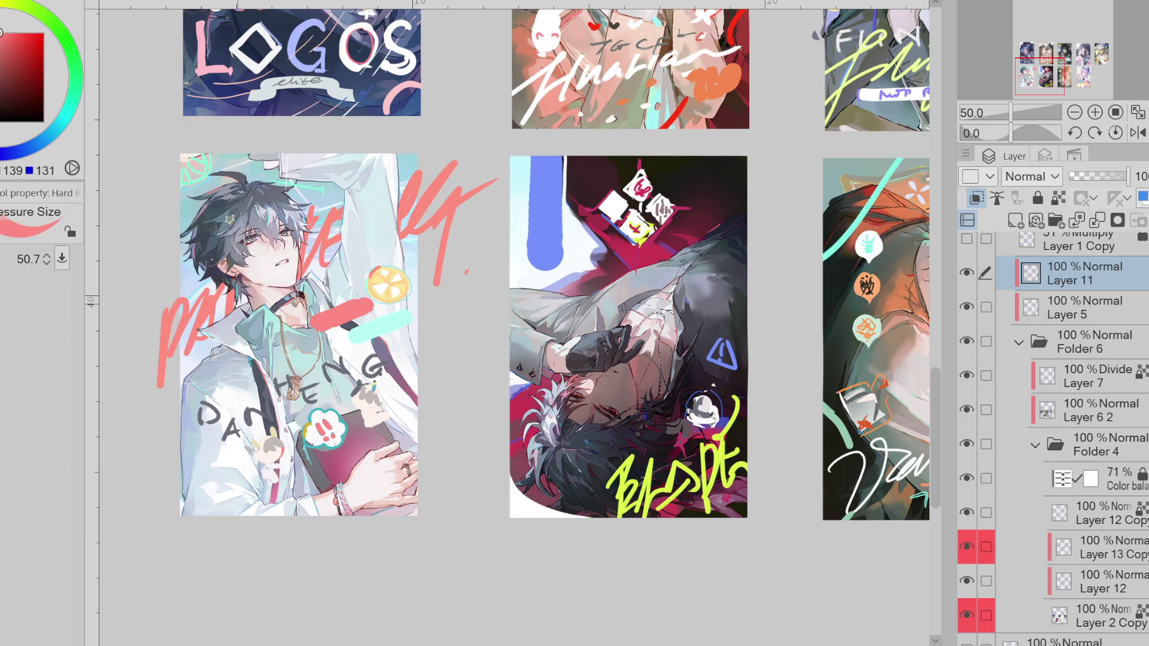
left_click_drag(266, 452, 263, 473)
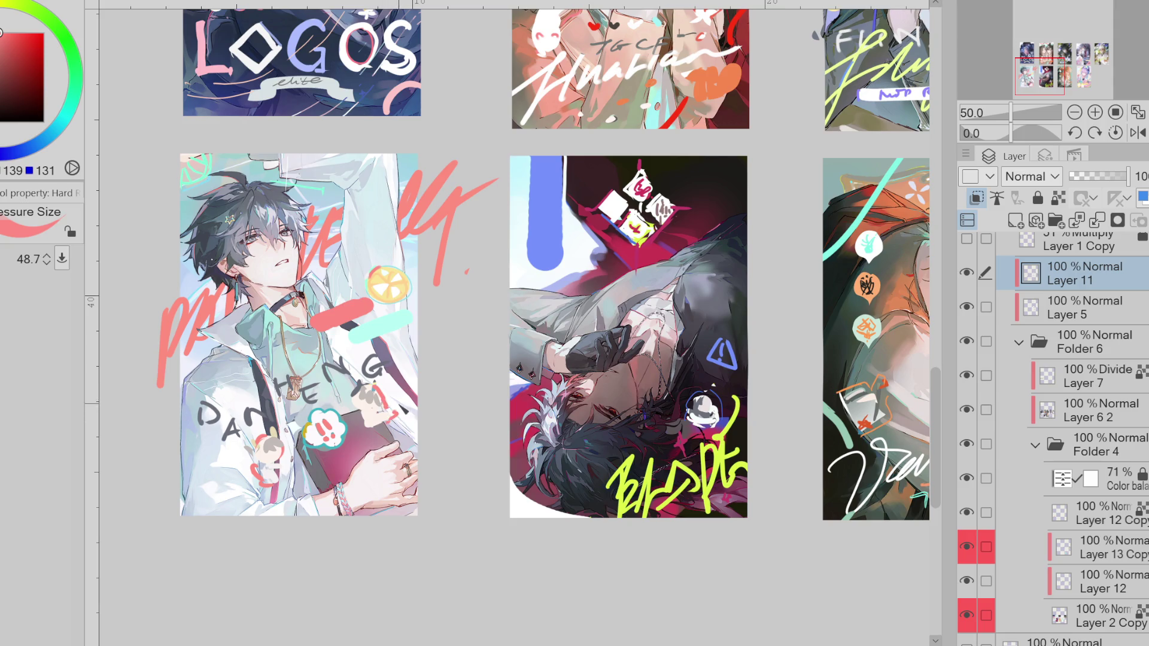
left_click(1058, 198)
left_click_drag(280, 383, 257, 427)
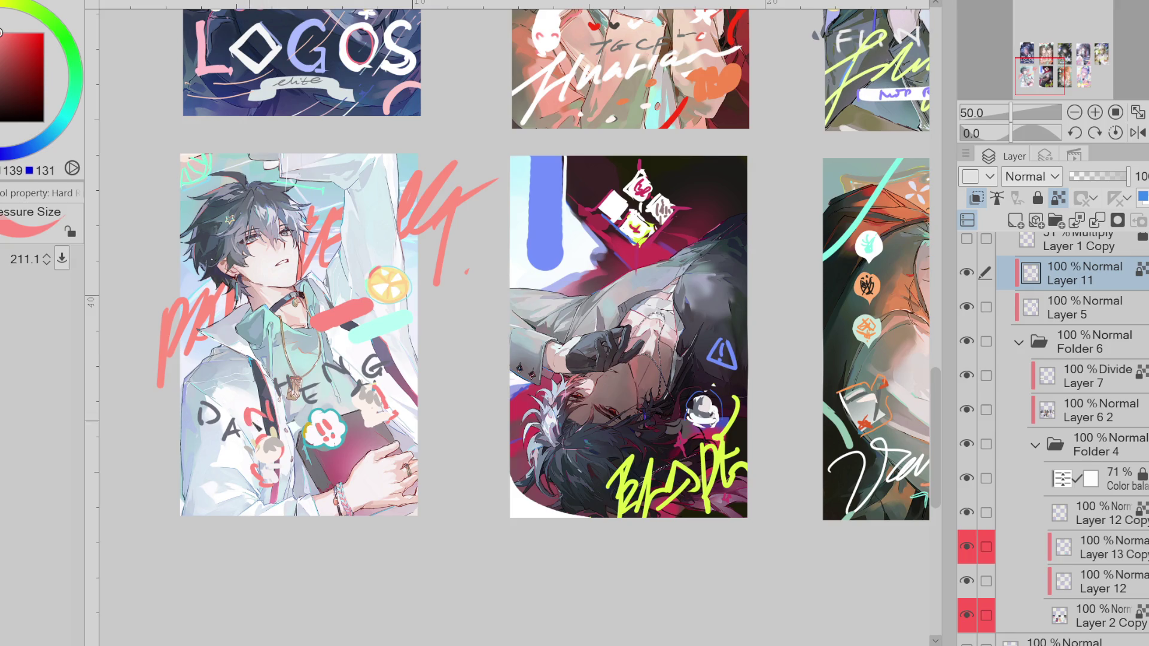
- Recolour the letters: G red, N teal, HEN cream-yellow, DA teal, then blue over them
left_click_drag(362, 368, 395, 368)
left_click(386, 326, "alt")
left_click_drag(323, 359, 348, 383)
left_click(389, 297, "alt")
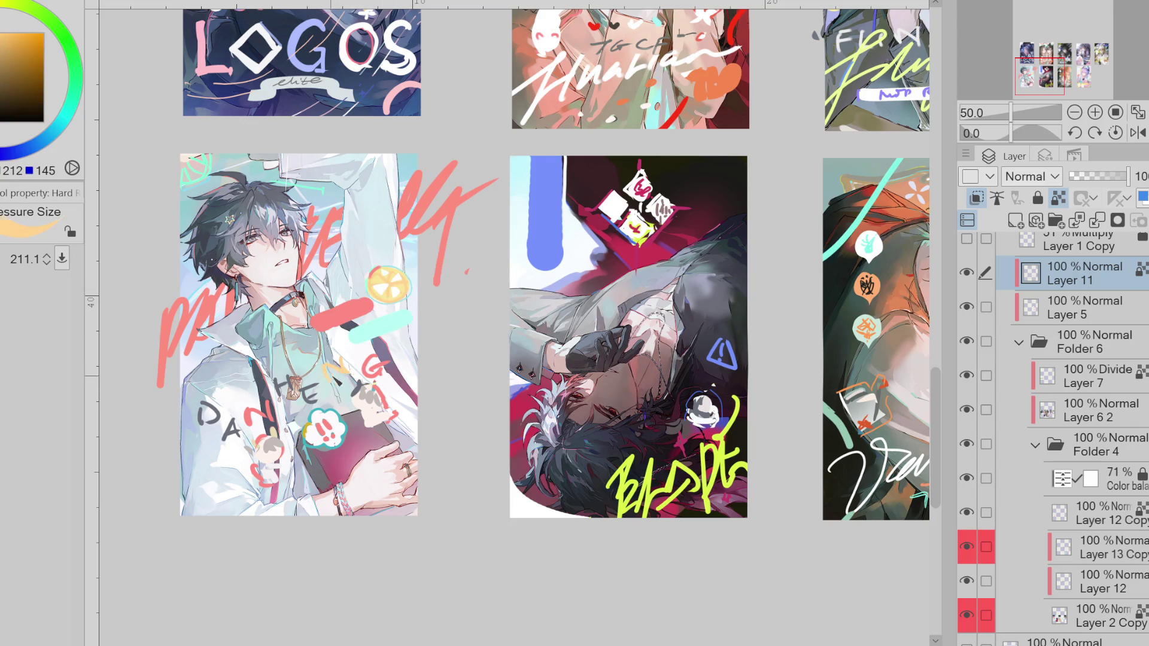
left_click(256, 308, "alt")
left_click_drag(281, 395, 322, 385)
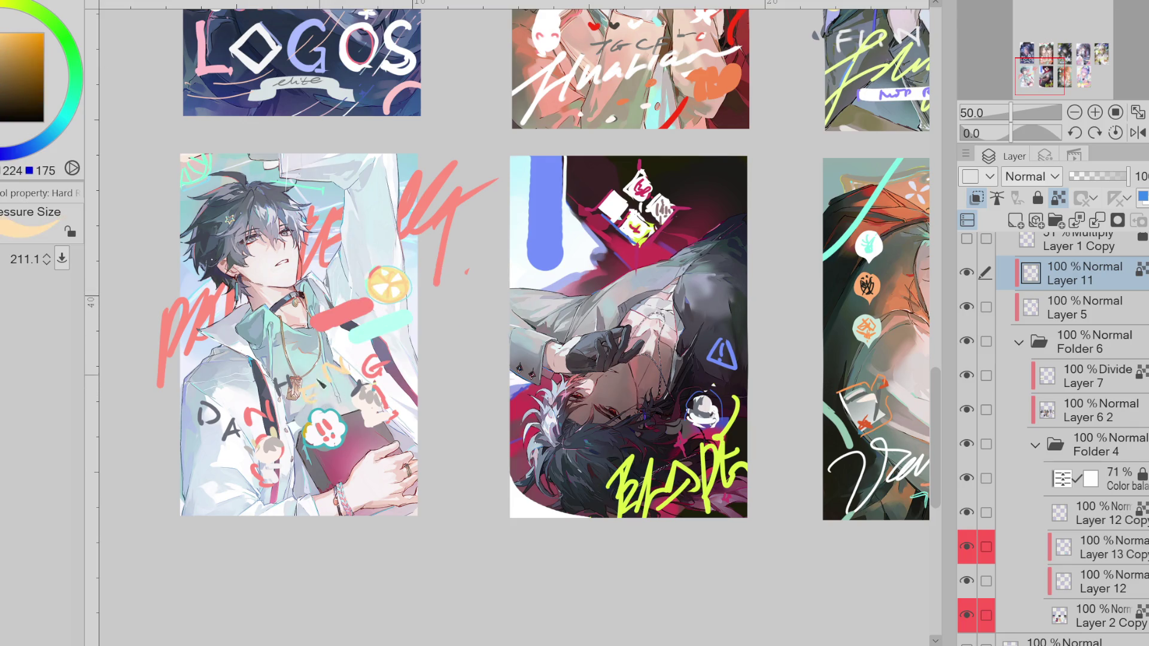
left_click(206, 171, "alt")
left_click_drag(201, 407, 220, 441)
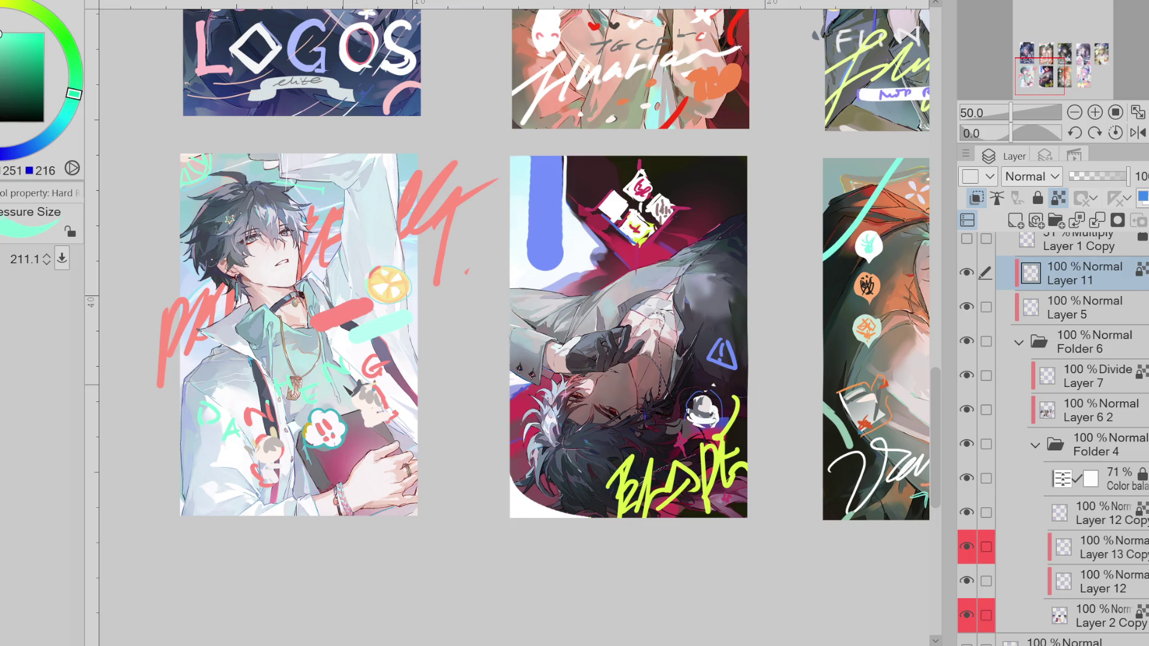
left_click(537, 237, "alt")
left_click_drag(204, 413, 389, 364)
mouse_move(249, 422)
left_mouse_down()
mouse_move(276, 416)
mouse_move(292, 377)
left_mouse_up()
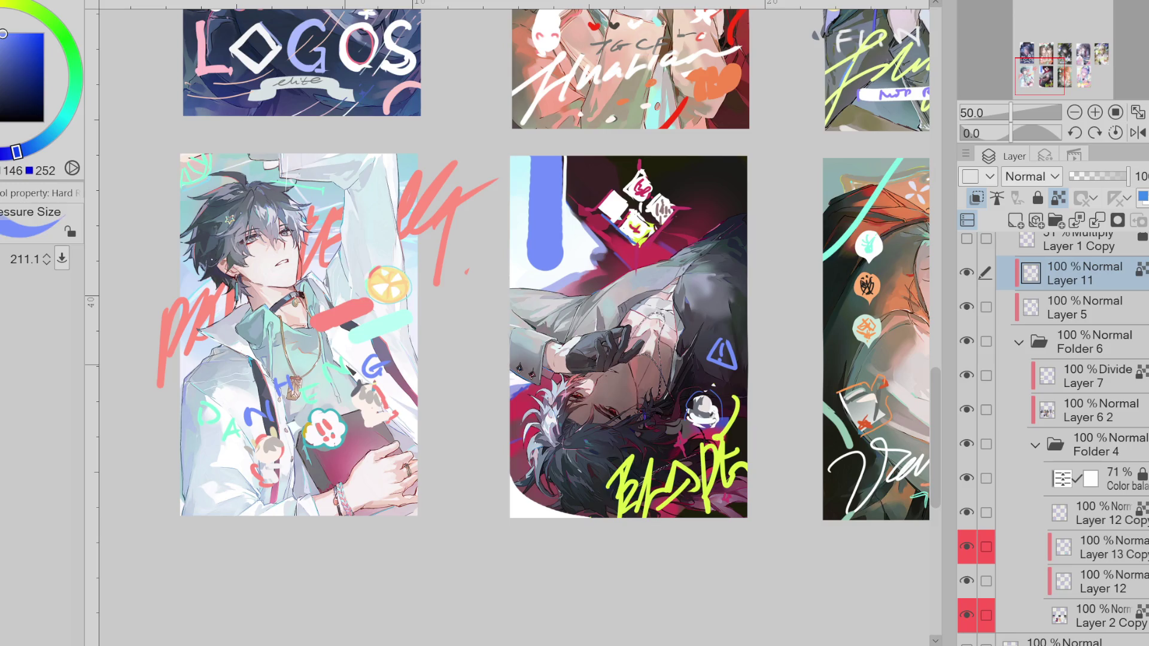
- Erase the DANHENG lettering and lasso the doodles at the card's lower left
key("e")
mouse_move(215, 428)
left_mouse_down()
mouse_move(371, 362)
mouse_move(318, 344)
left_mouse_up()
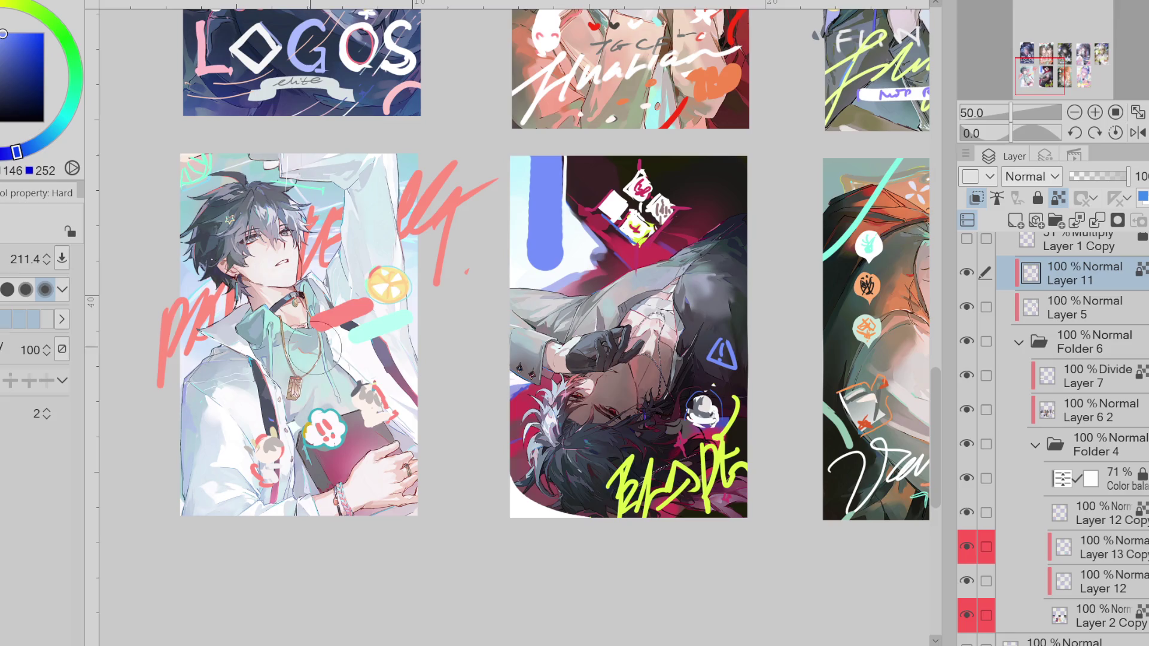
key("m")
left_click_drag(377, 380, 362, 379)
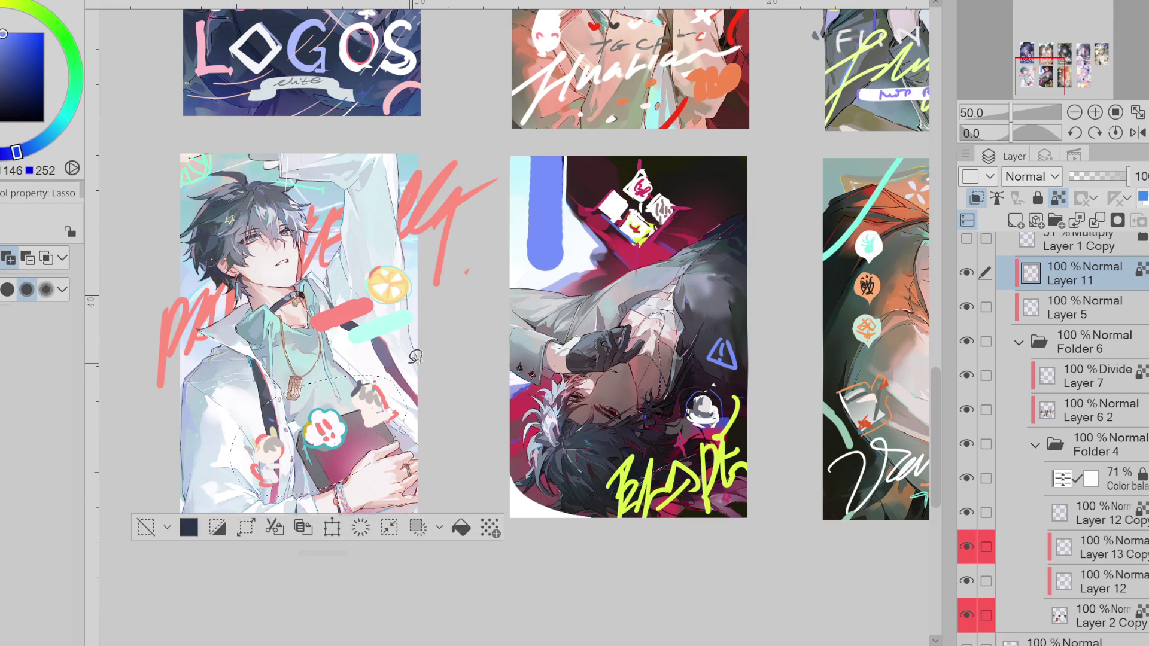
- Cancel the first doodle move, then reposition another lassoed group of doodles
key("ctrl+t")
left_click_drag(366, 478, 315, 439)
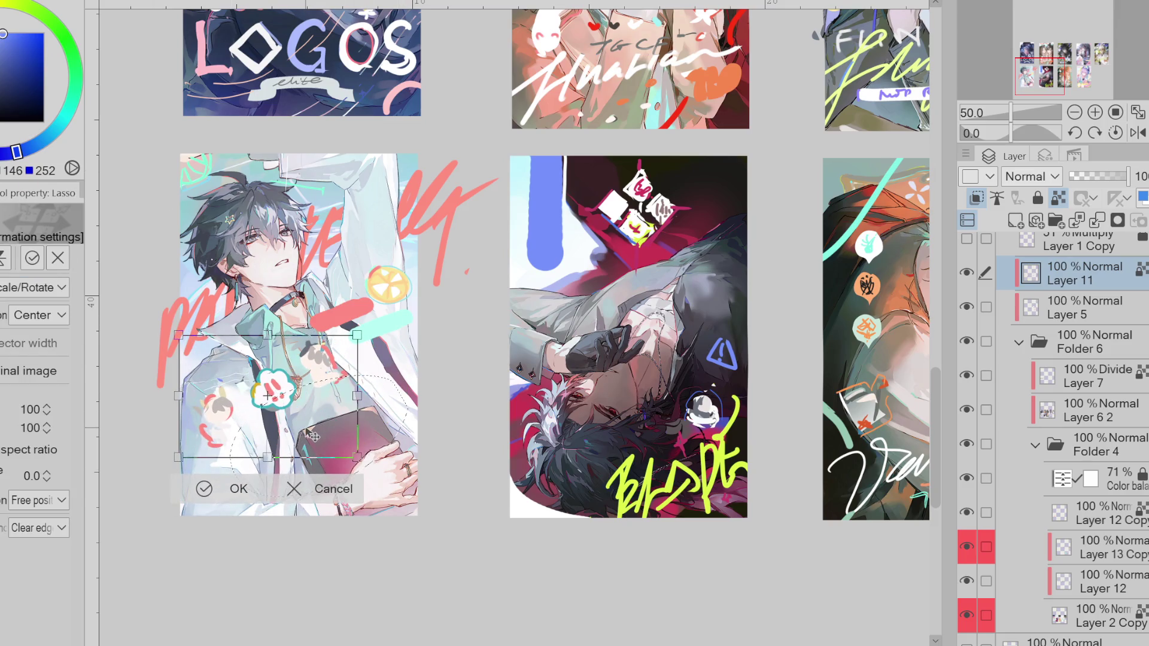
key("Escape")
key("ctrl+d")
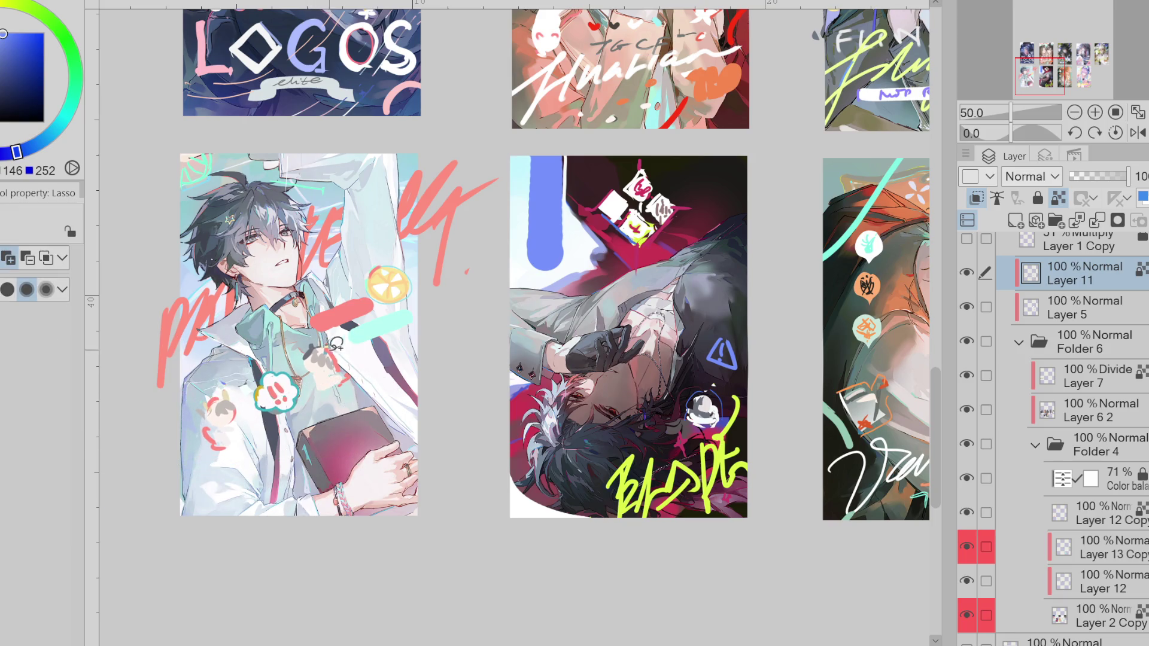
left_click_drag(320, 389, 396, 417)
key("ctrl+t")
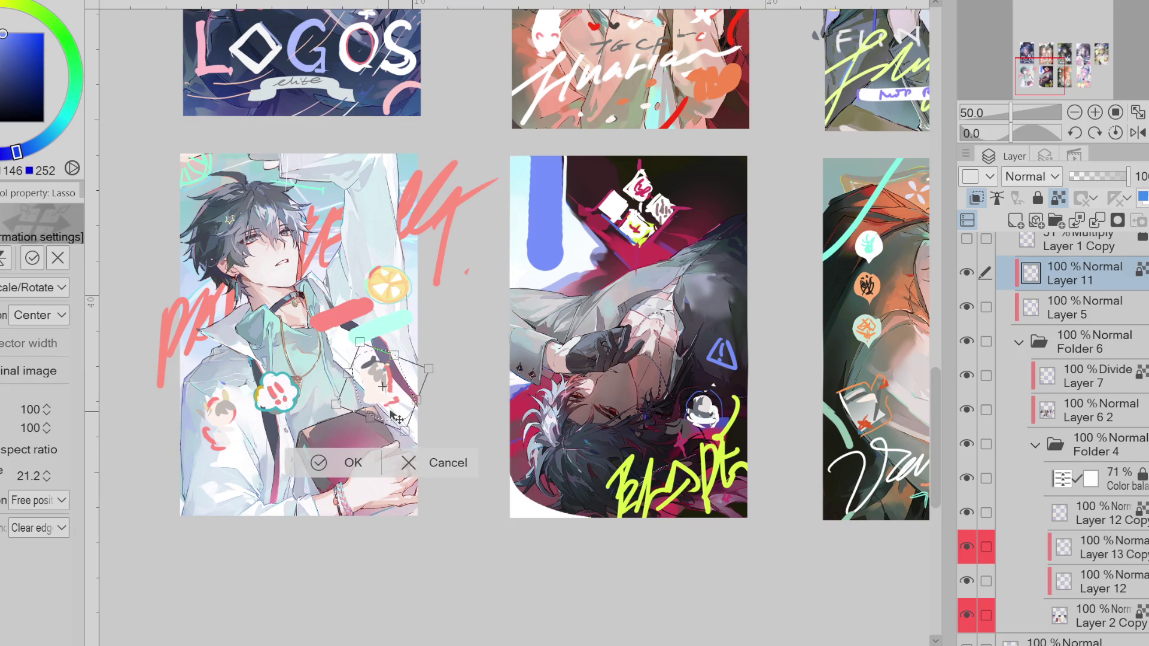
left_click(321, 461)
- Move the small figure up-right and the !! cloud sticker up near the top
left_click_drag(237, 383, 326, 379)
key("ctrl+t")
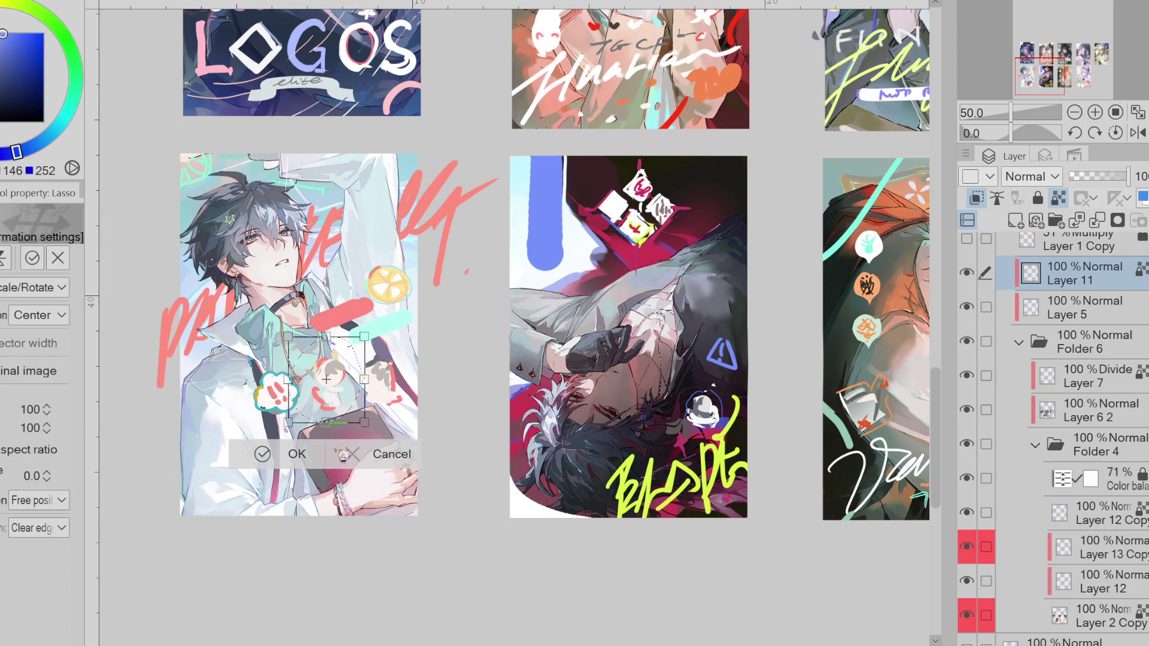
left_click(294, 456)
left_click_drag(300, 366, 306, 383)
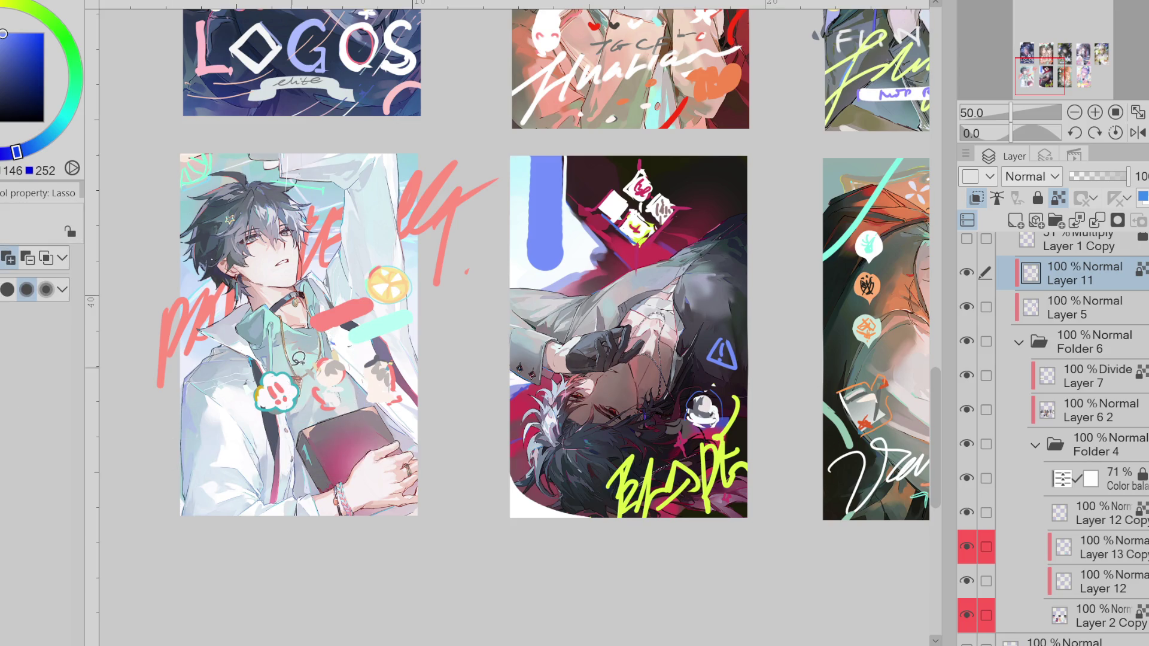
key("ctrl+t")
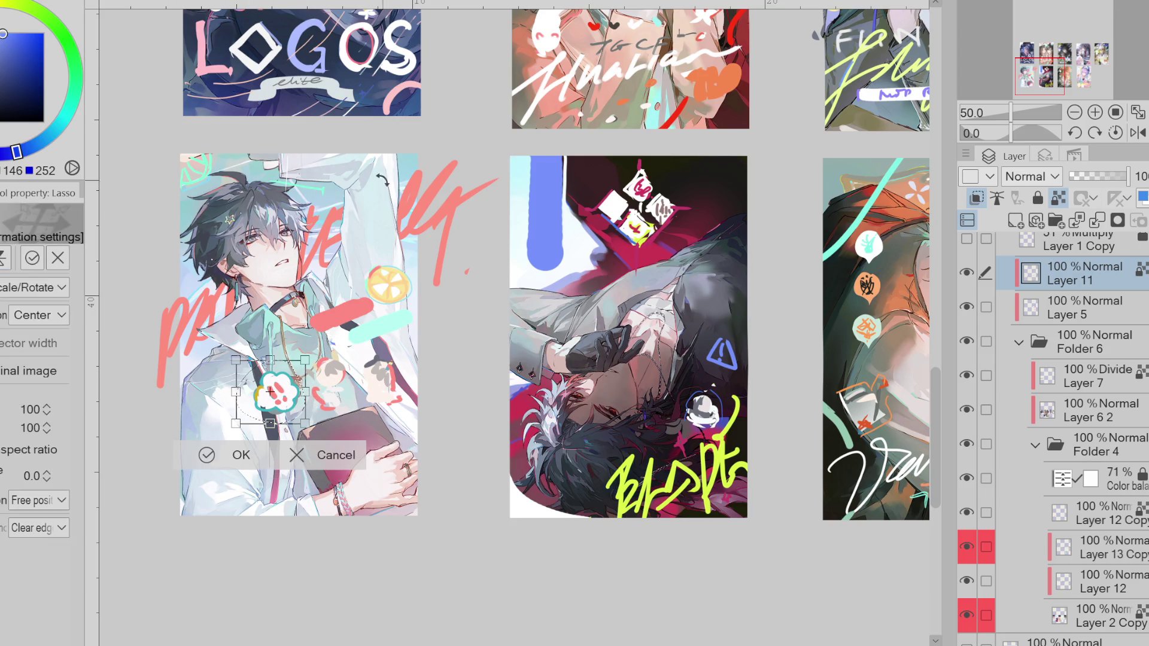
mouse_move(297, 415)
left_mouse_down()
mouse_move(363, 277)
mouse_move(402, 227)
mouse_move(395, 242)
left_mouse_up()
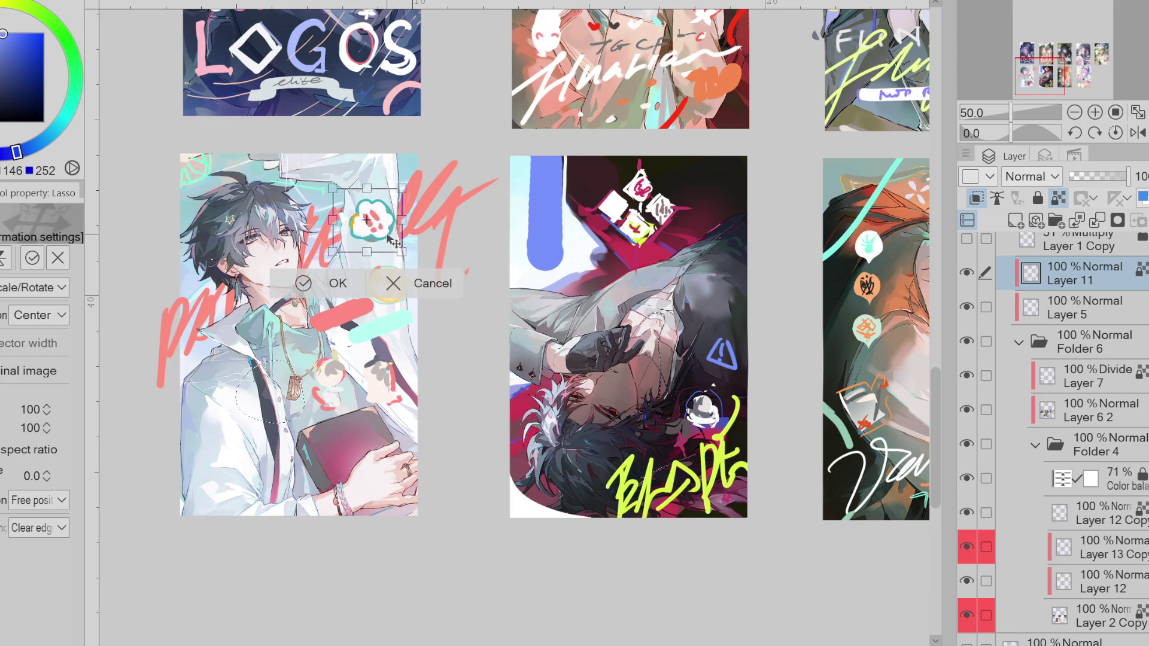
left_click(334, 285)
left_click(197, 282)
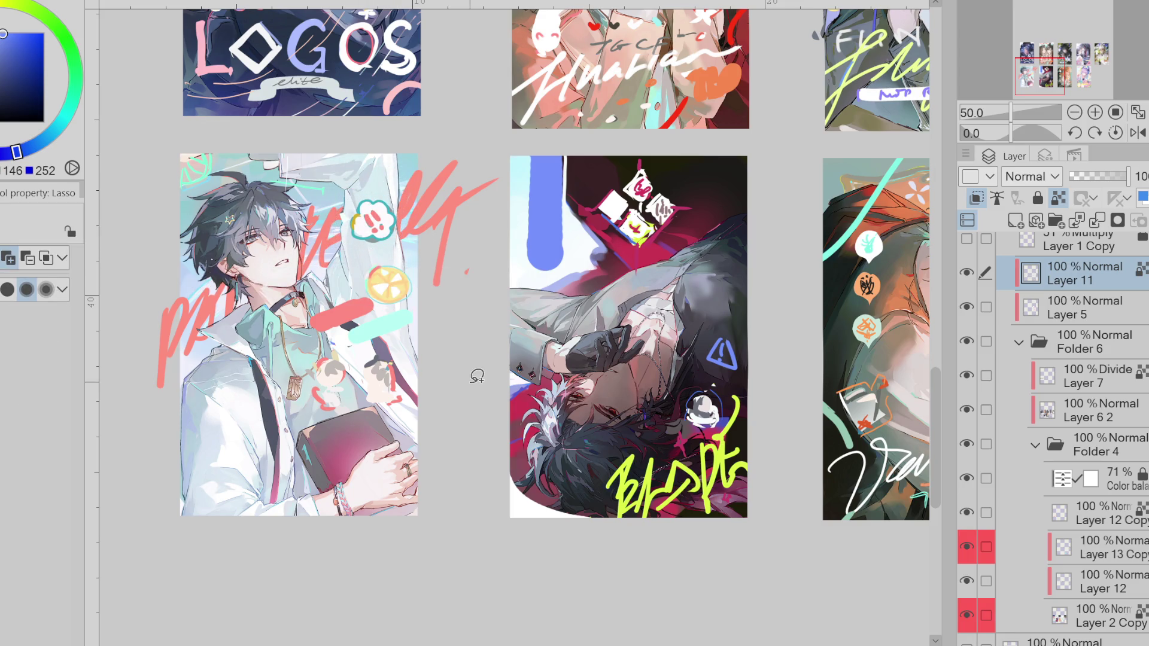
- Try blue script strokes, including cursive 'Dark', at lower left and undo them
key("p")
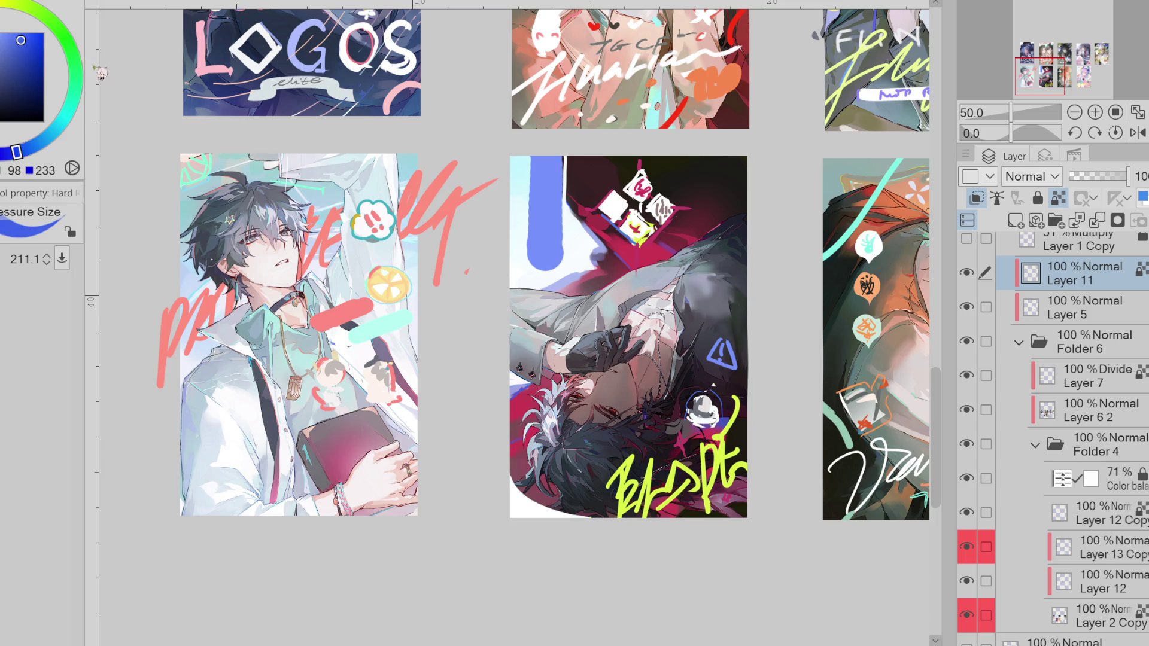
left_click_drag(257, 443, 213, 455)
mouse_move(185, 494)
left_mouse_down()
mouse_move(227, 444)
mouse_move(242, 452)
left_mouse_up()
key("ctrl+z")
left_click_drag(182, 473, 275, 456)
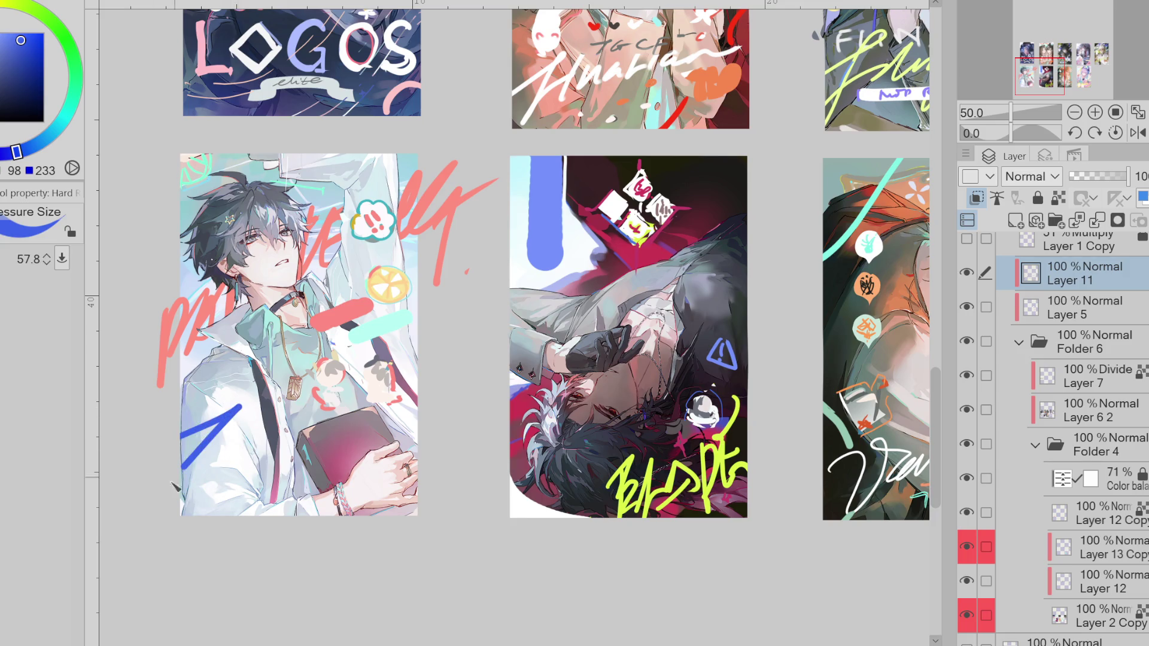
key("ctrl+z")
left_click_drag(188, 428, 352, 443)
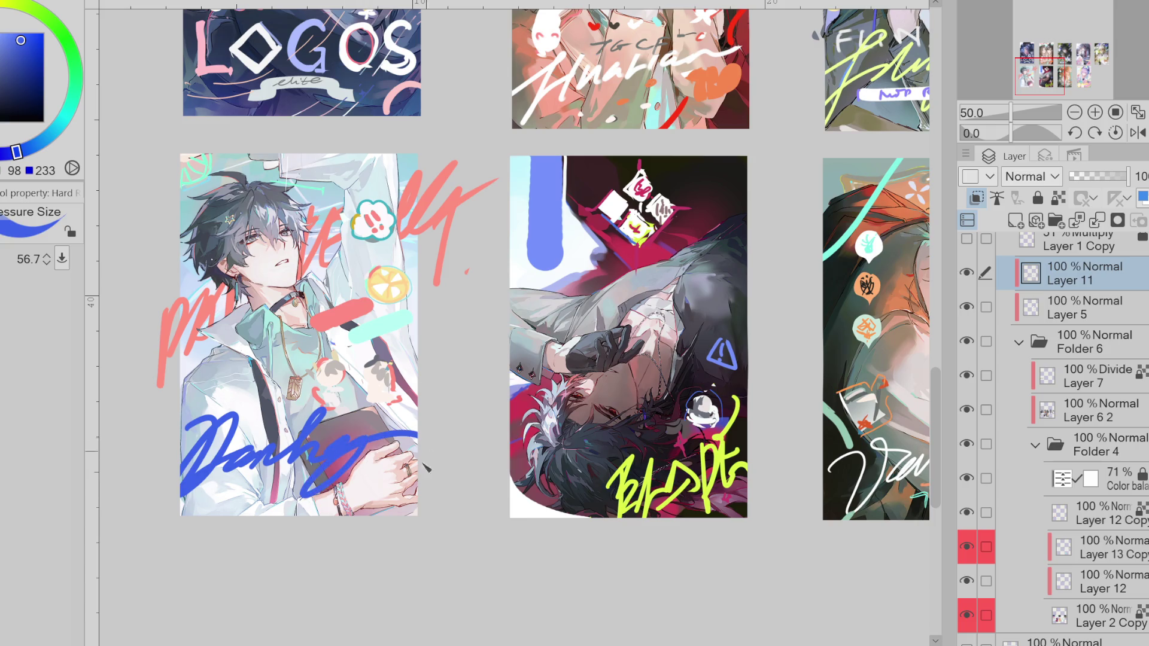
key("ctrl+z")
- Try light cyan cursive script across the lower left with a larger brush, then undo it
left_click(343, 314, "alt")
left_click(275, 380, "alt")
left_click(380, 333, "alt")
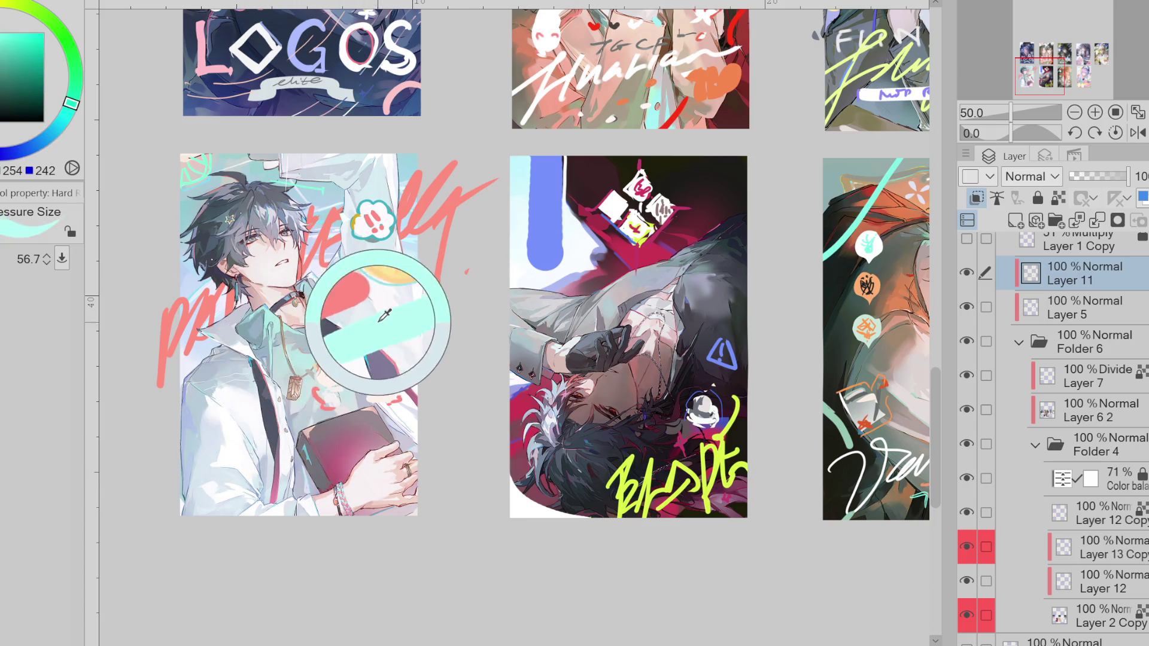
mouse_move(235, 439)
left_mouse_down()
mouse_move(251, 455)
mouse_move(222, 432)
left_mouse_up()
left_click_drag(188, 473, 362, 471)
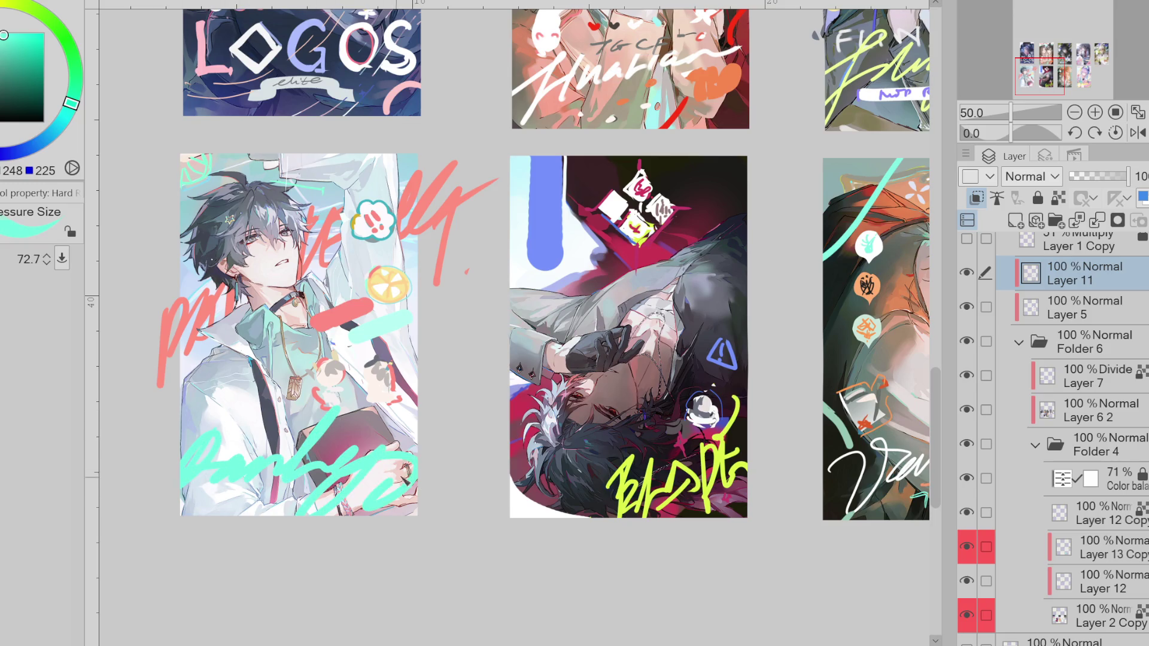
key("ctrl+z")
- Draw a dark magenta D at the card's lower left with a smaller brush
left_click_drag(270, 434, 209, 447)
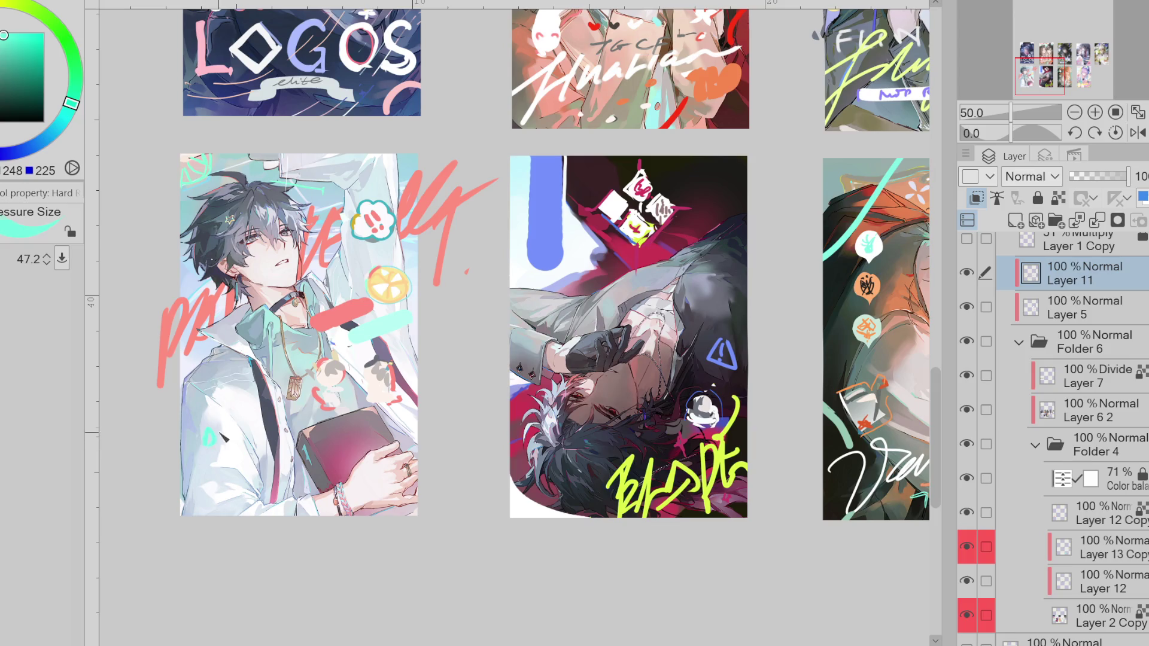
left_click(340, 433, "alt")
left_click_drag(191, 400, 194, 426)
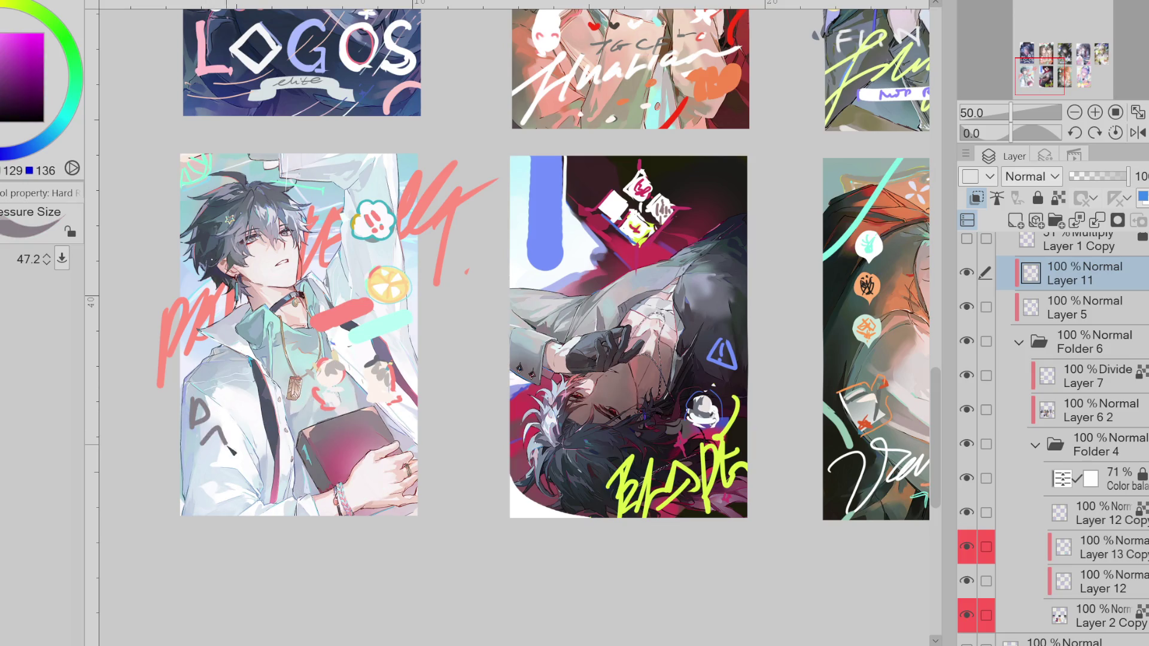
- Redraw a larger D at lower left, discarding the earlier letter attempts
key("ctrl+z")
left_click_drag(237, 451, 300, 454)
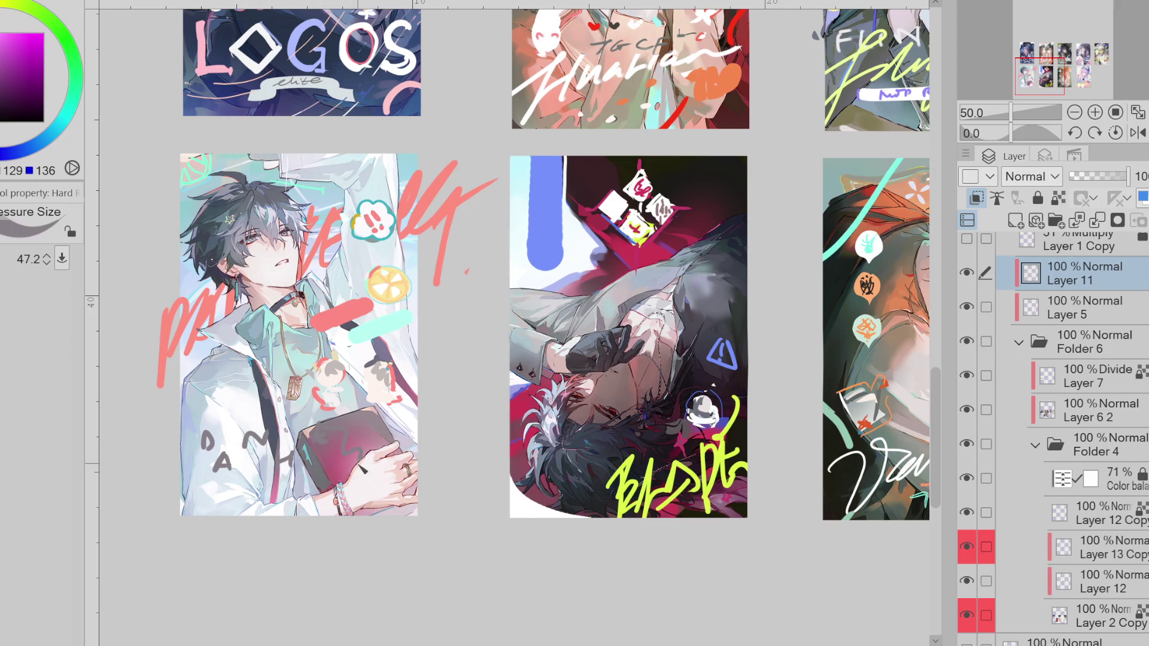
key("ctrl+z")
key("ctrl+z")
key("ctrl+z")
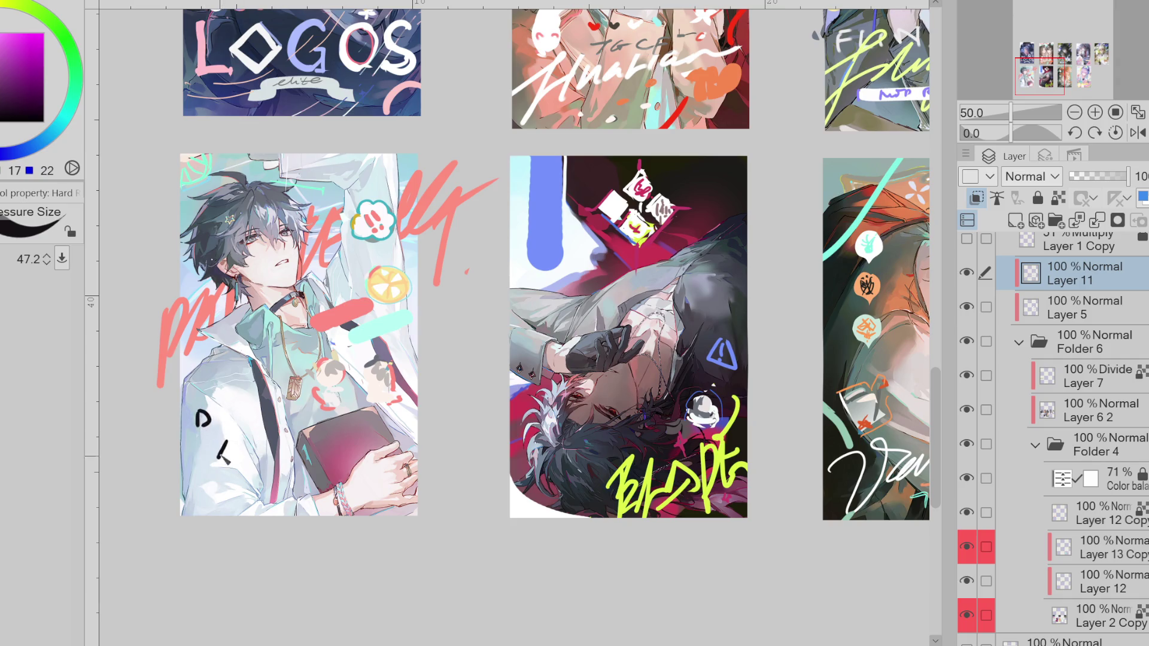
key("ctrl+z")
key("ctrl+z")
left_click_drag(194, 400, 200, 435)
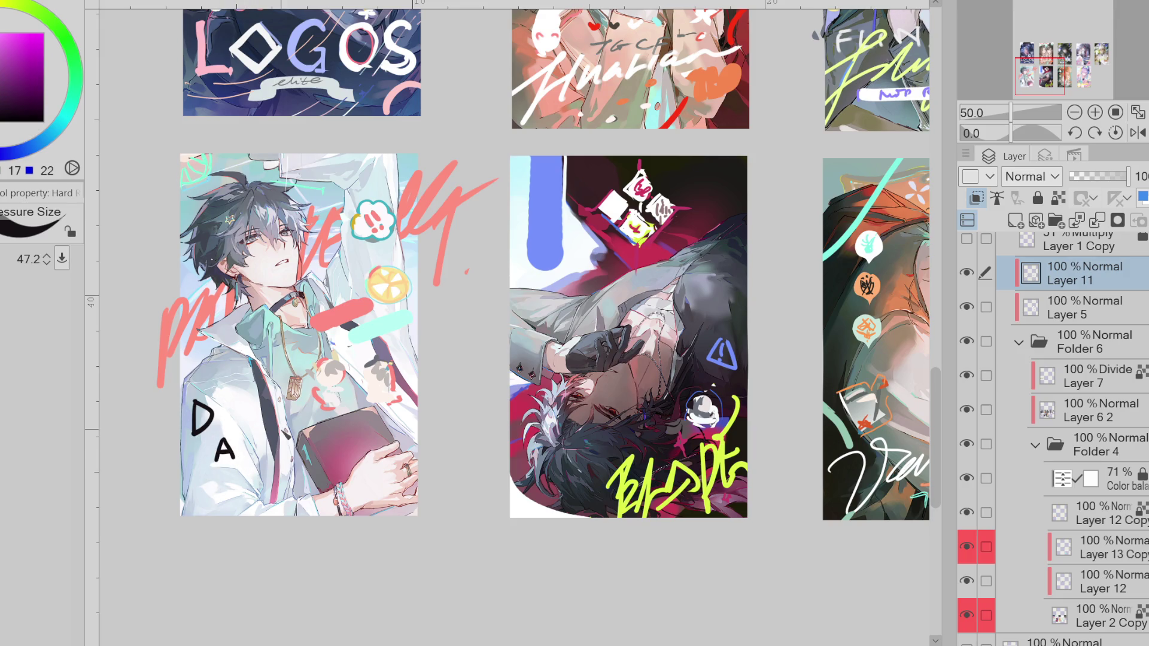
left_click_drag(242, 399, 244, 421)
key("ctrl+z")
key("ctrl+z")
- Draw the remaining DANGER letters, including A, E and N, across the book
key("ctrl+z")
key("ctrl+z")
key("ctrl+z")
left_click_drag(230, 463, 254, 468)
mouse_move(192, 506)
left_mouse_down()
mouse_move(221, 483)
mouse_move(228, 516)
left_mouse_up()
key("ctrl+z")
key("ctrl+z")
key("ctrl+z")
mouse_move(276, 461)
left_mouse_down()
mouse_move(272, 494)
mouse_move(283, 479)
left_mouse_up()
key("ctrl+z")
mouse_move(304, 441)
left_mouse_down()
mouse_move(321, 424)
mouse_move(334, 476)
left_mouse_up()
left_click_drag(336, 462, 351, 464)
mouse_move(403, 425)
left_mouse_down()
mouse_move(380, 442)
mouse_move(413, 494)
left_mouse_up()
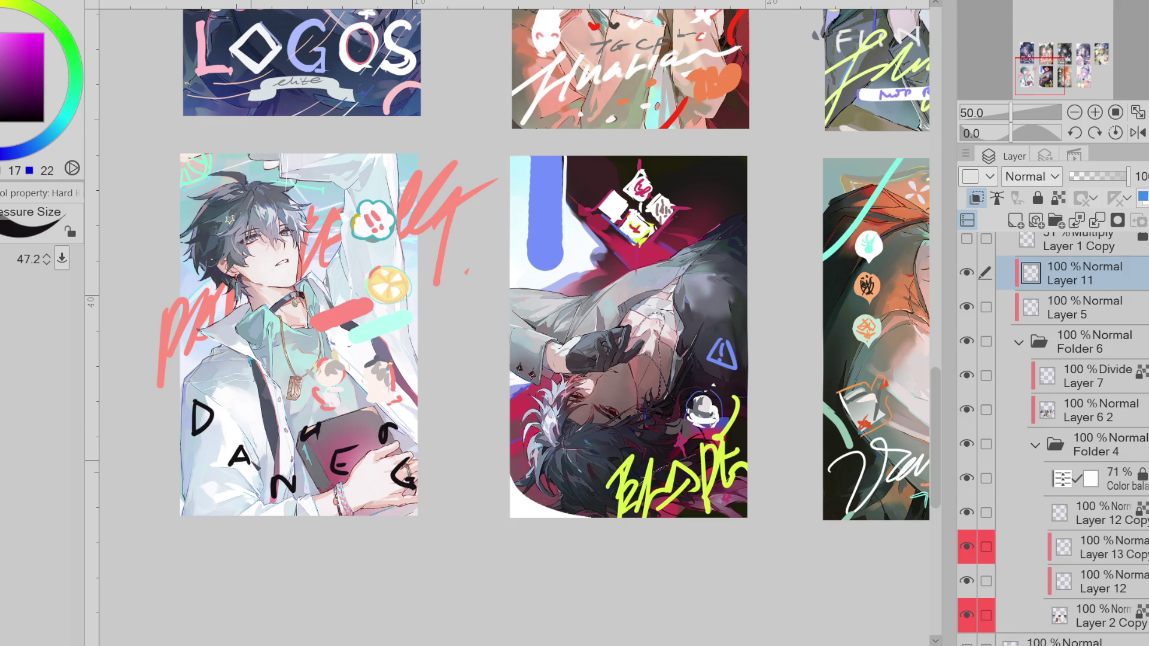
left_click_drag(397, 448, 408, 414)
left_click_drag(303, 441, 330, 427)
- Redraw the D slightly lower and select the DANGER lettering for transforming
key("ctrl+z")
left_click_drag(199, 420, 386, 419)
key("m")
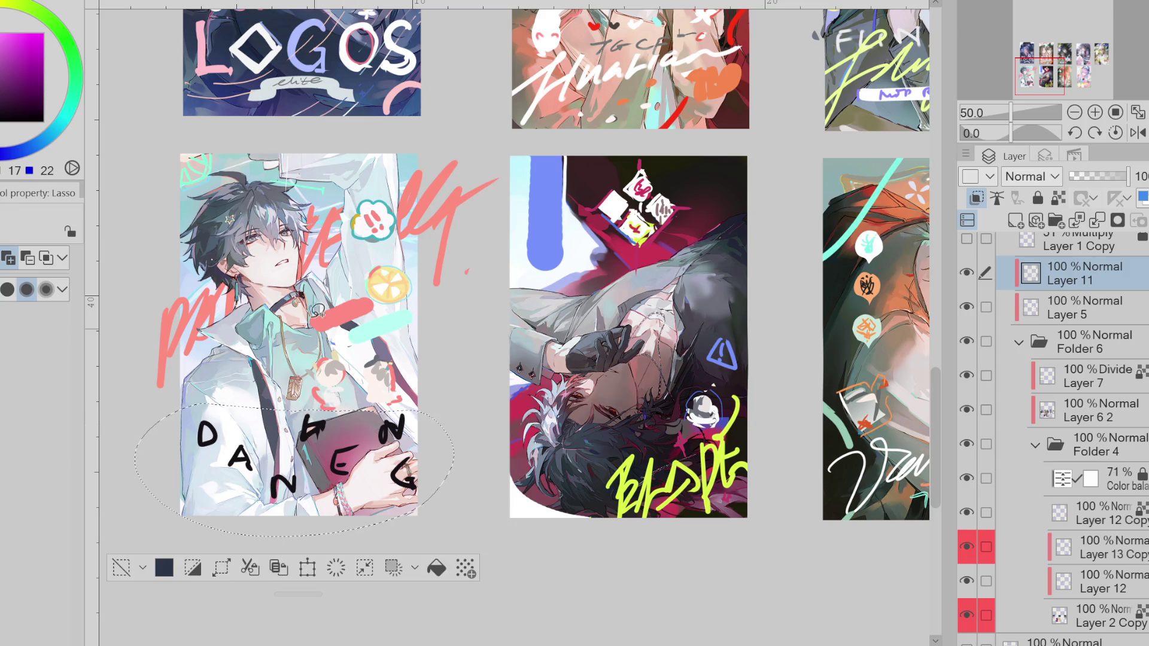
key("ctrl+t")
- Shift the DANGER lettering slightly left, then try and undo a black dot above it
left_click_drag(388, 501, 375, 505)
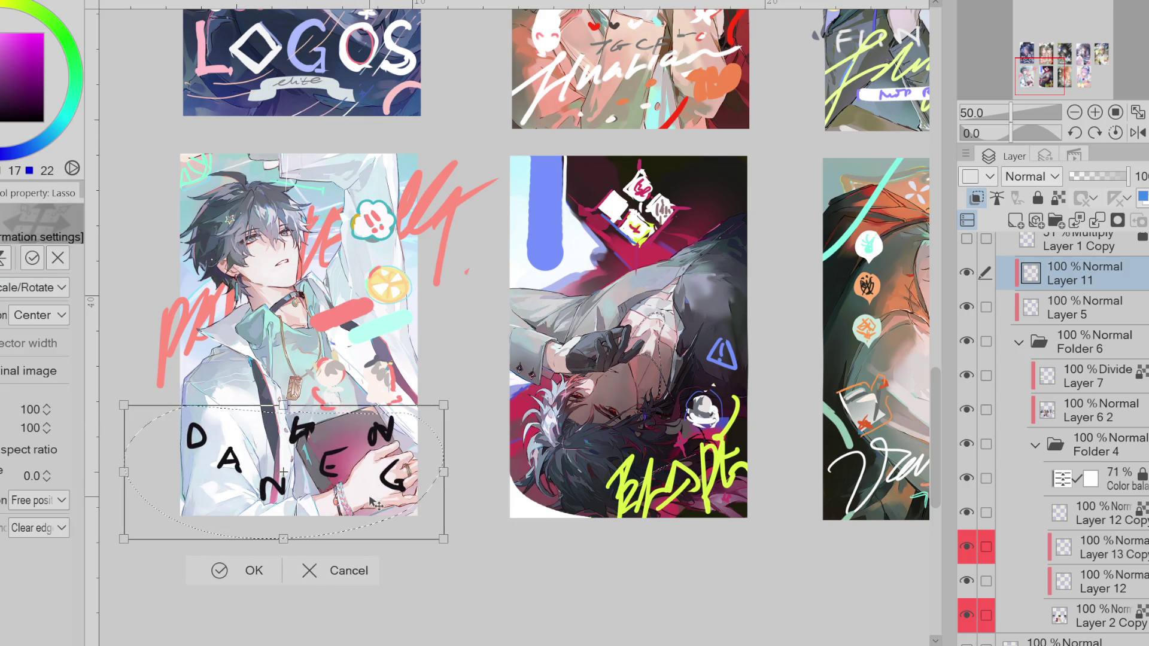
left_click(219, 571)
left_click(113, 570)
key("p")
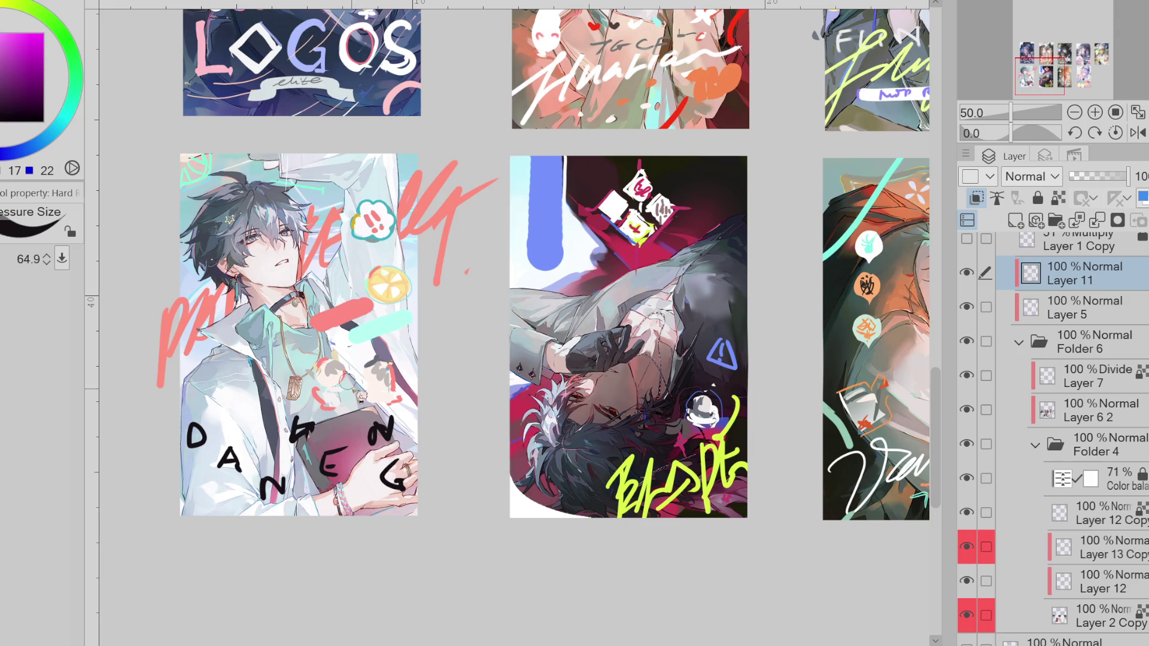
left_click(219, 396)
key("ctrl+z")
- Remove the salmon pill mark from the jacket after testing salmon, teal and cyan strokes
left_click(342, 309, "alt")
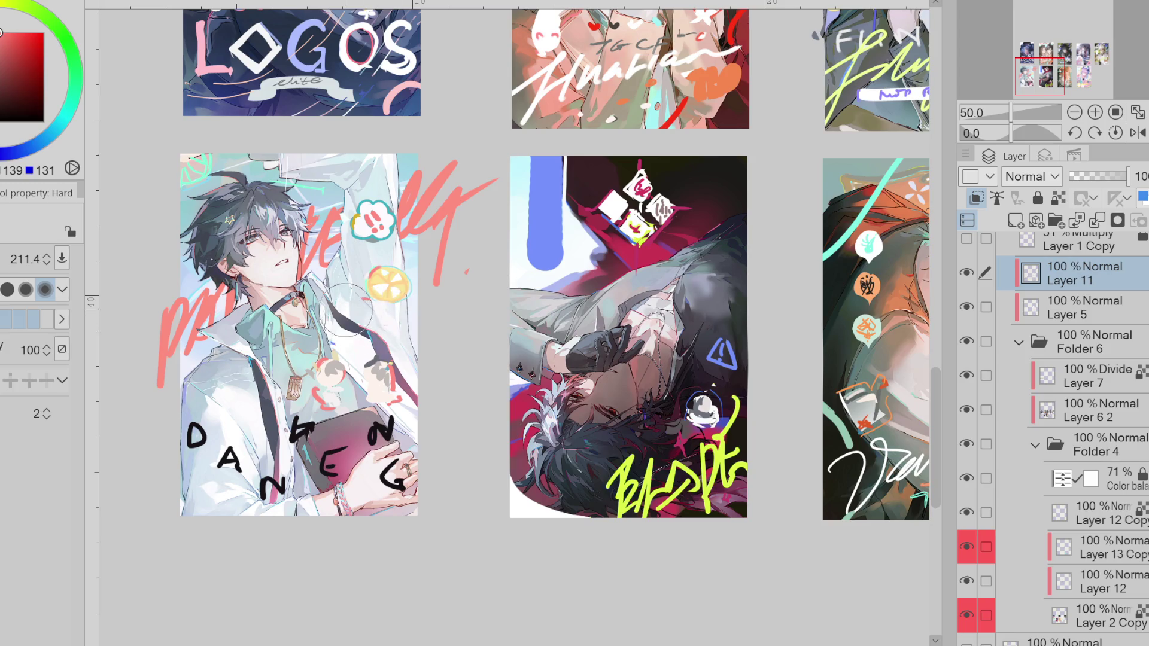
mouse_move(198, 390)
left_mouse_down()
mouse_move(267, 389)
mouse_move(264, 403)
left_mouse_up()
key("ctrl+z")
left_click(362, 208, "alt")
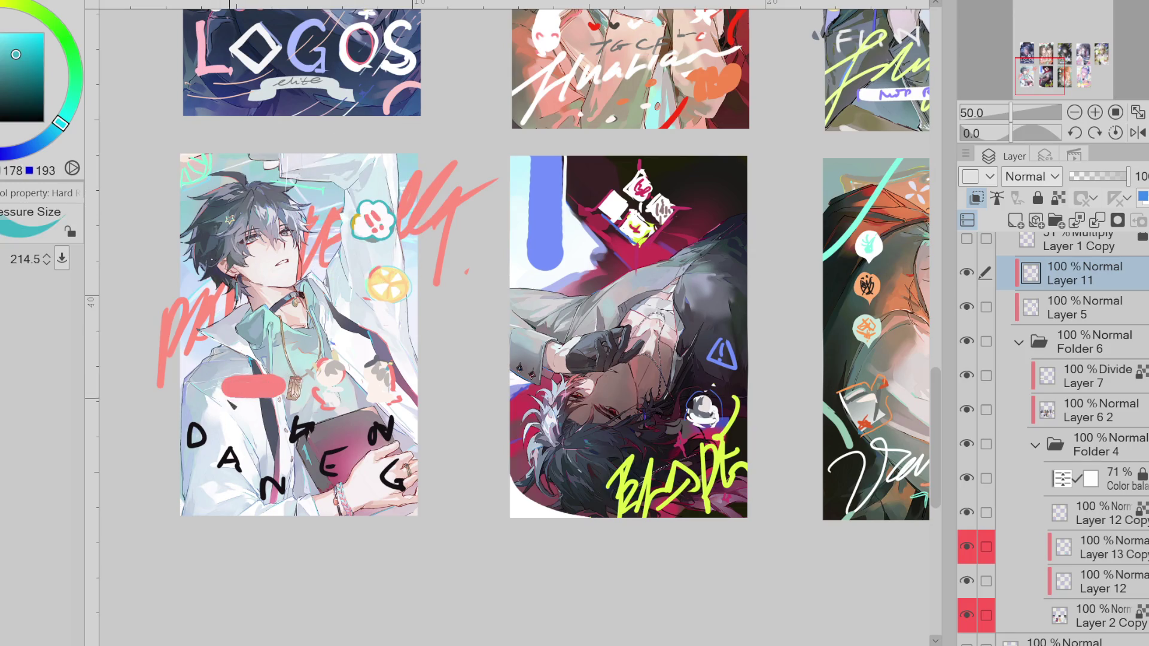
key("ctrl+z")
left_click(6, 34)
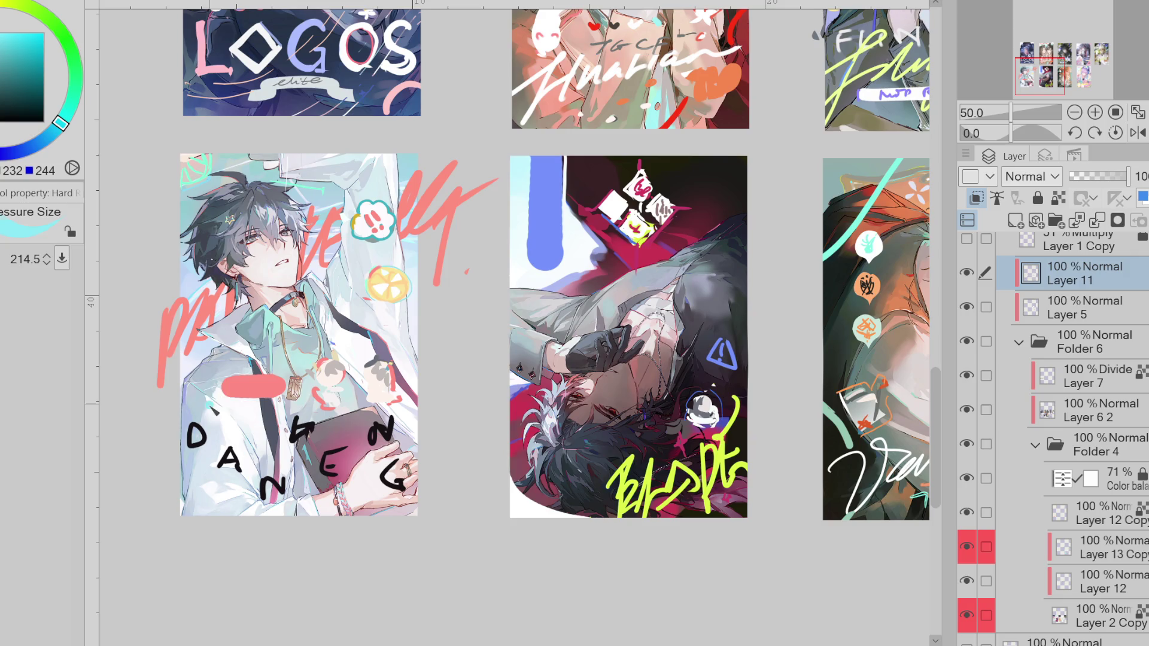
key("ctrl+z")
left_click(261, 390)
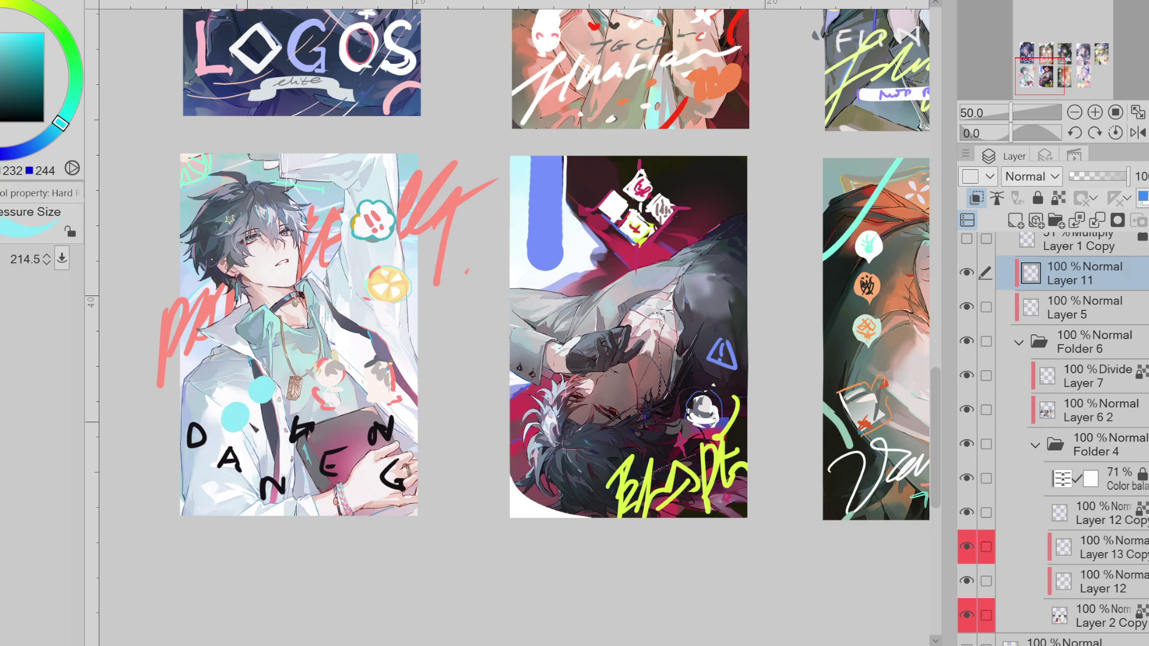
- Test salmon and orange-yellow dots, leaving a brighter yellow dot beside the lemon slice
left_click(406, 214, "alt")
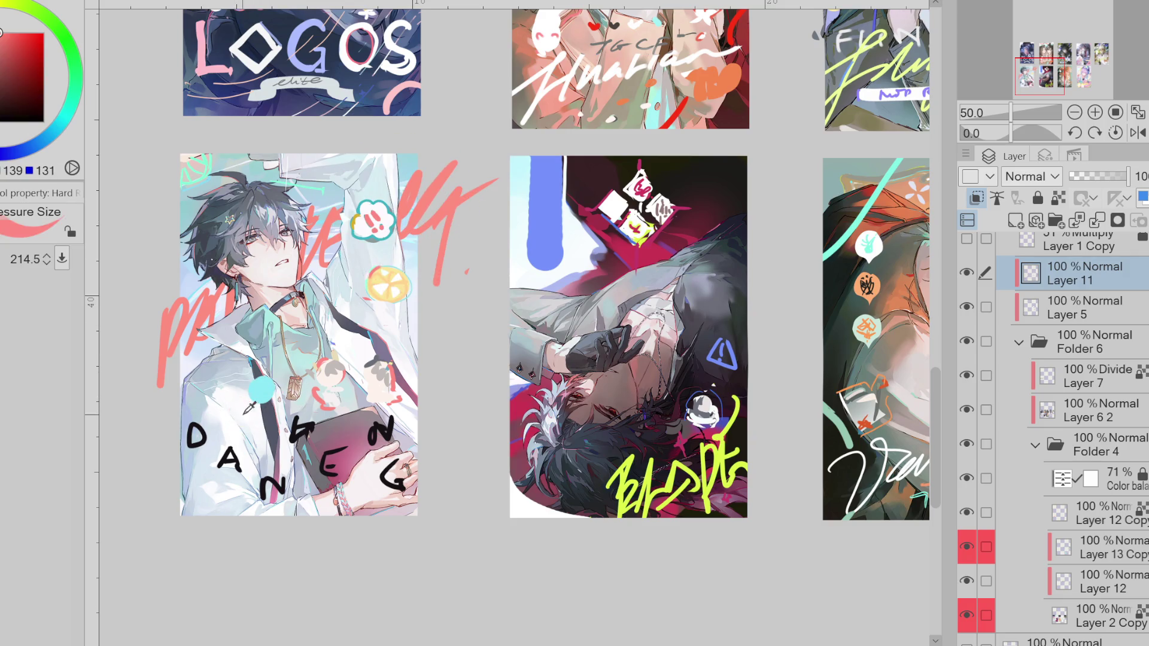
left_click(237, 413)
key("ctrl+z")
left_click(391, 299, "alt")
key("ctrl+z")
left_click(425, 253)
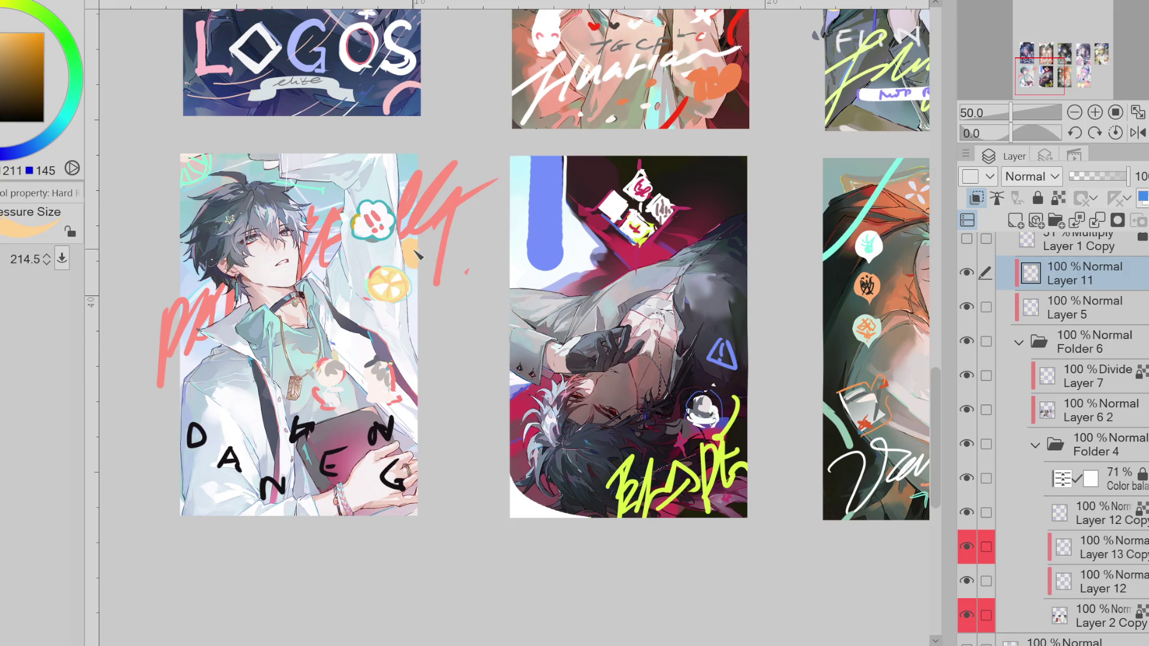
left_click(412, 236)
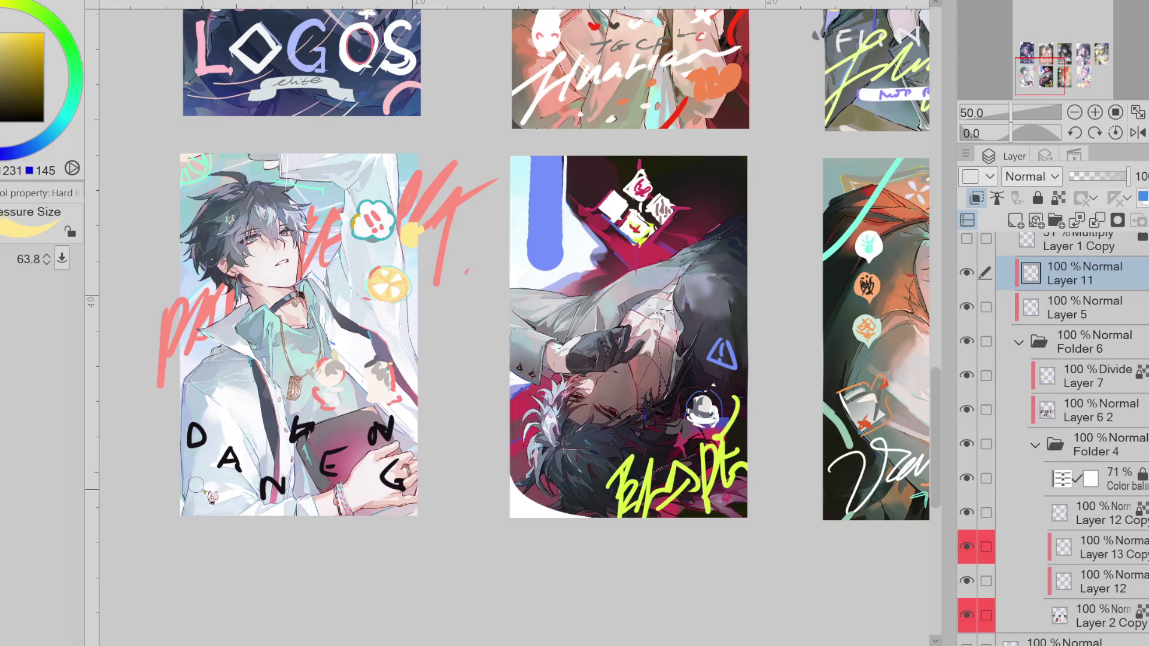
- Try a short yellow stroke at the card's lower left, zoom out, and hide Layer 5
left_click_drag(193, 488, 236, 490)
key("ctrl+z")
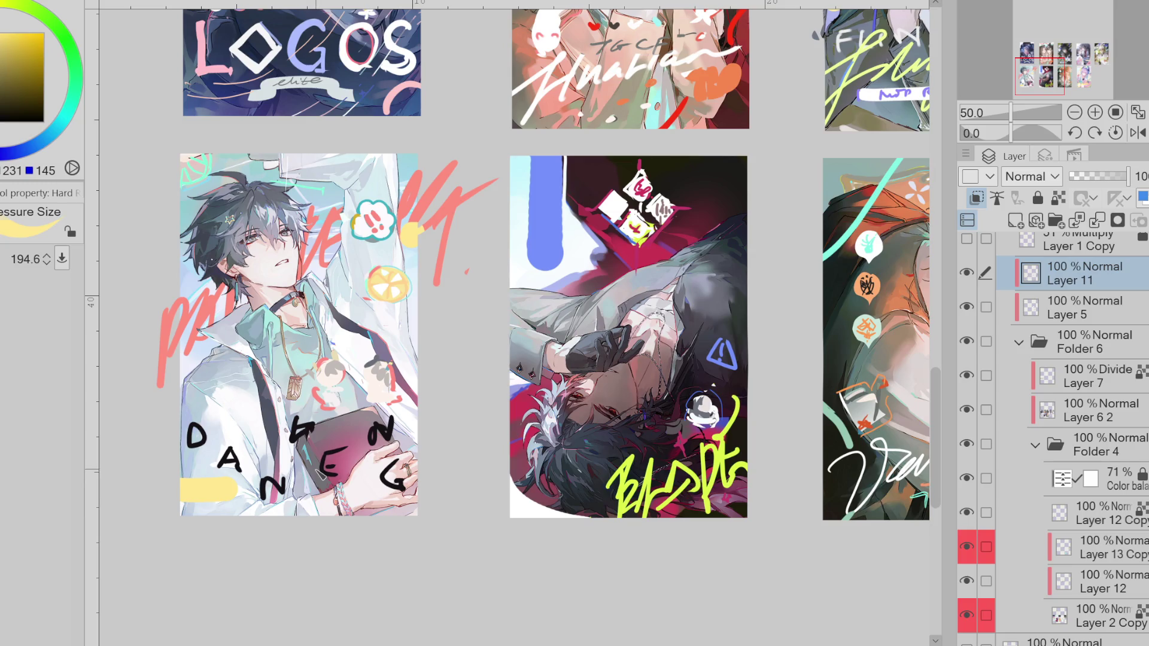
key("ctrl+minus")
key("ctrl+z")
left_click_drag(249, 422, 298, 422)
key("ctrl+z")
left_click(966, 307)
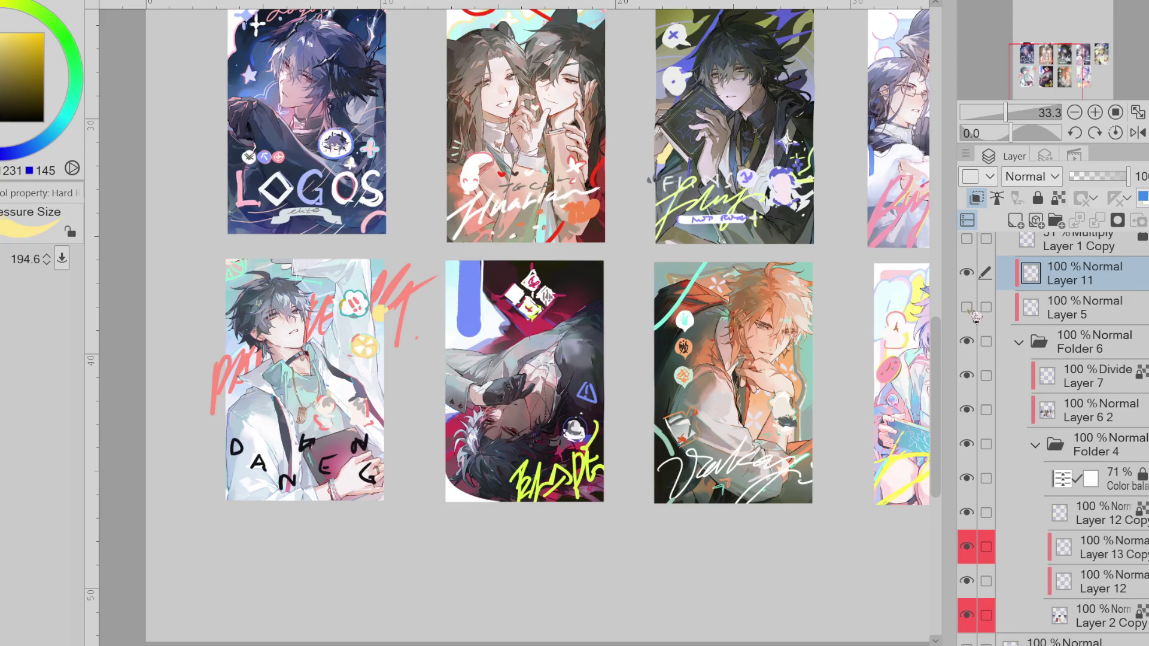
- Lock transparency on Layer 11 and repaint the lettering, finally picking the red scribble colour
left_click(1058, 198)
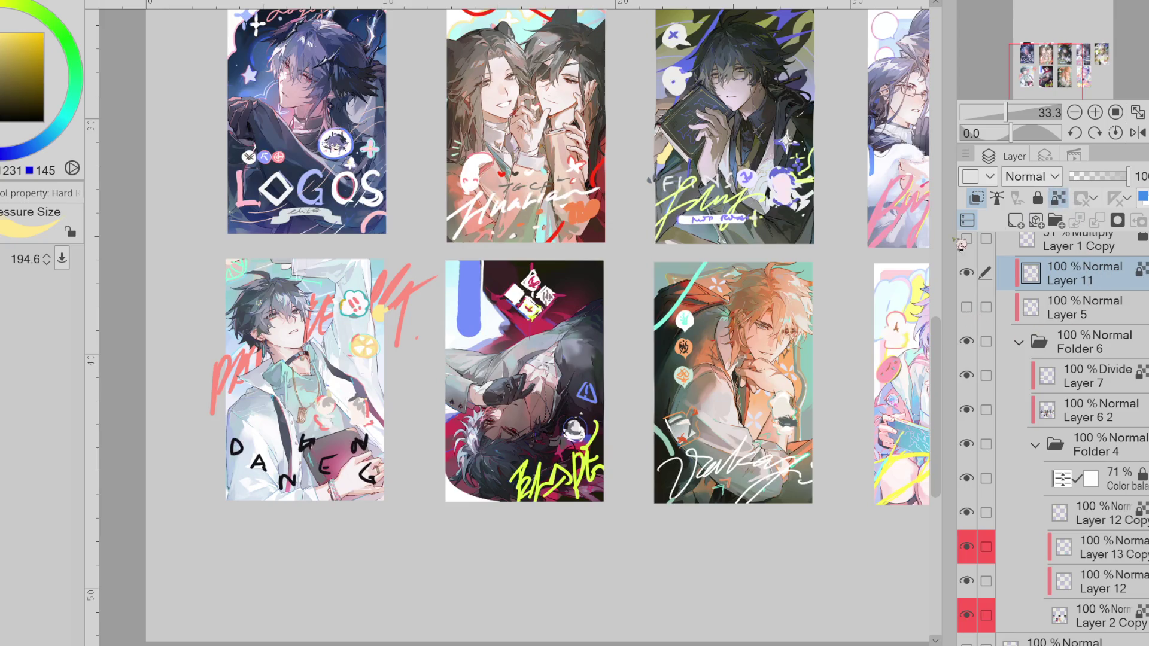
left_click_drag(306, 443, 421, 476)
left_click(334, 294, "alt")
mouse_move(237, 448)
left_mouse_down()
mouse_move(369, 466)
mouse_move(239, 455)
mouse_move(359, 468)
left_mouse_up()
left_click(324, 315, "alt")
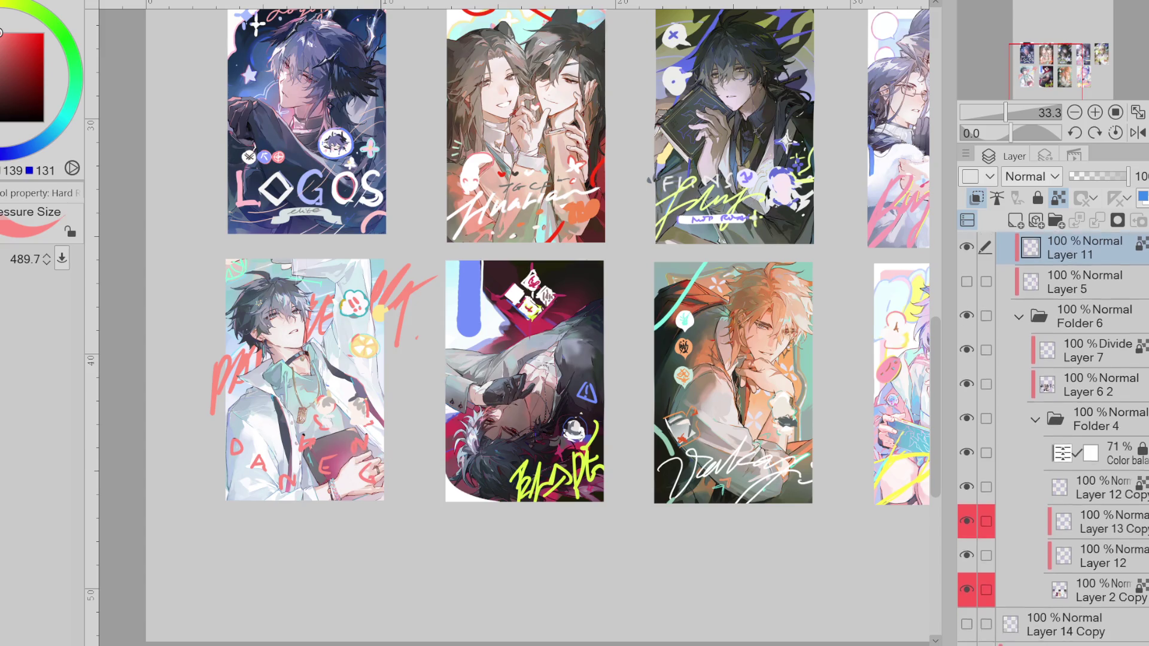
- On Layer 12 Copy, recolour the red scribbles orange-yellow using the colour wheel
scroll(1065, 449, "down", 3)
left_click(1102, 425)
left_click(967, 458)
left_click(967, 458)
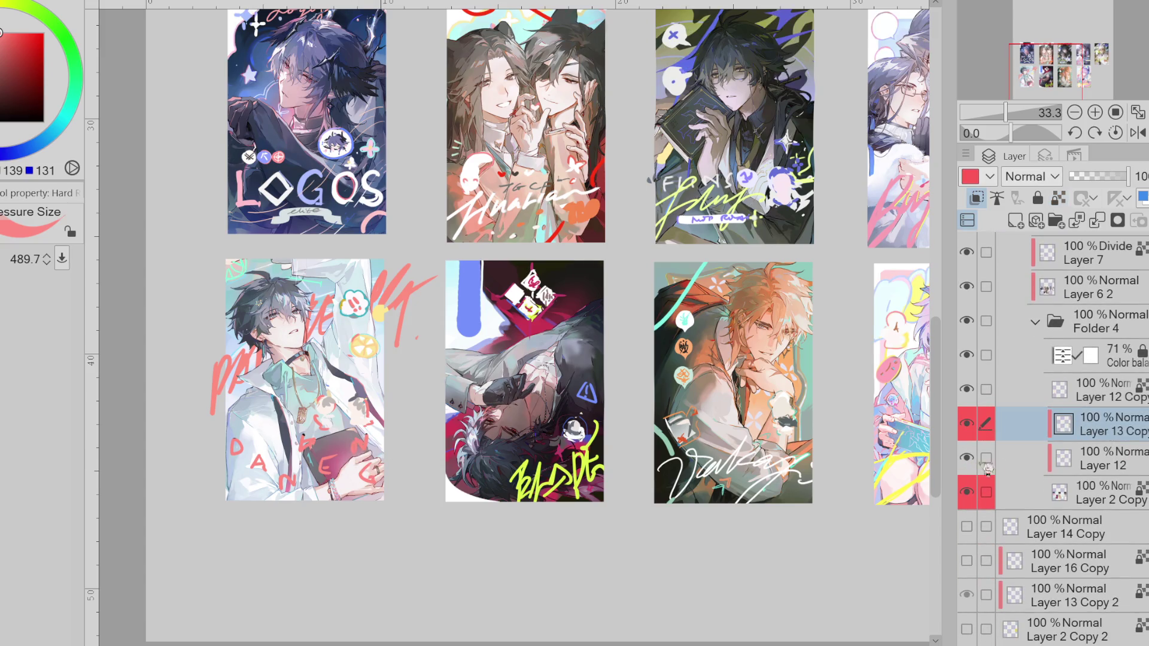
left_click(1006, 395)
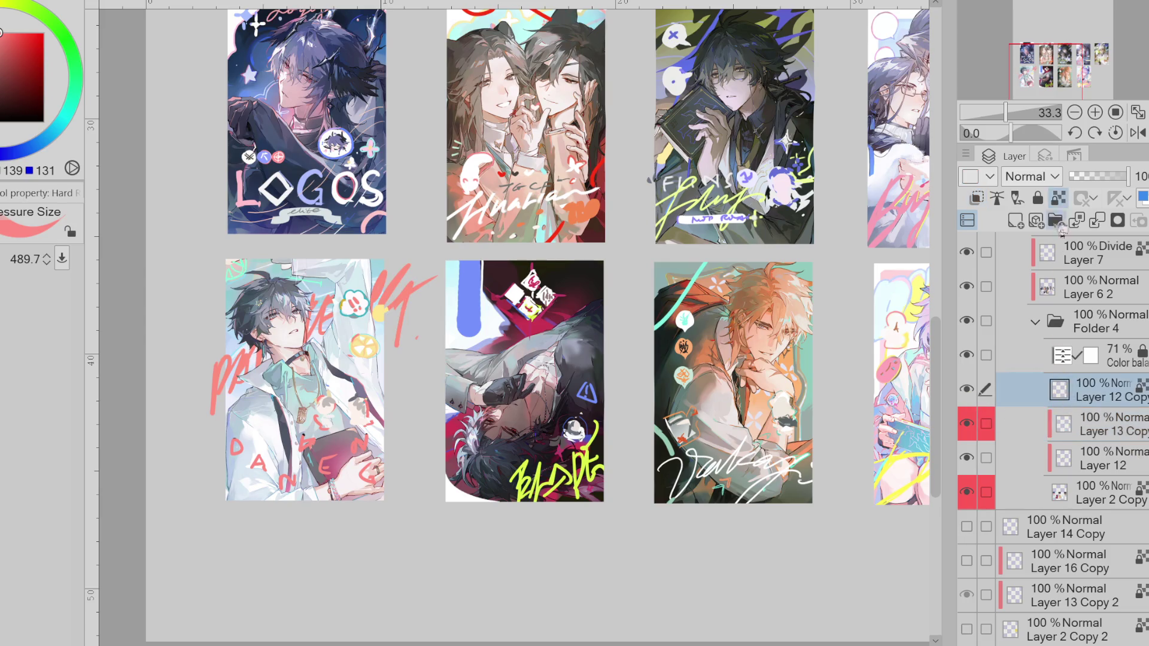
left_click(57, 152)
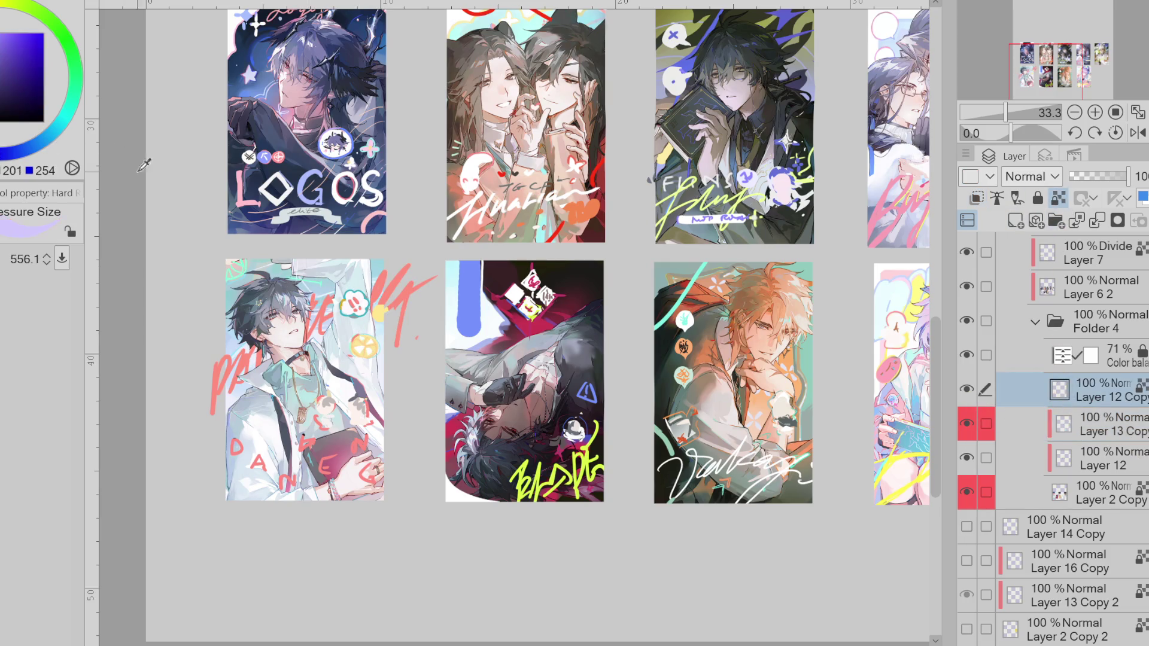
left_click_drag(57, 153, 21, 5)
left_click_drag(231, 380, 407, 298)
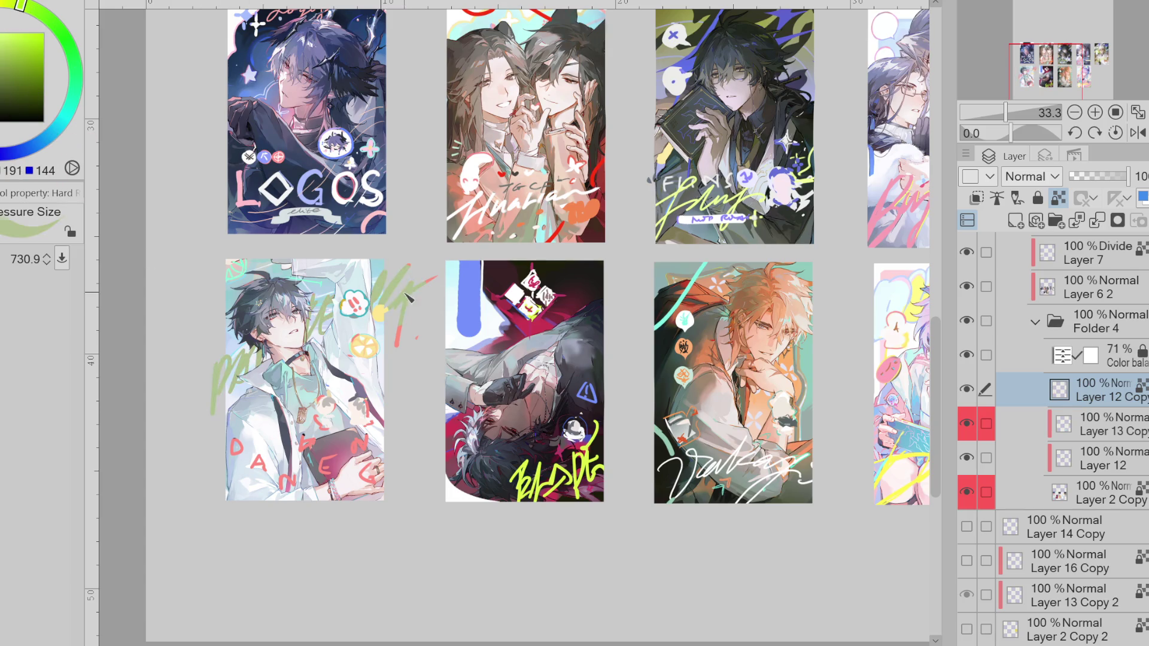
mouse_move(21, 5)
left_mouse_down()
mouse_move(8, 3)
mouse_move(3, 33)
left_mouse_up()
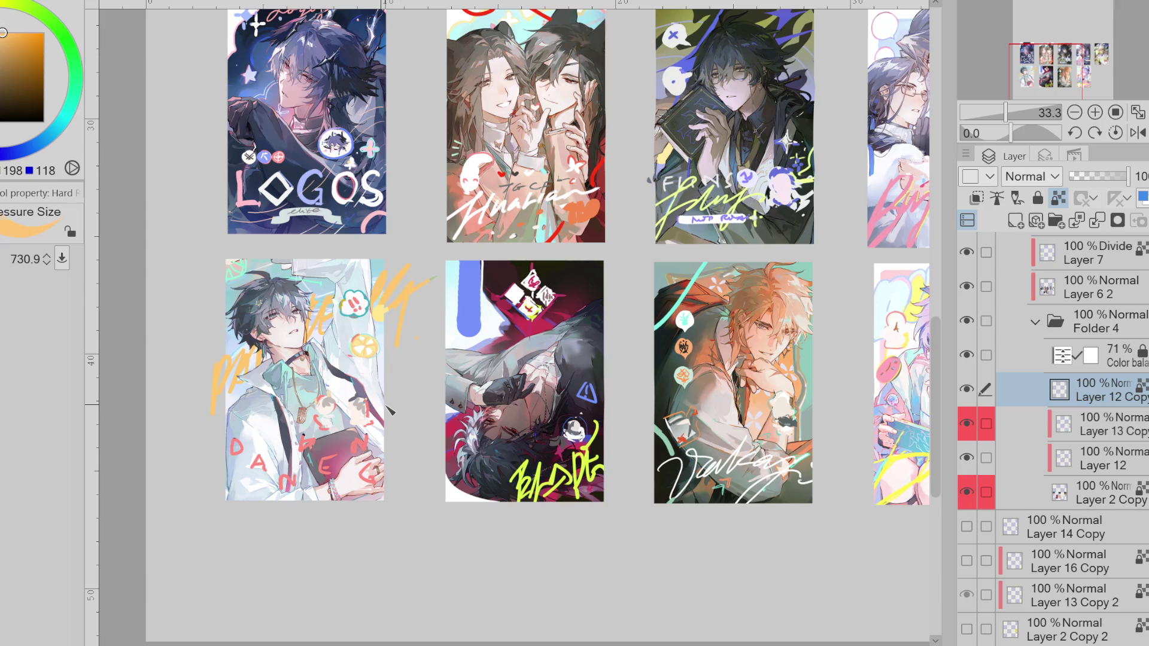
- Back on Layer 11 with Layer 5 shown, draw blue strokes over the G and N letters
scroll(1054, 439, "up", 5)
left_click(1064, 354)
left_click(967, 385)
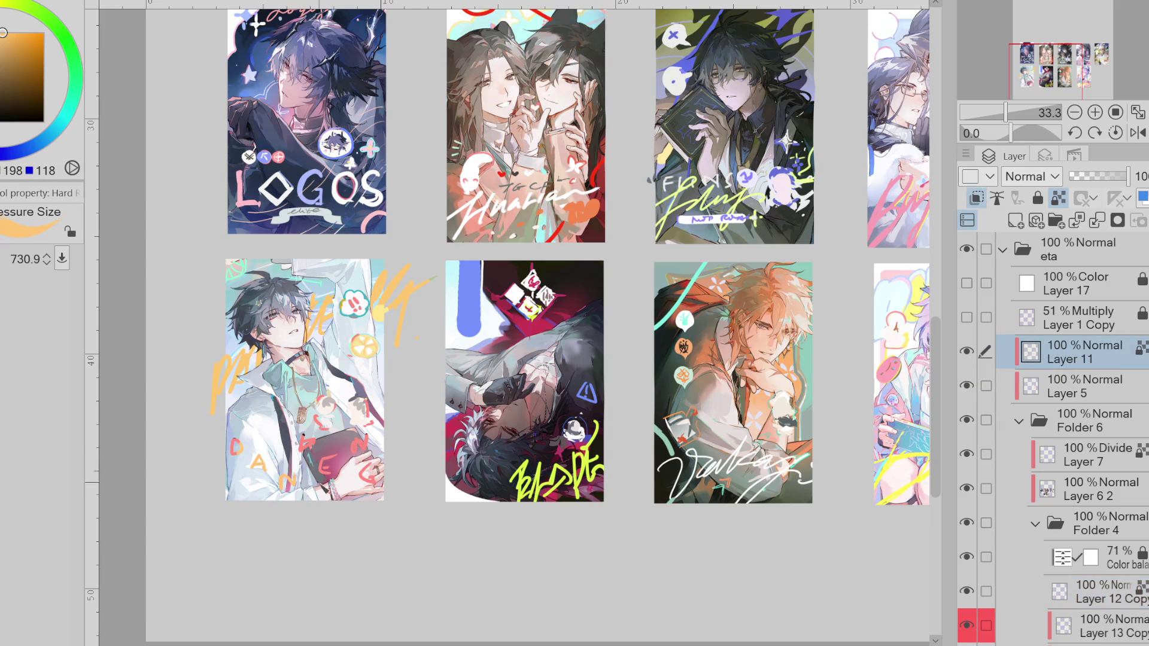
left_click(322, 444, "alt")
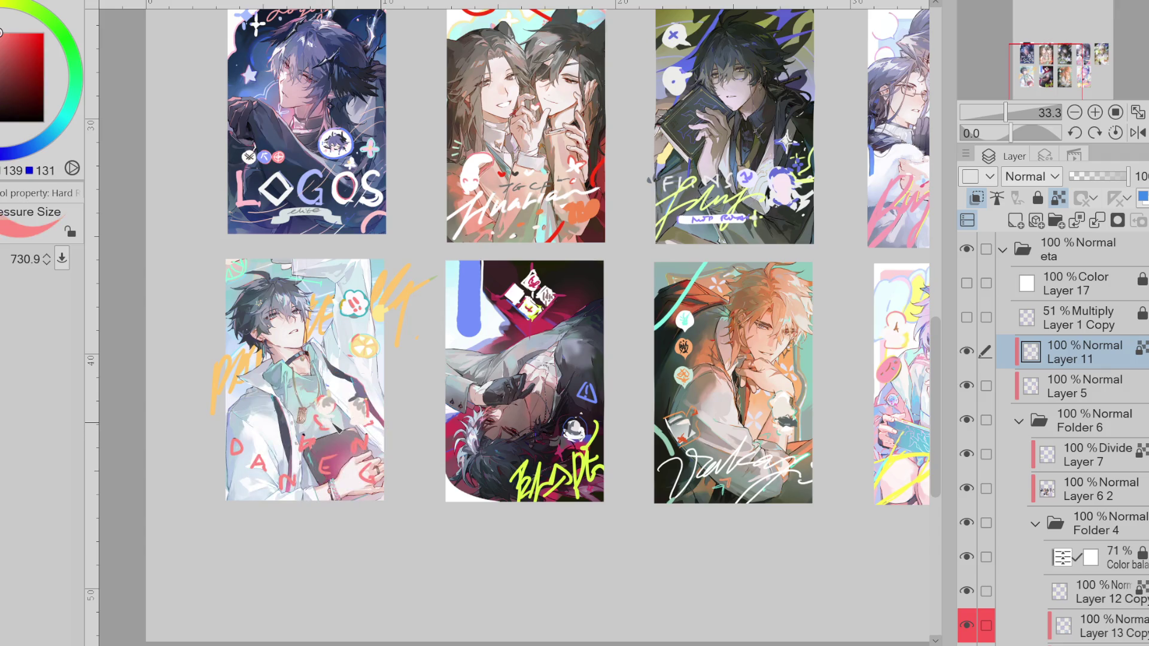
left_click(31, 146)
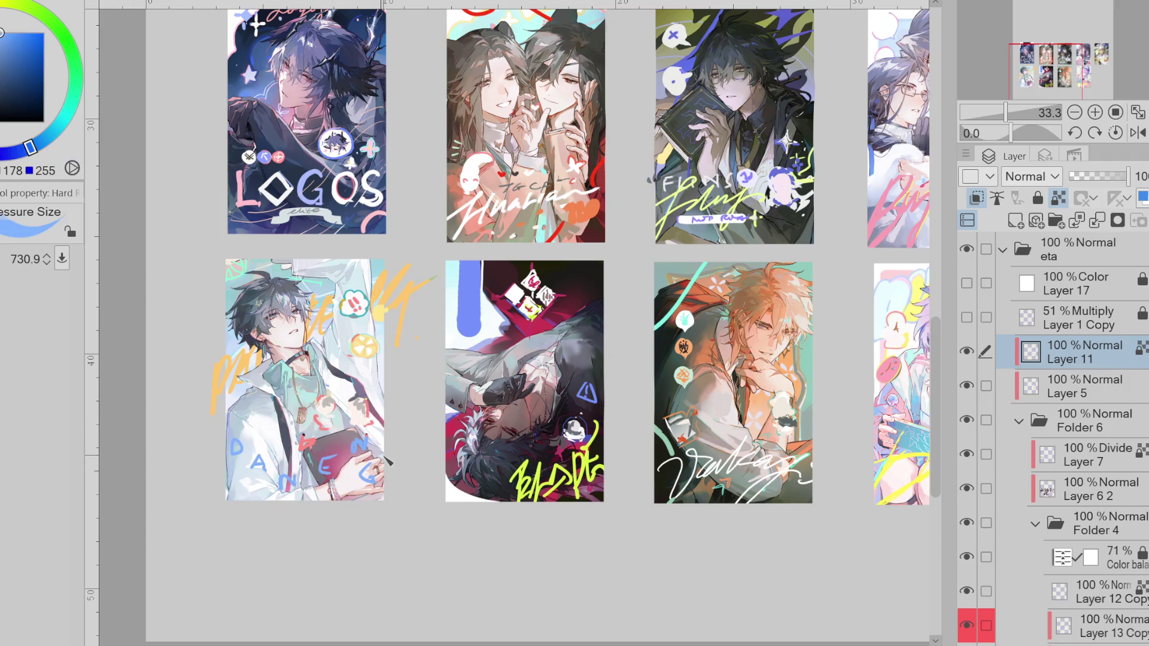
left_click_drag(320, 418, 334, 428)
mouse_move(351, 419)
left_mouse_down()
mouse_move(366, 426)
mouse_move(358, 472)
left_mouse_up()
scroll(343, 460, "down", 1)
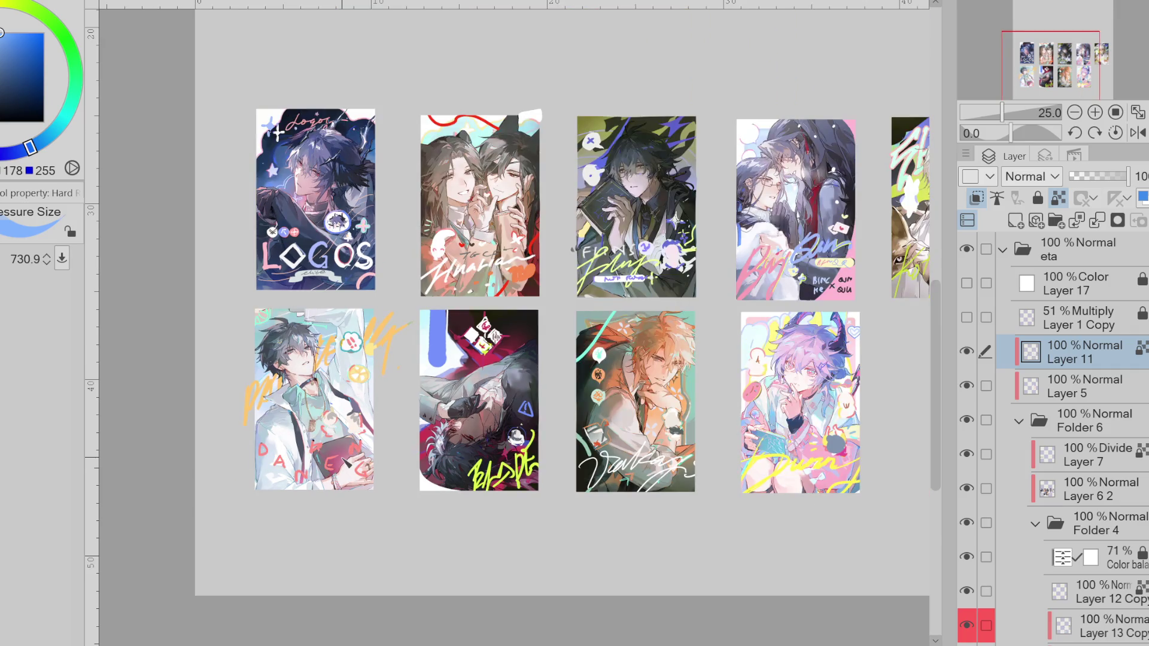
- Lasso the bottom lettering and shift its hue toward magenta-pink with Hue/Saturation/Luminosity
left_click(56, 25)
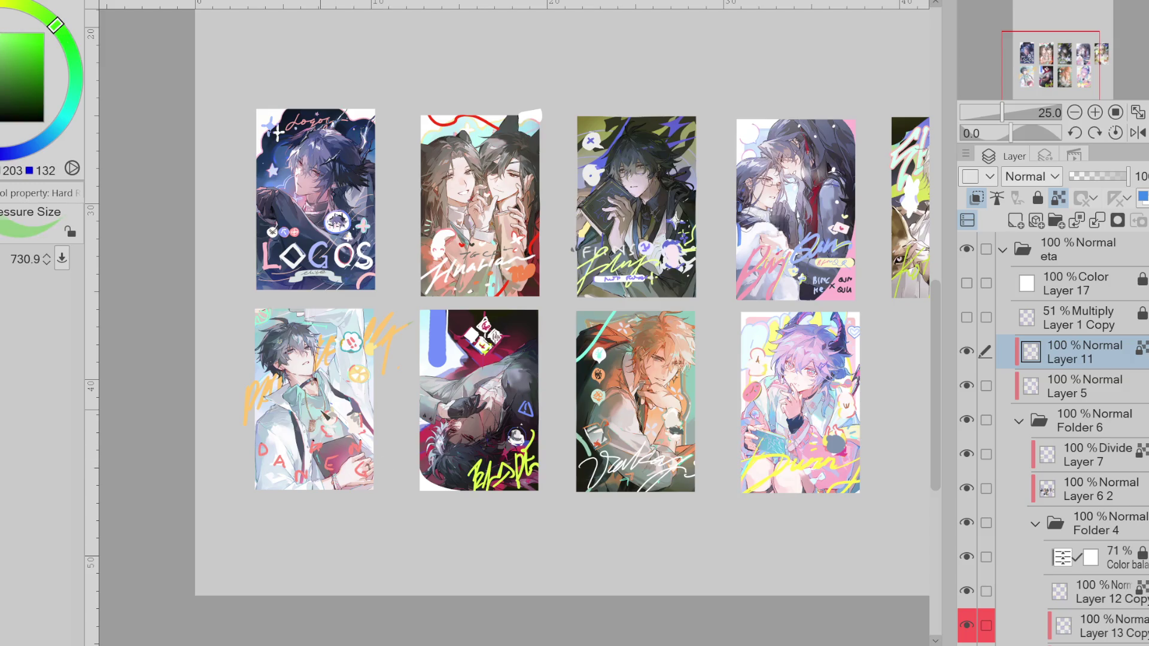
key("m")
left_click_drag(370, 433, 309, 439)
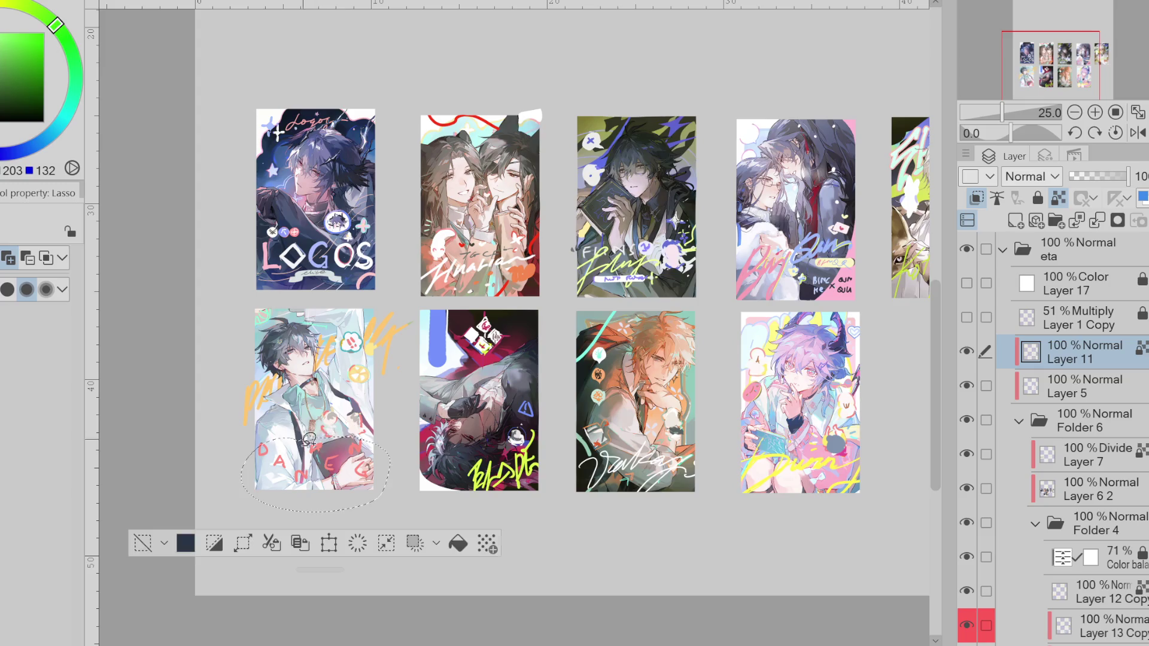
key("ctrl+u")
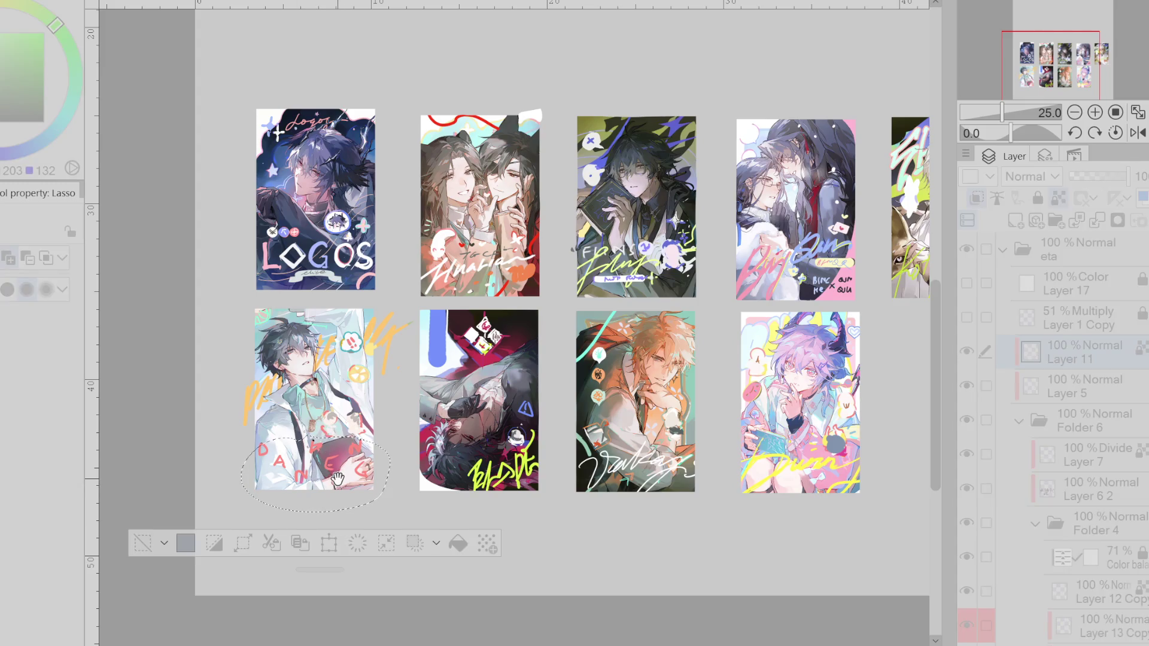
left_click_drag(636, 463, 851, 466)
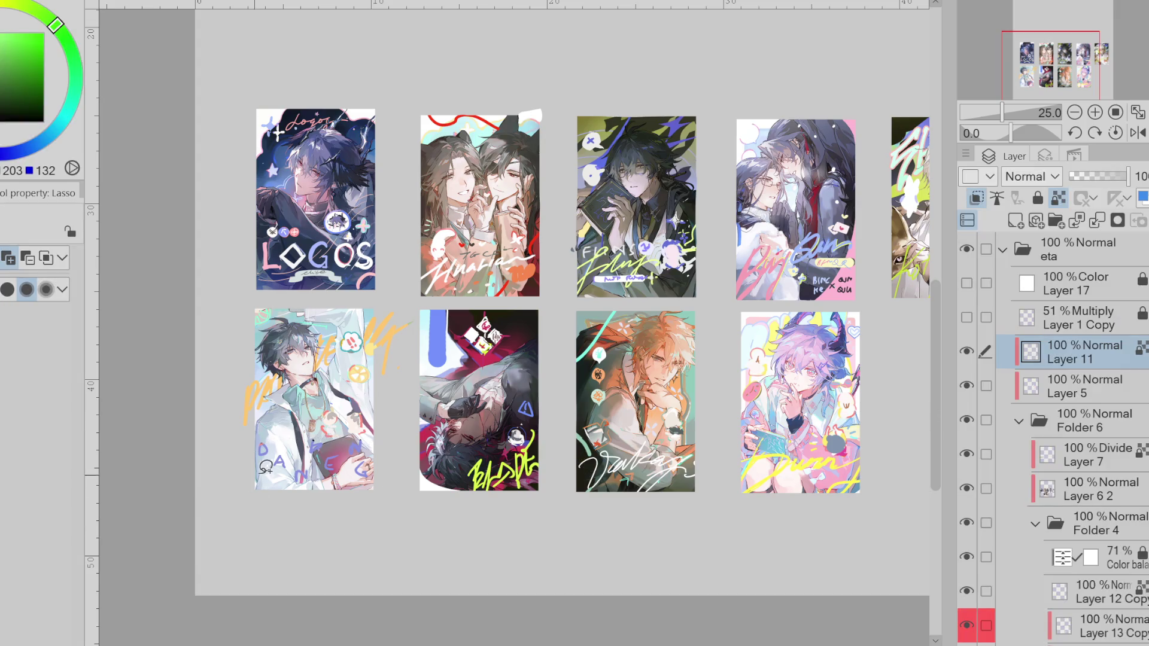
- Zoom back in, return to the brush and sample green from the card
left_click(358, 467, "ctrl")
key("b")
left_click(253, 254, "alt")
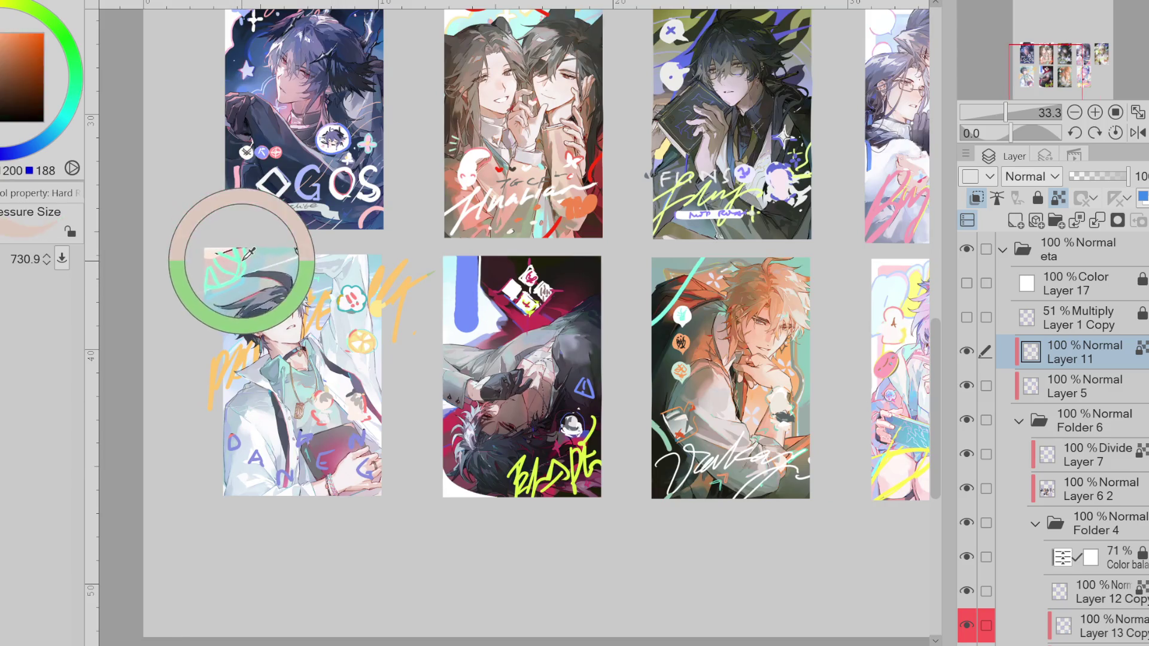
- Enlarge the brush and paint small yellow-green marks near the lettering on the left card
mouse_move(253, 255)
left_mouse_down()
mouse_move(366, 466)
mouse_move(304, 439)
mouse_move(270, 441)
left_mouse_up()
left_click(73, 105)
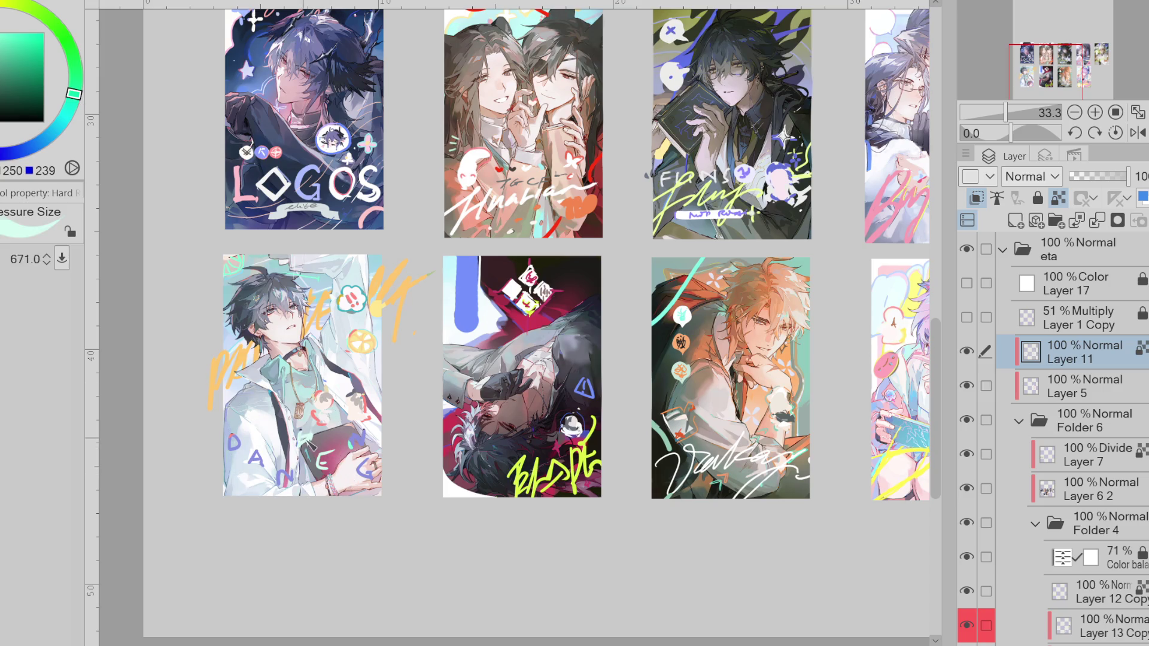
left_click(326, 476, "alt")
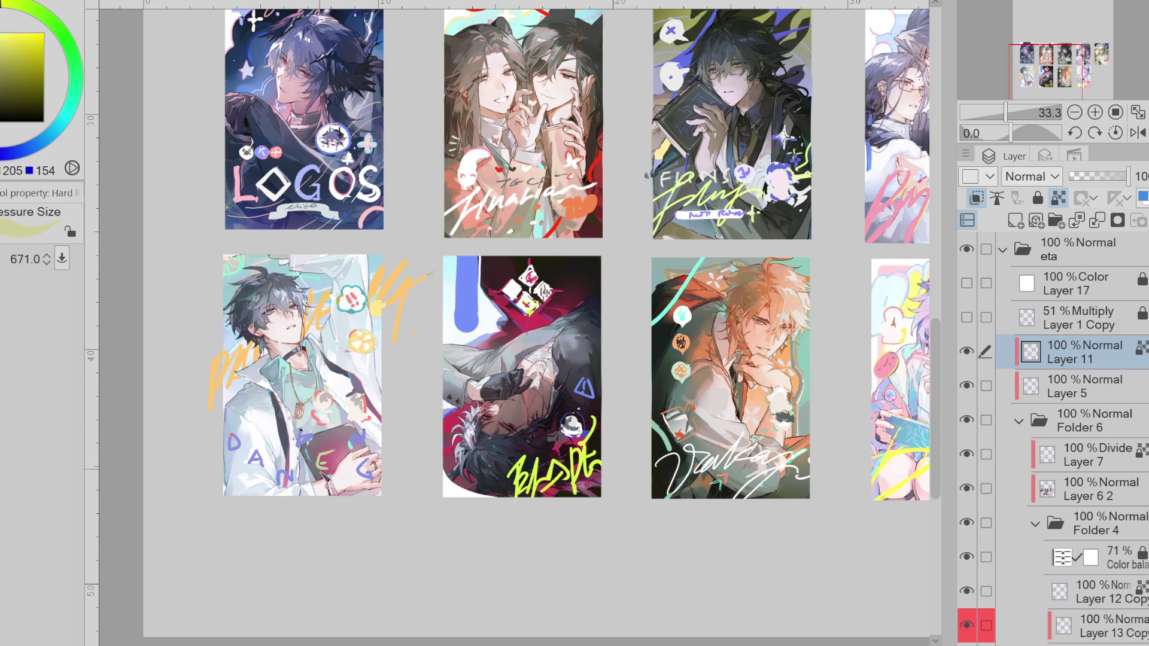
left_click(14, 4)
mouse_move(353, 443)
left_mouse_down()
mouse_move(335, 443)
mouse_move(359, 452)
left_mouse_up()
- Paint a red-pink mark beside the N, then lasso the book on the left card
left_click(301, 434, "alt")
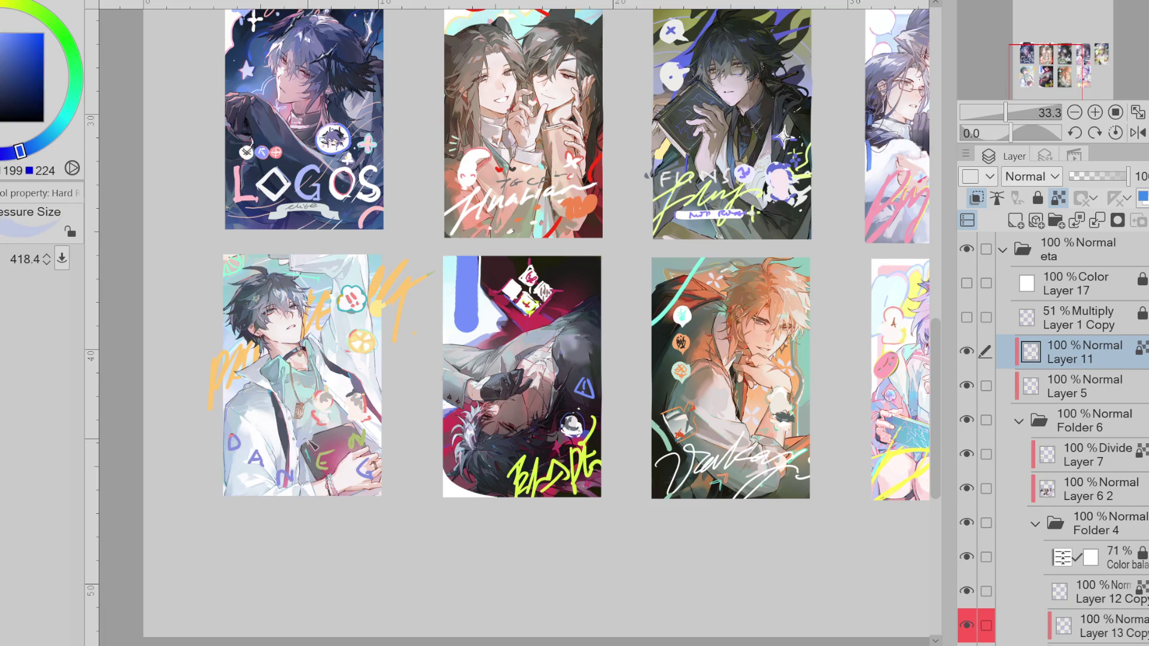
left_click(335, 369, "alt")
left_click_drag(298, 433, 307, 451)
left_click(370, 346, "alt")
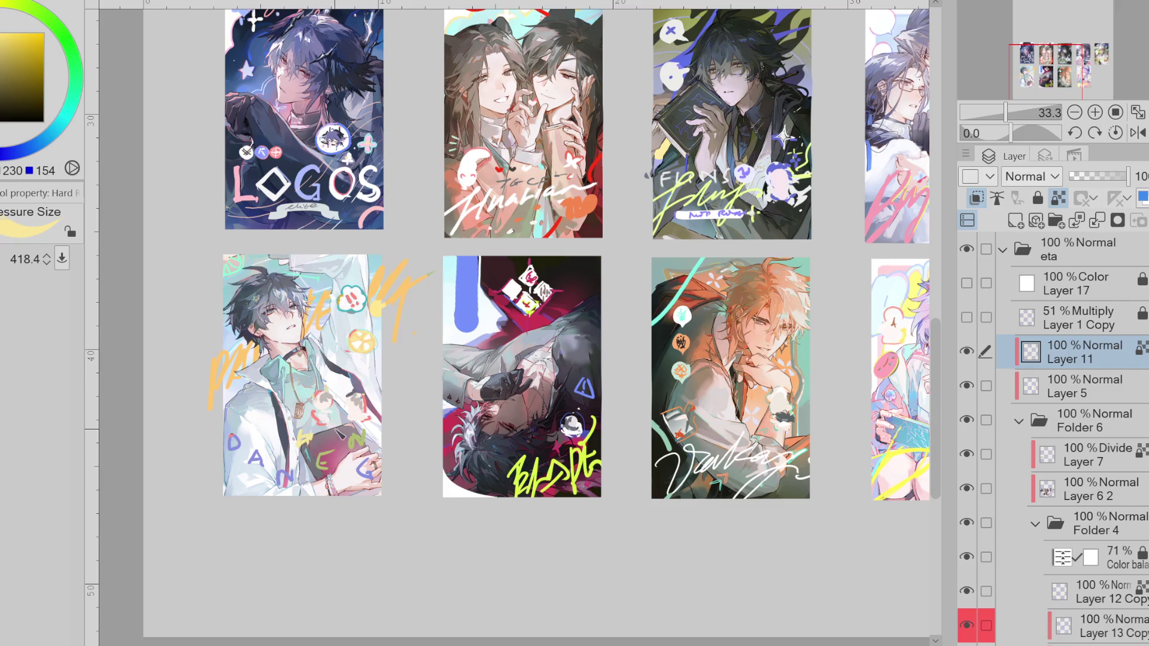
left_click_drag(9, 27, 21, 38)
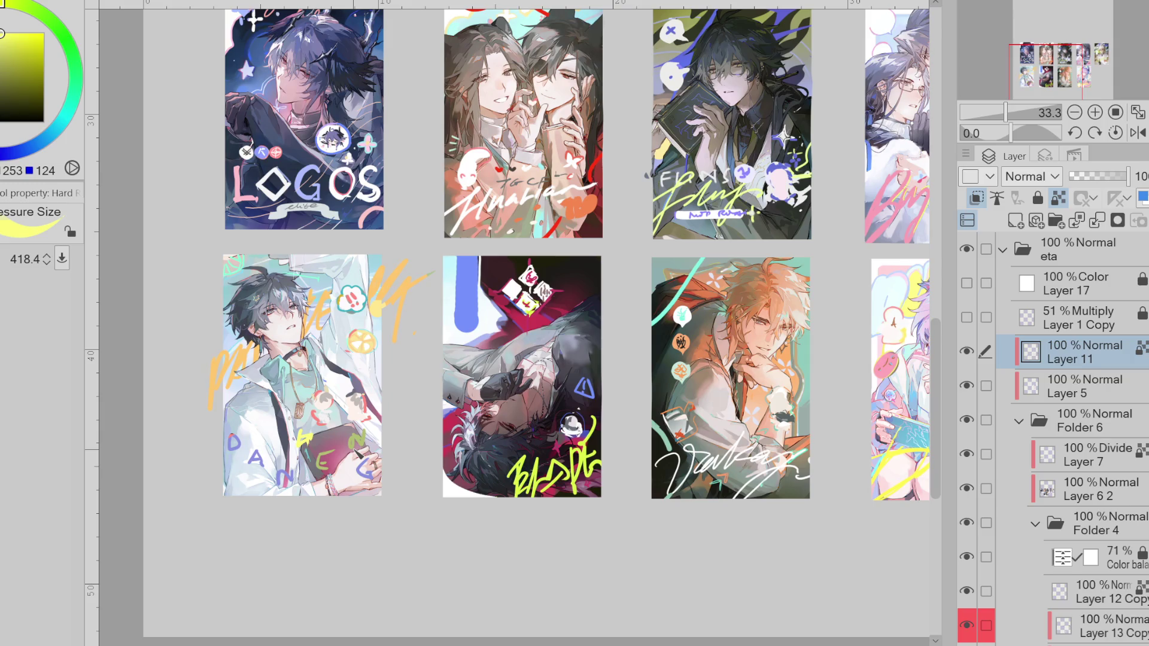
left_click(238, 432, "alt")
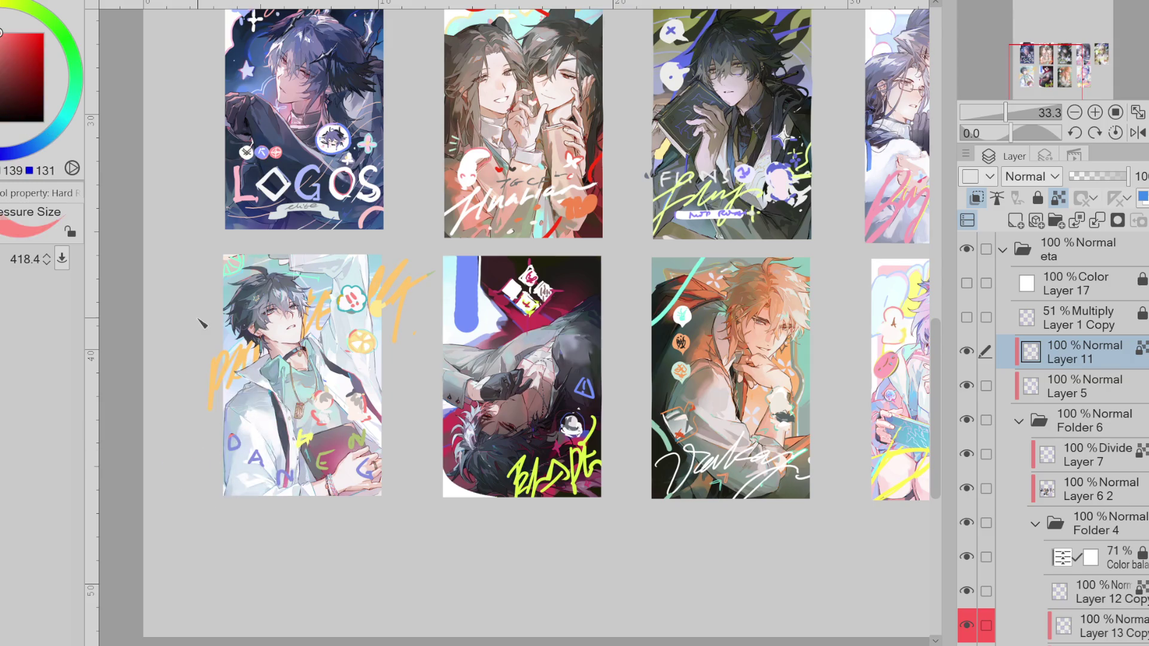
left_click_drag(298, 432, 342, 473)
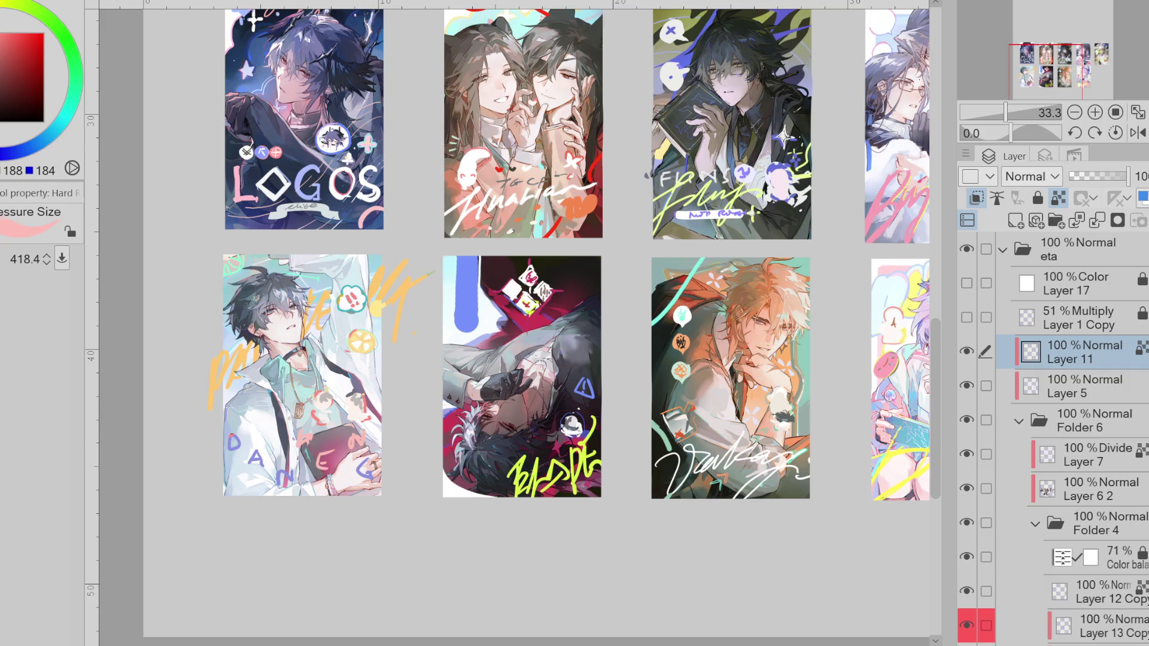
key("m")
left_click_drag(385, 430, 386, 404)
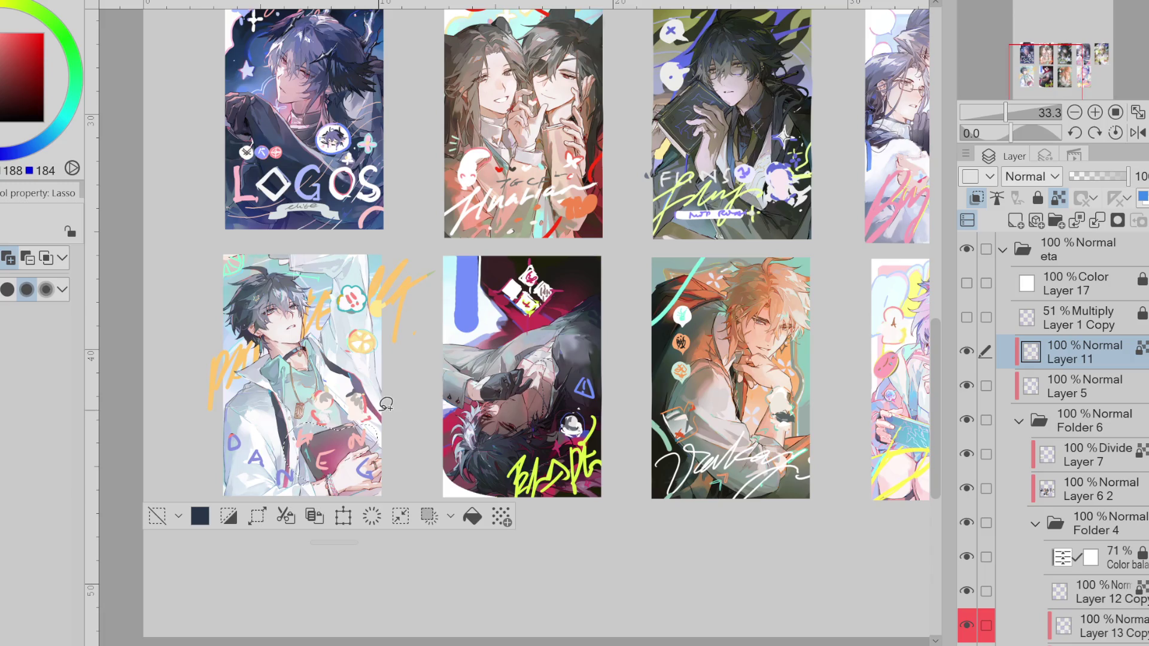
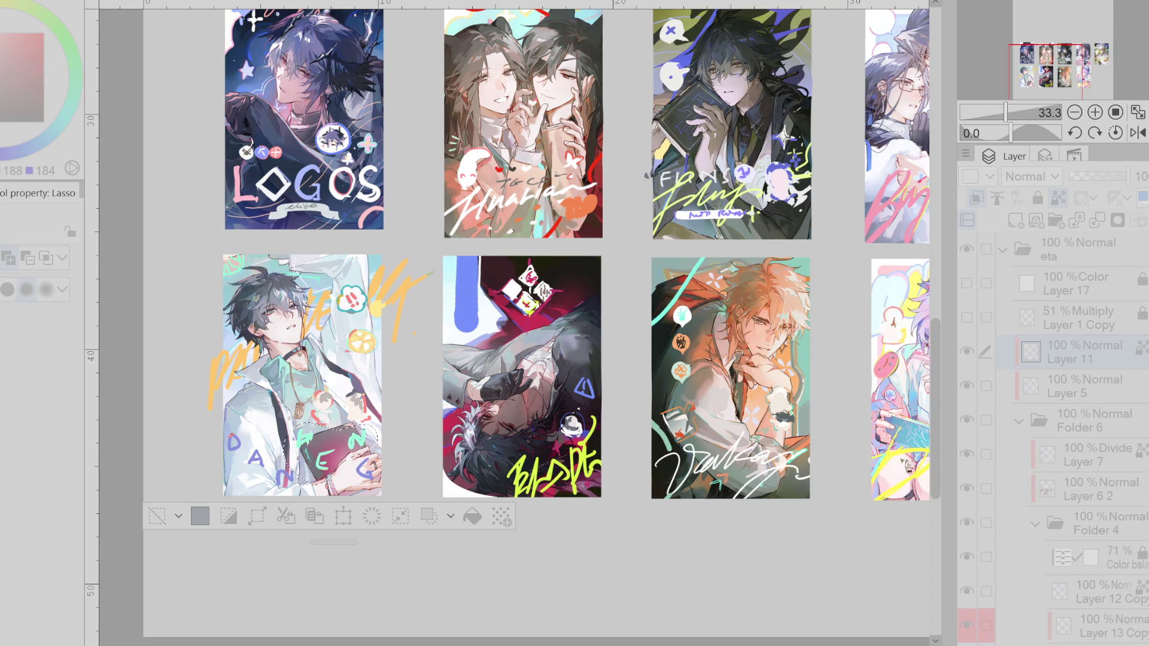
- Clear the selection and try blue, then yellow, as the drawing colour
left_click(376, 470)
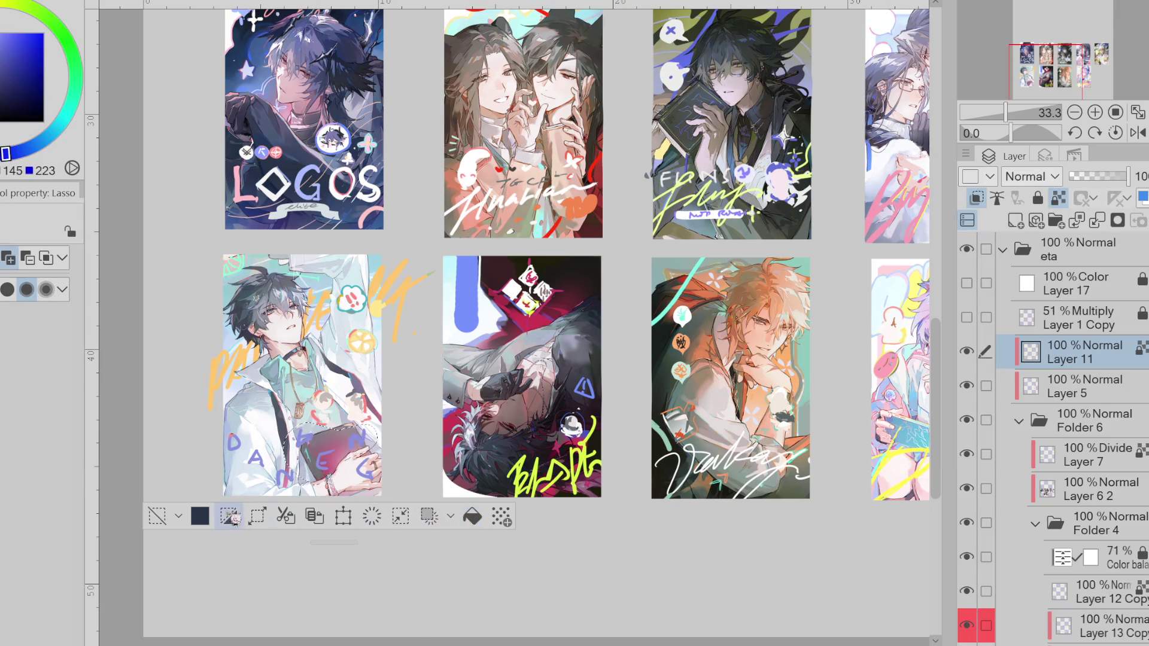
left_click(200, 495)
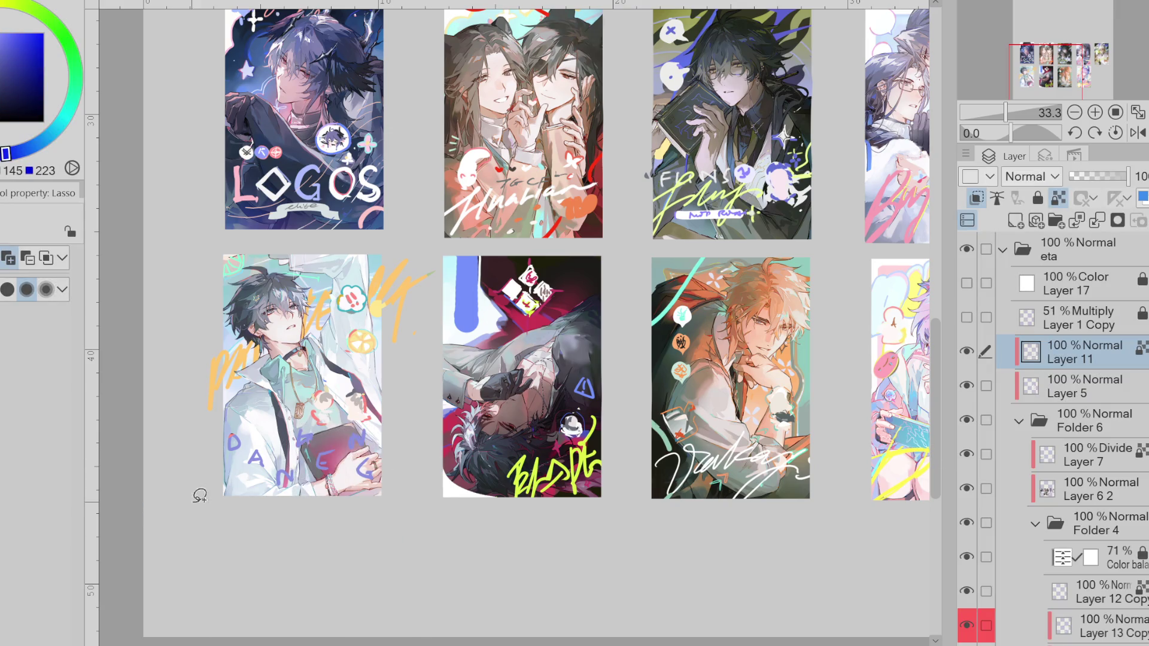
left_click(367, 423)
scroll(353, 428, "up", 1)
scroll(347, 432, "up", 1)
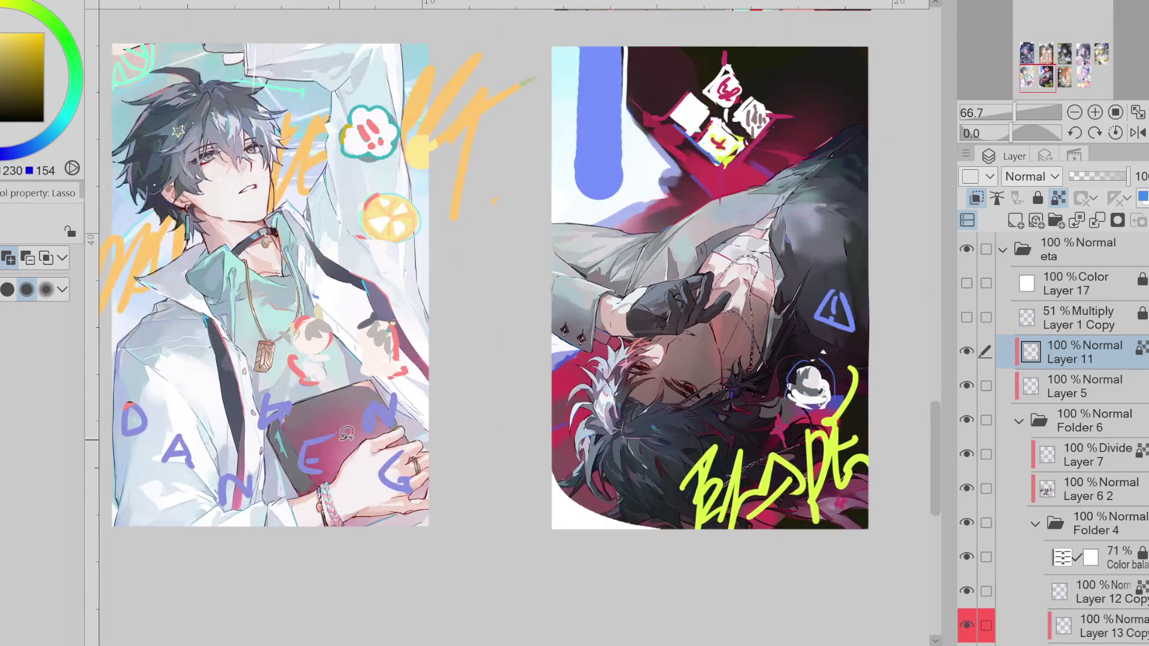
- Switch to the Hard Round brush and shrink it to about 110
key("b")
left_click_drag(357, 453, 335, 437)
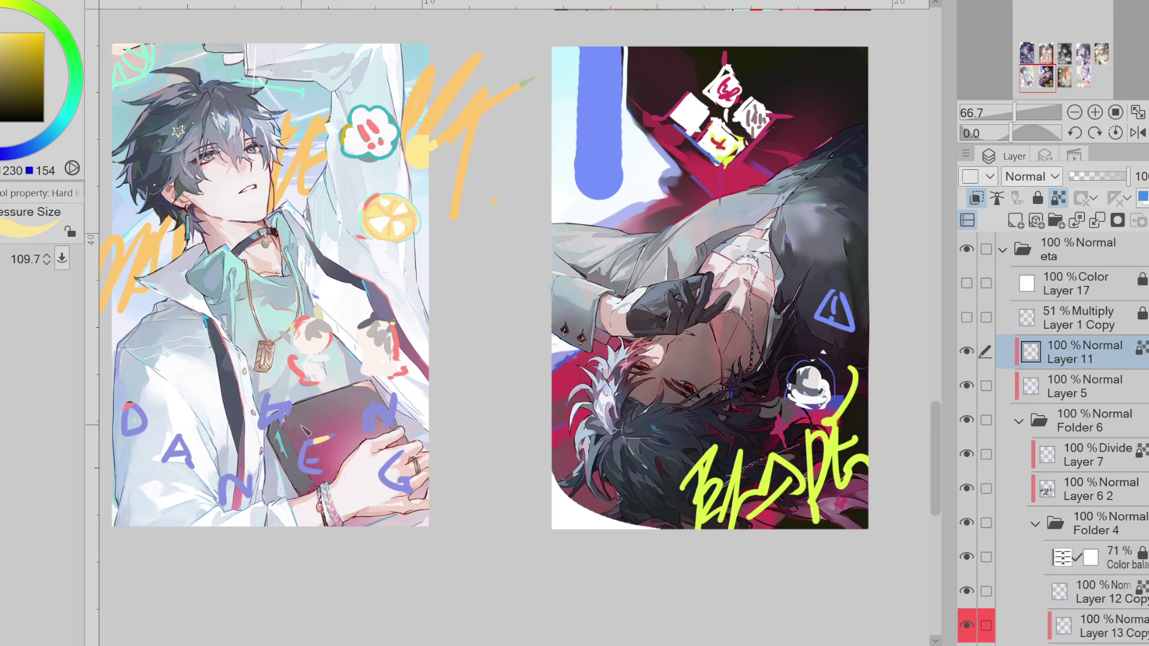
scroll(335, 443, "up", 2)
scroll(336, 443, "up", 2)
scroll(336, 443, "down", 4)
scroll(286, 502, "down", 1)
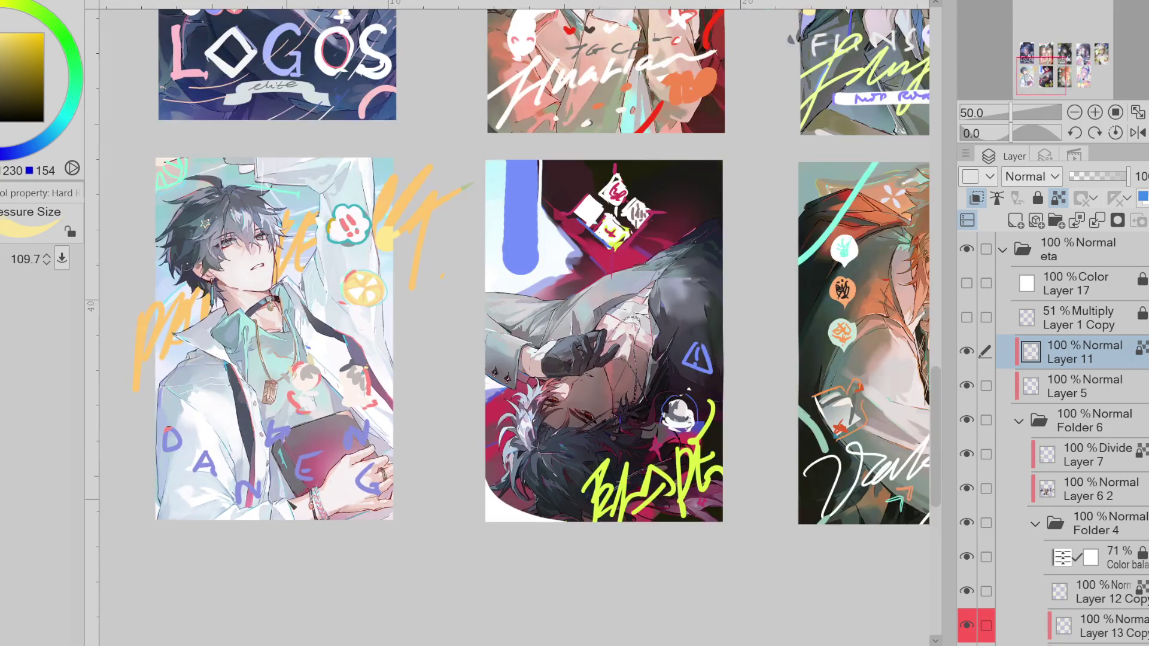
scroll(286, 502, "down", 1)
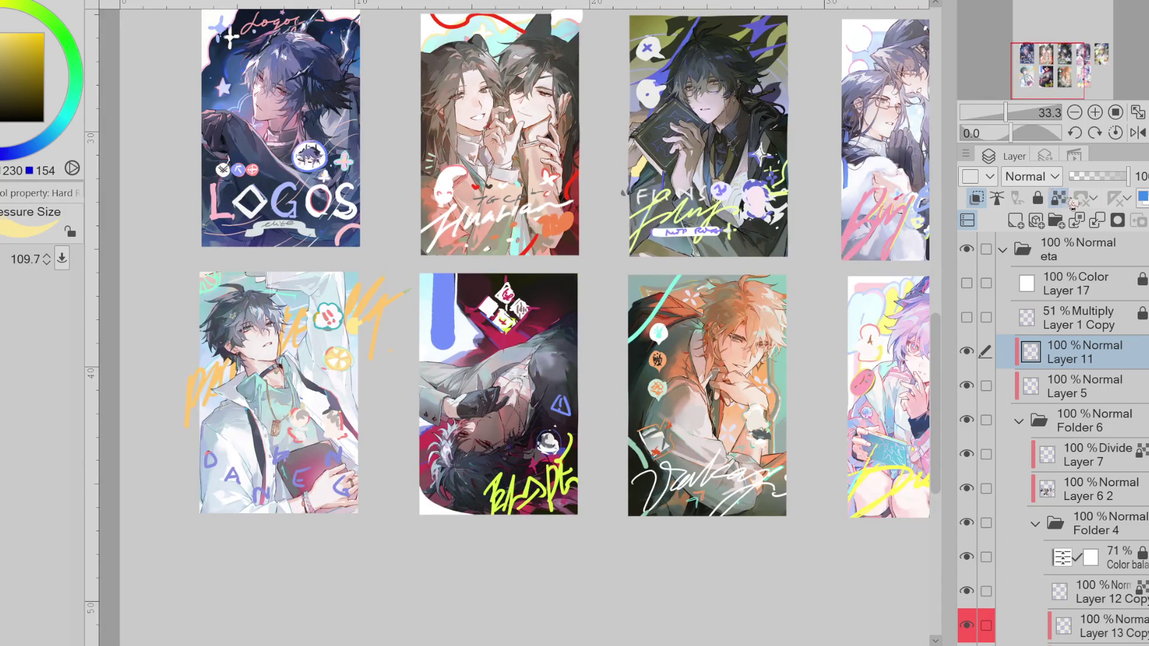
- Lock Layer 11's transparent pixels and sample a lighter, more vivid blue from the letter D
key("x")
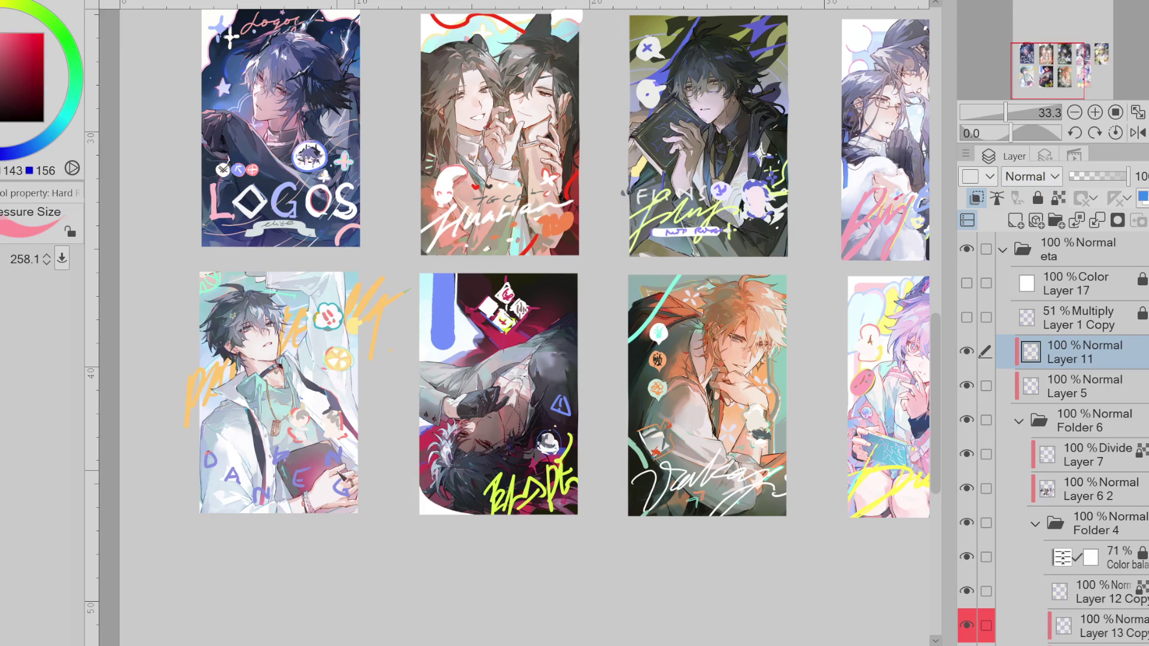
left_click(1059, 197)
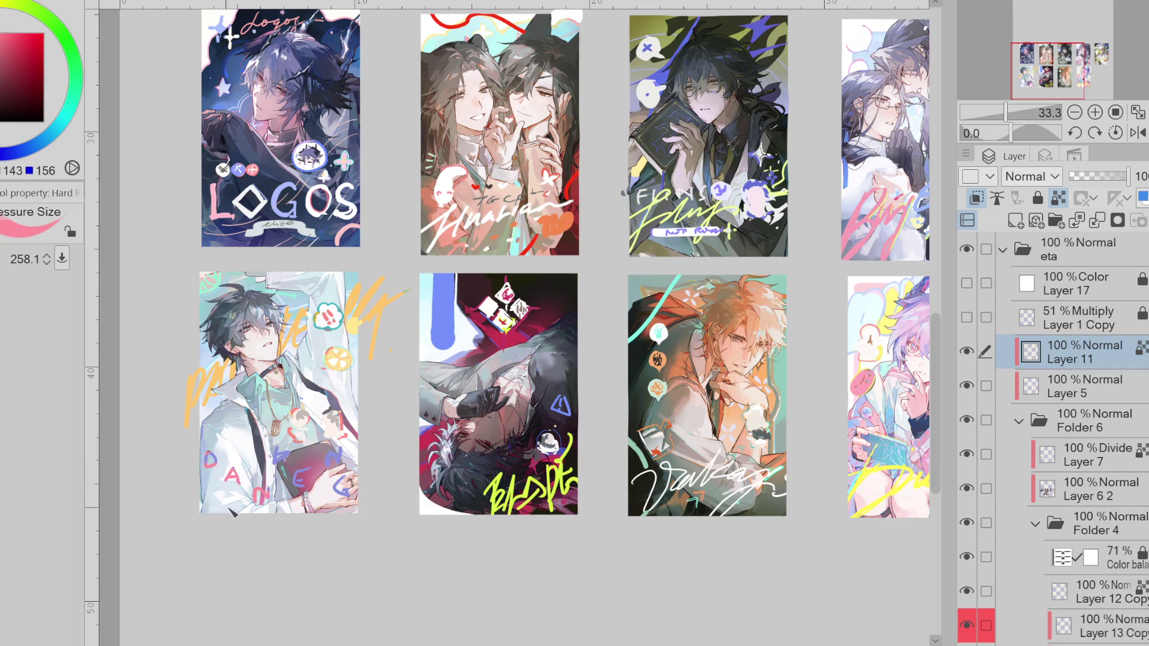
left_click(219, 460, "alt")
left_click_drag(3, 35, 1, 34)
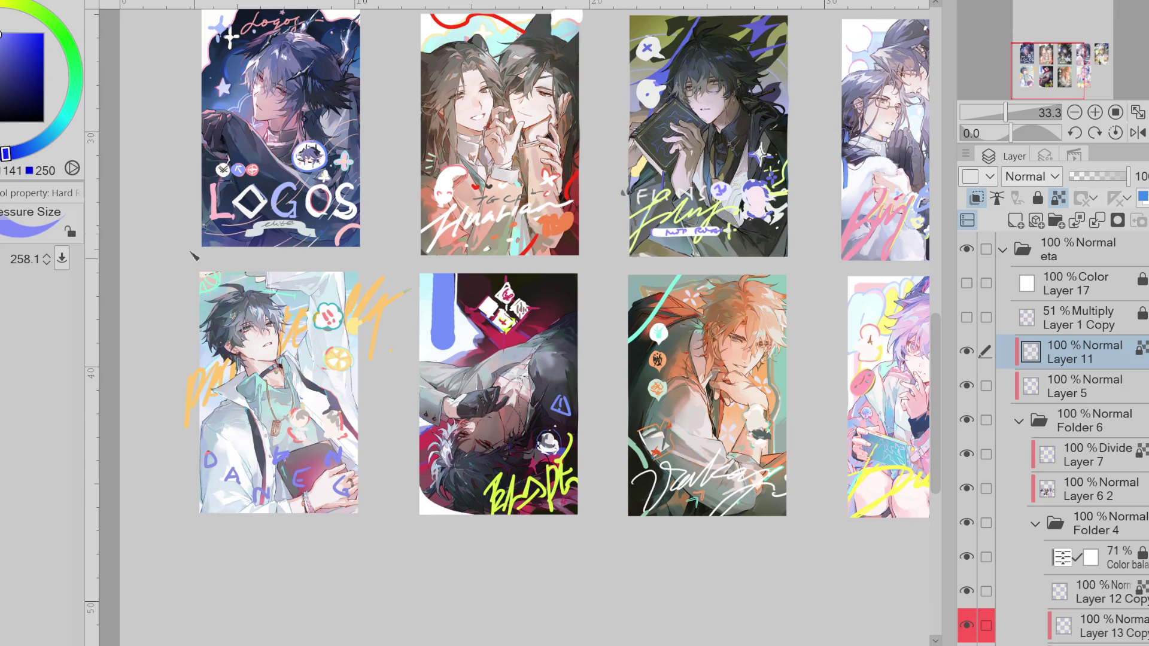
left_click(38, 143)
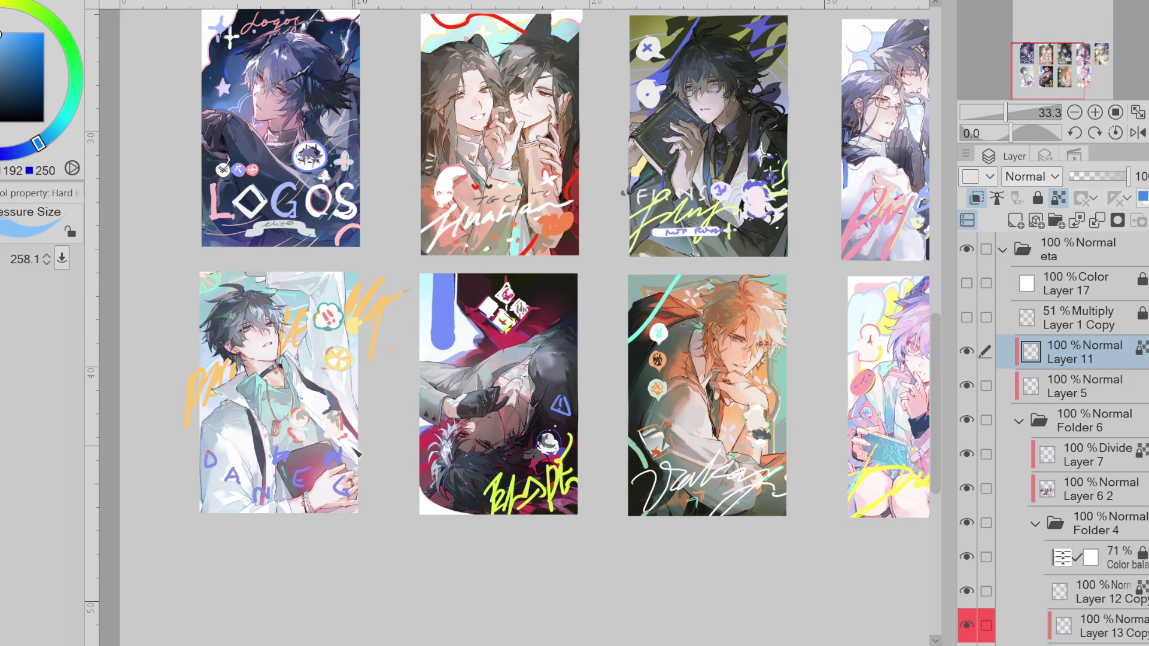
- Check values with Layer 17, then set a sampled colour to hue 232 and saturation 39%
left_click(968, 284)
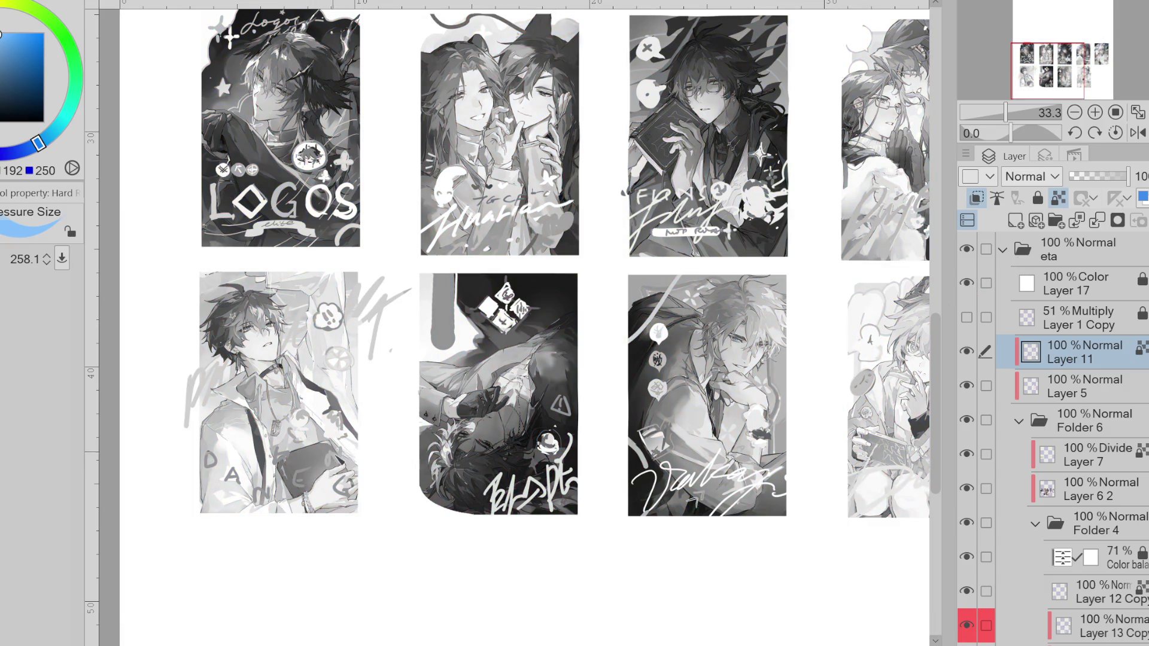
left_click(967, 284)
left_click(331, 432, "alt")
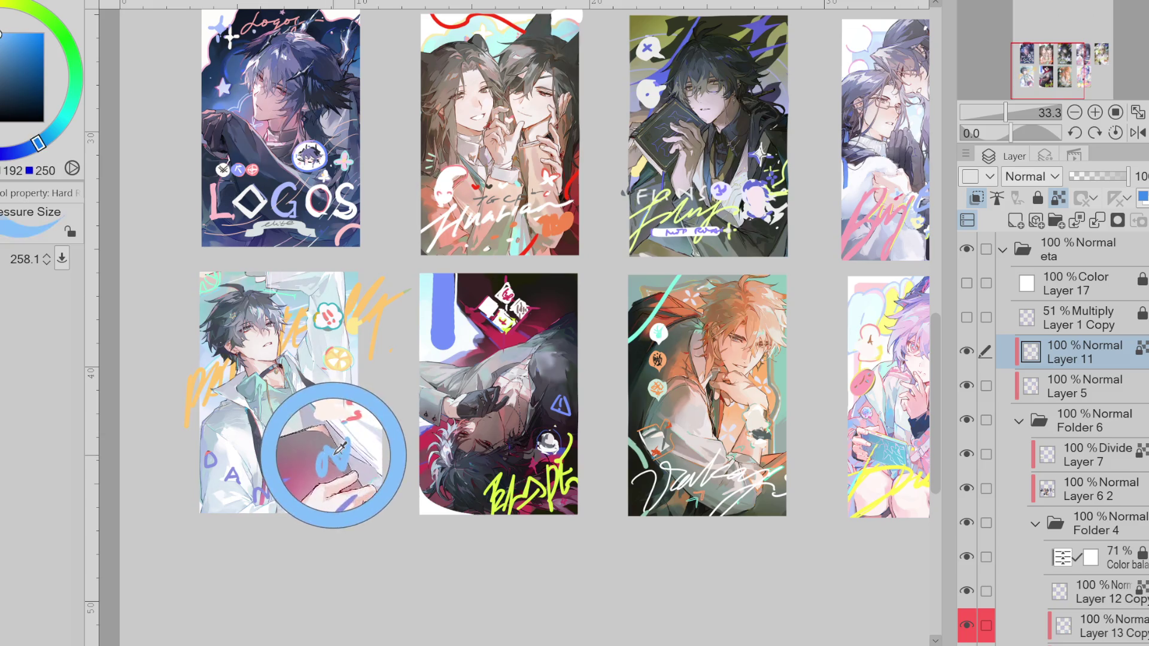
left_click_drag(9, 10, 3, 10)
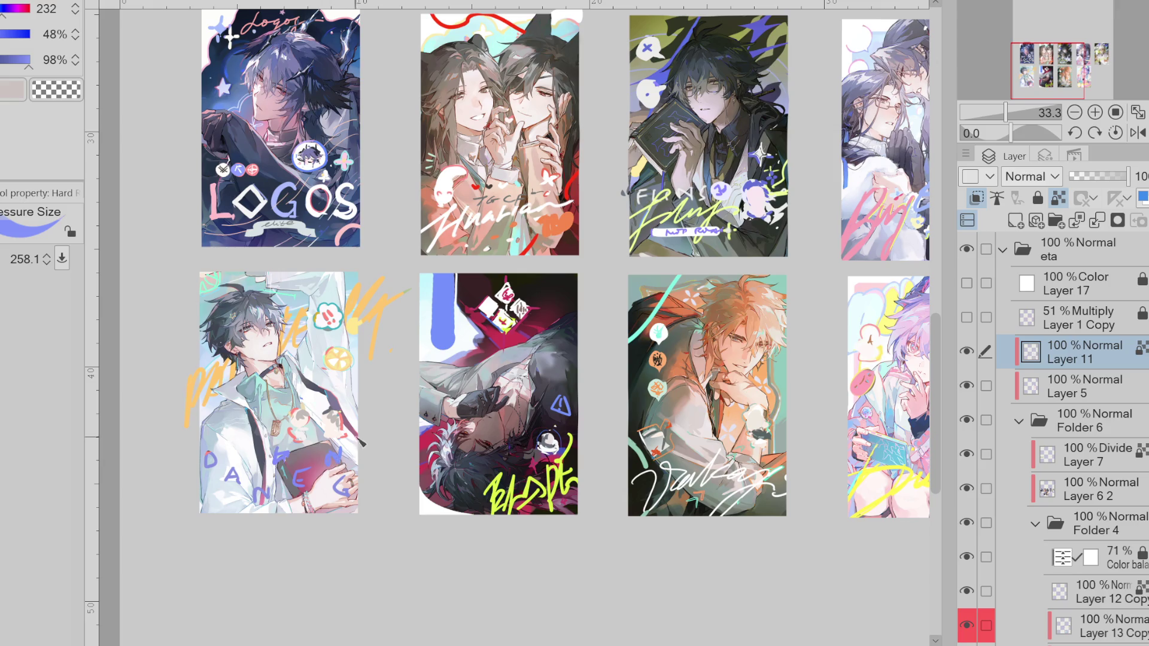
left_click(9, 36)
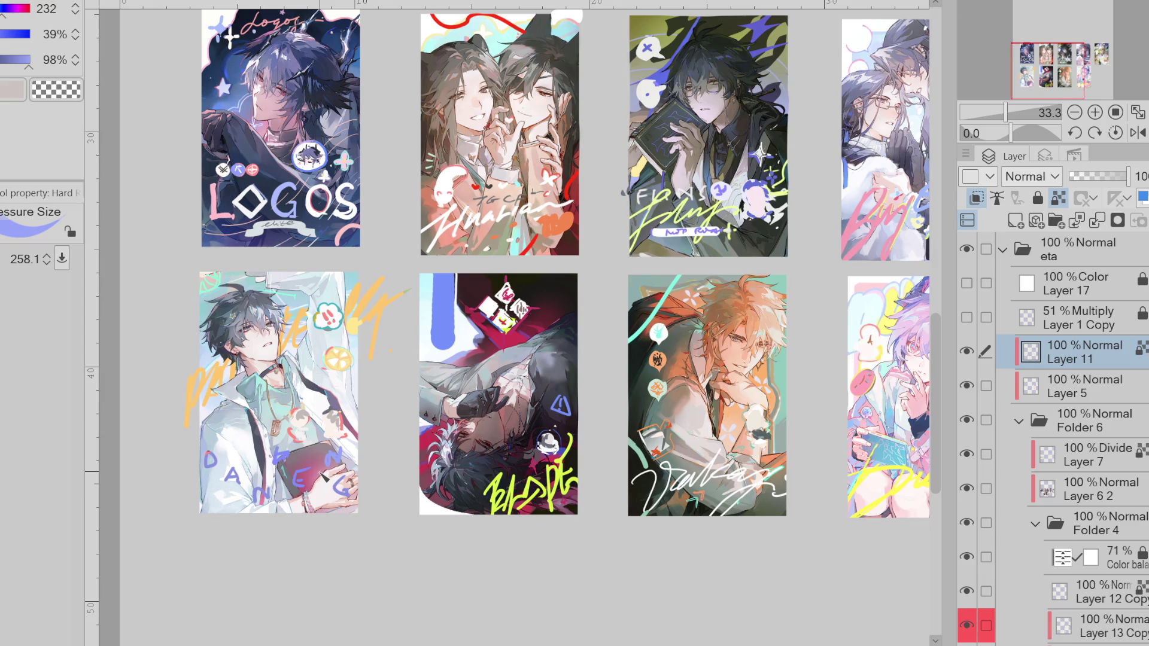
scroll(324, 472, "down", 1)
scroll(324, 472, "down", 3)
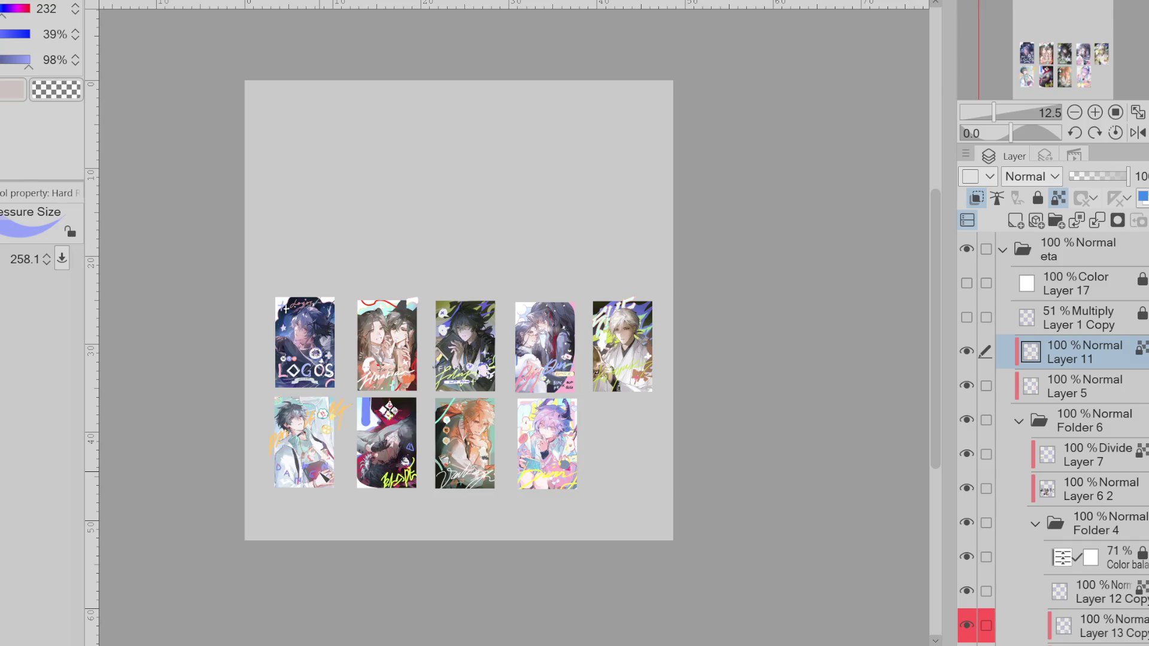
scroll(320, 470, "up", 3)
scroll(319, 470, "up", 1)
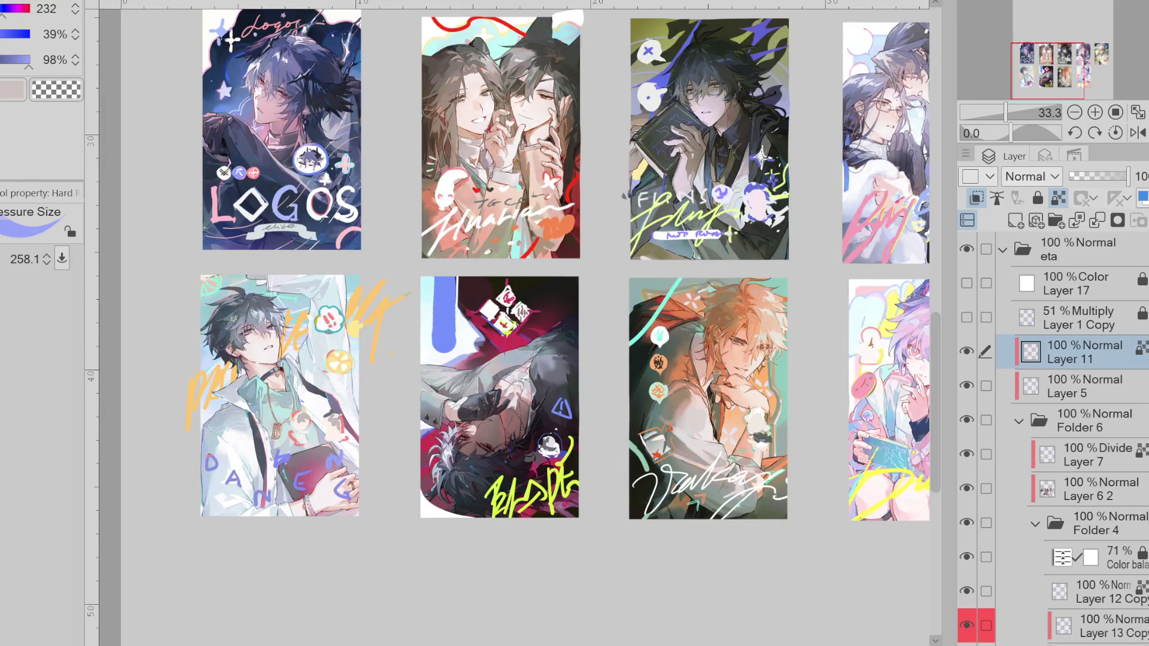
- Lasso the lower part of the lower-left card and move it left and up
key("m")
left_click_drag(272, 445, 362, 446)
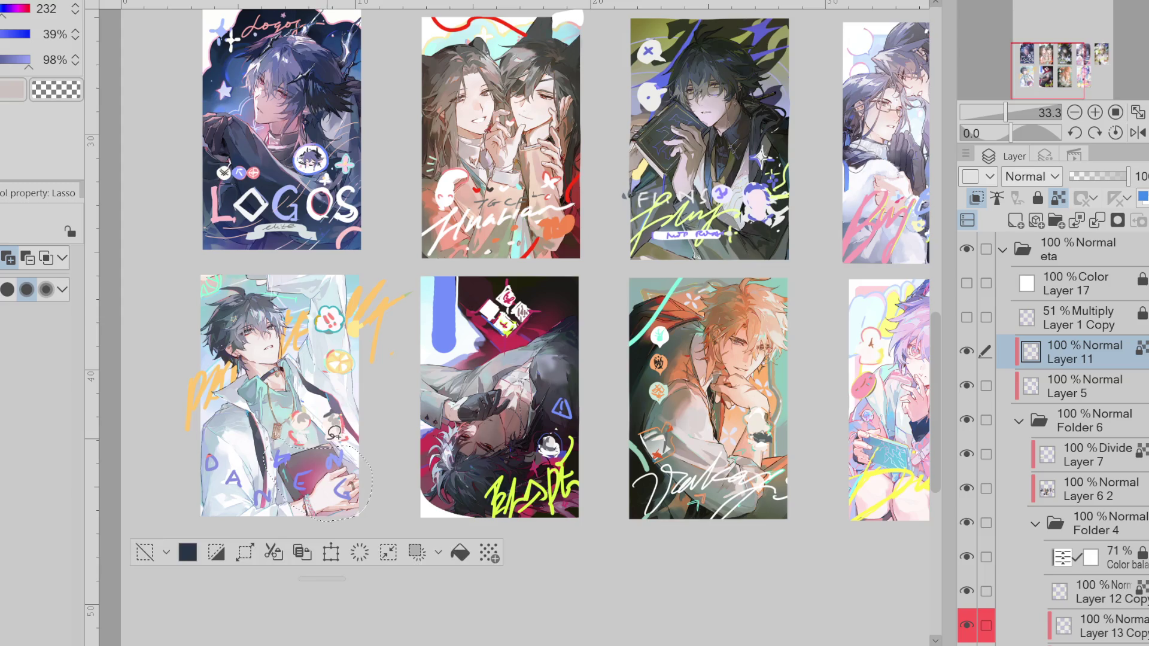
key("ctrl+t")
mouse_move(355, 520)
left_mouse_down()
mouse_move(314, 511)
mouse_move(349, 534)
left_mouse_up()
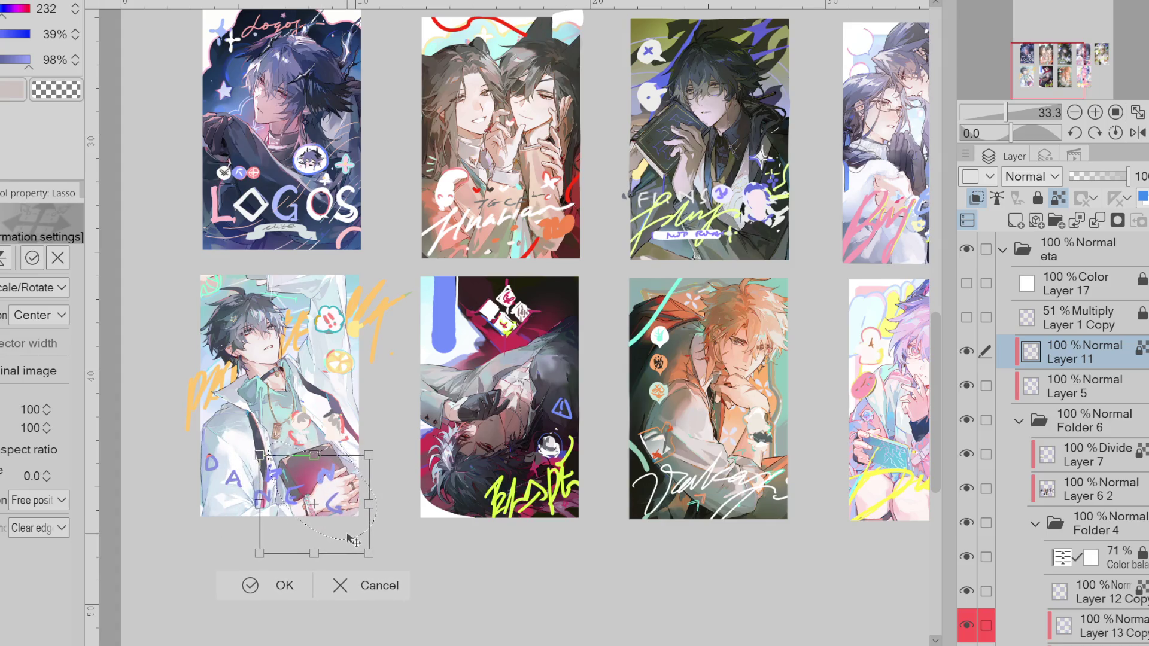
left_click(252, 585)
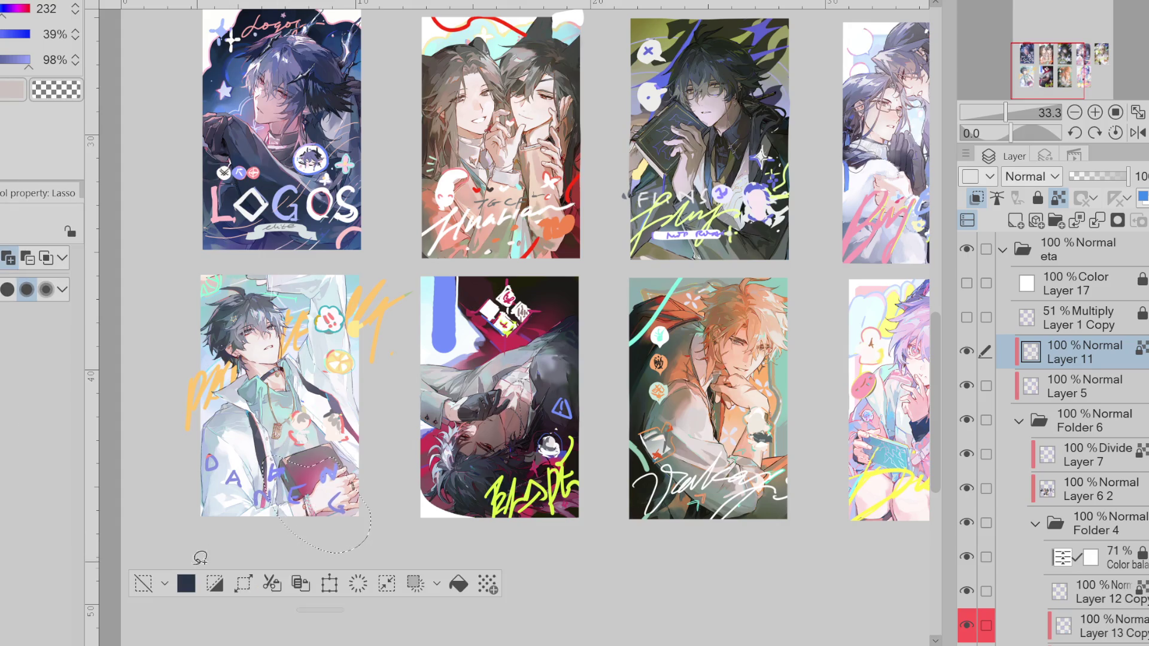
- Try transforming the hand on the lower-left card, cancel it, and deselect
left_click_drag(336, 476, 326, 464)
key("ctrl+t")
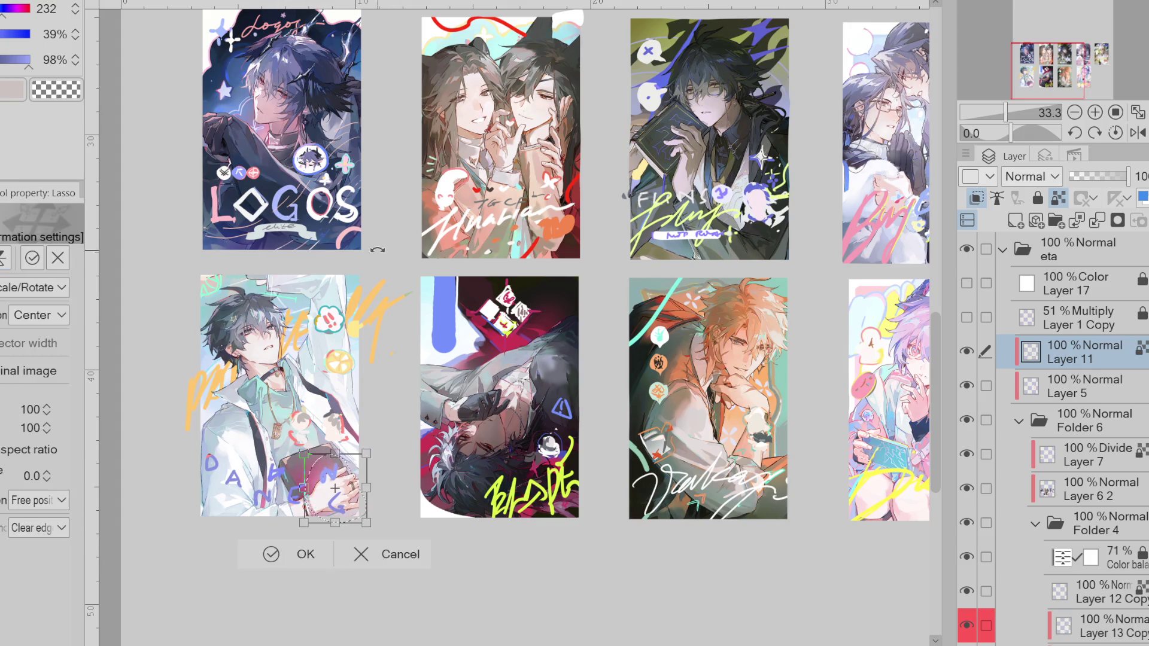
left_click_drag(344, 513, 356, 542)
left_click(362, 549)
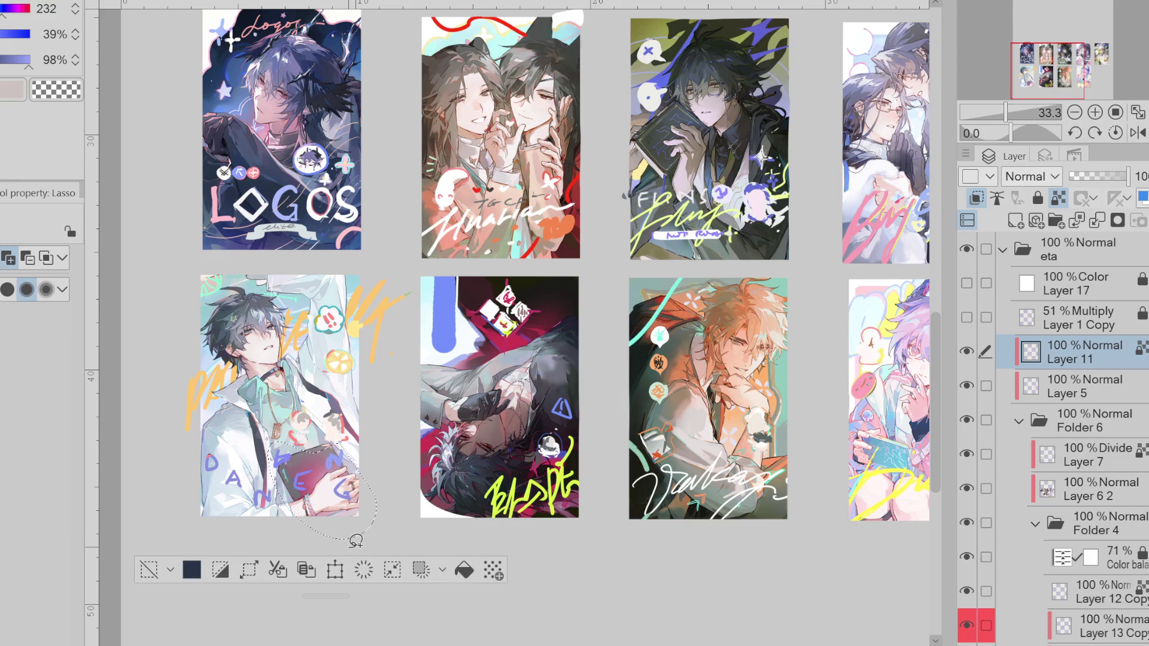
left_click(151, 567)
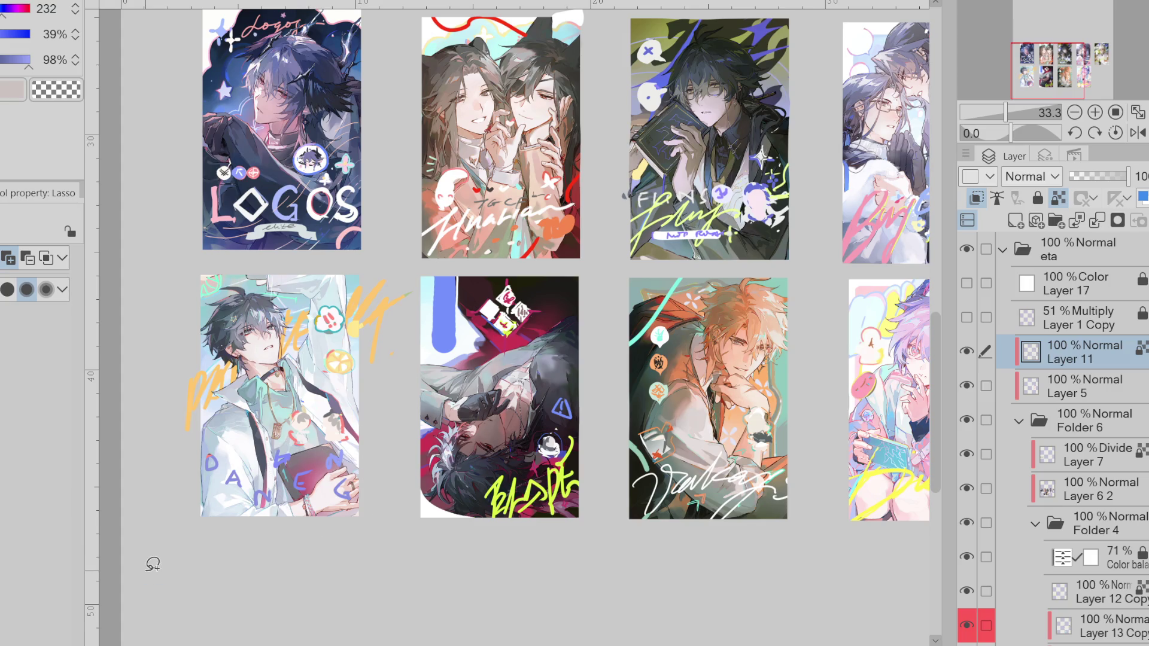
scroll(153, 564, "up", 1)
scroll(153, 564, "up", 1)
scroll(152, 564, "down", 1)
scroll(153, 564, "down", 1)
- Reselect the card's lower part, rotate it counter-clockwise and reposition it, then deselect
left_click_drag(261, 438, 382, 471)
key("ctrl+t")
mouse_move(345, 537)
left_mouse_down()
mouse_move(339, 394)
mouse_move(343, 455)
left_mouse_up()
left_click_drag(400, 422, 395, 369)
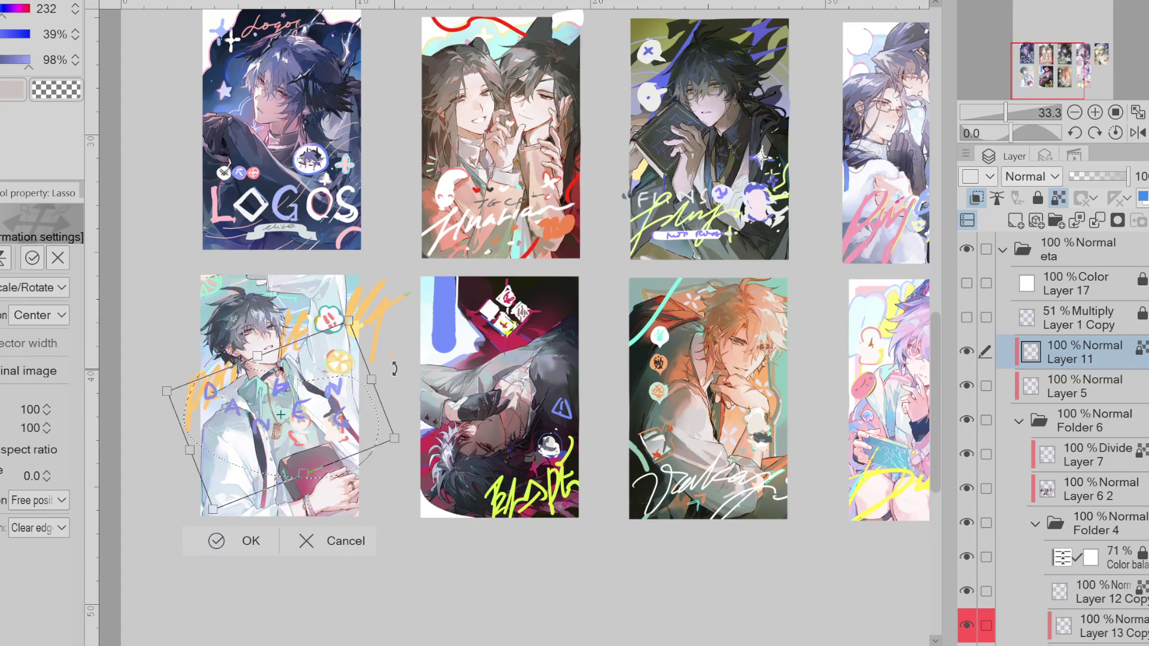
mouse_move(366, 426)
left_mouse_down()
mouse_move(371, 451)
mouse_move(344, 524)
left_mouse_up()
key("Return")
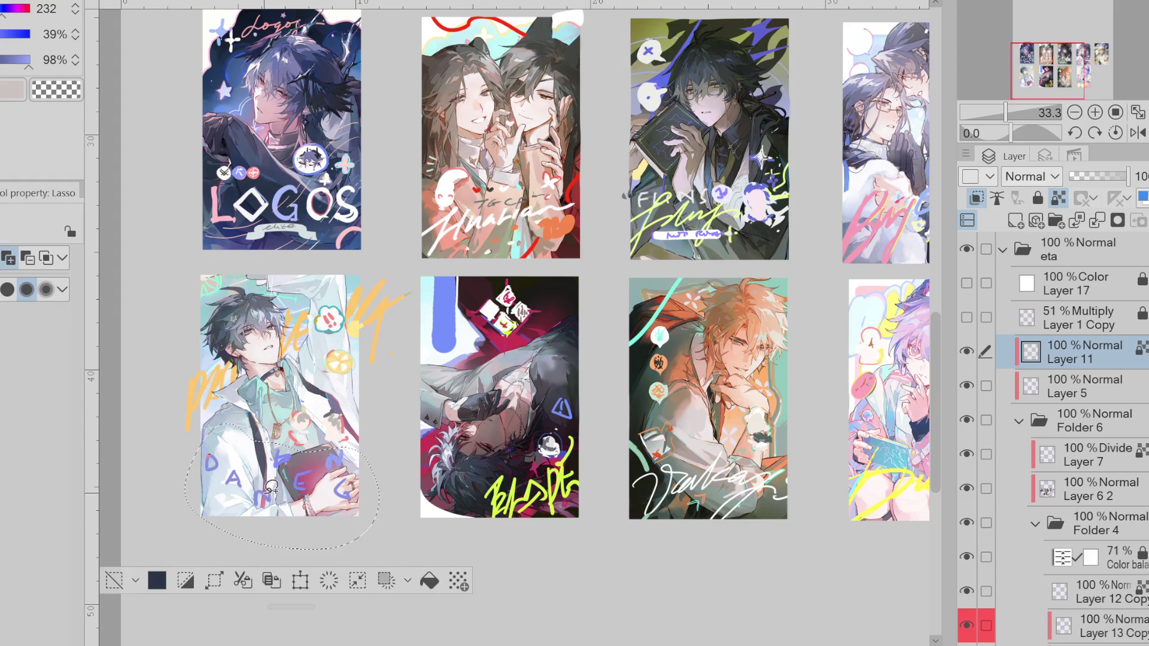
key("ctrl+d")
- Return to the brush and sample the cyan of the mark
key("b")
left_click(344, 363, "alt")
left_click_drag(340, 366, 333, 318)
left_click(231, 285, "alt")
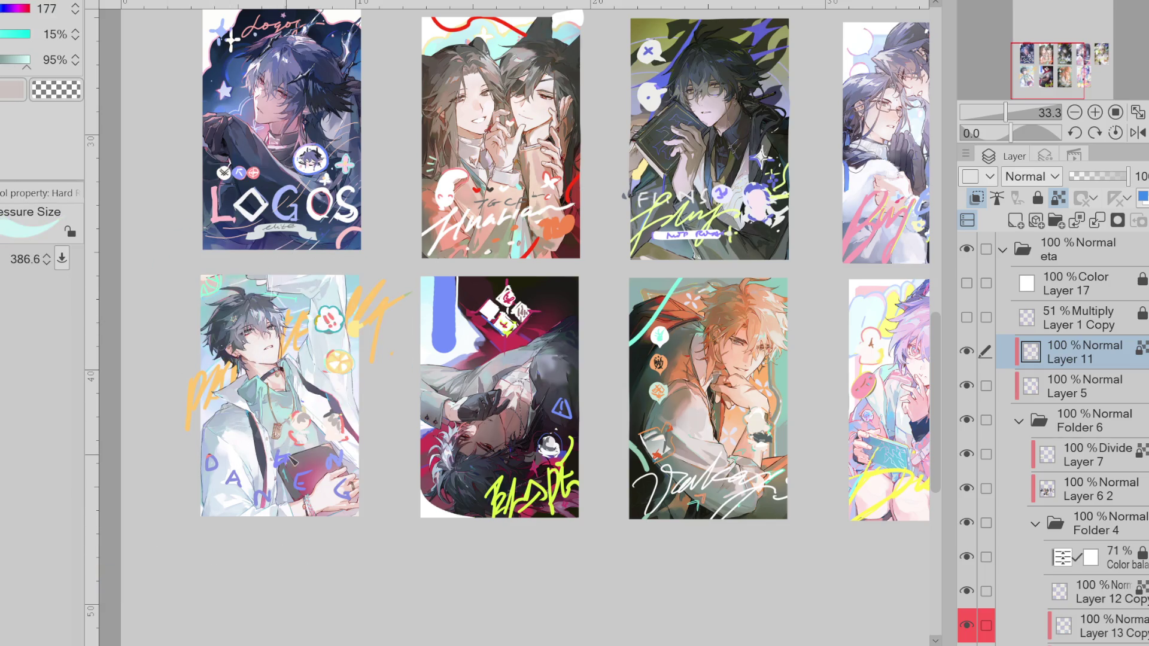
- Paint white over the lower-left card's top, left and right edges after undoing a dark-pink trial
left_click(302, 461, "alt")
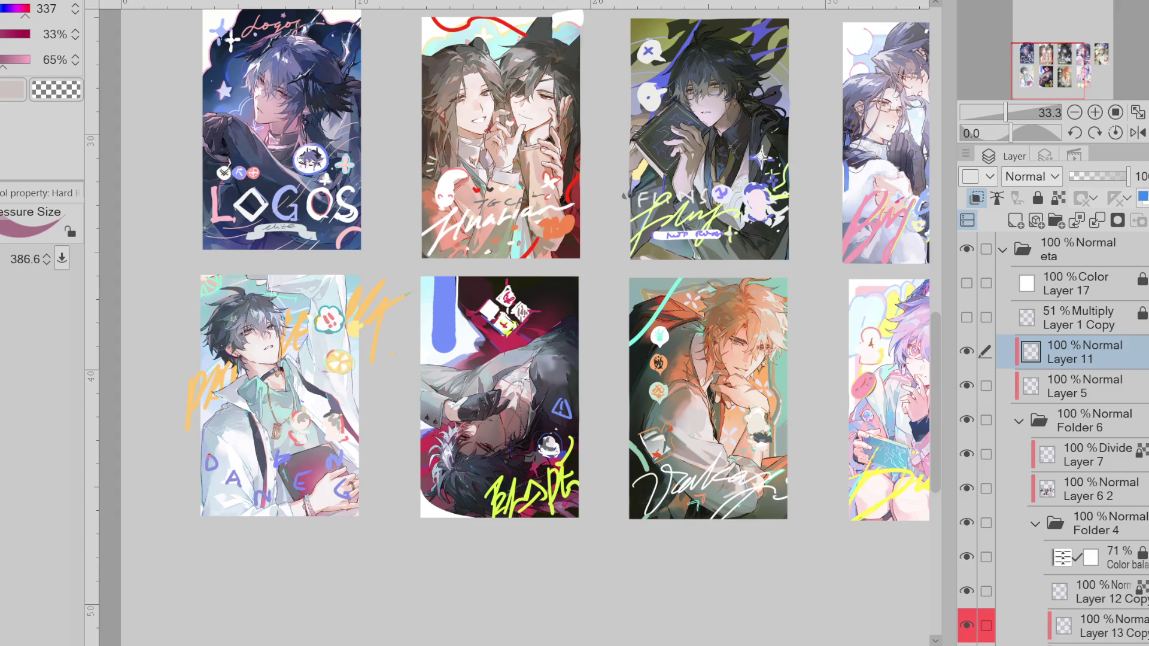
left_click_drag(239, 270, 320, 270)
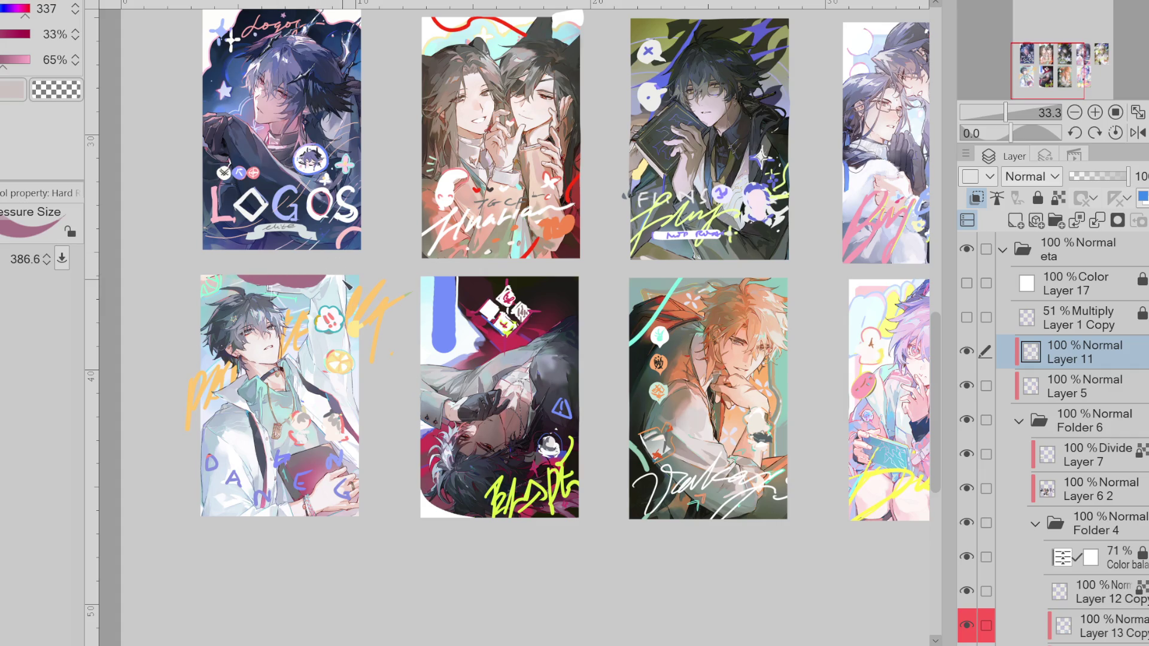
key("ctrl+z")
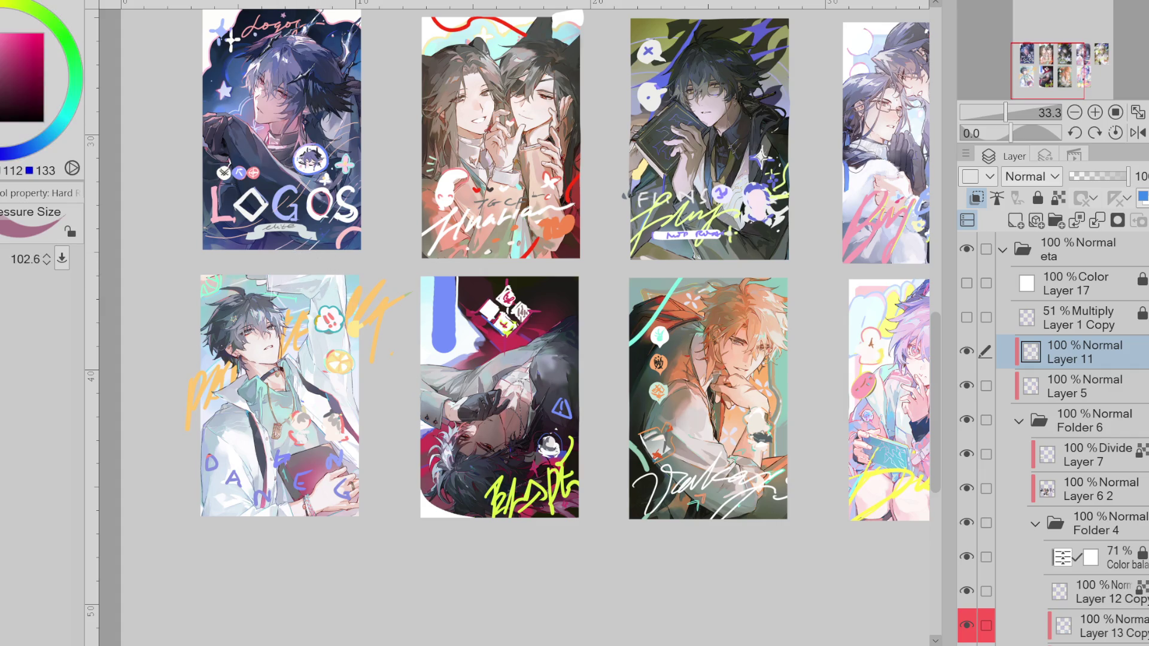
key("x")
left_click_drag(273, 269, 369, 303)
left_click_drag(236, 277, 203, 374)
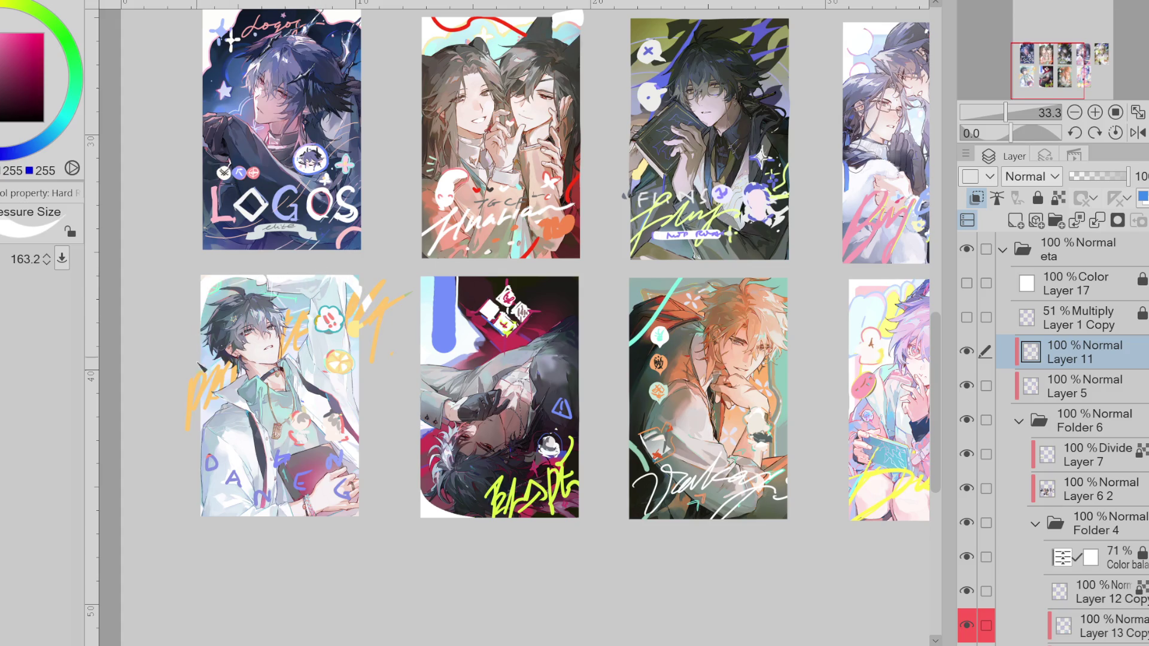
mouse_move(203, 419)
left_mouse_down()
mouse_move(212, 519)
mouse_move(347, 516)
left_mouse_up()
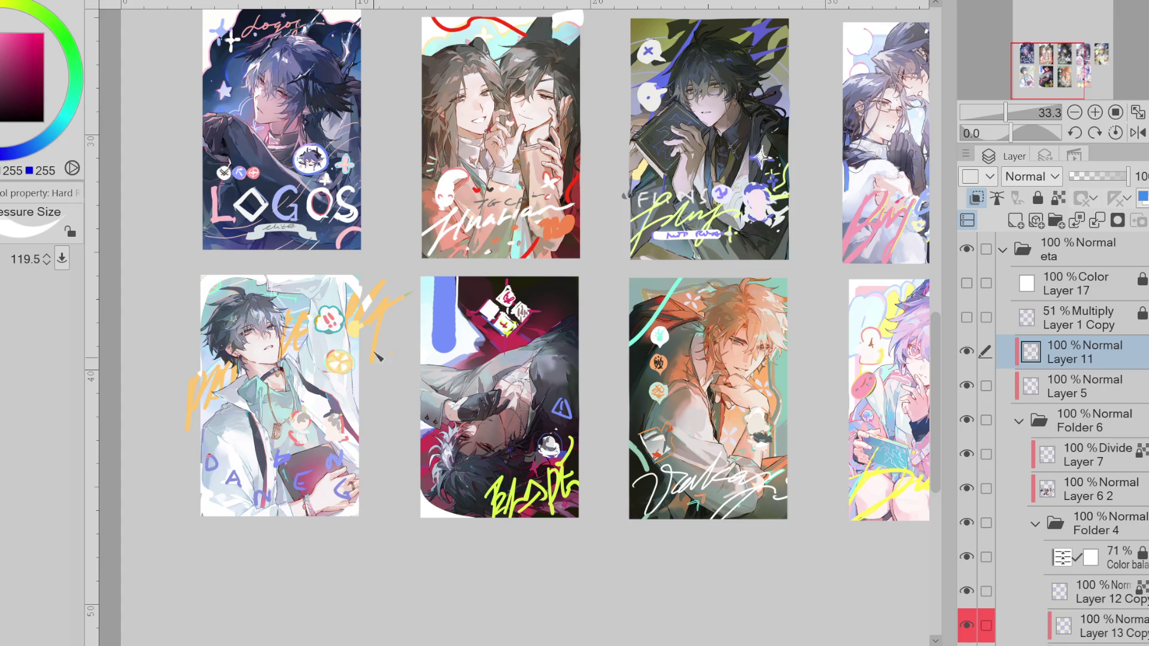
left_click_drag(358, 274, 367, 476)
left_click_drag(207, 308, 202, 497)
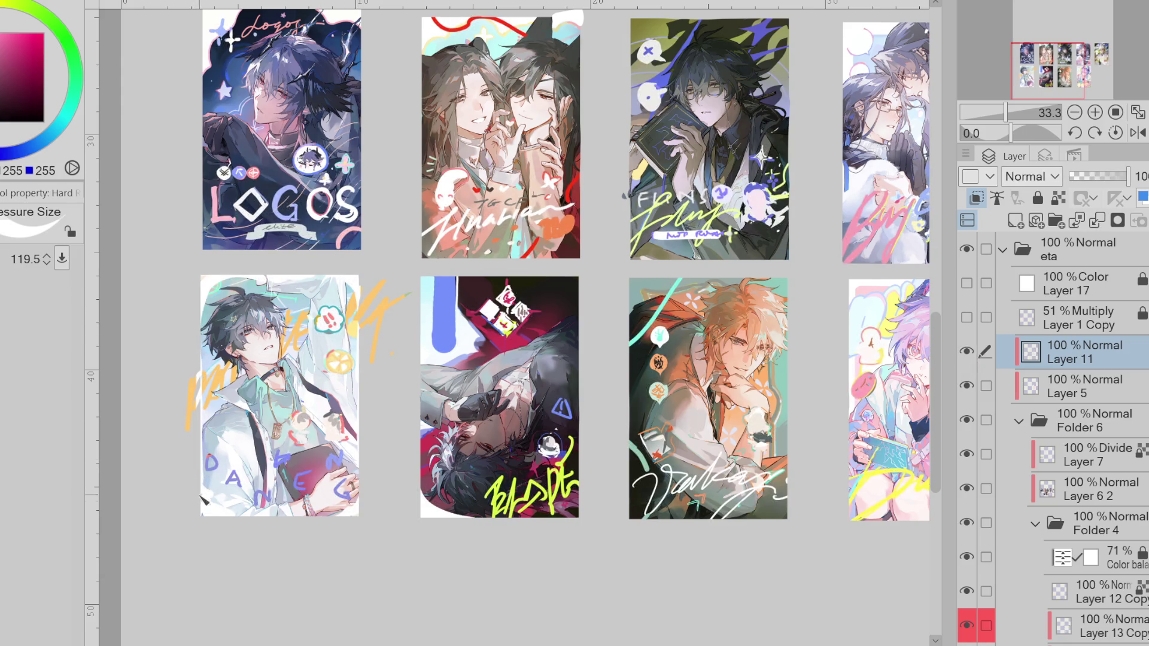
- Enlarge the brush, then try a white halo around the lemon sticker and undo it
left_click_drag(255, 475, 223, 425)
key("bracketleft")
key("bracketleft")
key("bracketleft")
left_click_drag(344, 363, 356, 345)
key("ctrl+z")
key("e")
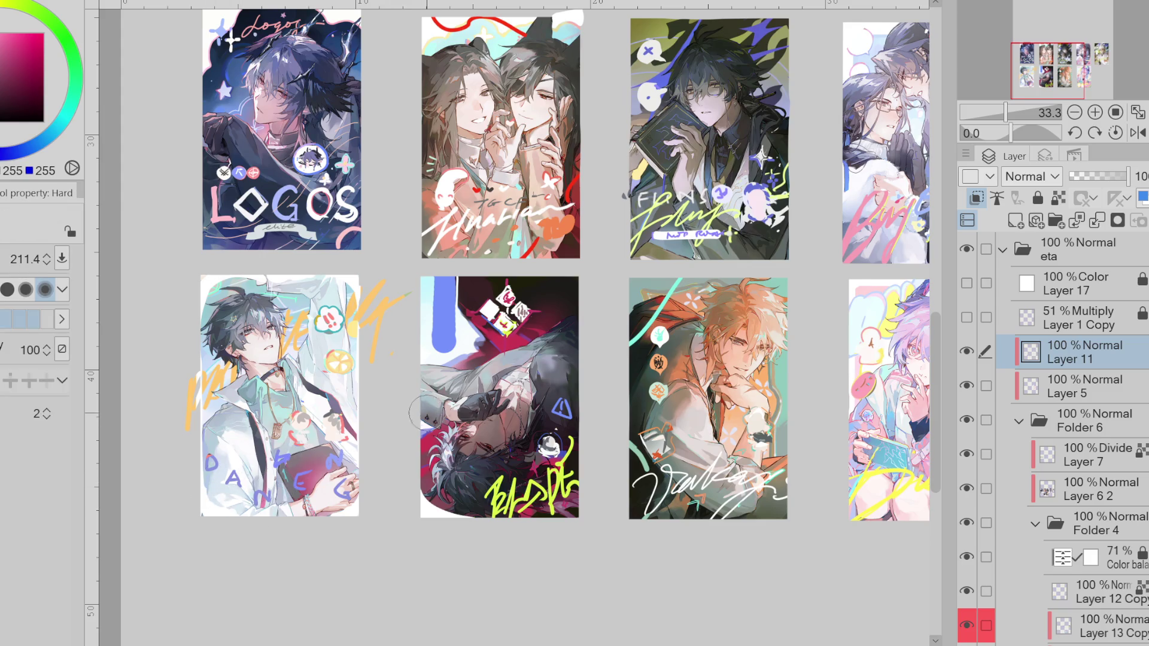
key("p")
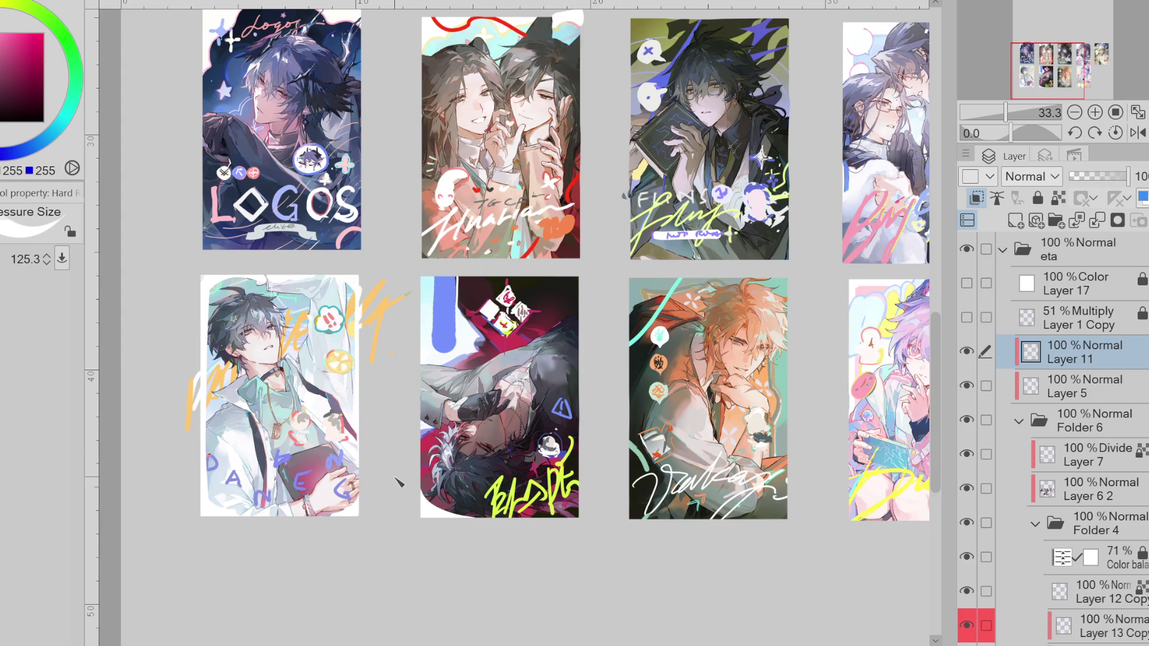
- Sample the red from the purple-haired card as the drawing colour
scroll(398, 482, "down", 1)
scroll(515, 307, "right", 3)
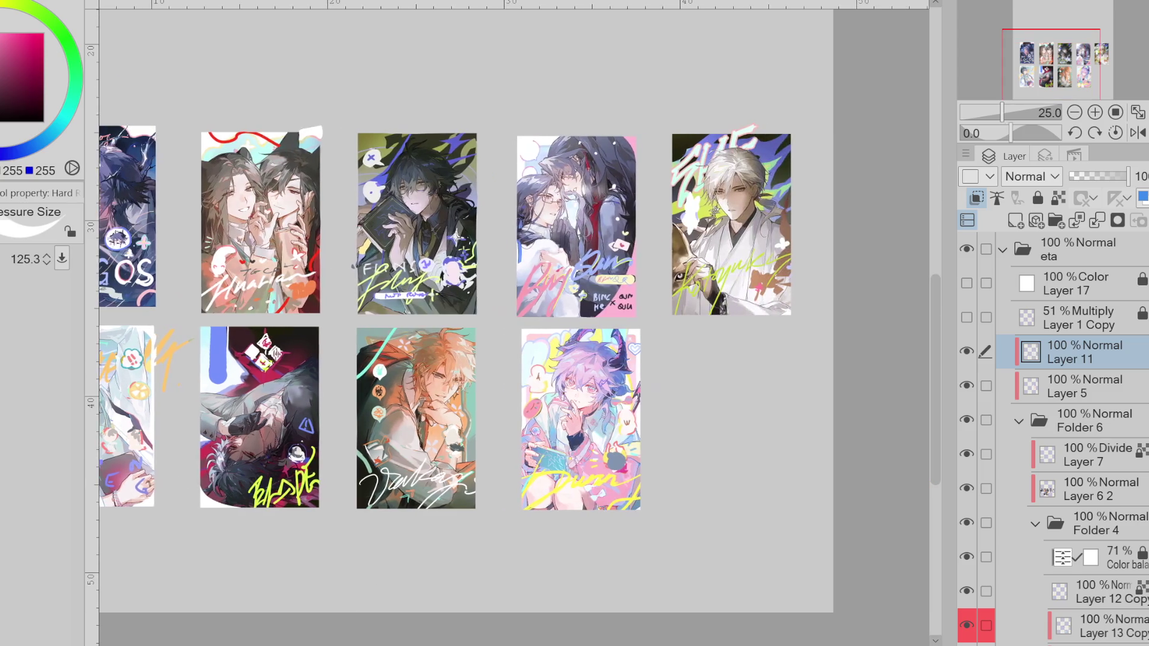
scroll(515, 307, "left", 1)
scroll(514, 307, "left", 1)
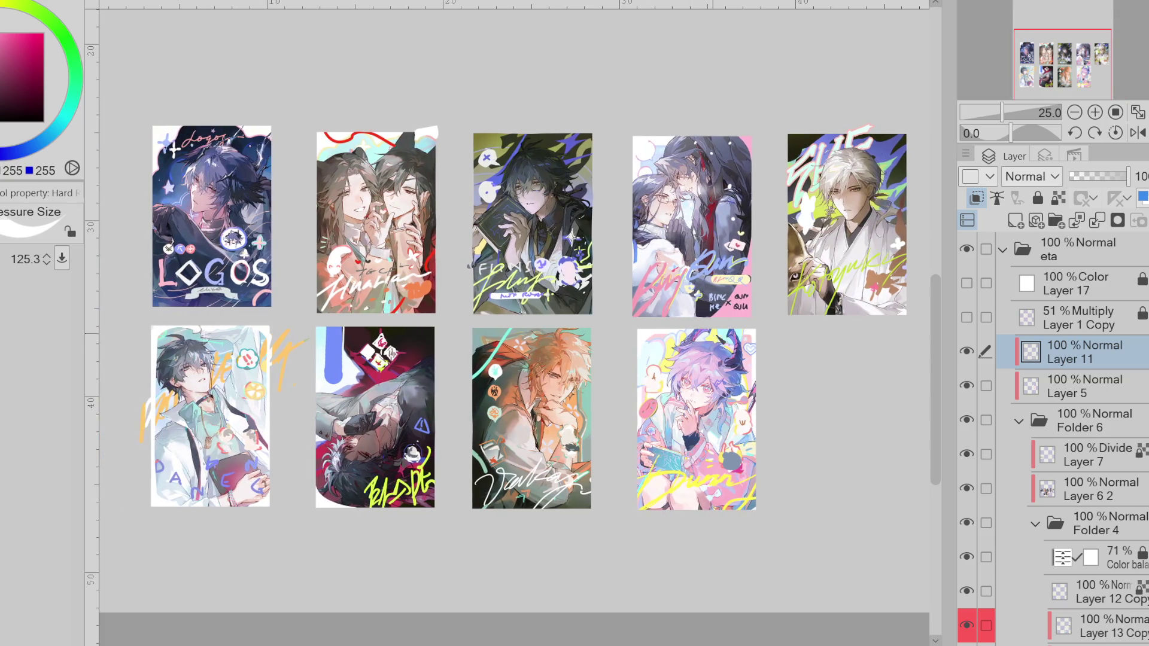
left_click(660, 335, "alt")
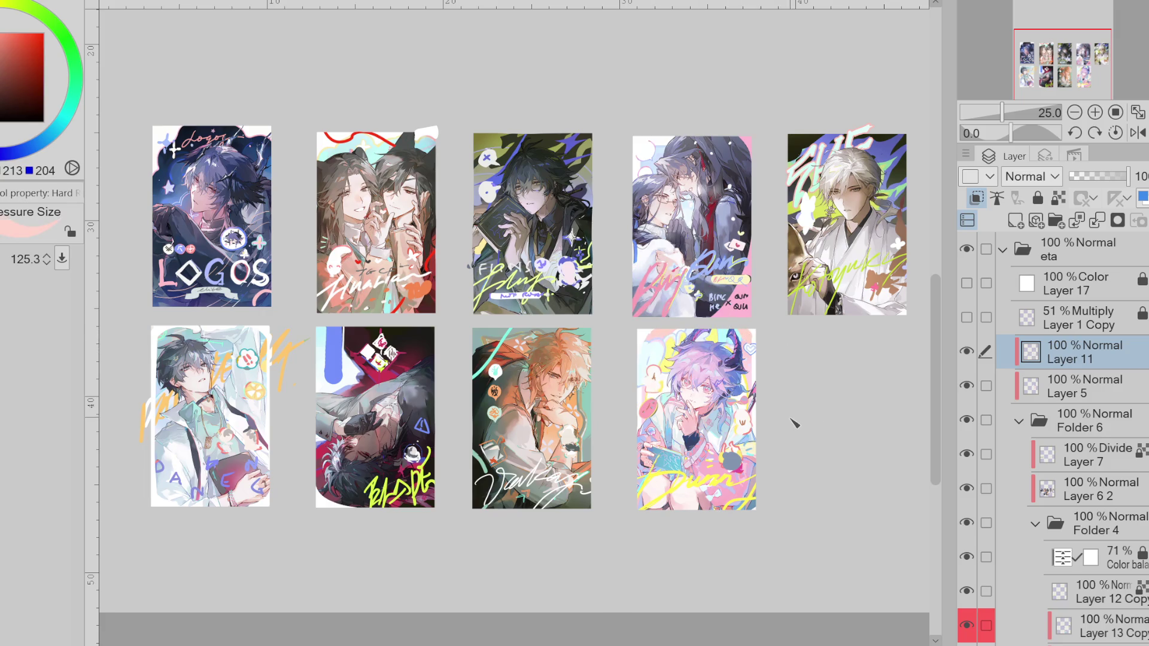
scroll(741, 323, "up", 1)
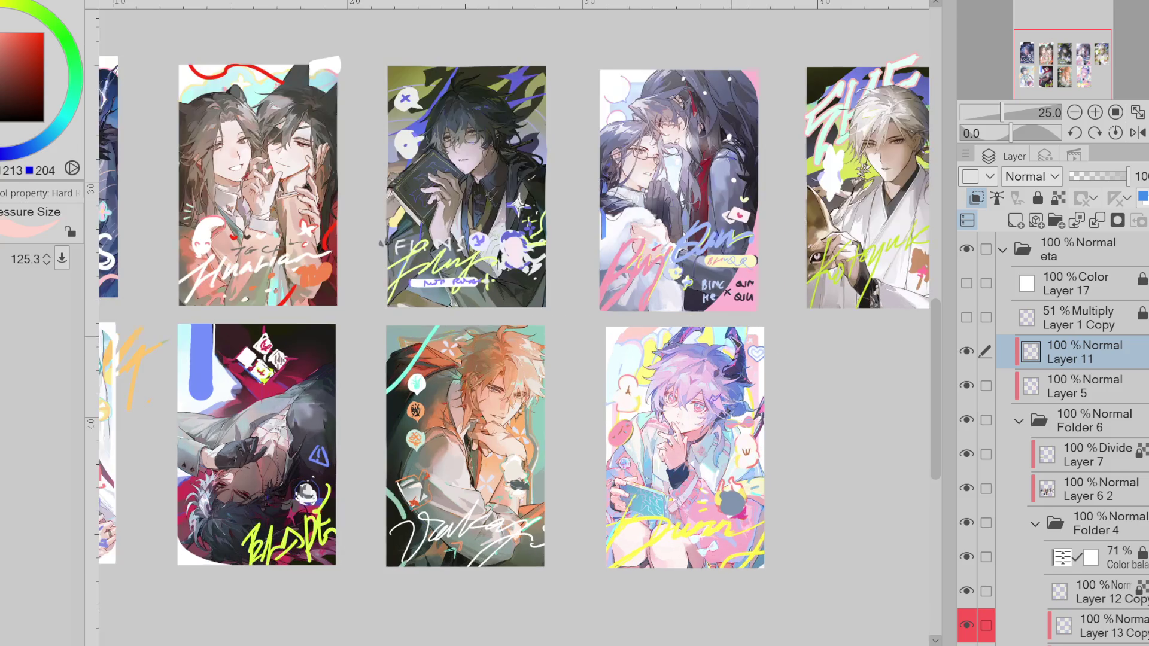
key("e")
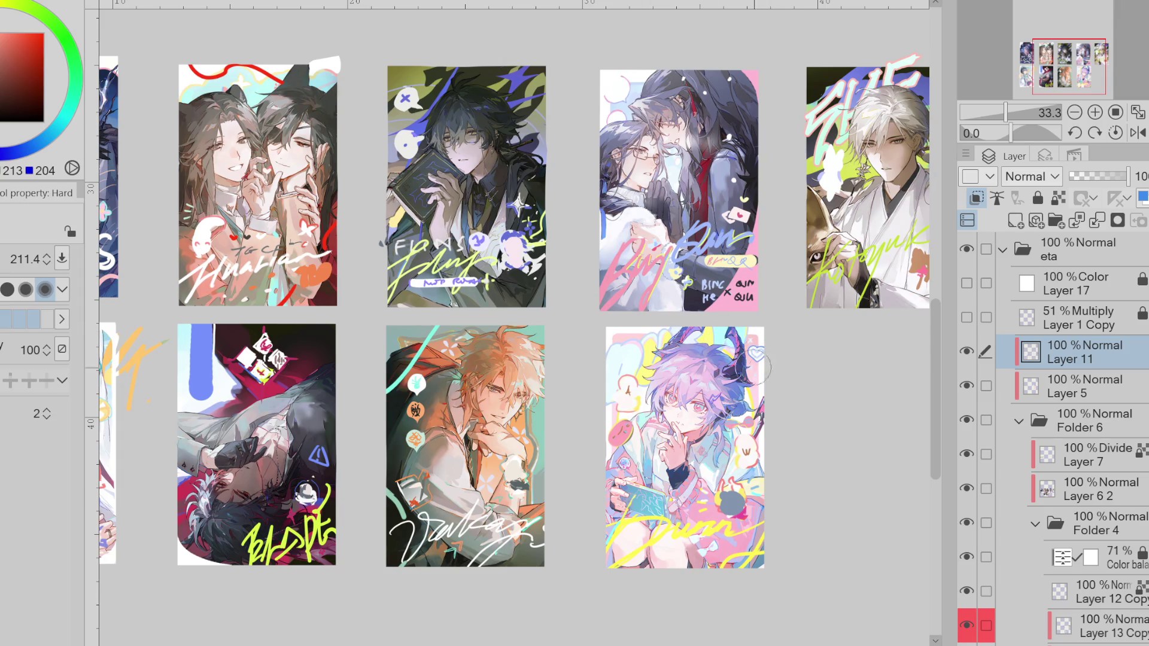
- Check Layer 12's contents by hiding and showing it, then make Layer 13 Copy active
scroll(1053, 437, "down", 4)
scroll(1054, 437, "down", 2)
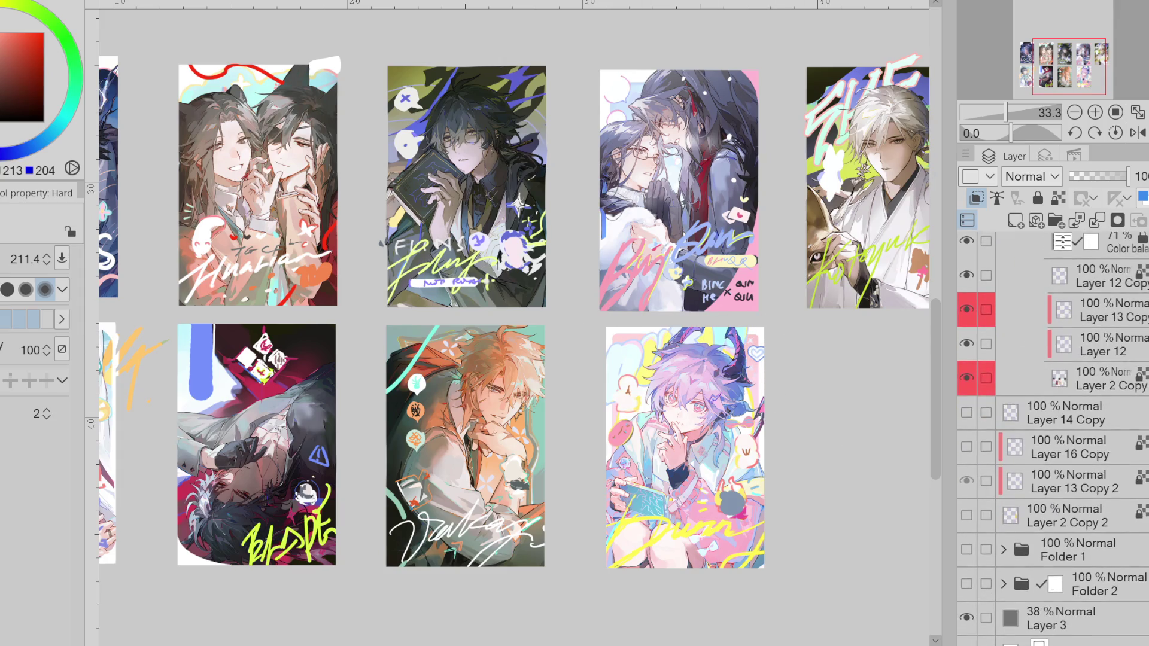
left_click(1072, 641)
scroll(1053, 437, "up", 5)
left_click(982, 590)
left_click(967, 588)
left_click(967, 588)
left_click(1054, 557)
- Mark the purple-haired card lightly, then mirror the canvas view horizontally
left_click_drag(611, 351, 615, 358)
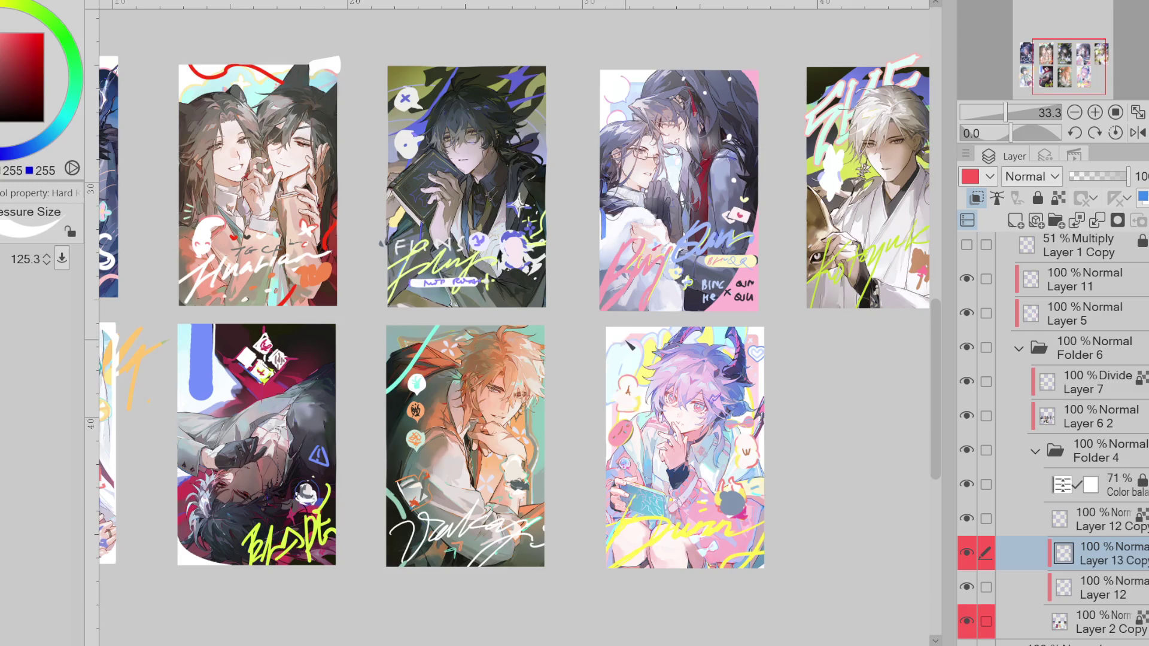
key("e")
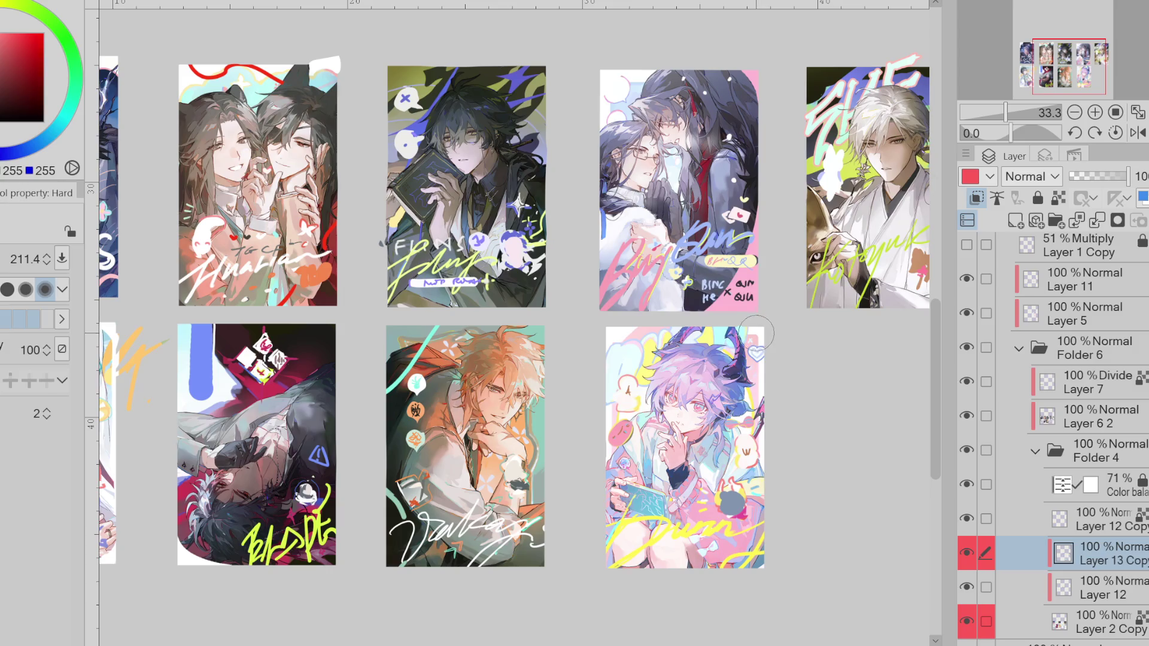
key("p")
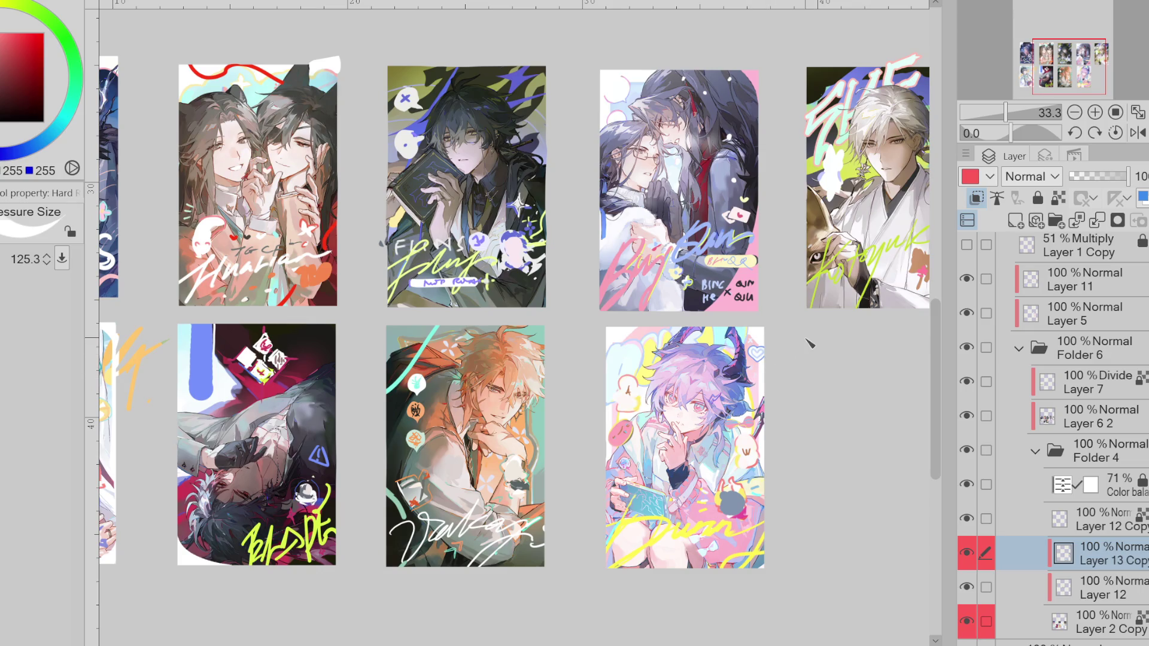
left_click(1138, 133)
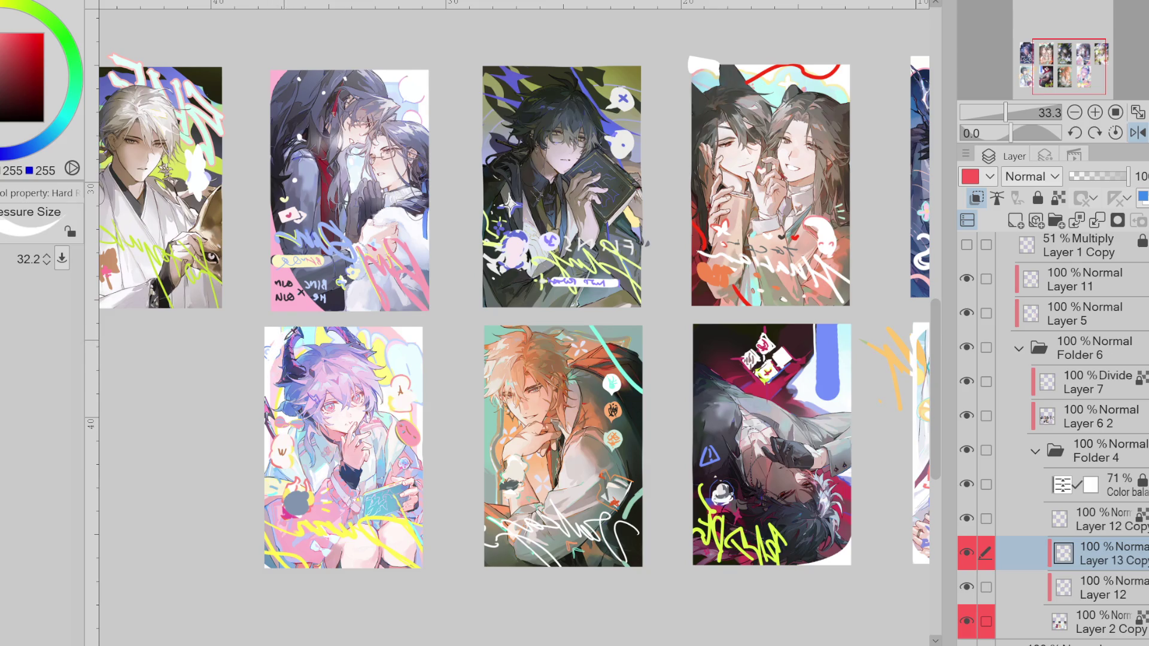
- Zoom in on the purple-haired card, unflip the view, and pan to show the LOGOS and left cards
scroll(288, 340, "up", 2)
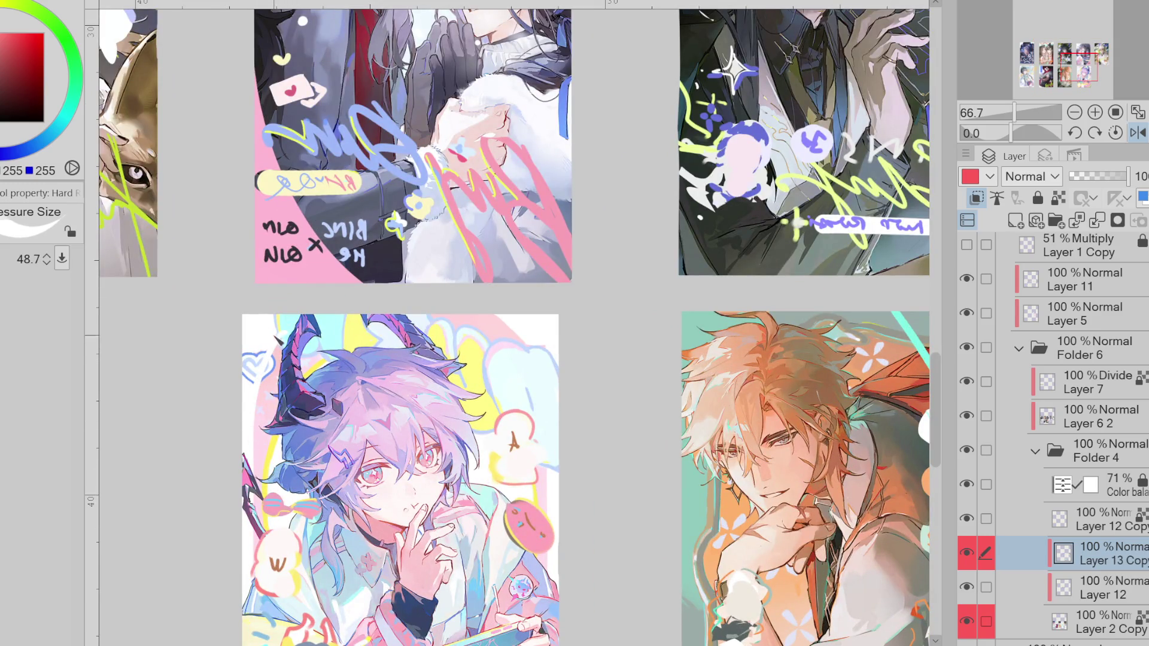
key("e")
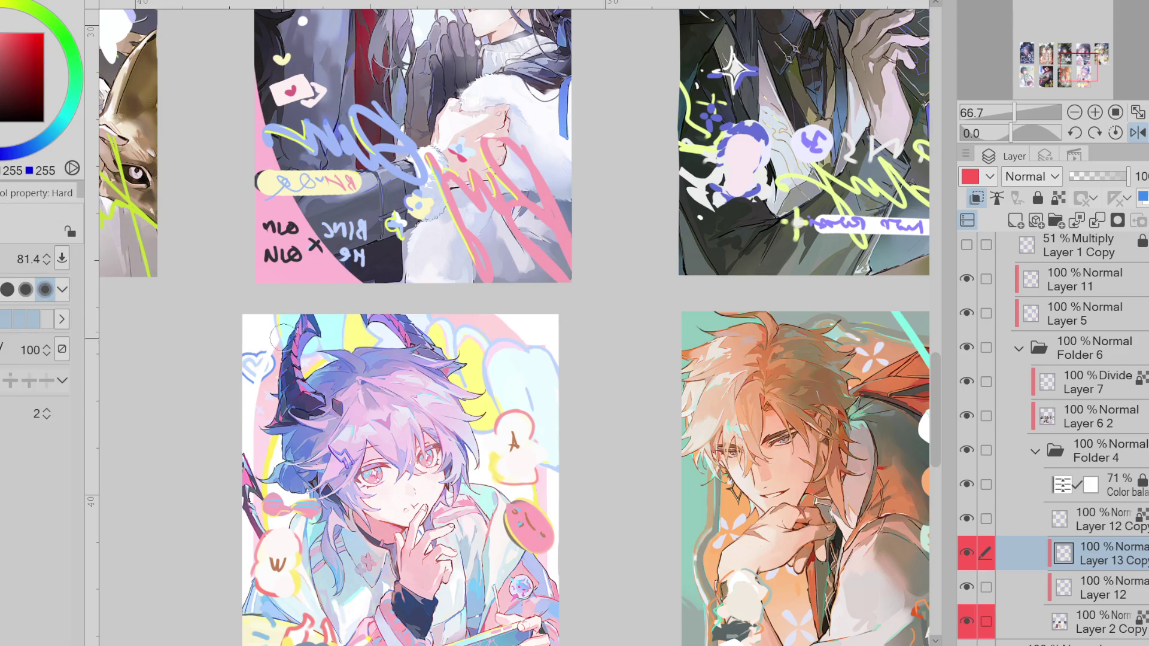
scroll(280, 347, "up", 1)
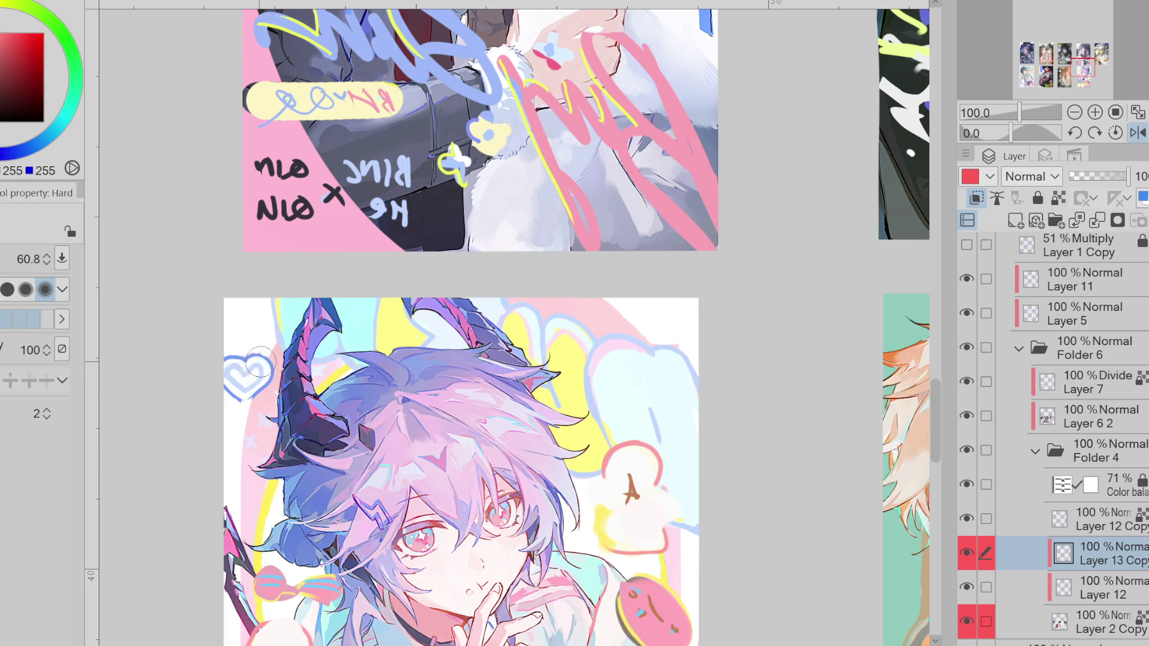
key("b")
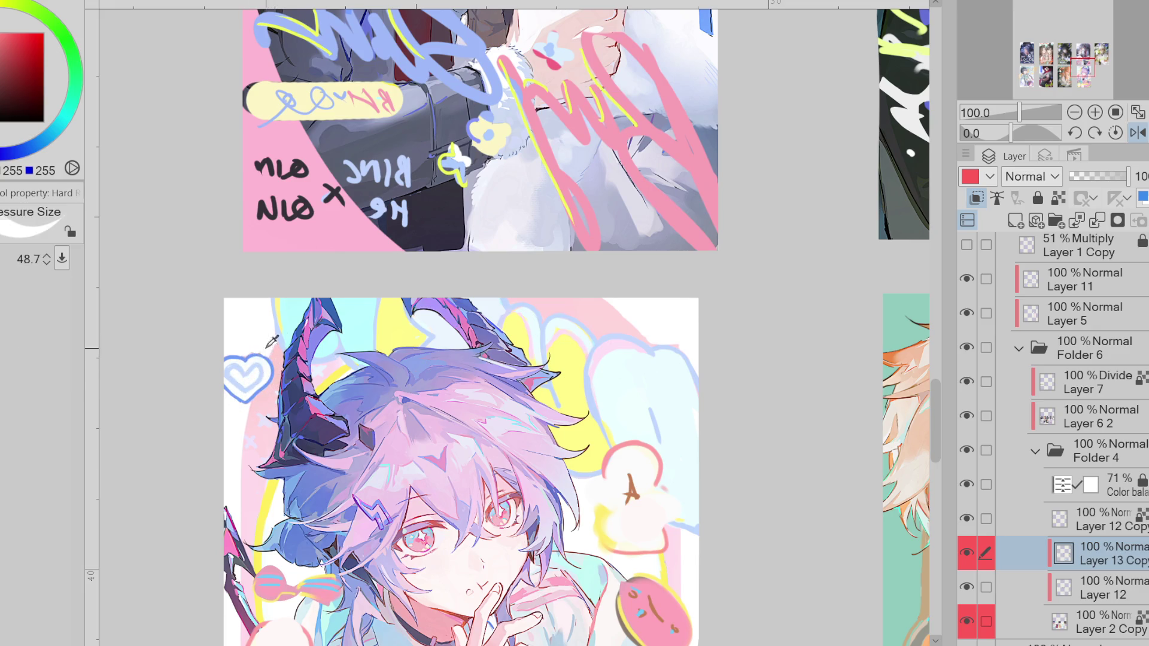
scroll(321, 366, "down", 3)
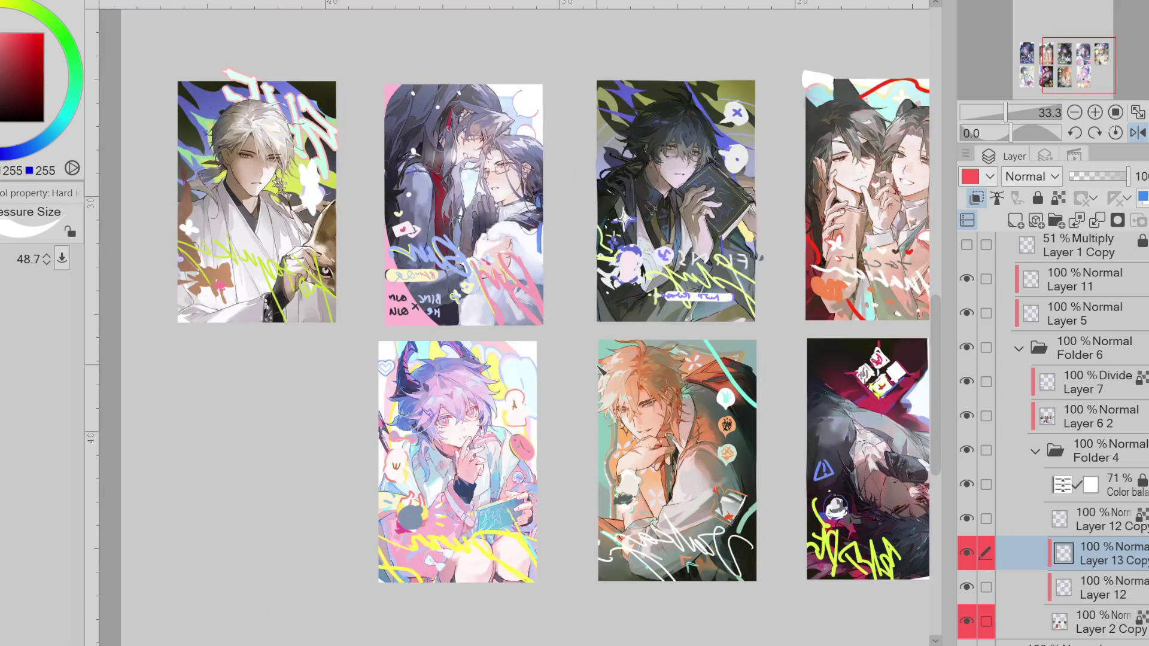
left_click(1138, 132)
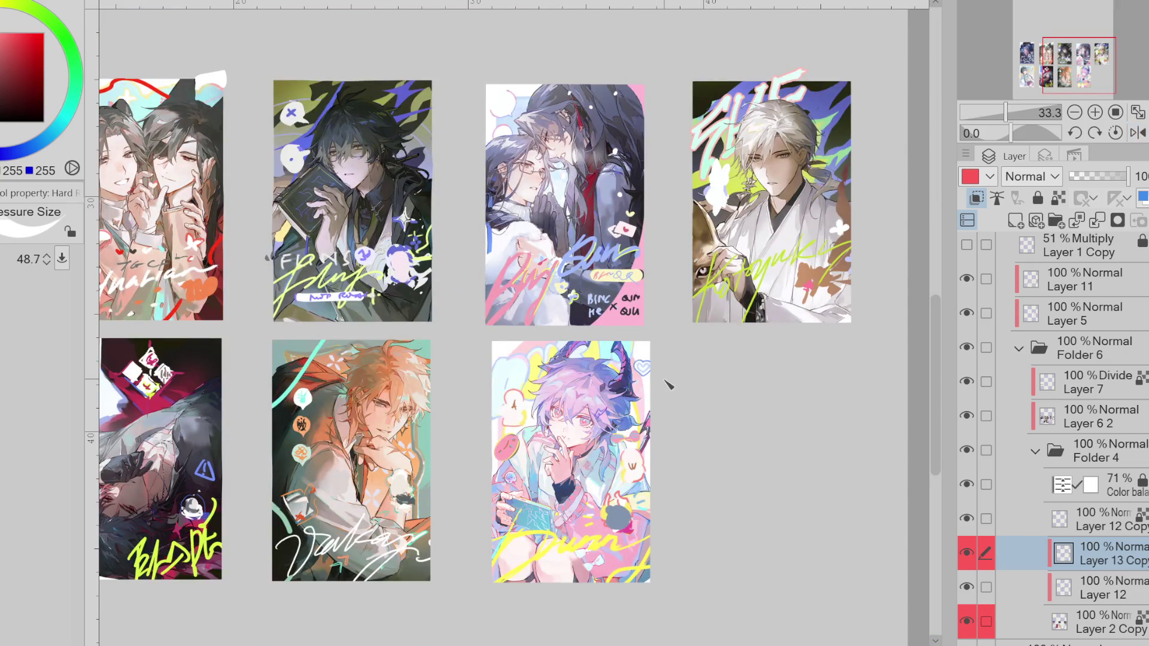
scroll(668, 385, "down", 1)
left_click_drag(184, 559, 455, 558)
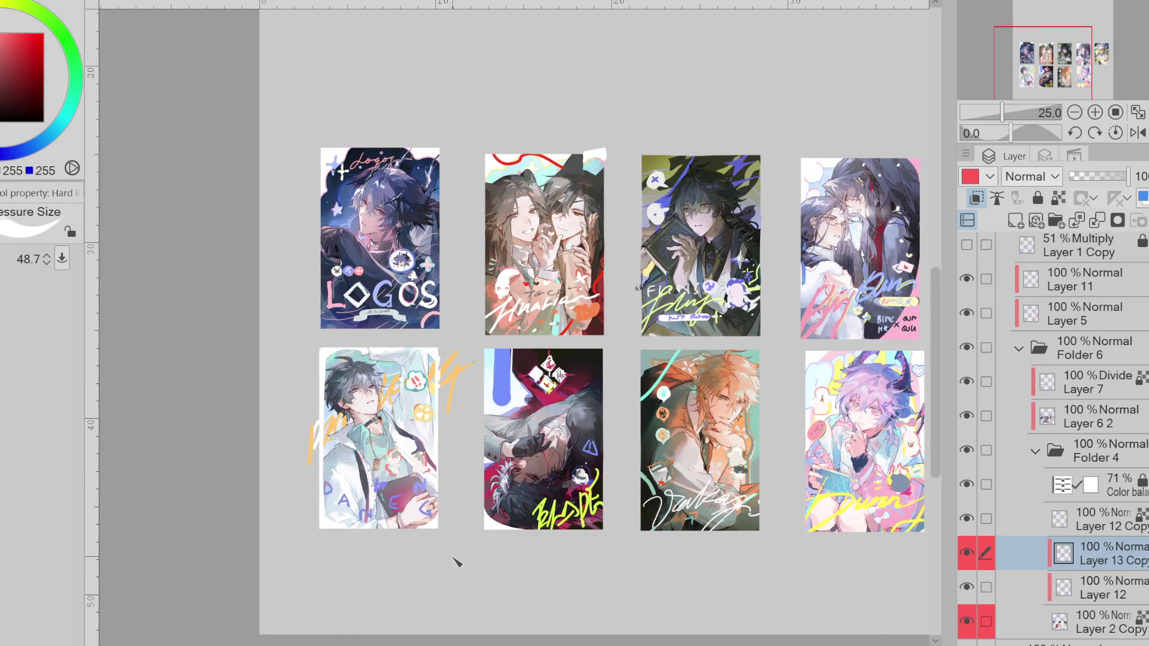
- On Layer 11, trace yellow and cyan lines along the lower-left card's left, bottom and right edges
scroll(455, 561, "up", 1)
scroll(1053, 419, "up", 2)
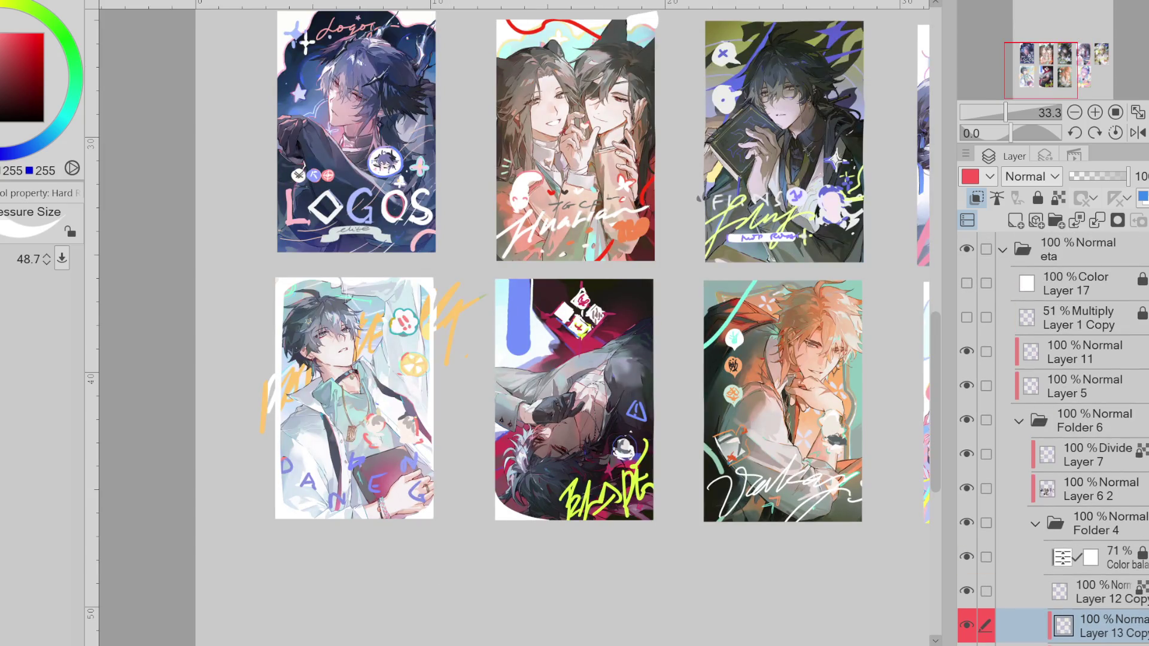
left_click(1084, 347)
left_click(969, 353)
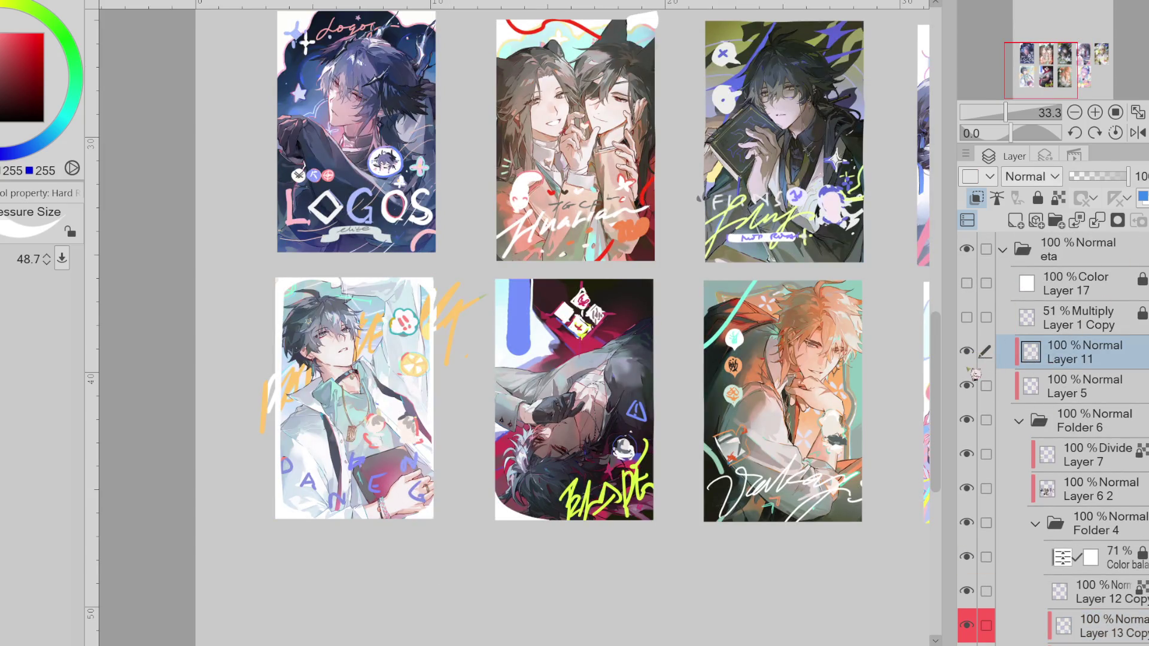
left_click(298, 292, "alt")
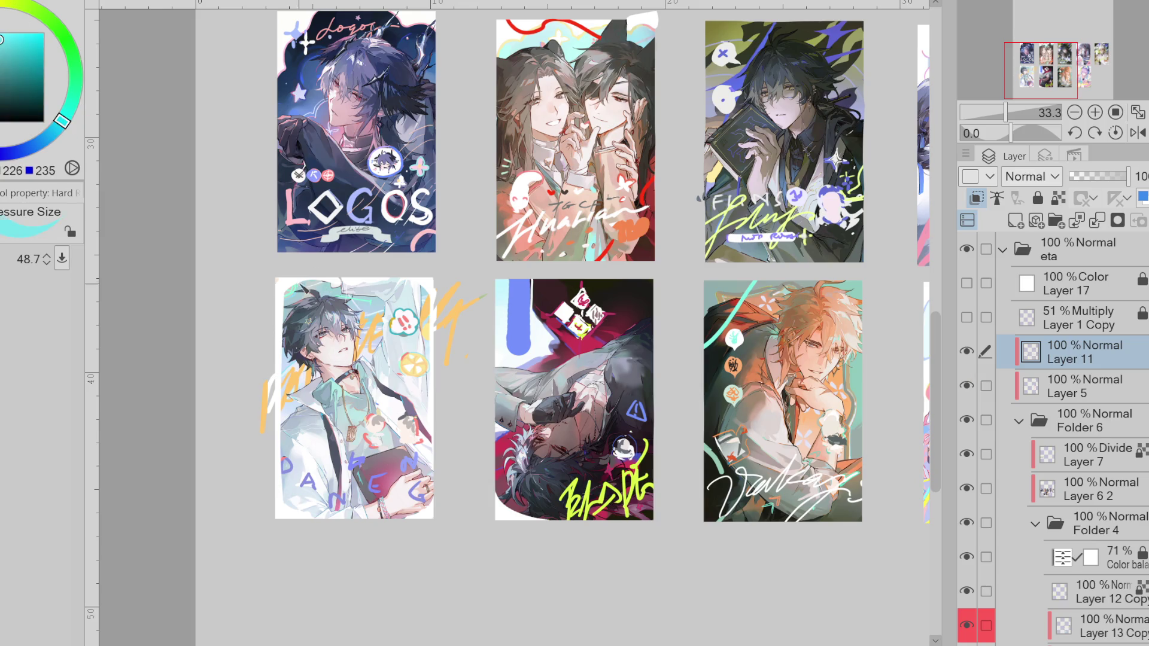
left_click(267, 389, "alt")
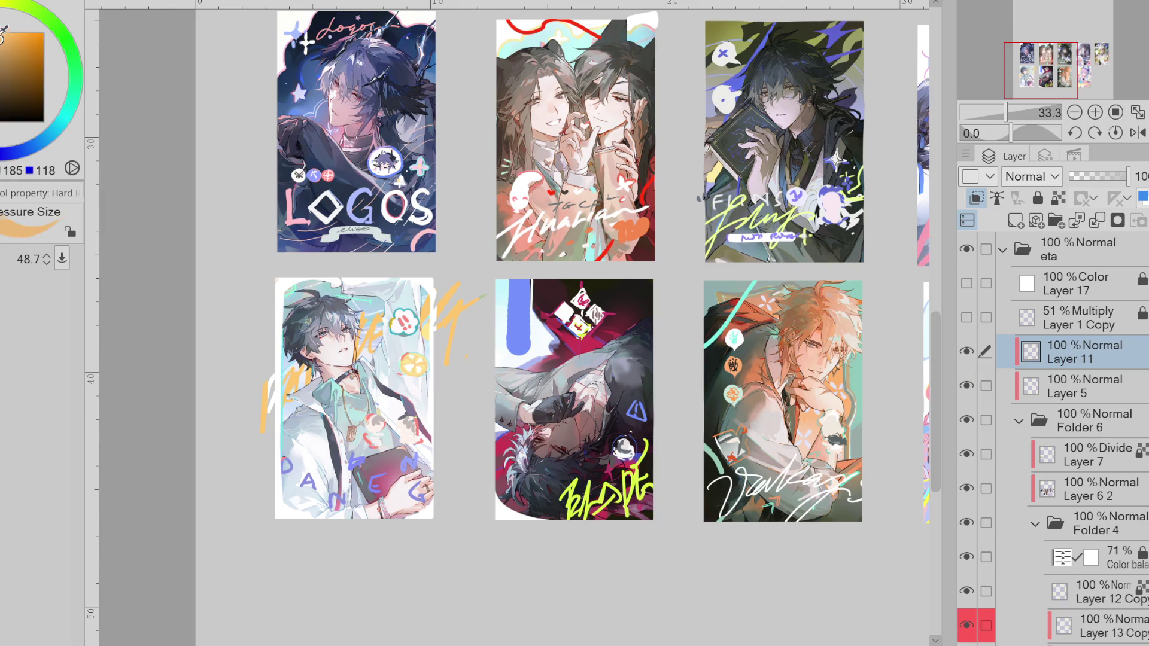
left_click(302, 430, "alt")
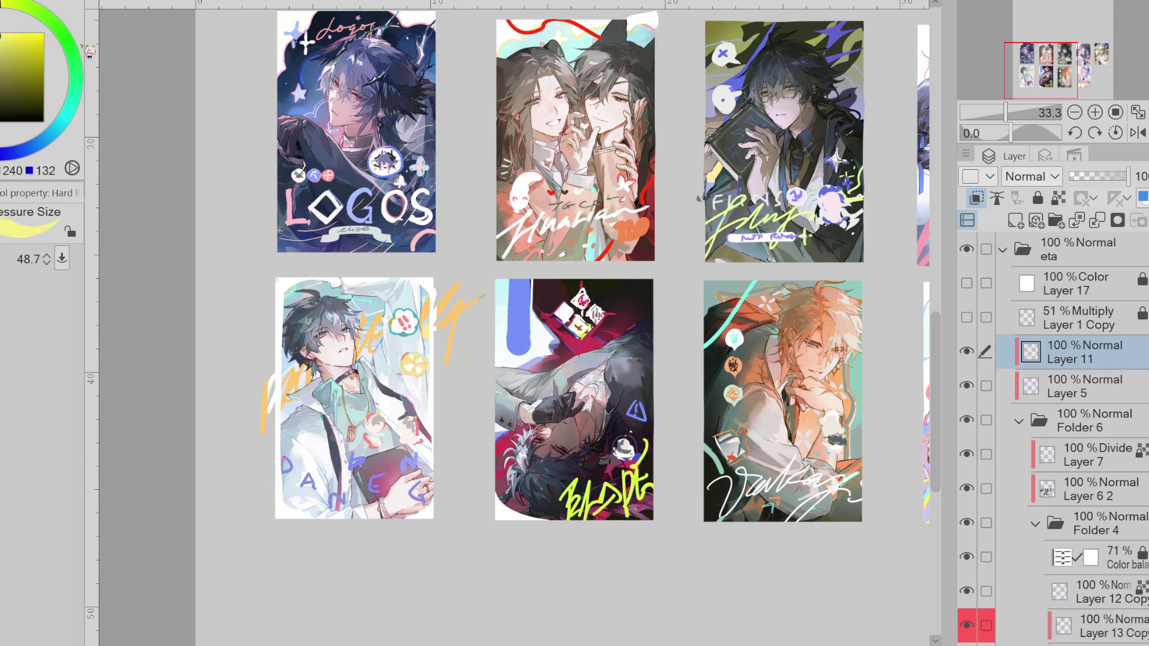
left_click_drag(283, 423, 282, 490)
left_click(63, 120)
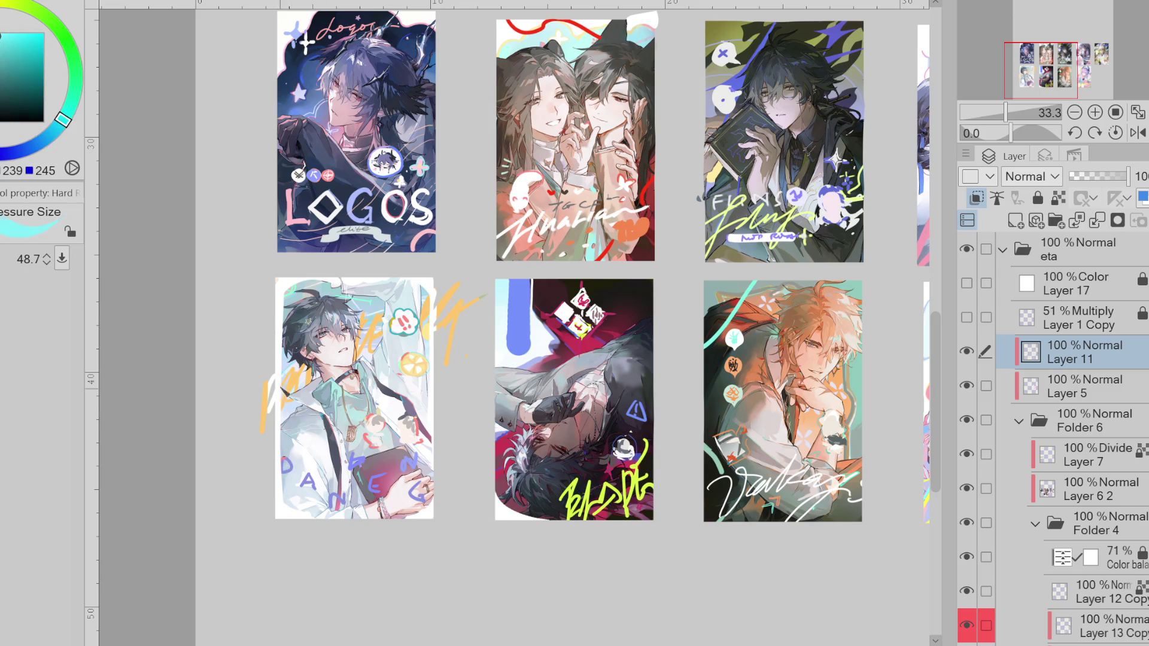
left_click_drag(281, 455, 311, 517)
left_click_drag(430, 380, 431, 461)
- Scribble cyan loops over the lower-middle card, then undo them
left_click_drag(461, 306, 443, 274)
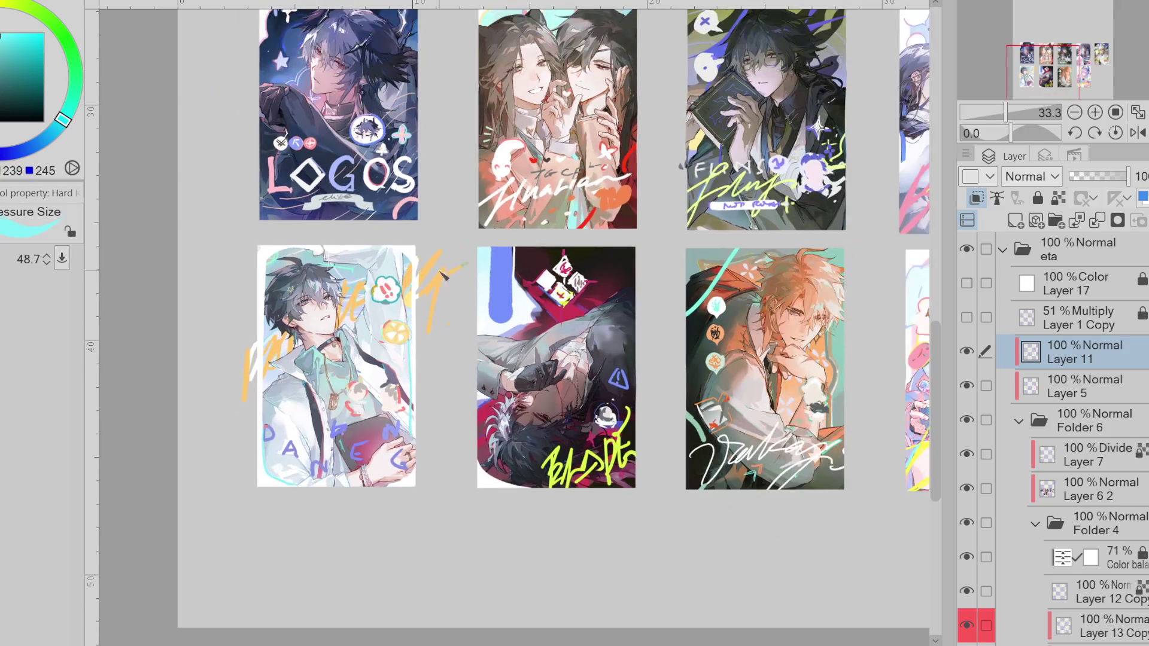
scroll(443, 274, "down", 1)
left_click_drag(590, 295, 593, 368)
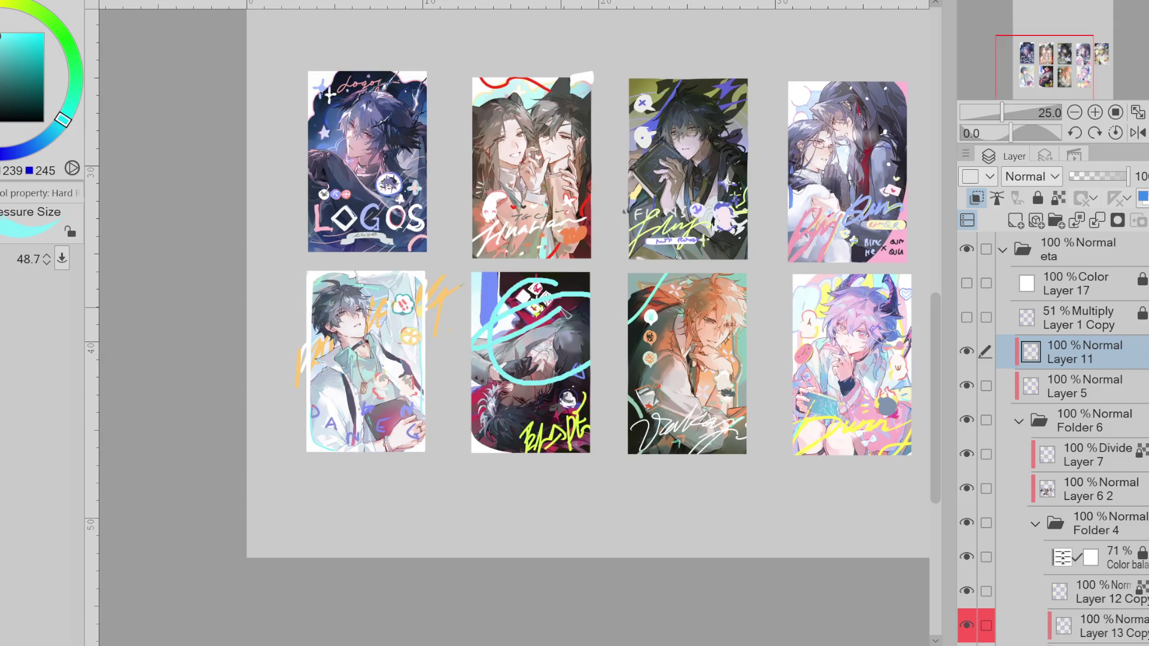
left_click_drag(503, 335, 527, 282)
scroll(546, 286, "down", 1)
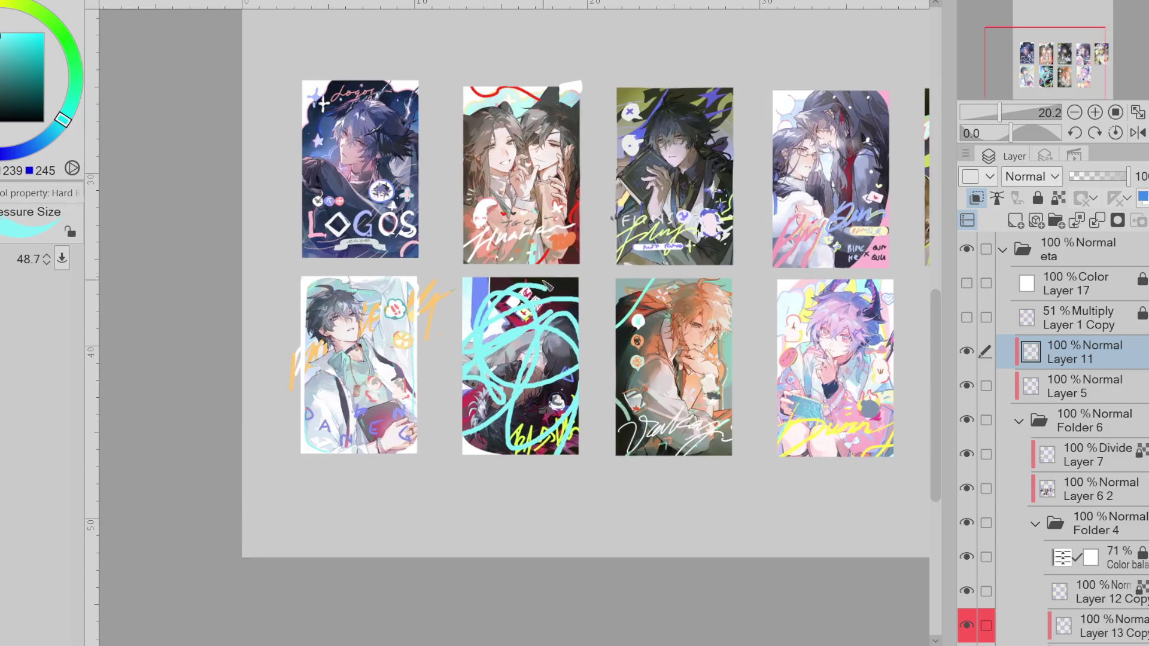
key("ctrl+z")
scroll(490, 301, "down", 1)
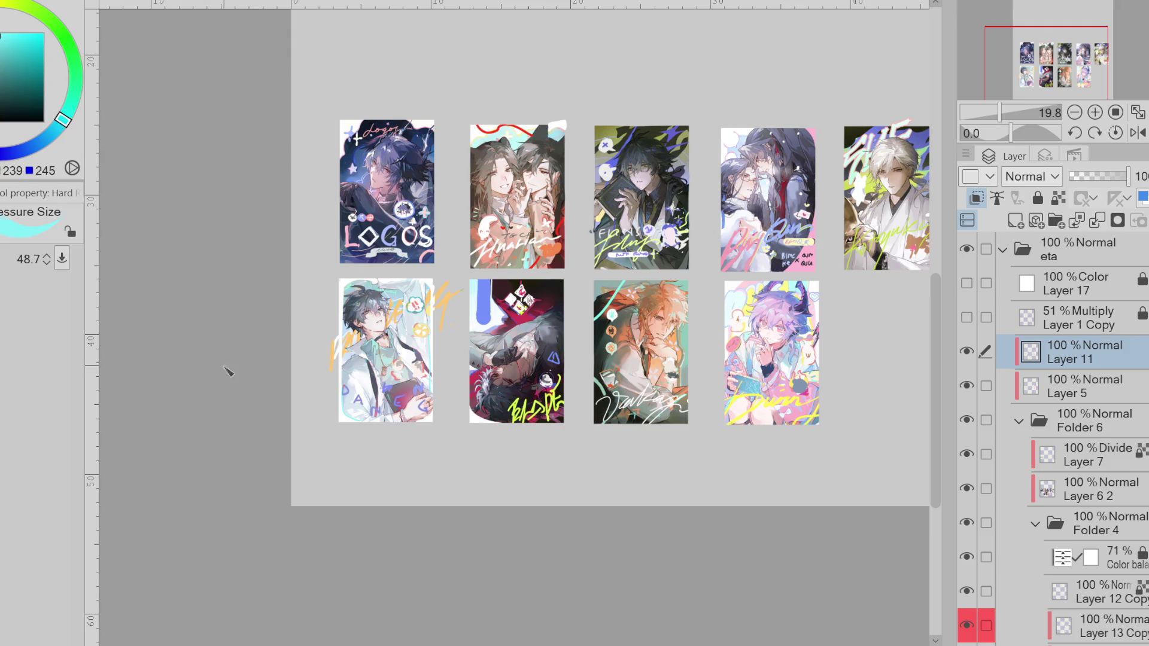
- Zoom from 27.5 to 60.5 on the lower row and switch to the larger hard brush
scroll(441, 353, "up", 2)
scroll(441, 353, "down", 2)
scroll(441, 353, "up", 1)
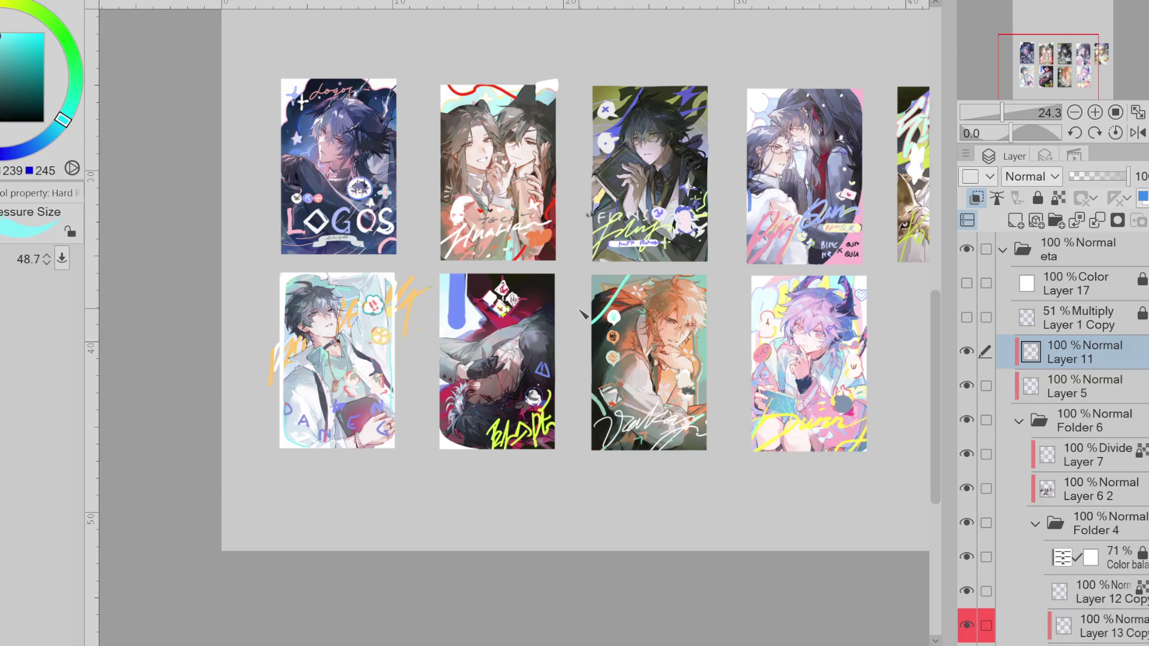
scroll(579, 309, "up", 1)
key("e")
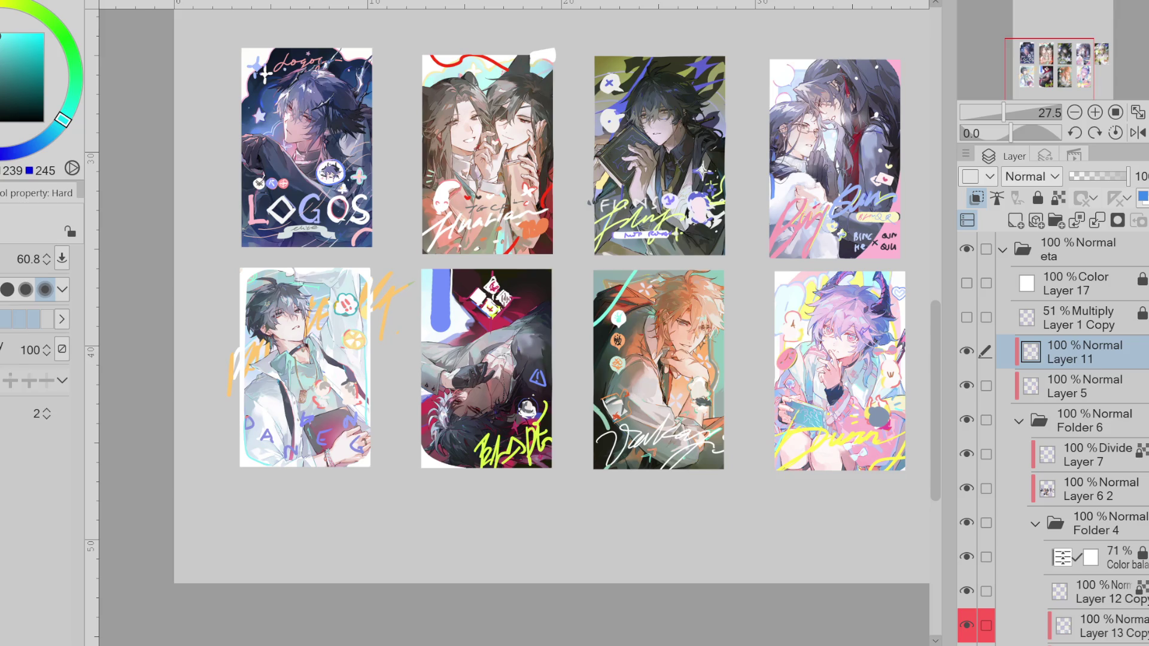
scroll(532, 368, "up", 2)
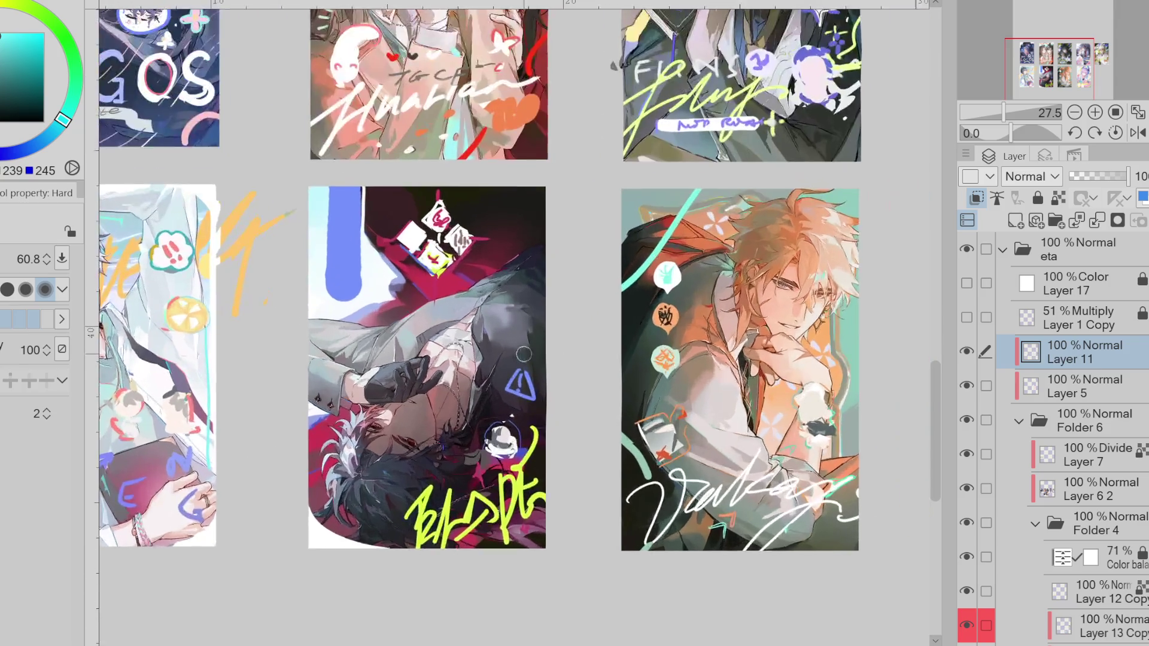
- Try a blue hook stroke and undo it, then lasso-fill a blue shape on the centre card
scroll(524, 353, "up", 1)
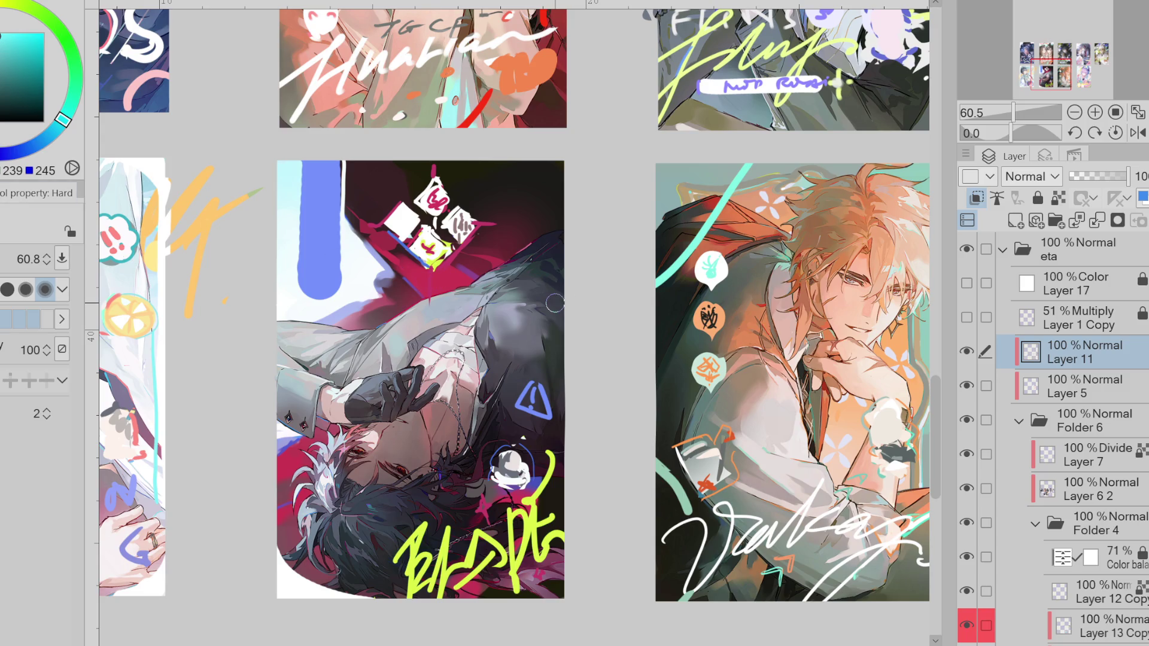
left_click(320, 240, "alt")
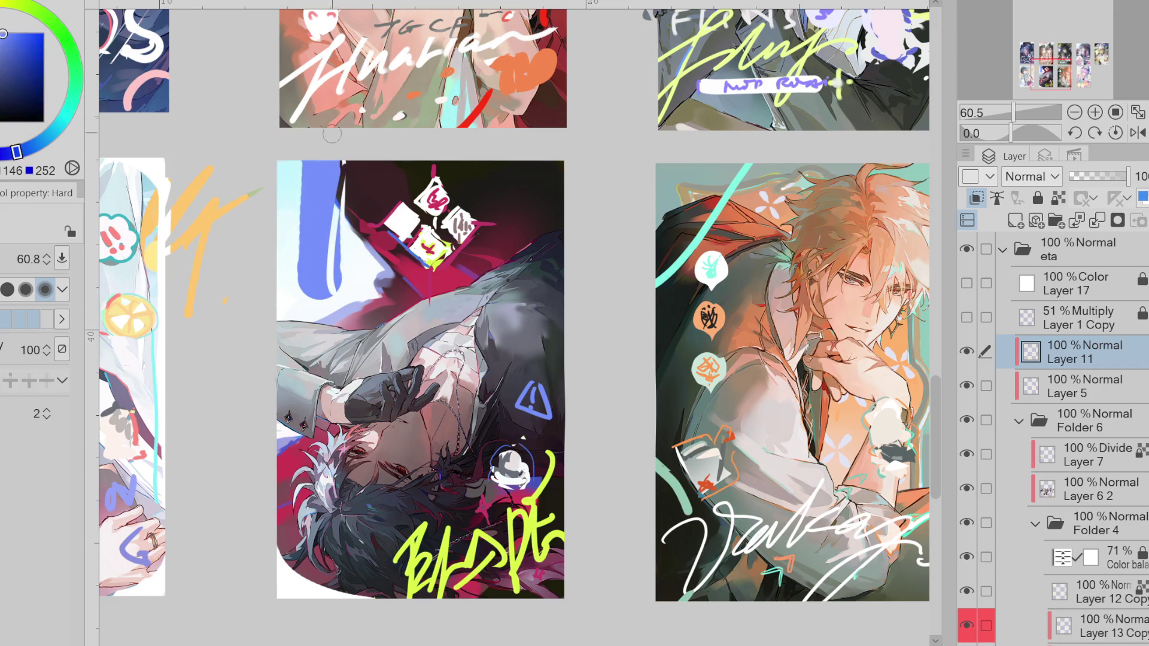
left_click_drag(323, 174, 320, 282)
key("ctrl+z")
key("m")
left_click_drag(356, 151, 310, 237)
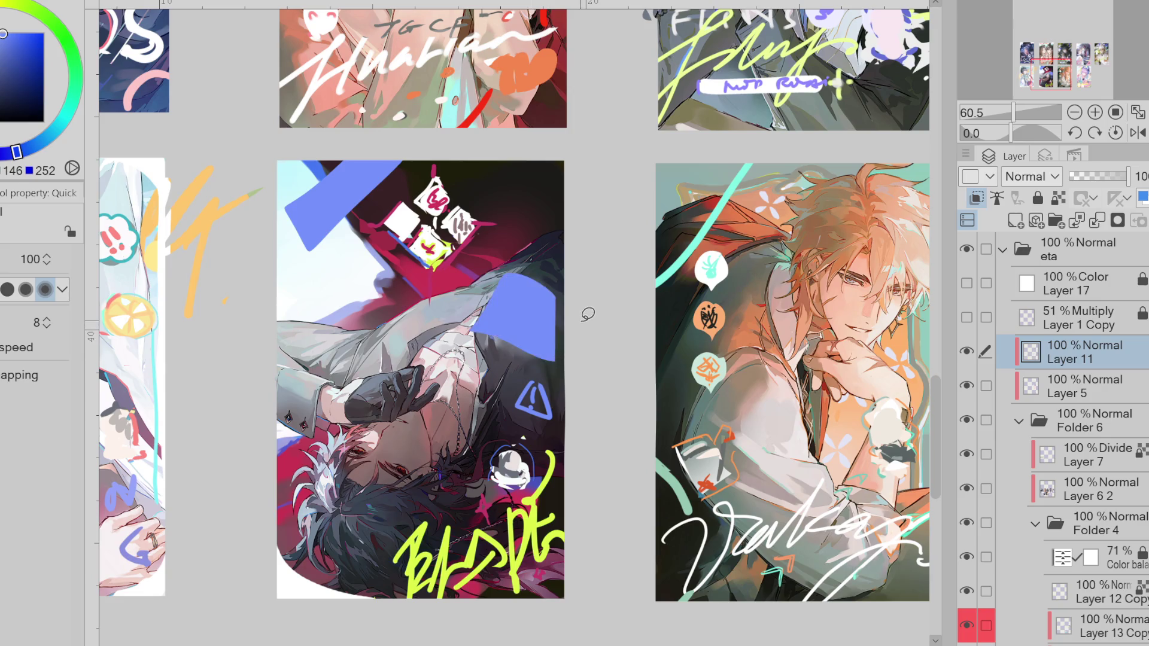
- Lasso-fill a pale cyan shape at the upper right, undo it, and draw a white scribble top left
left_click(549, 269, "alt")
mouse_move(548, 206)
left_mouse_down()
mouse_move(526, 276)
mouse_move(488, 170)
left_mouse_up()
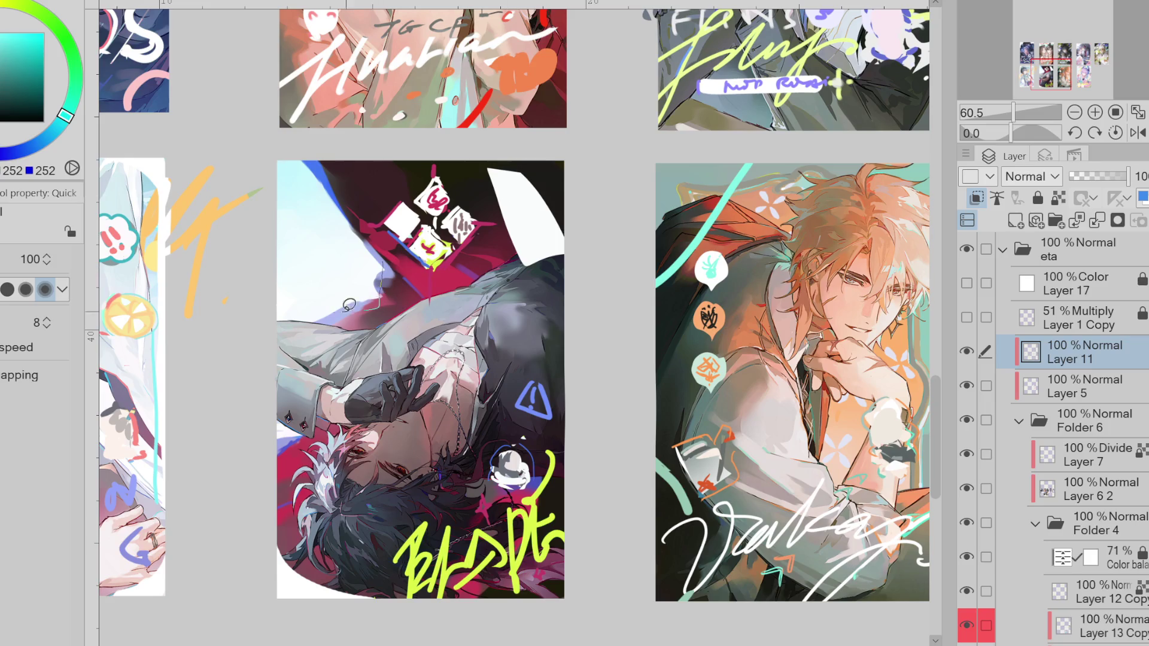
key("ctrl+z")
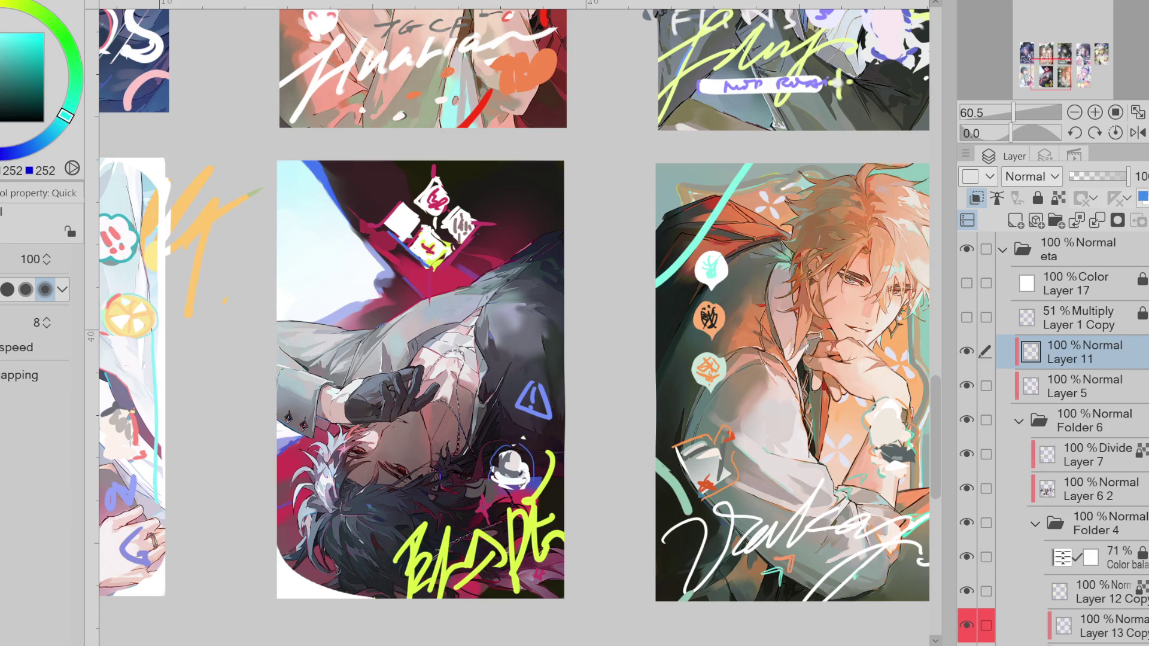
key("p")
left_click_drag(294, 205, 332, 220)
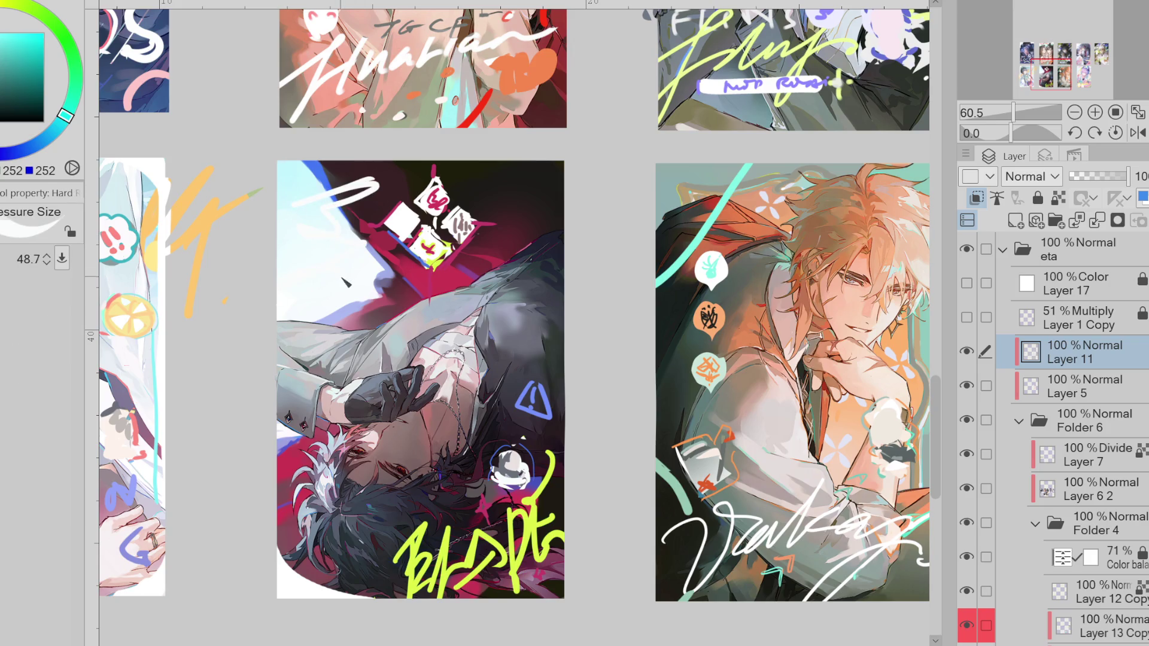
key("ctrl+z")
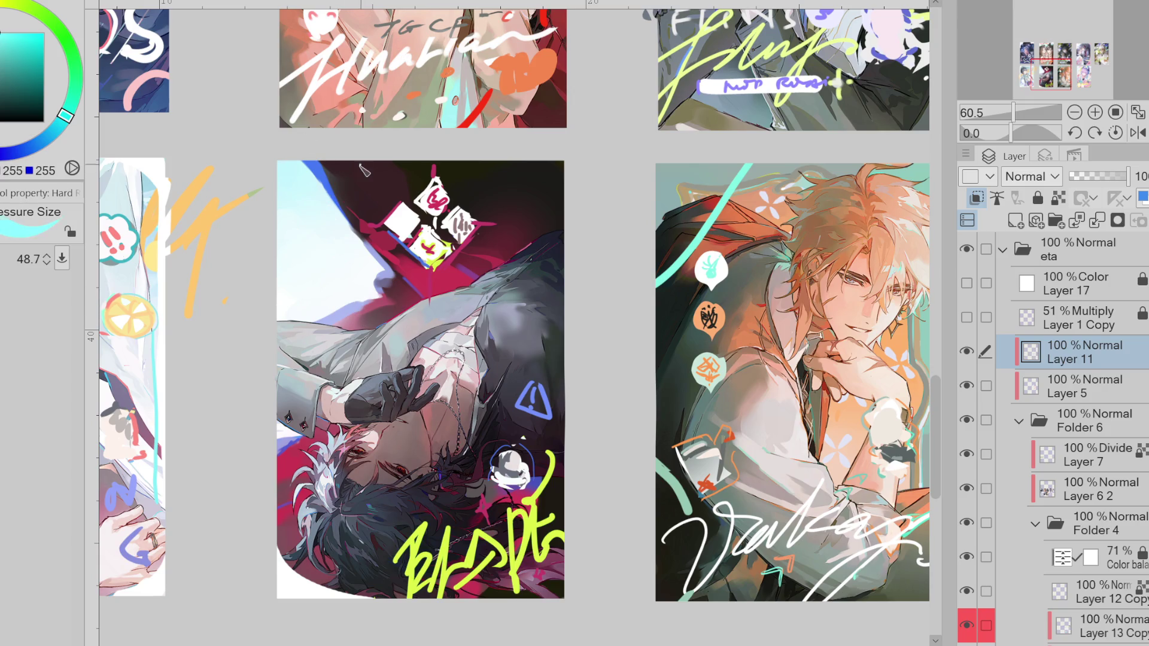
left_click_drag(360, 165, 282, 221)
left_click_drag(351, 232, 353, 326)
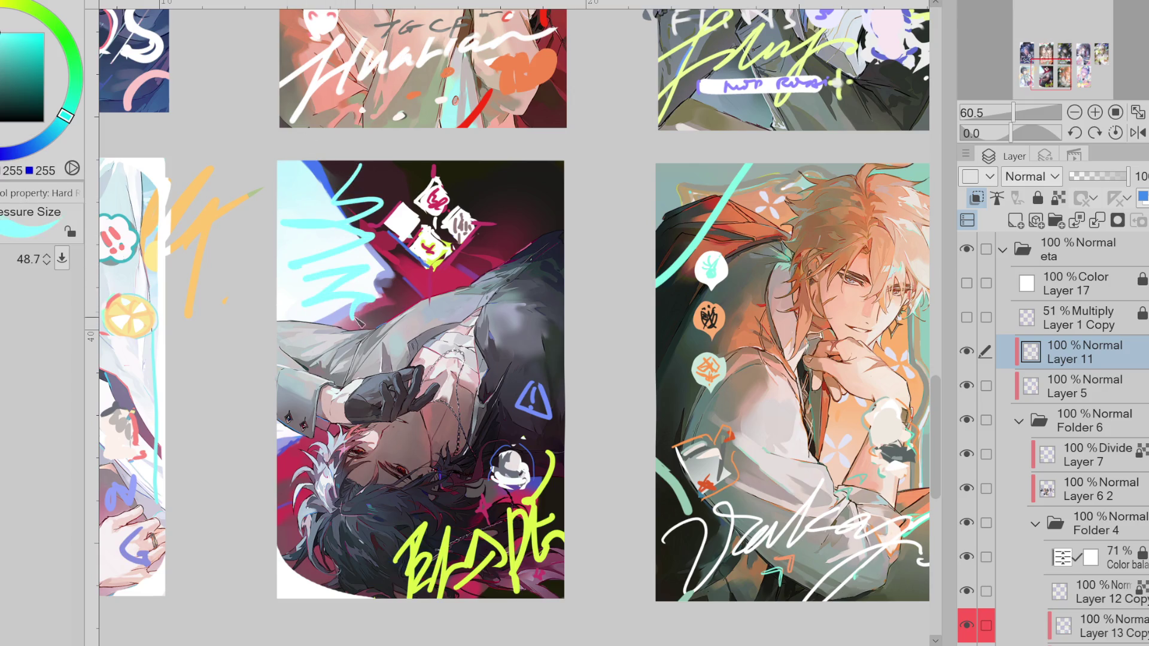
key("ctrl+z")
key("ctrl+z")
mouse_move(364, 172)
left_mouse_down()
mouse_move(362, 206)
mouse_move(342, 196)
mouse_move(372, 214)
left_mouse_up()
key("ctrl+z")
left_click_drag(295, 191, 334, 193)
mouse_move(294, 228)
left_mouse_down()
mouse_move(359, 231)
mouse_move(360, 286)
mouse_move(334, 326)
left_mouse_up()
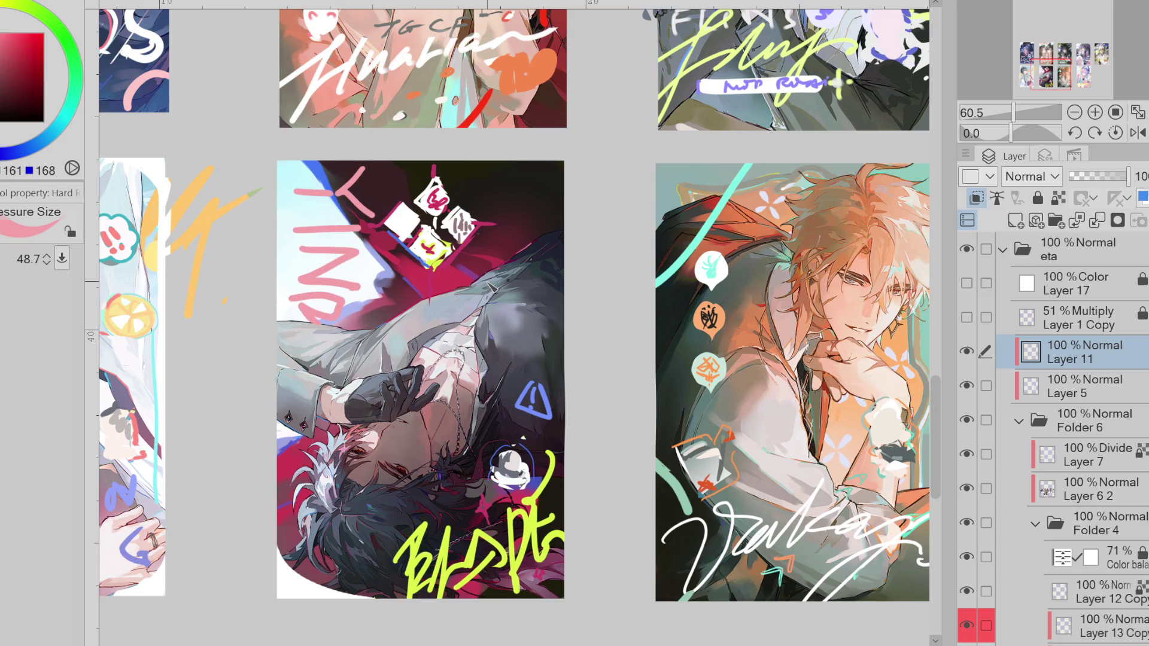
key("ctrl+z")
key("ctrl+z")
key("ctrl+z")
key("ctrl+z")
key("ctrl+z")
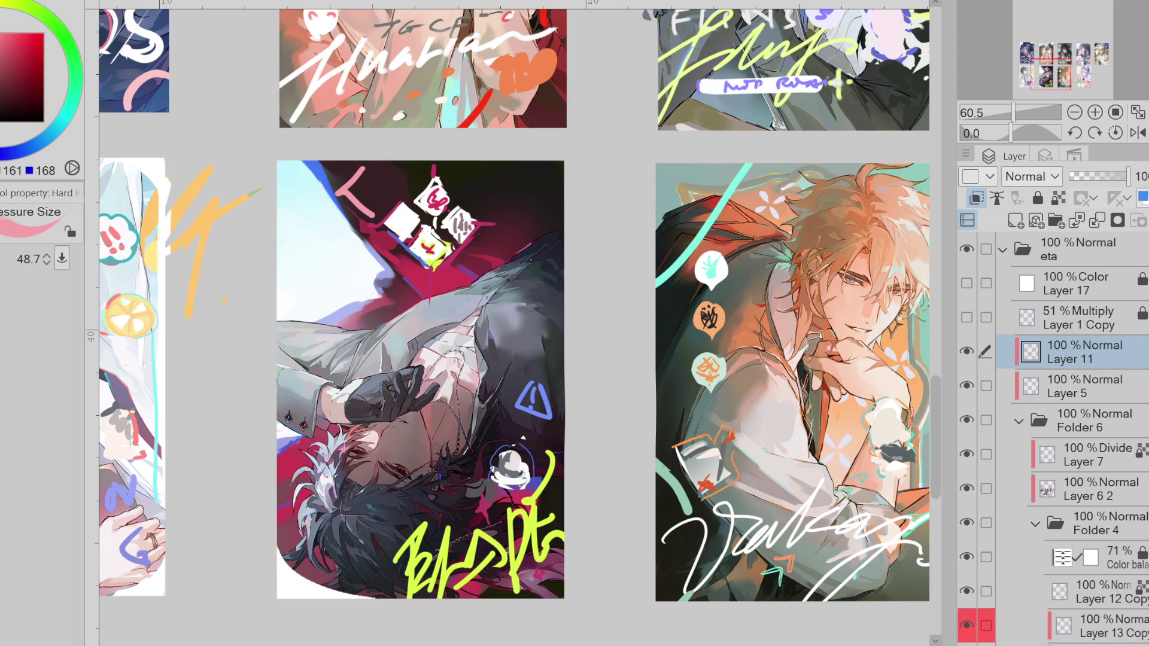
key("ctrl+z")
left_click(16, 55)
mouse_move(286, 220)
left_mouse_down()
mouse_move(350, 234)
mouse_move(309, 311)
left_mouse_up()
key("ctrl+z")
key("ctrl+z")
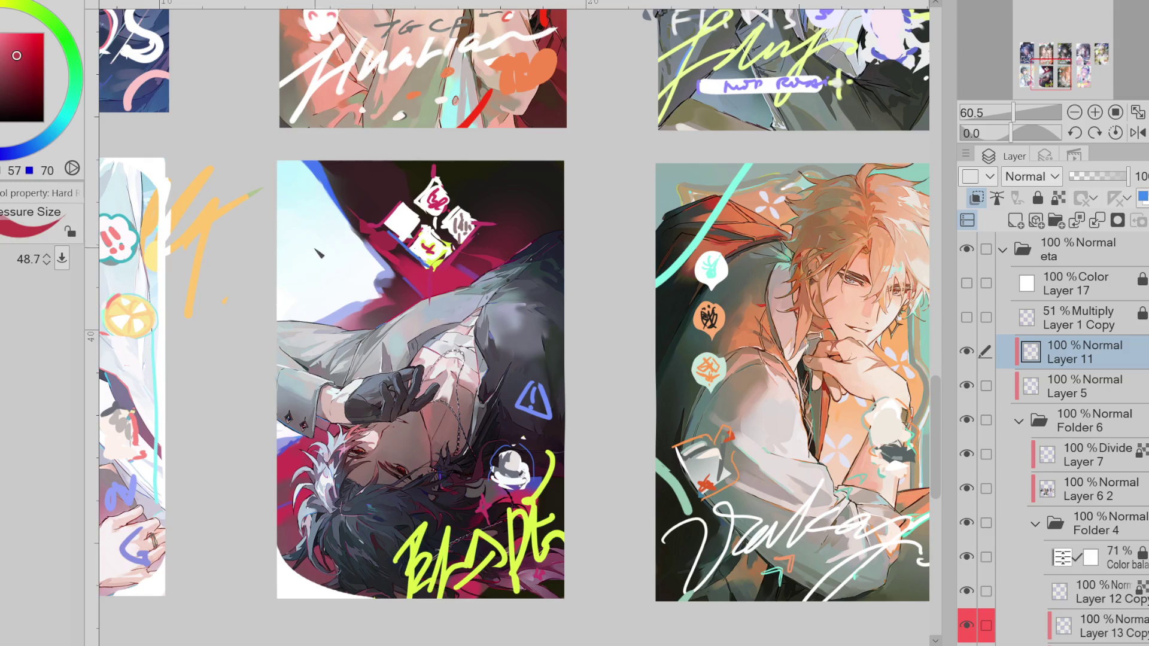
mouse_move(298, 244)
left_mouse_down()
mouse_move(343, 289)
mouse_move(297, 293)
mouse_move(318, 270)
left_mouse_up()
key("ctrl+z")
key("ctrl+z")
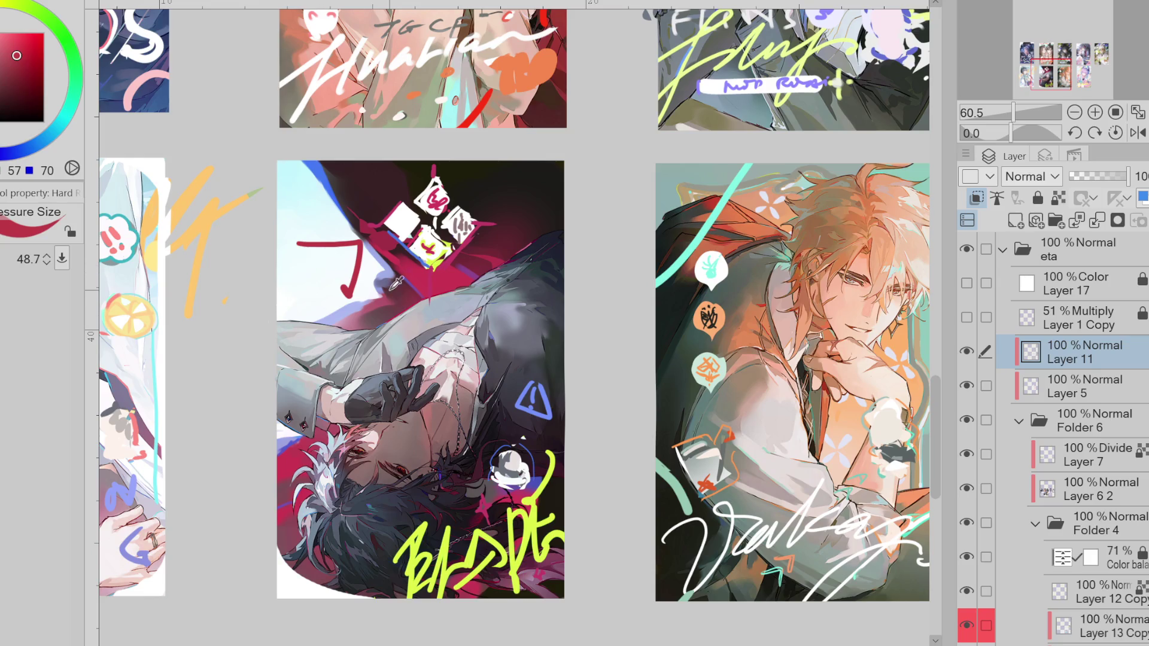
key("ctrl+z")
mouse_move(294, 195)
left_mouse_down()
mouse_move(362, 186)
mouse_move(311, 264)
mouse_move(302, 211)
left_mouse_up()
left_click_drag(294, 234, 321, 229)
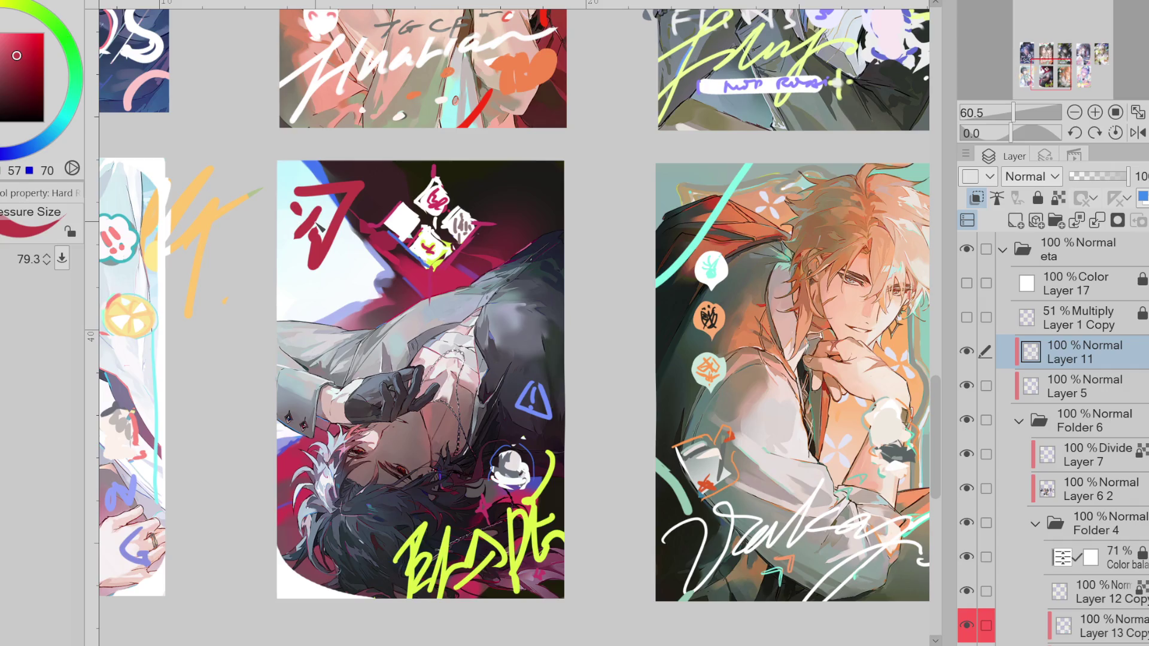
key("ctrl+z")
key("ctrl+z")
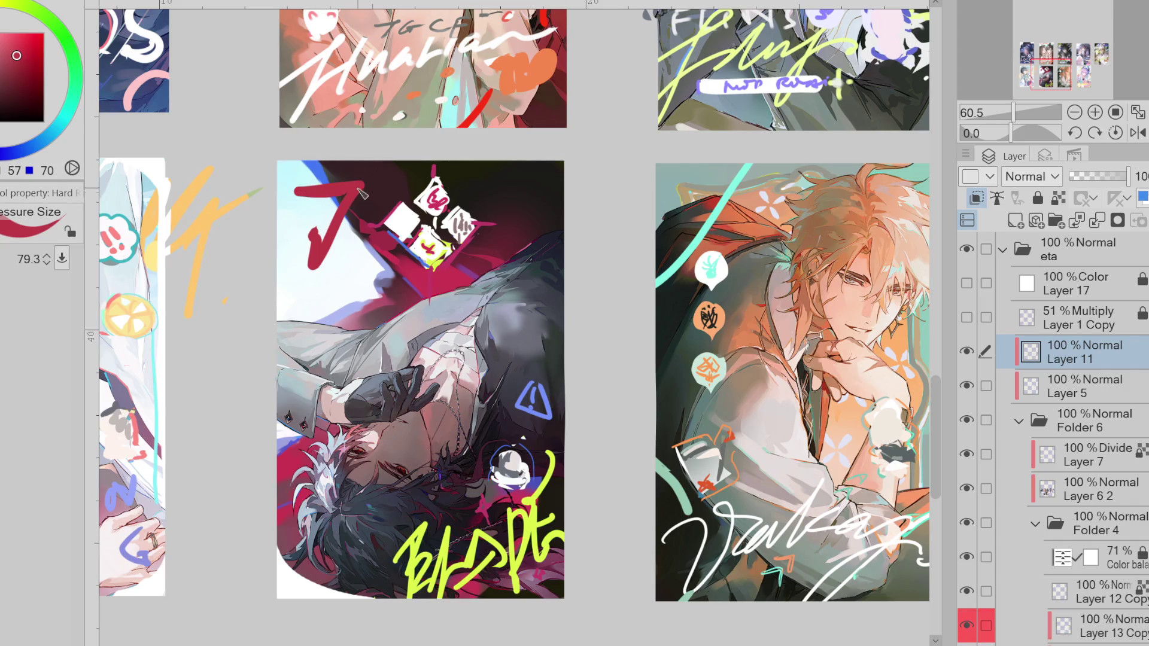
key("ctrl+z")
key("ctrl+z")
left_click_drag(299, 195, 309, 239)
key("ctrl+z")
mouse_move(300, 192)
left_mouse_down()
mouse_move(361, 197)
mouse_move(326, 278)
left_mouse_up()
key("ctrl+z")
key("ctrl+z")
left_click_drag(289, 232, 309, 308)
mouse_move(315, 247)
left_mouse_down()
mouse_move(327, 257)
mouse_move(301, 274)
left_mouse_up()
scroll(392, 197, "down", 1)
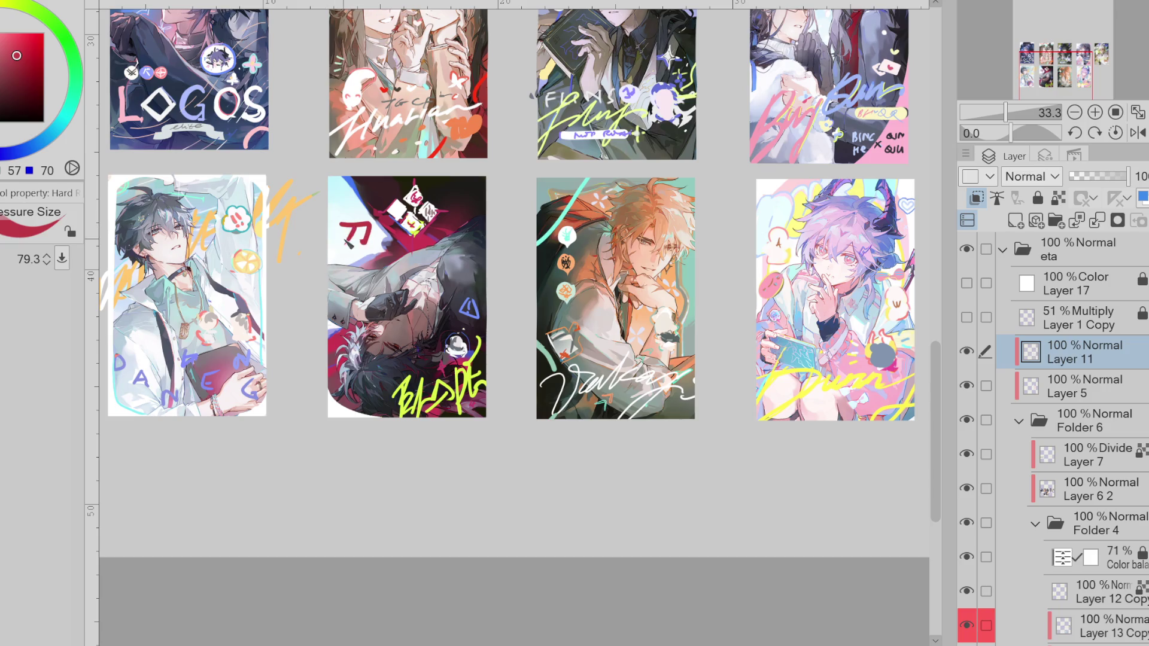
key("ctrl+z")
left_click_drag(338, 195, 354, 251)
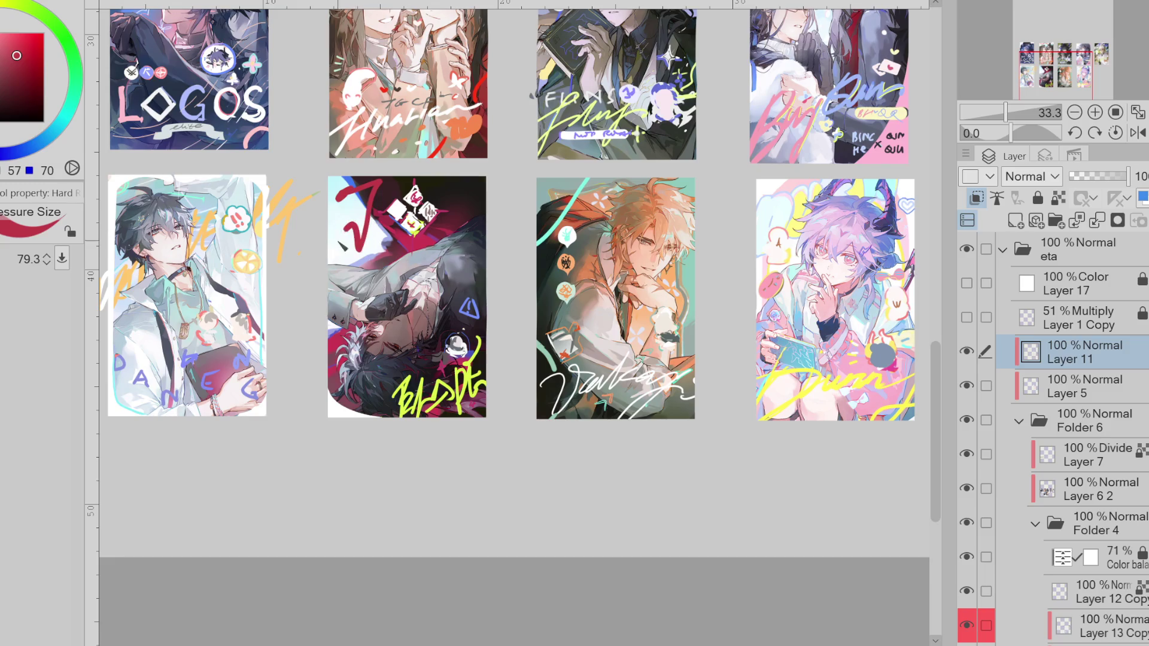
key("ctrl+z")
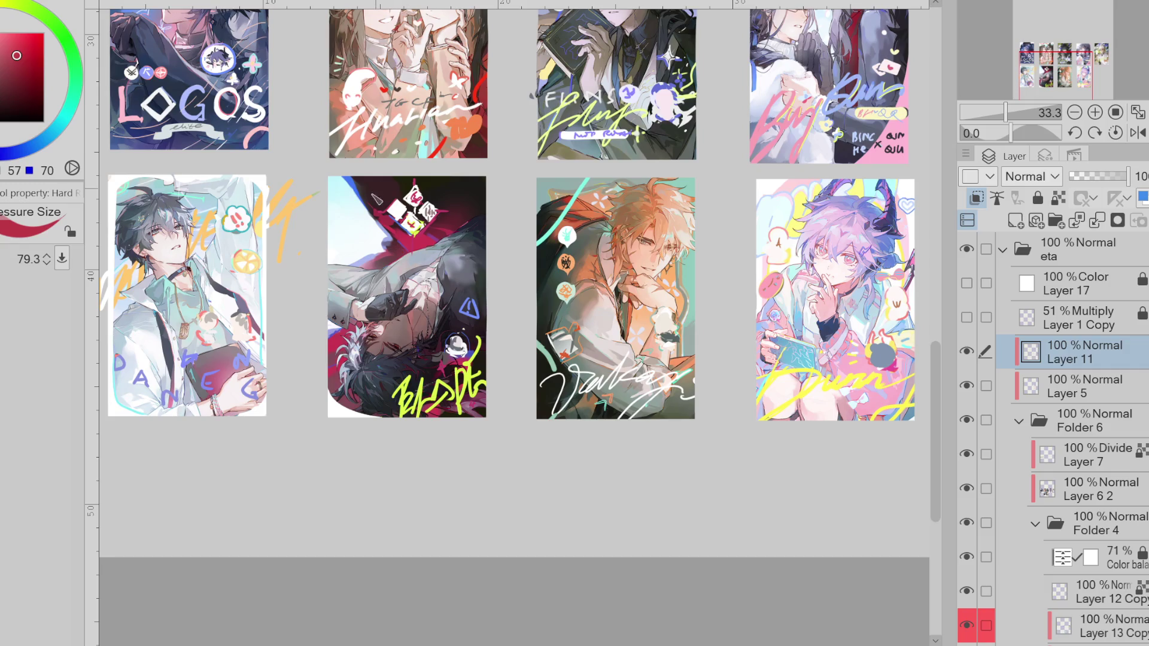
- Paint a tall red vertical bar down the left side of the lower middle card
left_click_drag(395, 190, 413, 203)
key("ctrl+z")
left_click(355, 175)
left_click_drag(354, 192, 351, 293)
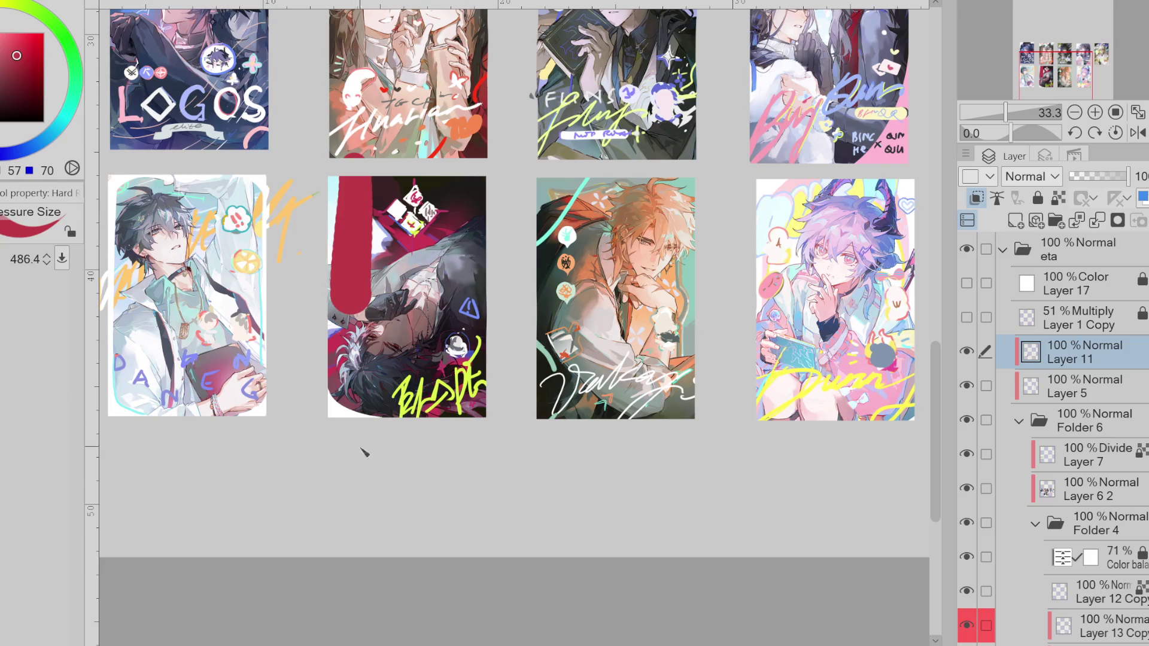
key("ctrl+z")
left_click_drag(355, 196, 354, 280)
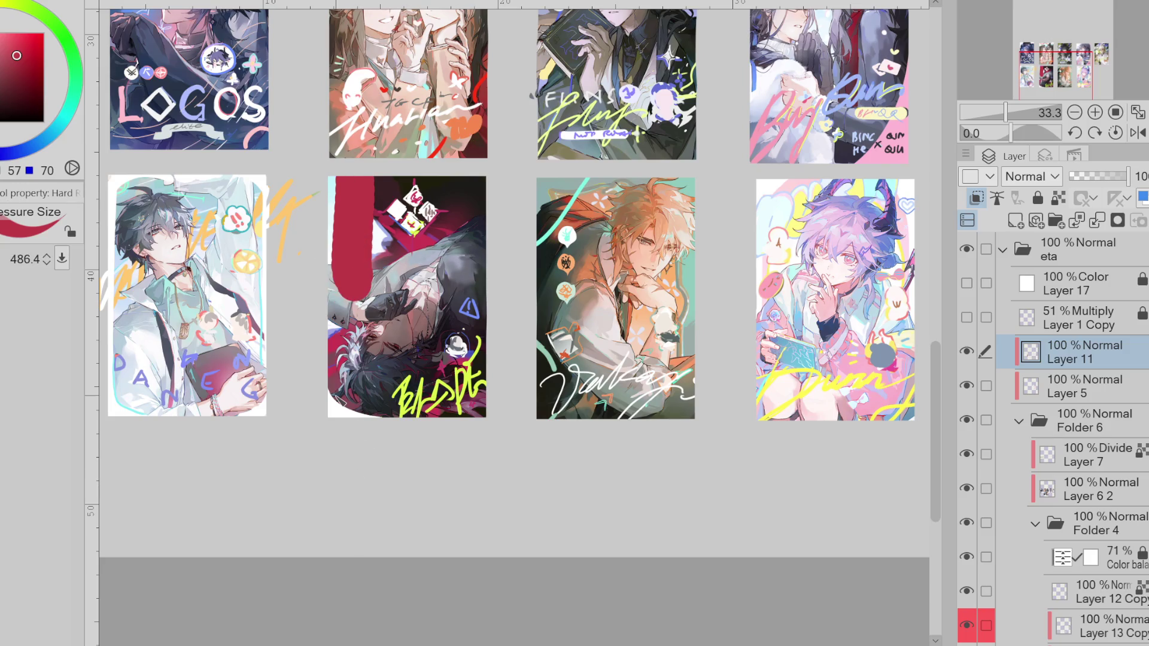
- Lasso the dice shapes and move them further down the card
key("m")
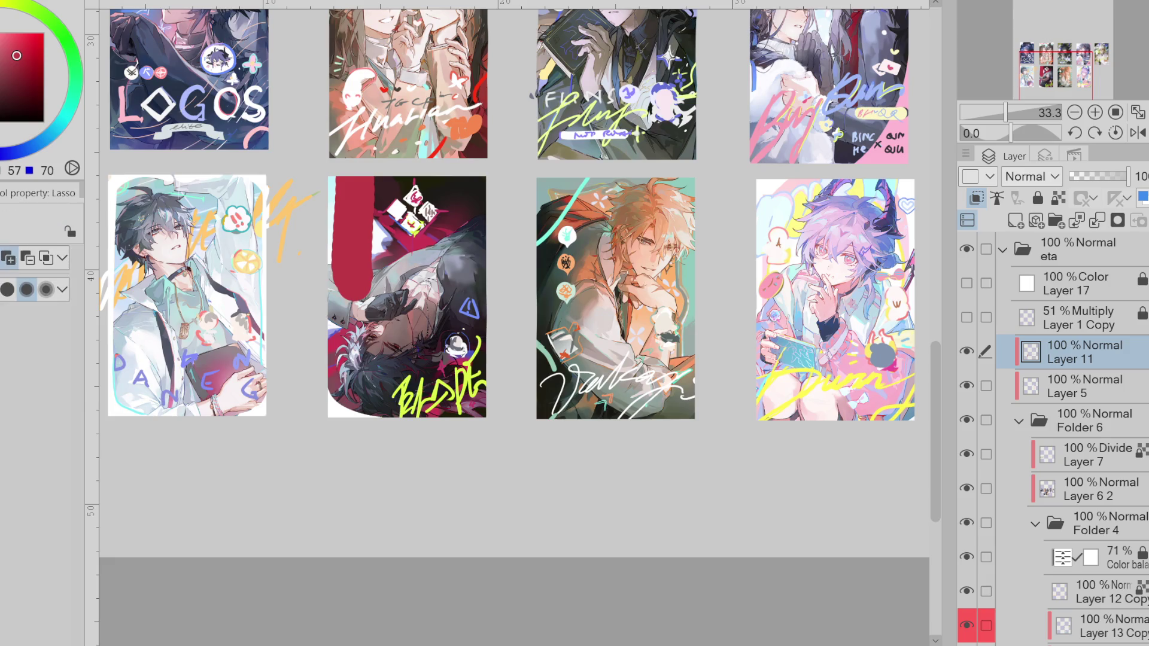
left_click(967, 353)
left_click_drag(377, 222, 383, 240)
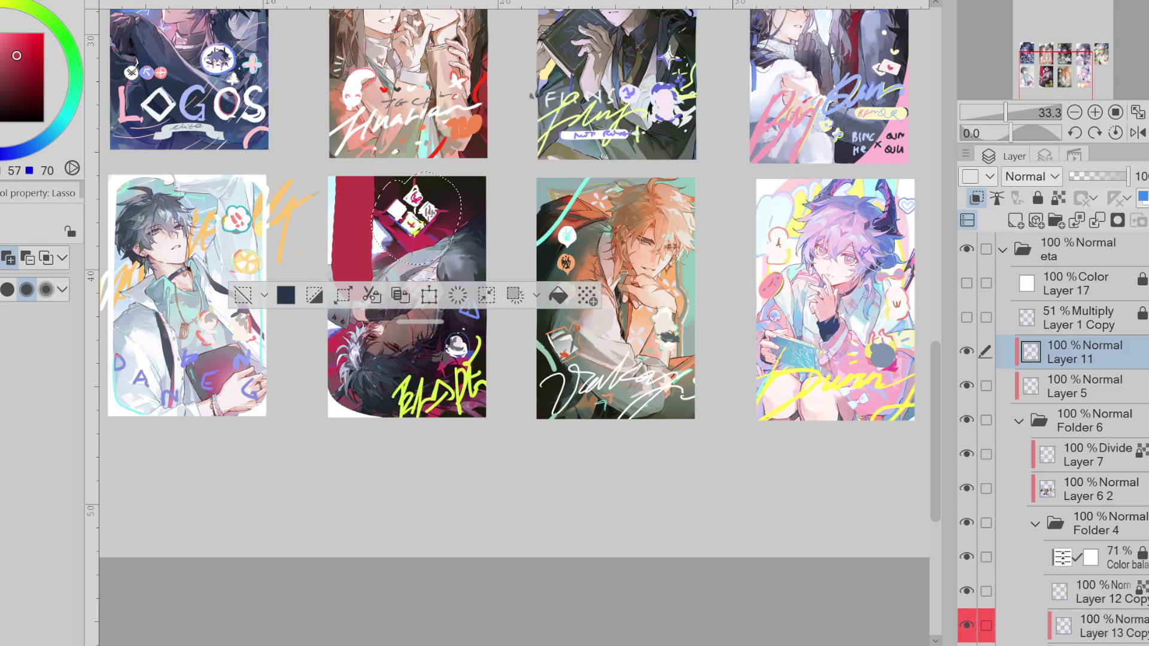
key("ctrl+t")
mouse_move(470, 250)
left_mouse_down()
mouse_move(476, 353)
mouse_move(401, 413)
mouse_move(380, 325)
mouse_move(430, 323)
left_mouse_up()
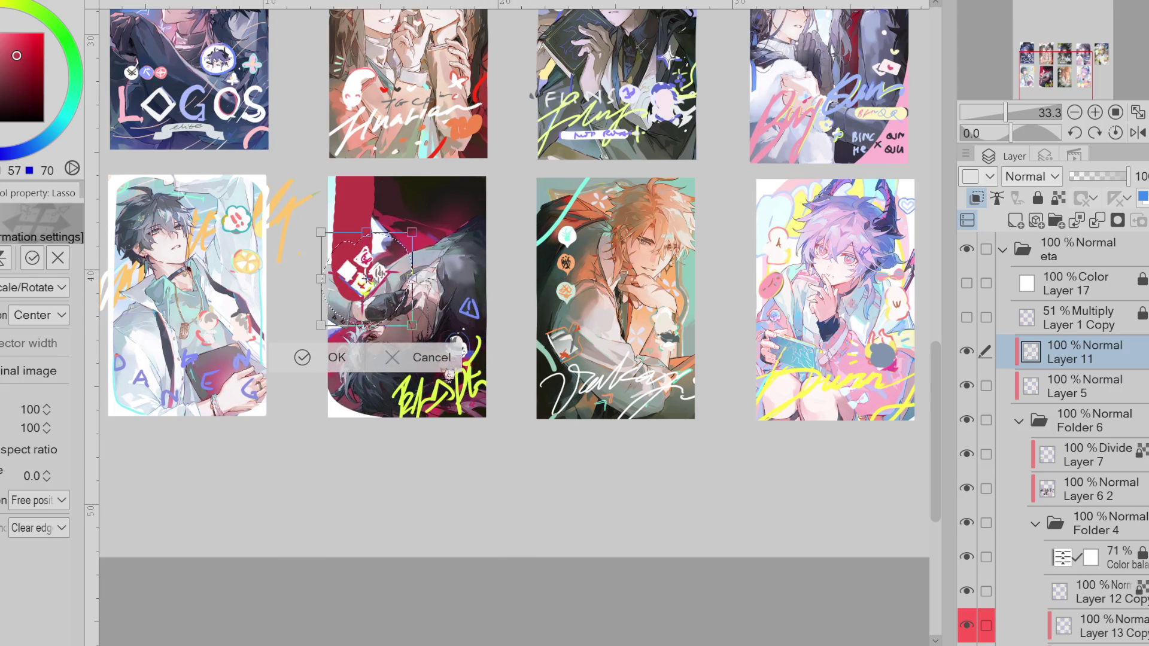
key("Return")
- Try moving the card's lower lettering up, cancel it, and duplicate Layer 11
left_click_drag(338, 386, 486, 289)
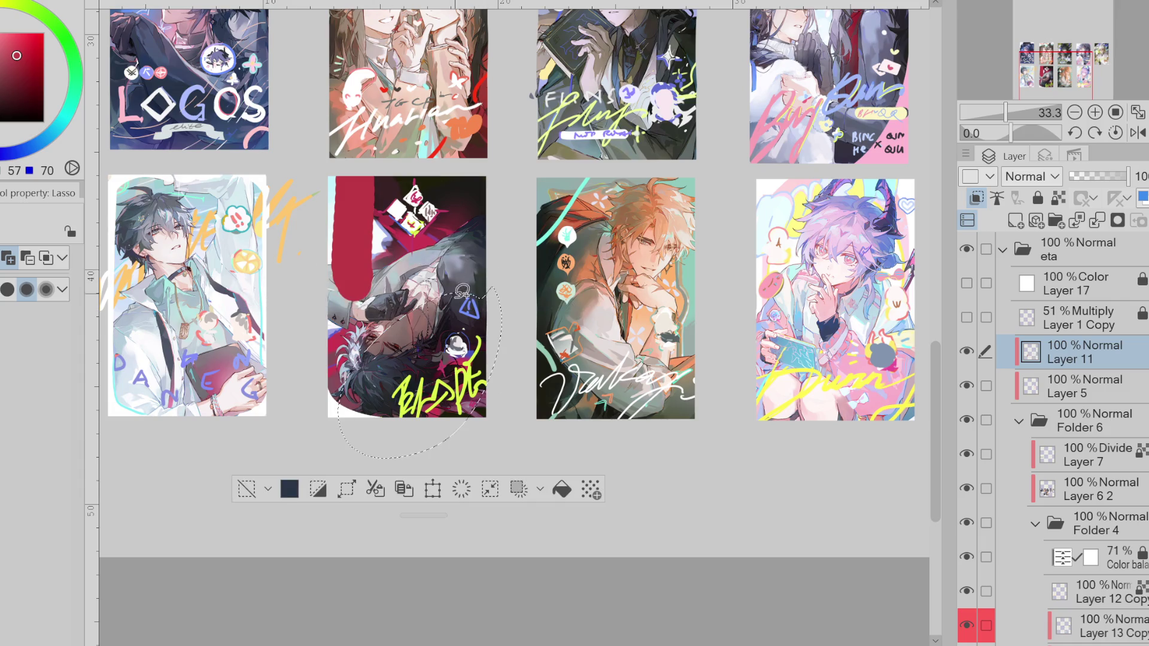
key("ctrl+t")
mouse_move(482, 411)
left_mouse_down()
mouse_move(467, 259)
mouse_move(458, 301)
left_mouse_up()
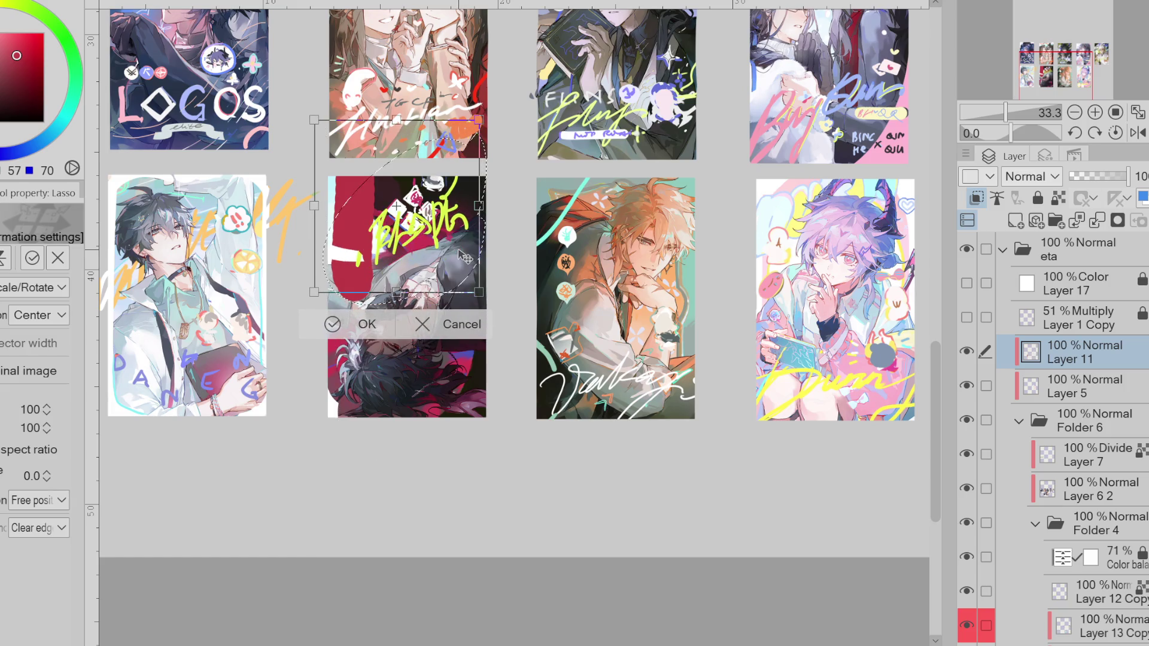
left_click(415, 353)
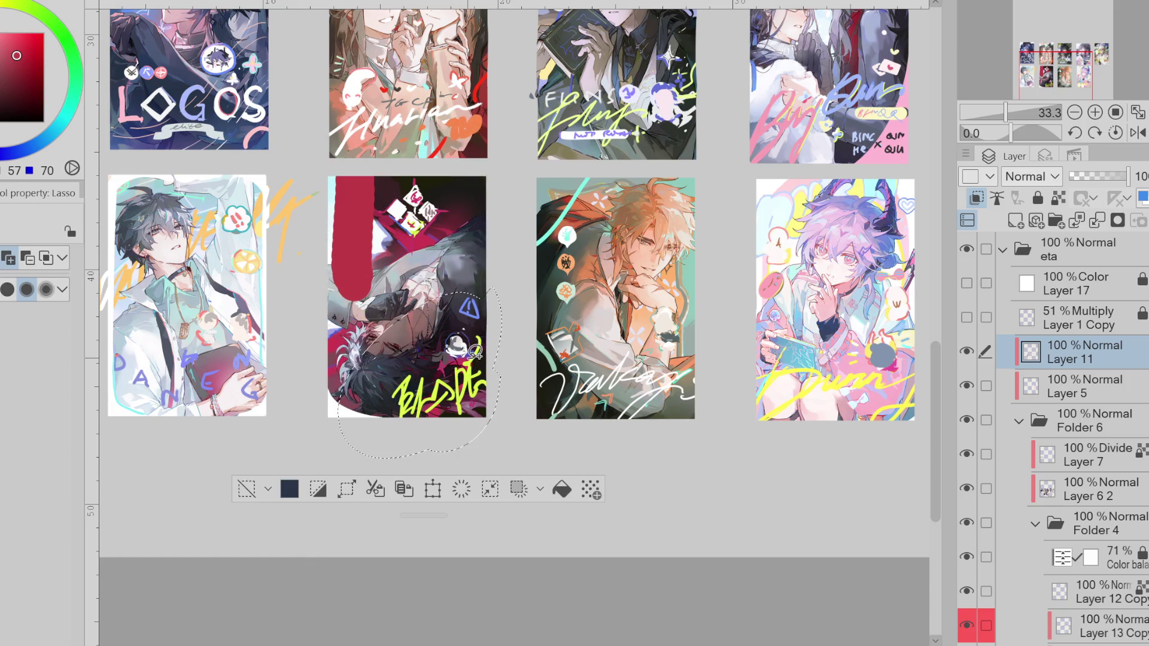
left_click(389, 501)
left_click(248, 489)
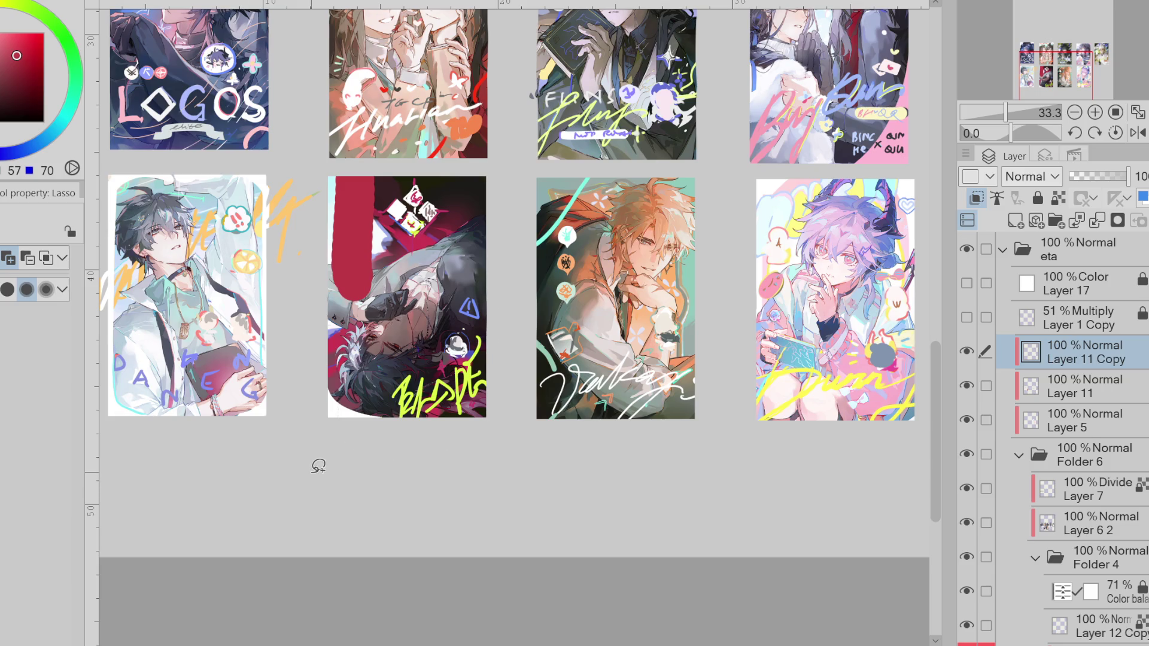
- Copy the red and white shapes onto a new hidden layer, then work on the first layer copy
left_click(1087, 390)
left_click_drag(423, 169, 419, 173)
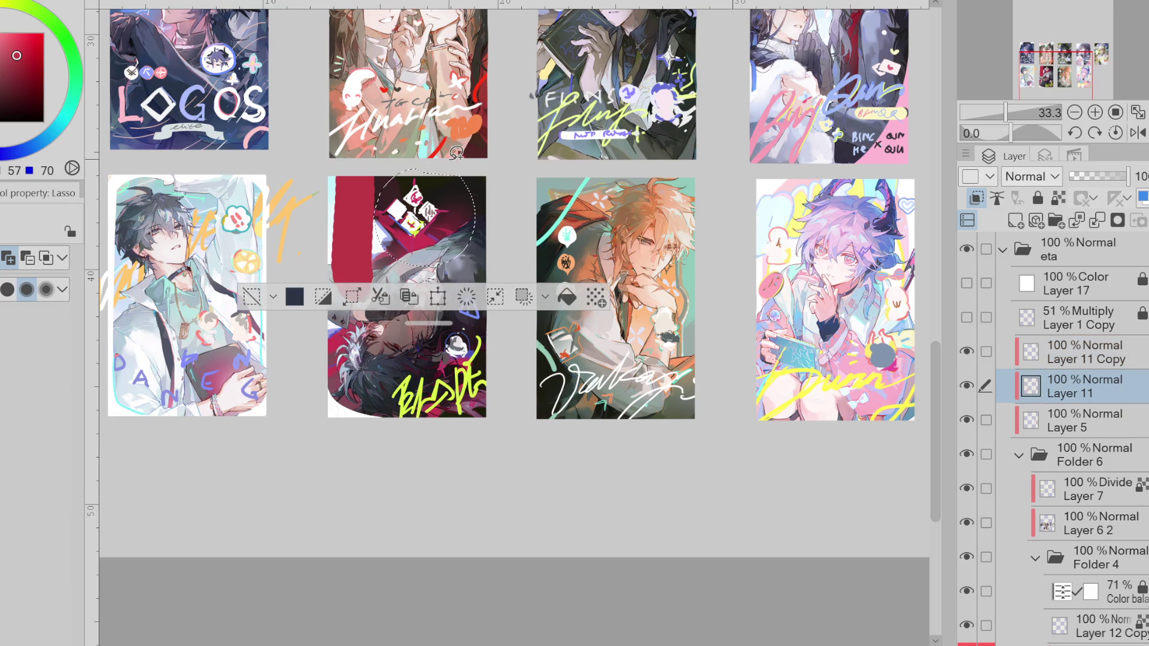
key("ctrl+c")
key("ctrl+v")
left_click(251, 297)
left_click(967, 386)
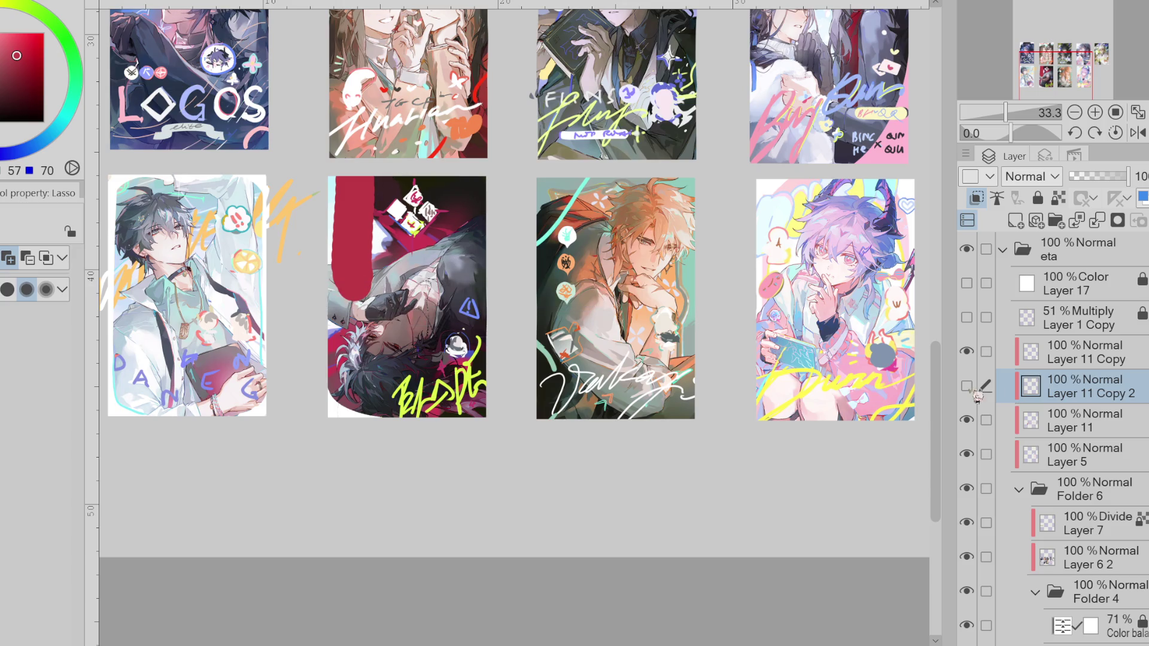
left_click(1058, 425)
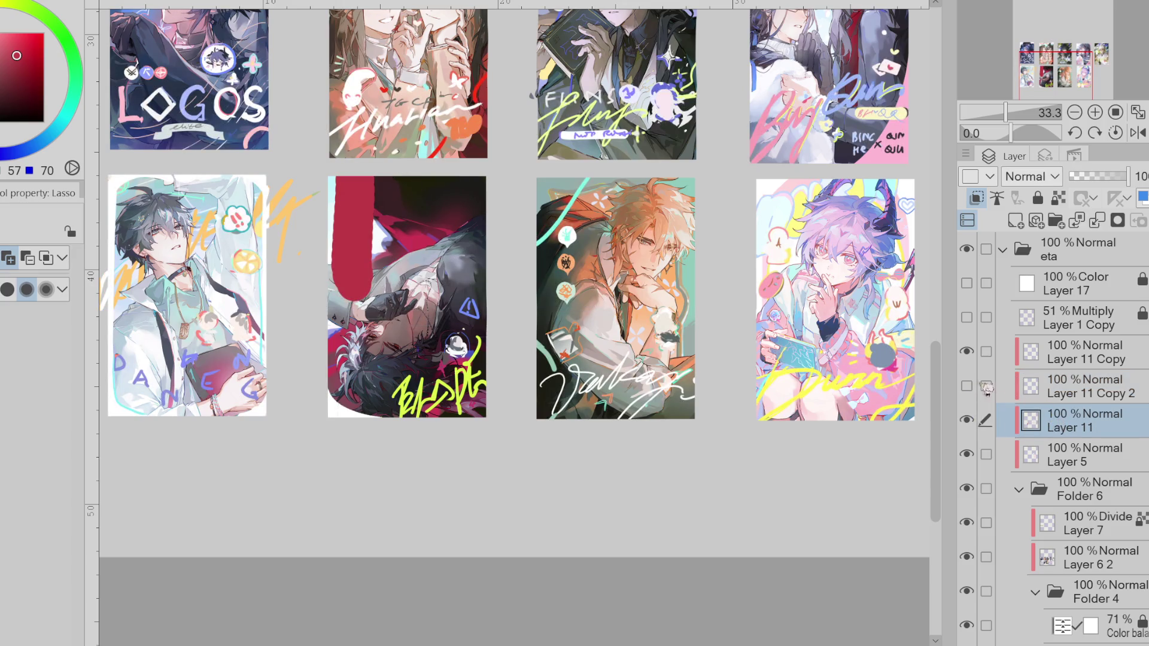
left_click(978, 345)
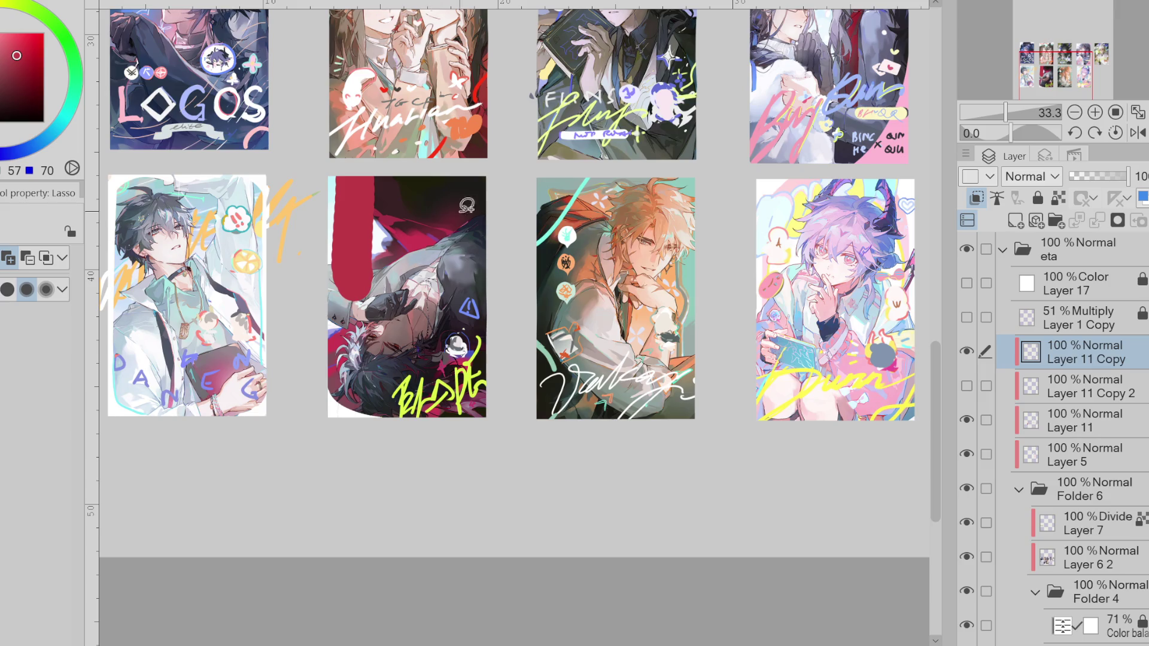
- Try moving the green signature up the dark card, then undo the move
key("ctrl+t")
left_click_drag(419, 371, 419, 312)
left_click(485, 413)
key("e")
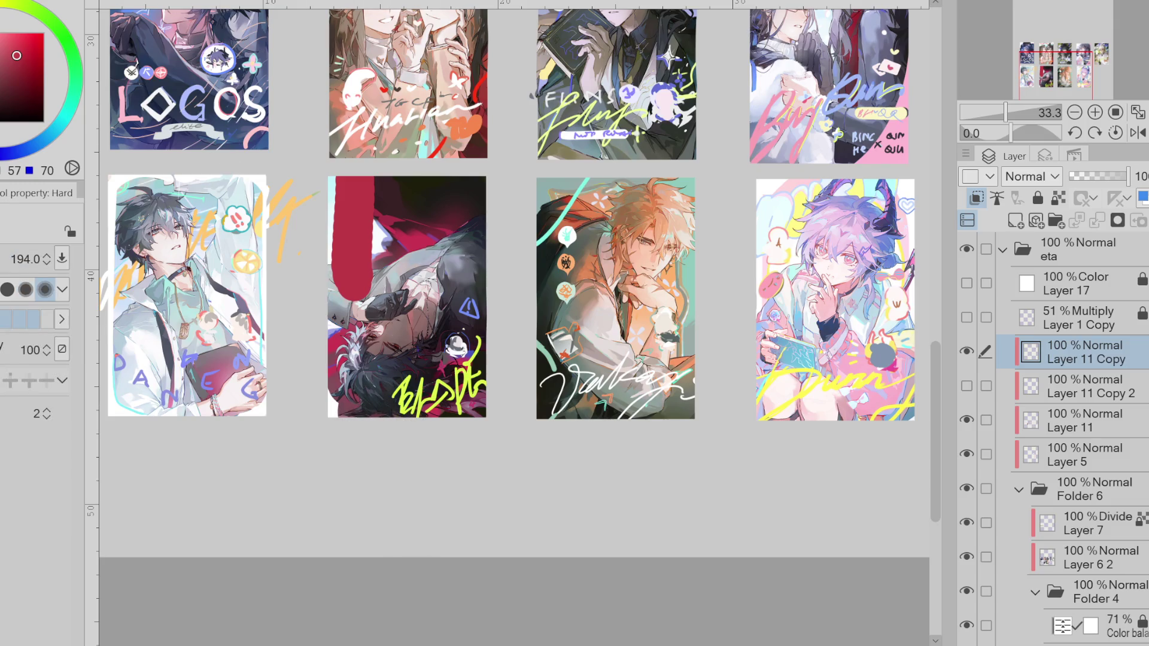
key("ctrl+t")
left_click_drag(446, 404, 442, 259)
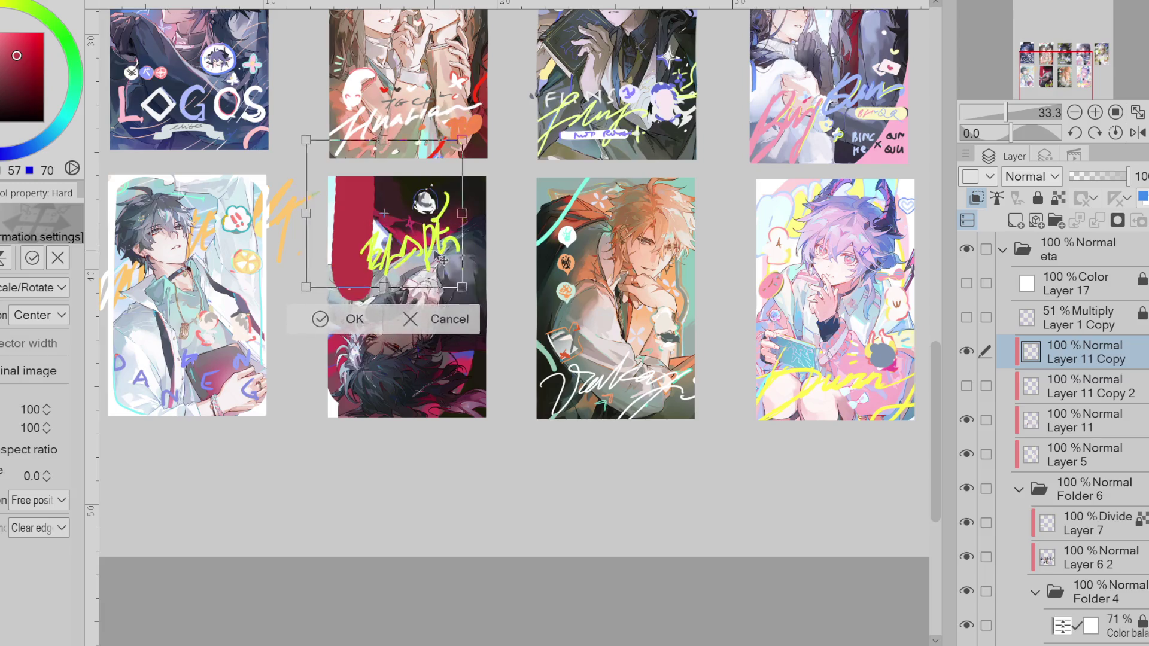
left_click(347, 320)
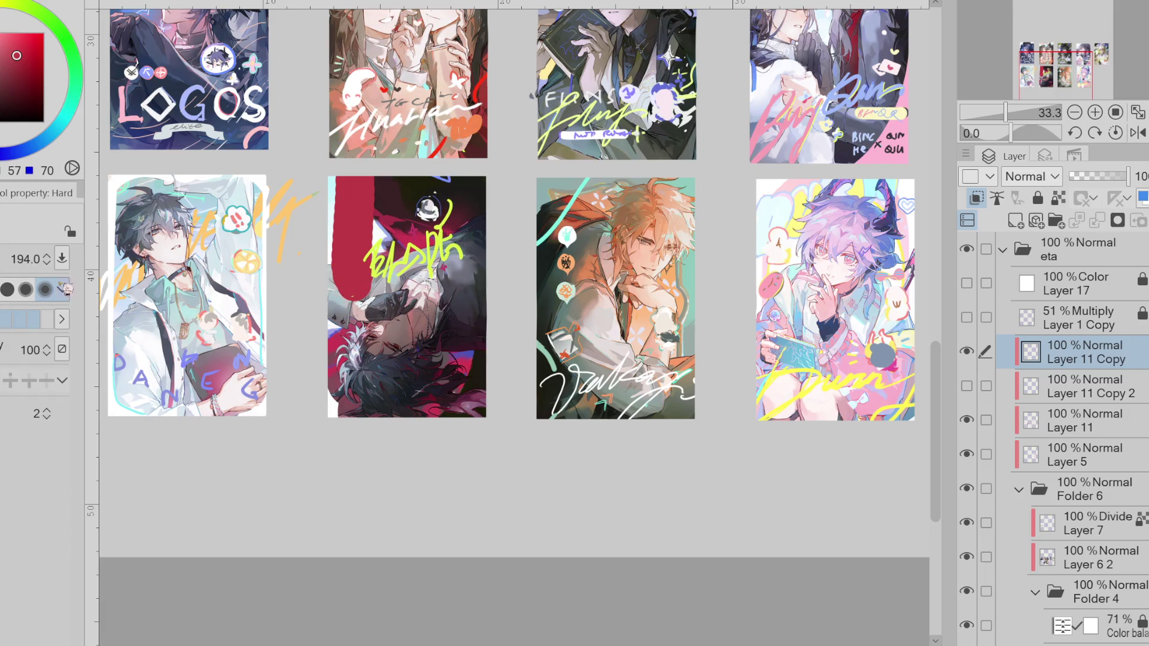
key("m")
key("ctrl+z")
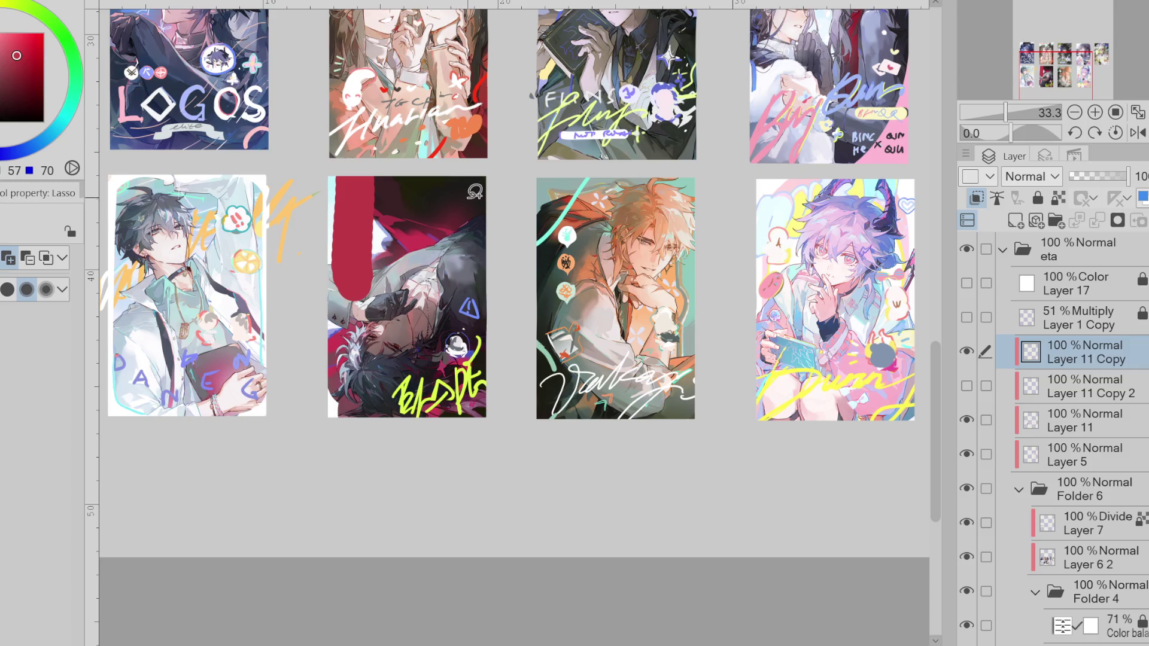
- Lasso the triangle and hat doodles and commit a transform on them
mouse_move(484, 280)
left_mouse_down()
mouse_move(461, 360)
mouse_move(361, 355)
mouse_move(443, 407)
left_mouse_up()
key("ctrl+t")
left_click(314, 412)
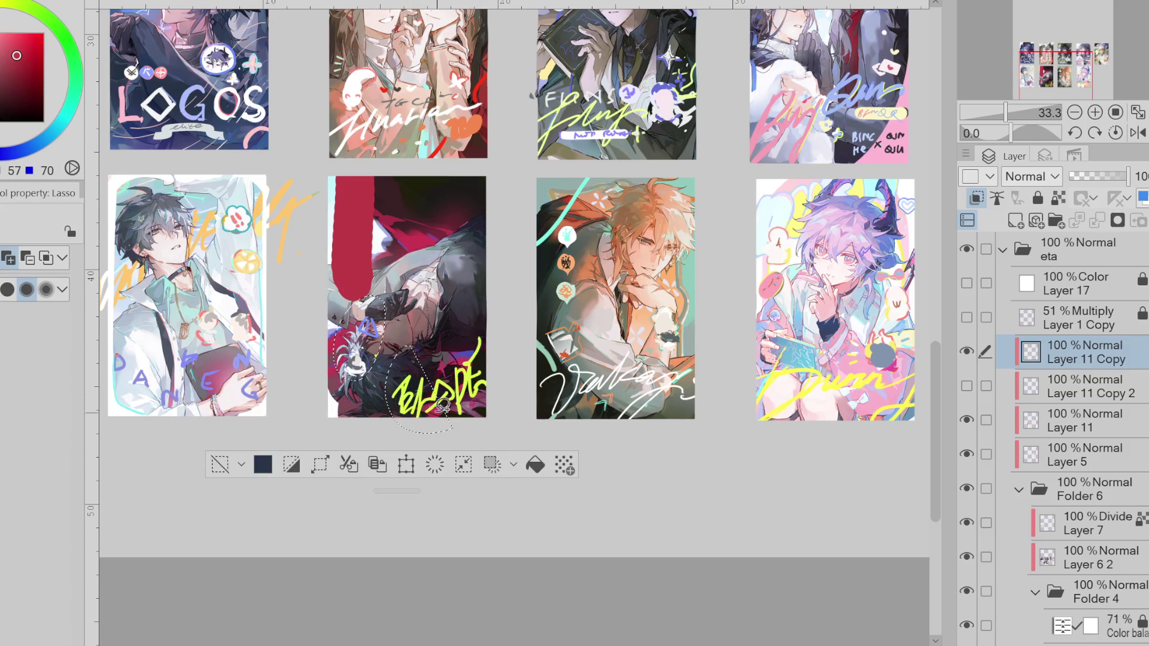
- Move the green signature to the card's top, enlarged to about 115%
left_click_drag(392, 356, 482, 309)
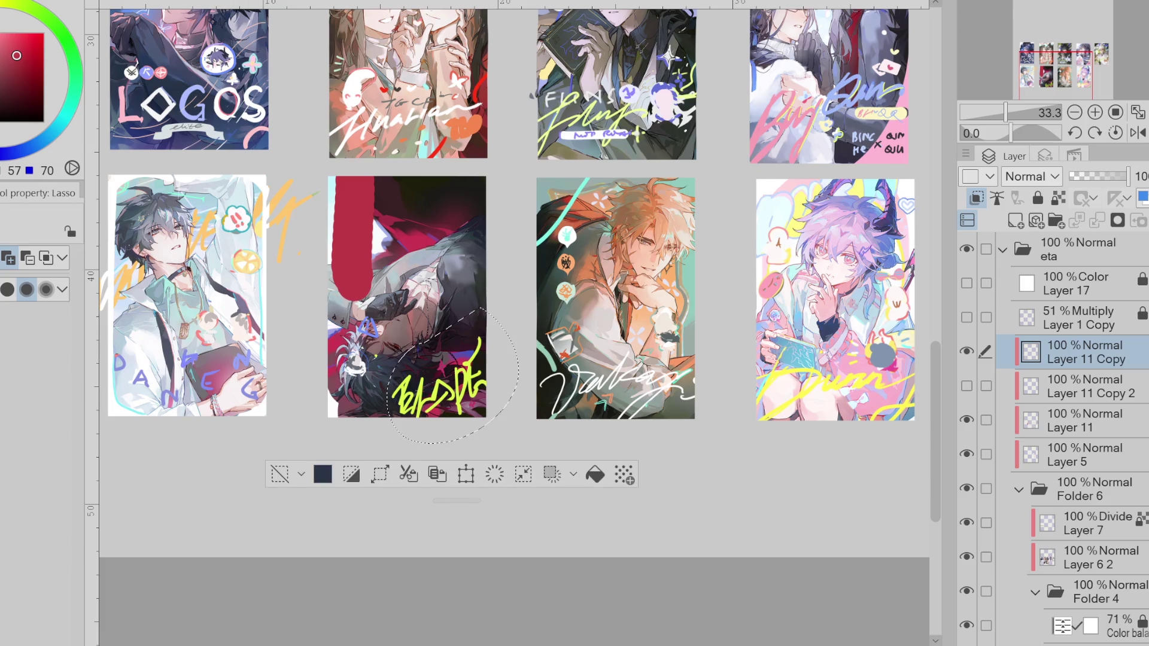
key("ctrl+t")
mouse_move(431, 383)
left_mouse_down()
mouse_move(433, 202)
mouse_move(444, 248)
left_mouse_up()
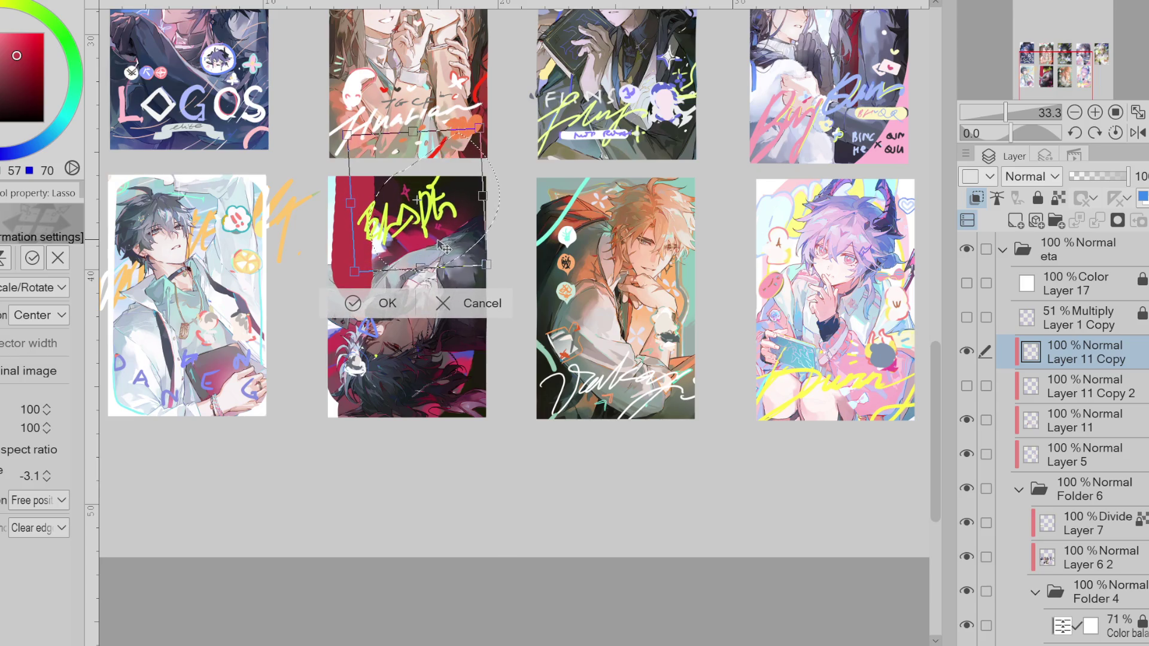
left_click_drag(486, 264, 483, 274)
left_click_drag(453, 228, 429, 222)
left_click_drag(407, 271, 404, 262)
left_click(359, 306)
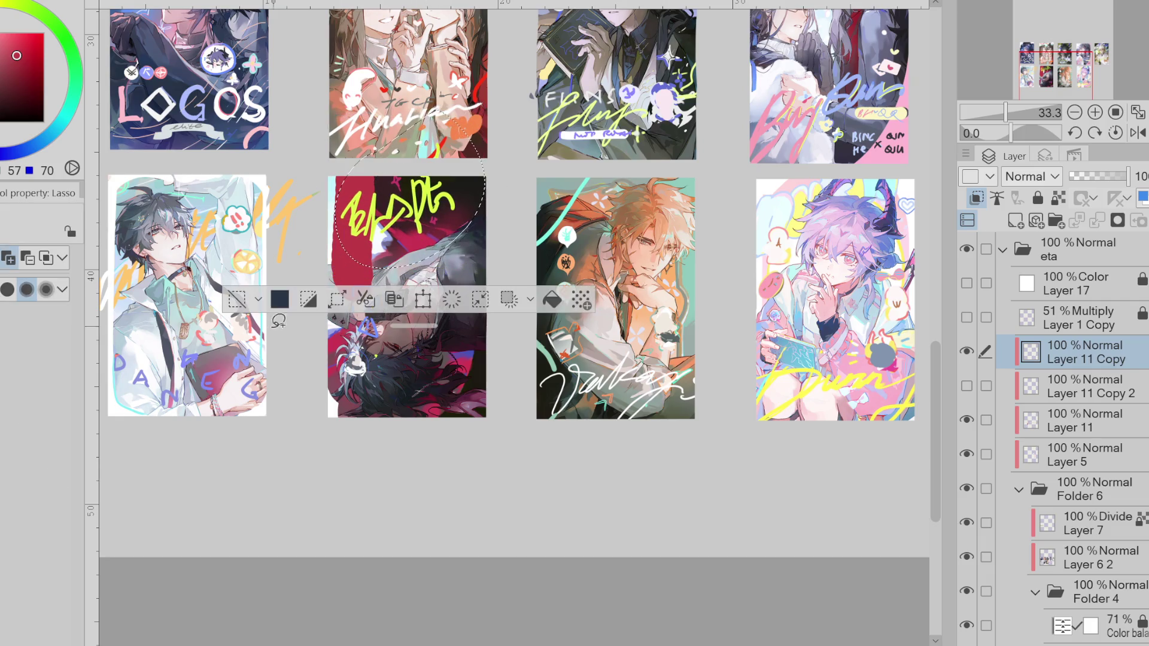
- Move the hat doodle area up and to the right, then deselect
left_click_drag(388, 295, 392, 303)
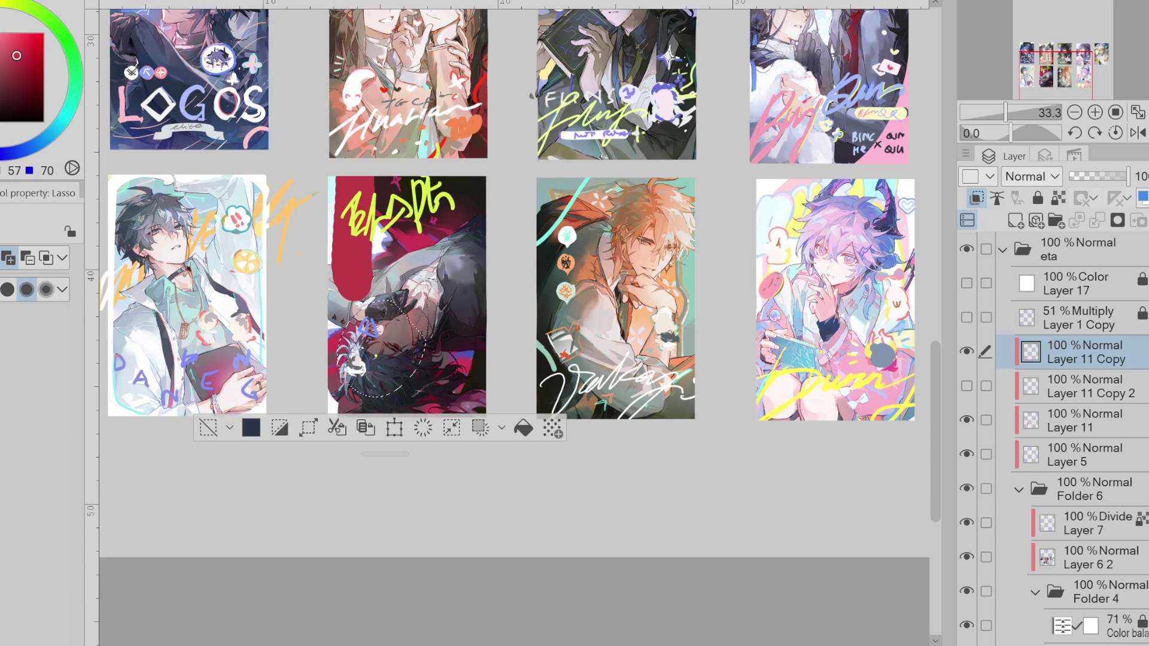
key("ctrl+t")
left_click_drag(409, 383, 503, 247)
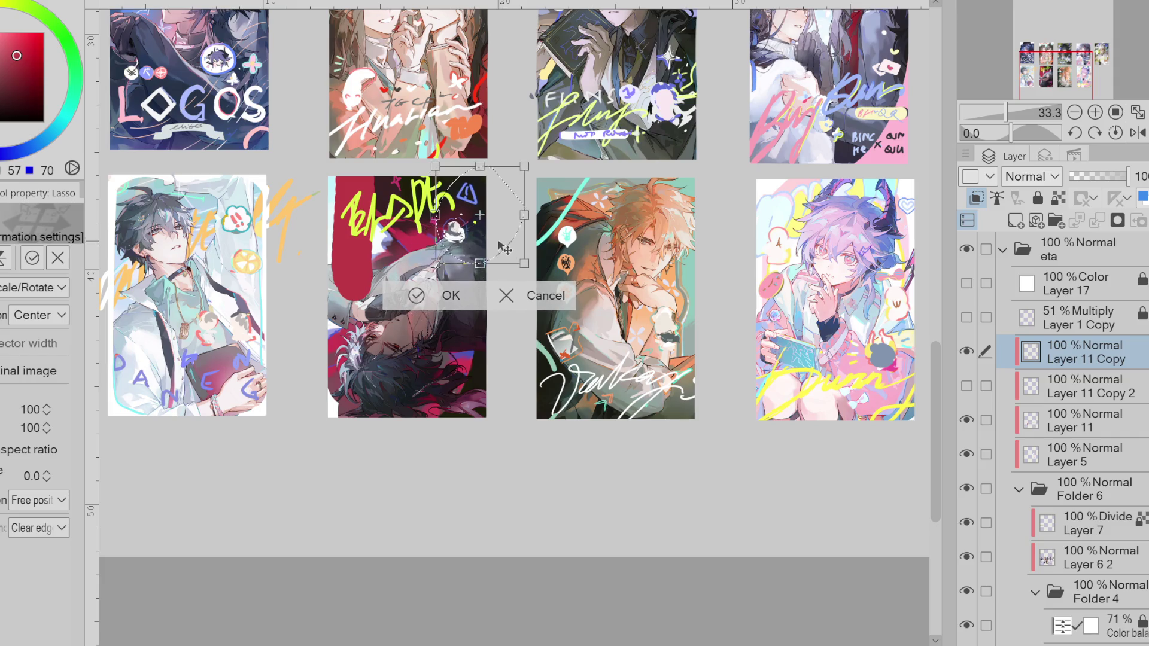
left_click(402, 300)
left_click(368, 269)
- Show Layer 11 Copy 2, make it active, and start transforming its doodles
left_click(967, 385)
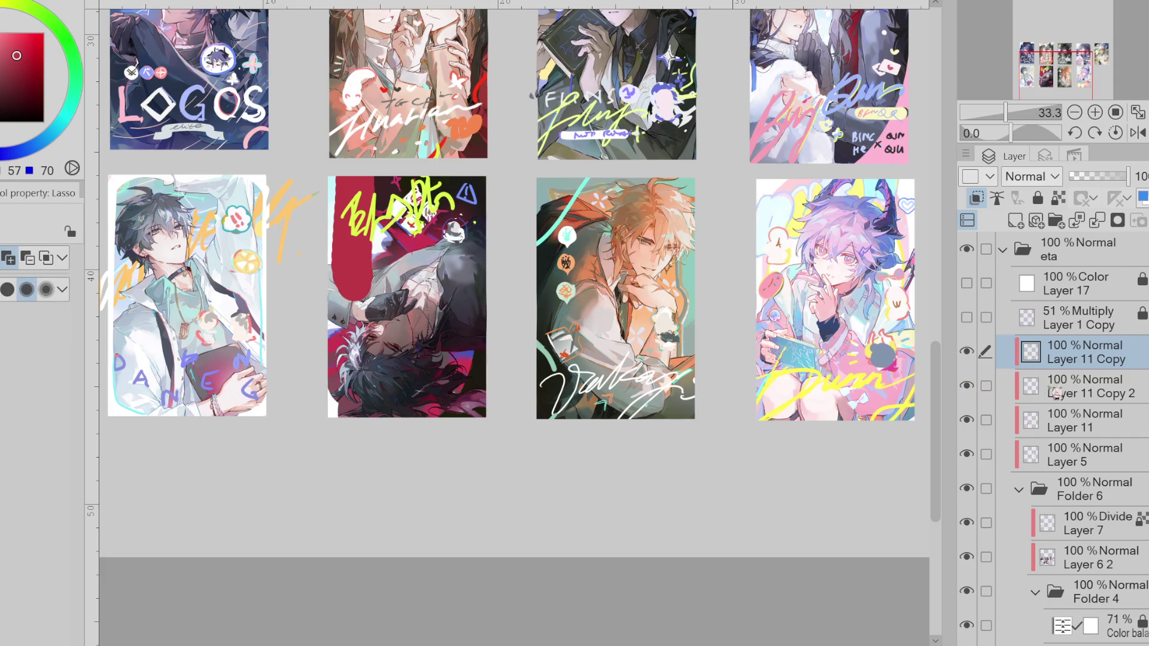
left_click(1072, 386)
key("ctrl+t")
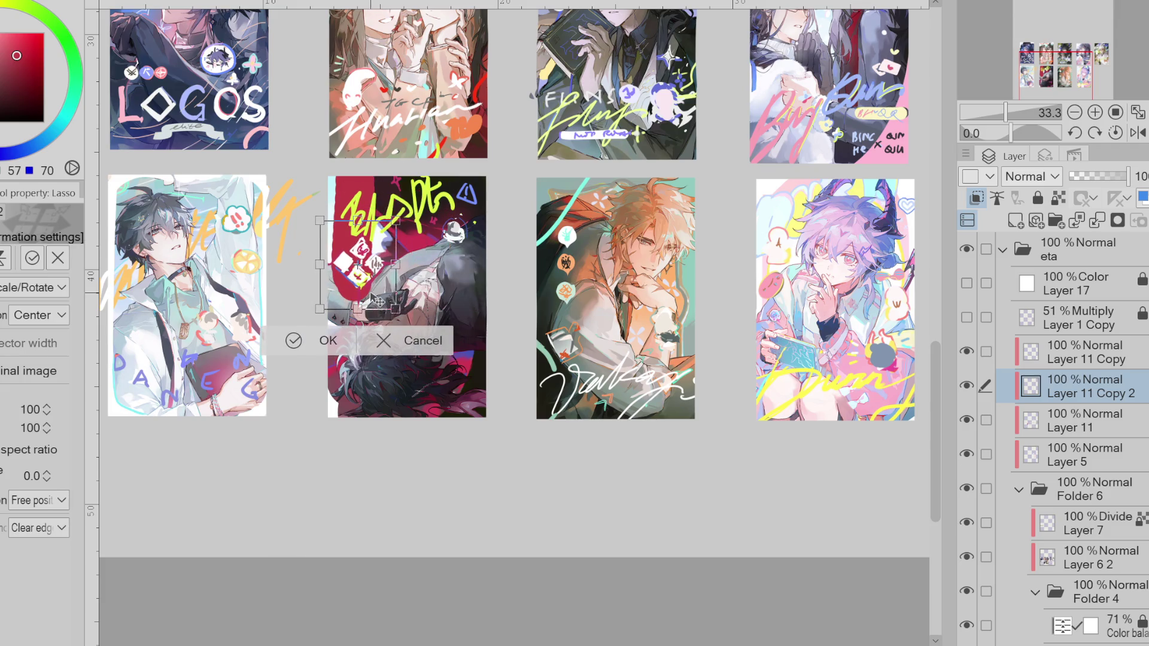
- Move the white diamond doodles left and scale them to 97%
mouse_move(402, 272)
left_mouse_down()
mouse_move(485, 403)
mouse_move(388, 296)
mouse_move(359, 299)
left_mouse_up()
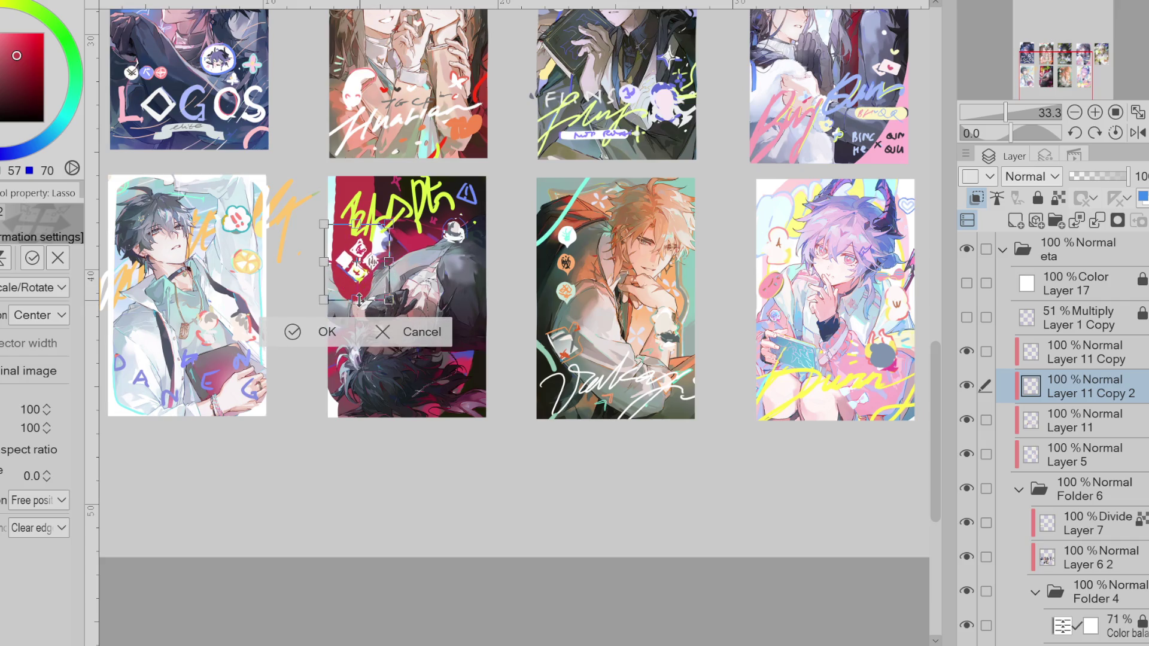
left_click_drag(359, 299, 383, 282)
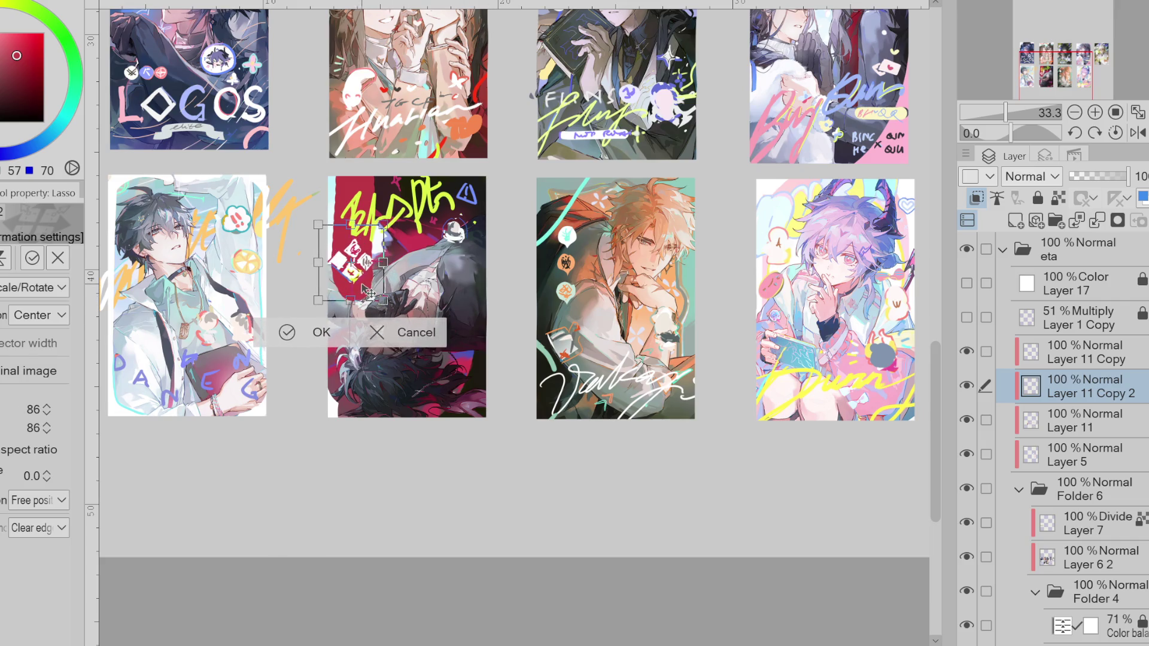
left_click(302, 337)
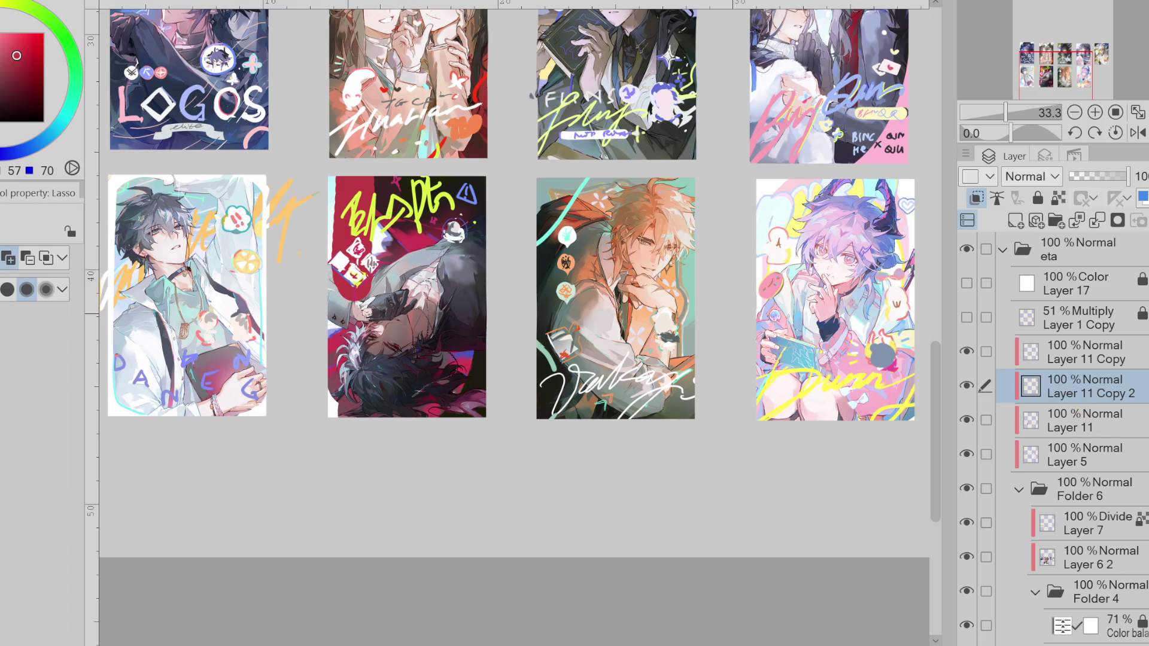
- Switch to the eraser on Layer 11, resize the brush, and sample white from the card
key("e")
left_click(1097, 443)
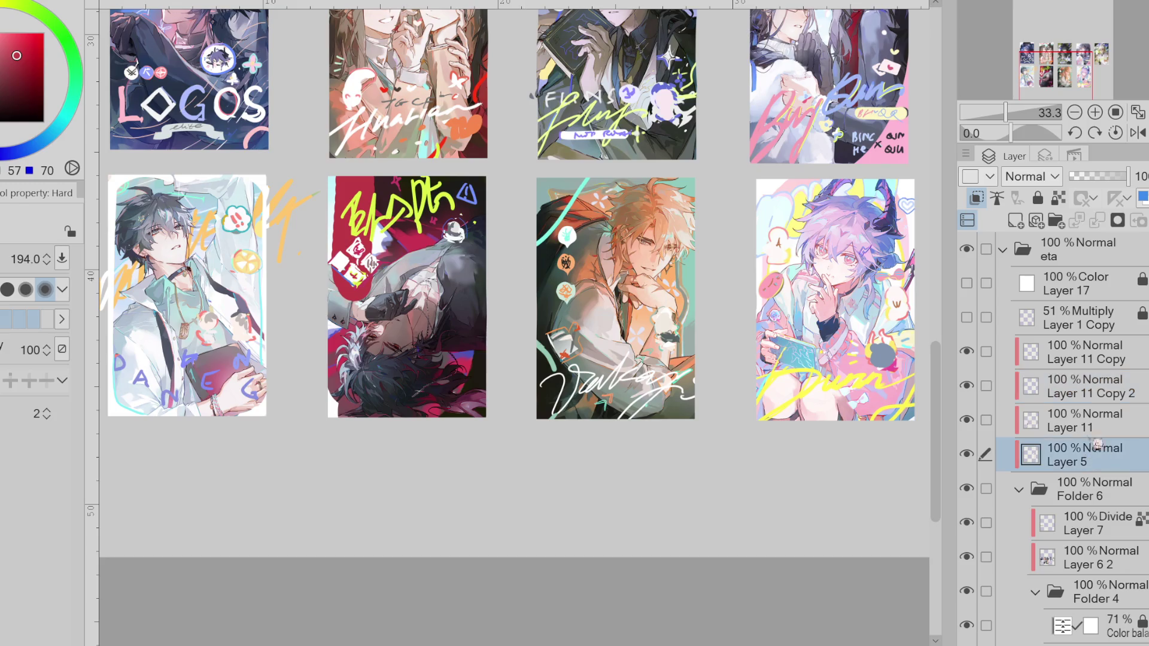
left_click(1085, 428)
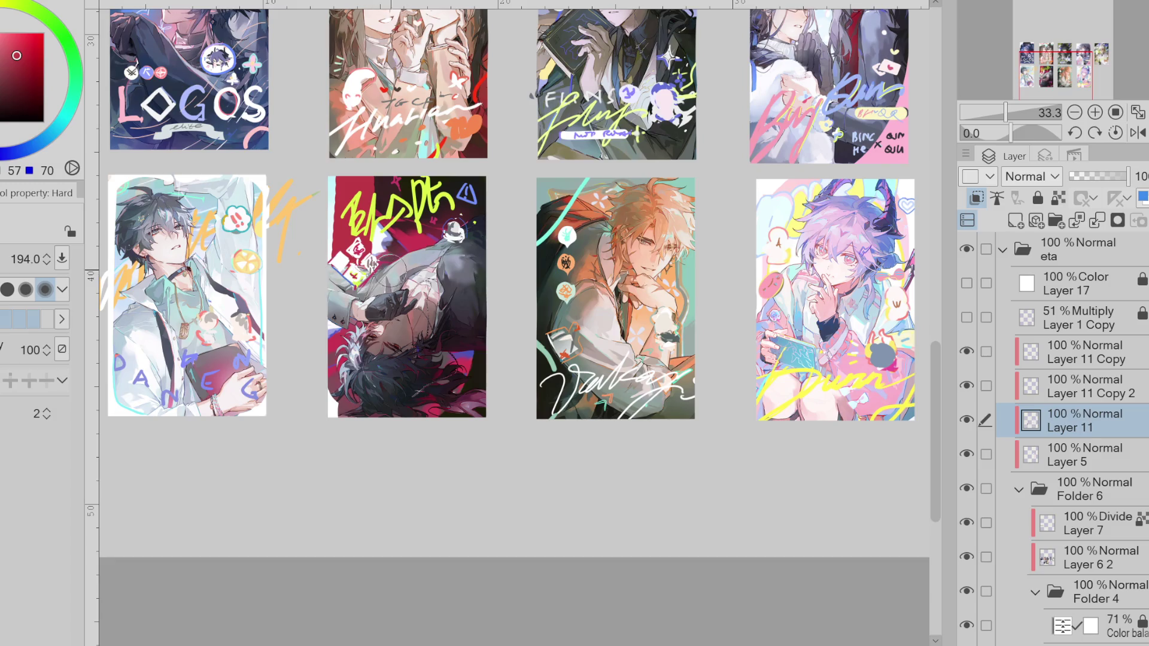
key("ctrl+z")
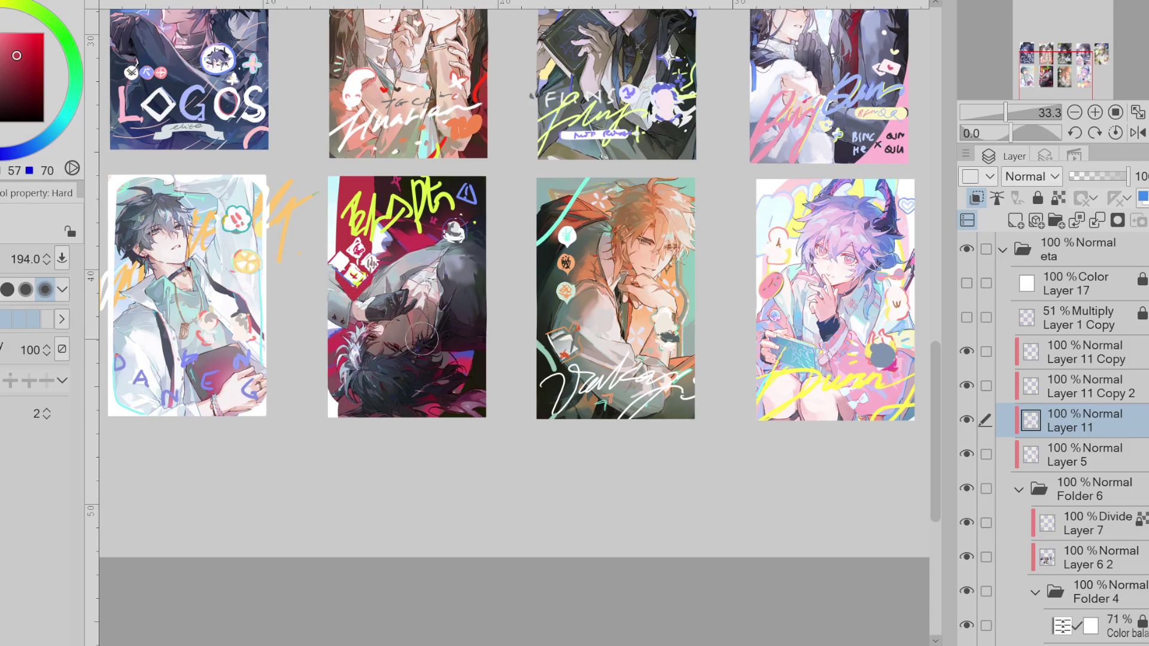
scroll(479, 305, "down", 1)
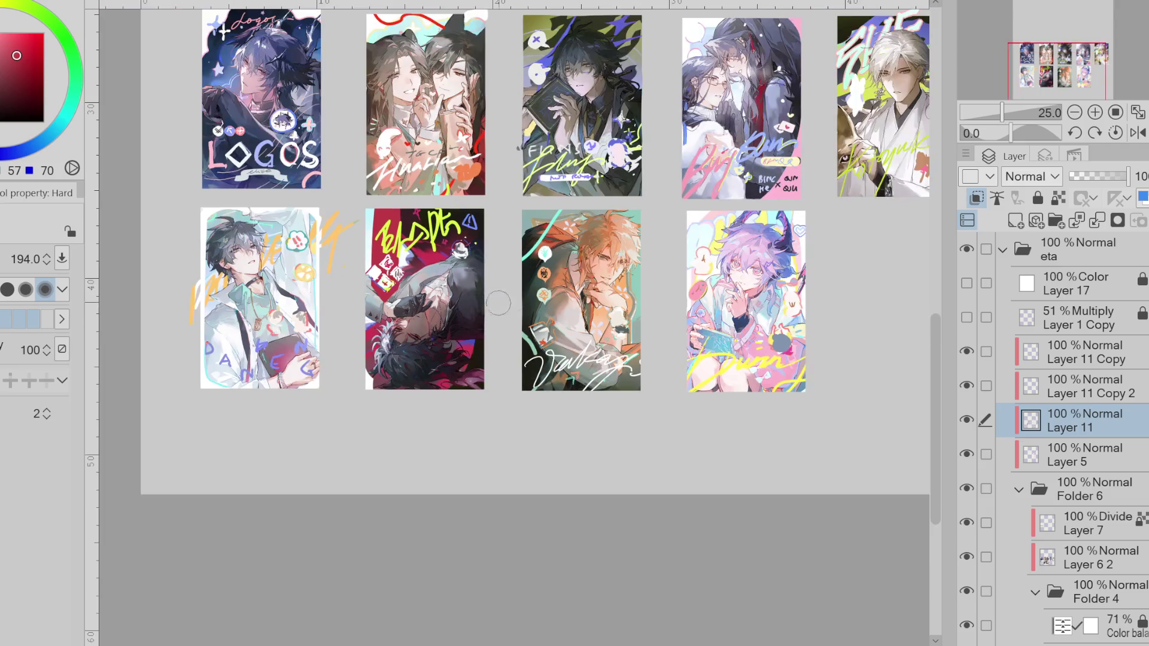
scroll(526, 294, "up", 1)
left_click_drag(329, 200, 319, 184, "ctrl+alt")
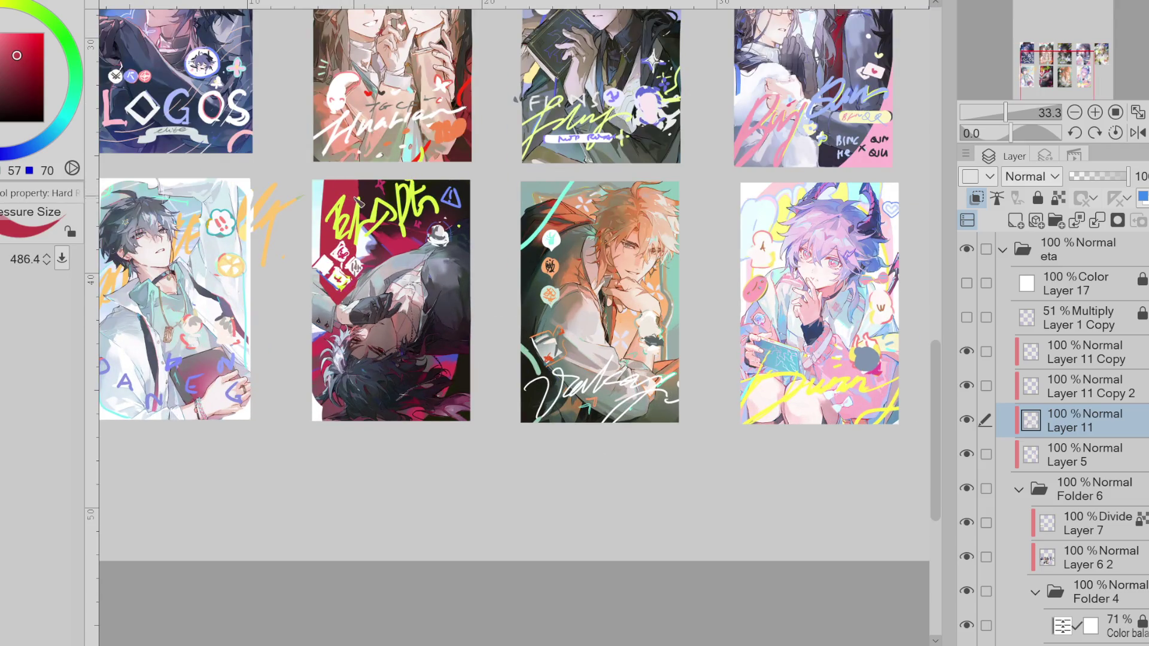
left_click(346, 240, "alt")
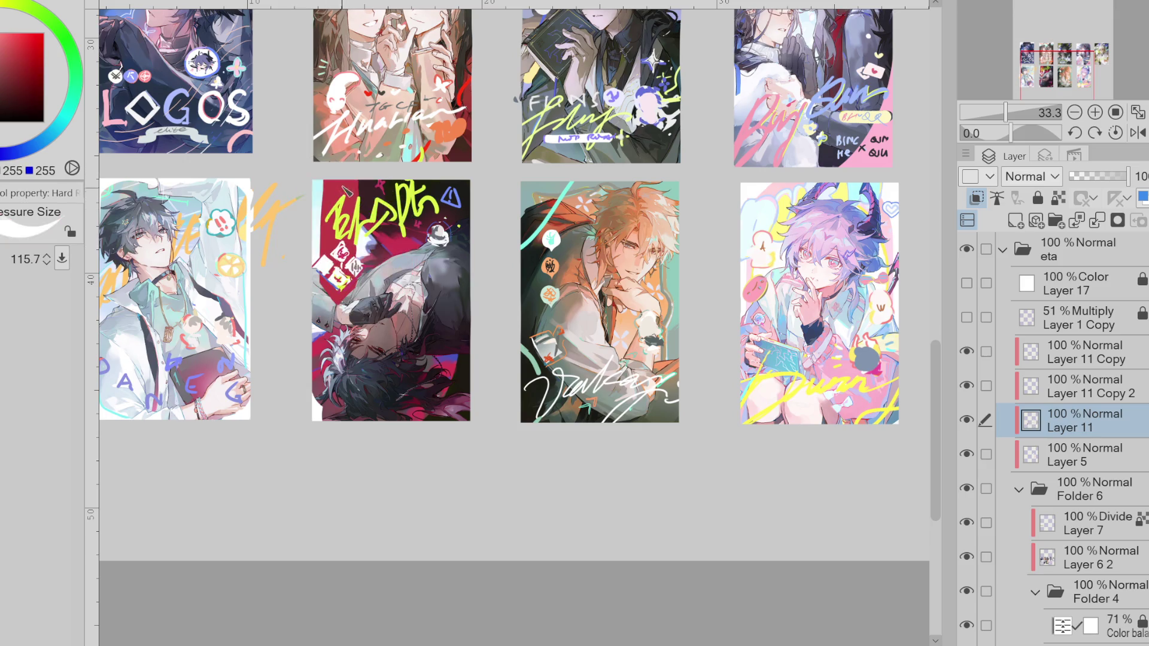
- Round off the card's bottom-right corner with a white brush stroke
left_click_drag(343, 185, 351, 198, "ctrl+alt")
mouse_move(471, 349)
left_mouse_down("ctrl+alt")
mouse_move(328, 412)
mouse_move(358, 402)
left_mouse_up("ctrl+alt")
left_click_drag(471, 313, 424, 419)
key("ctrl+z")
mouse_move(473, 273)
left_mouse_down()
mouse_move(428, 419)
mouse_move(473, 413)
left_mouse_up()
key("ctrl+z")
left_click_drag(458, 419, 484, 400)
- Airbrush a soft pale glow along the card's left side
left_click_drag(430, 366, 345, 246, "ctrl+alt")
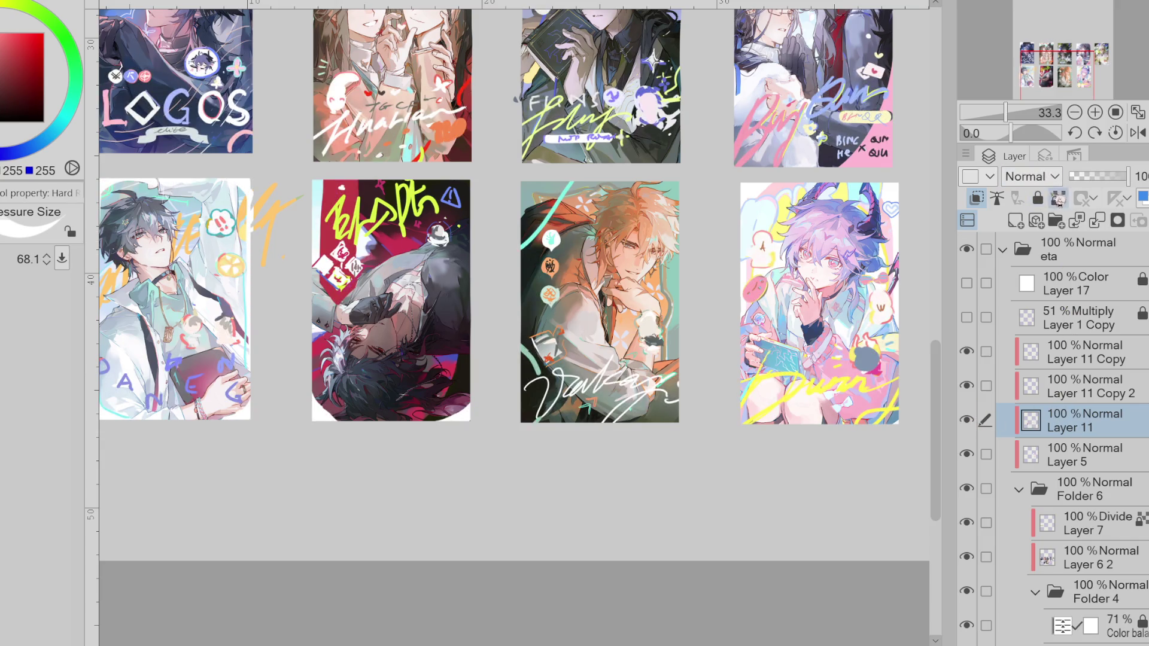
left_click(397, 245, "alt")
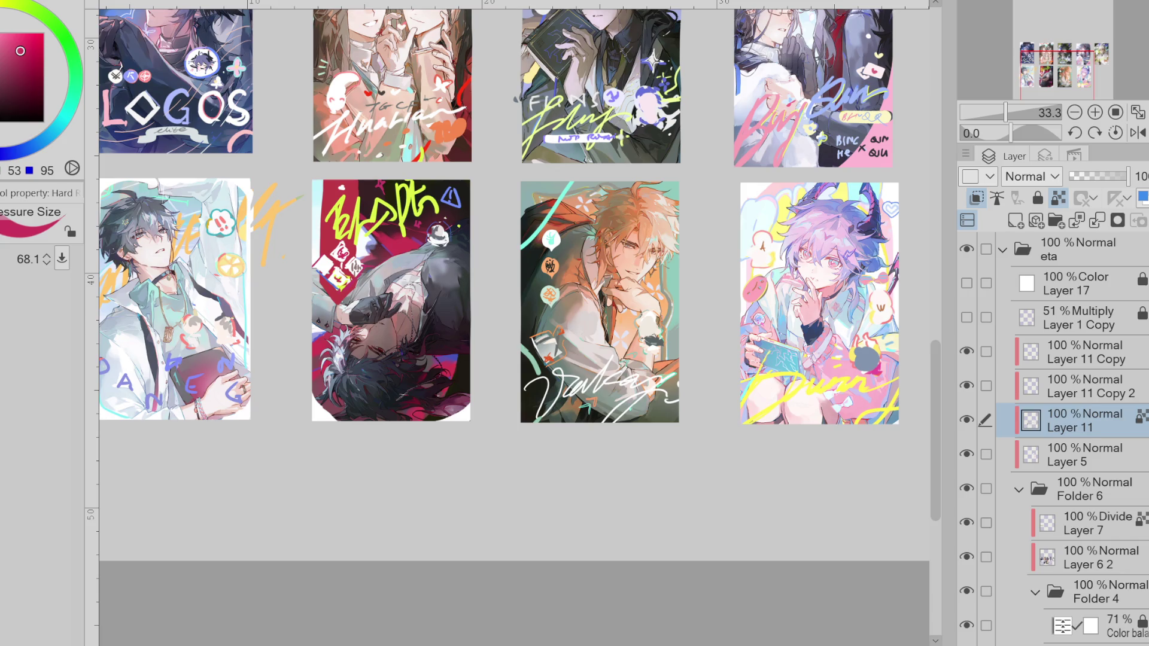
key("g")
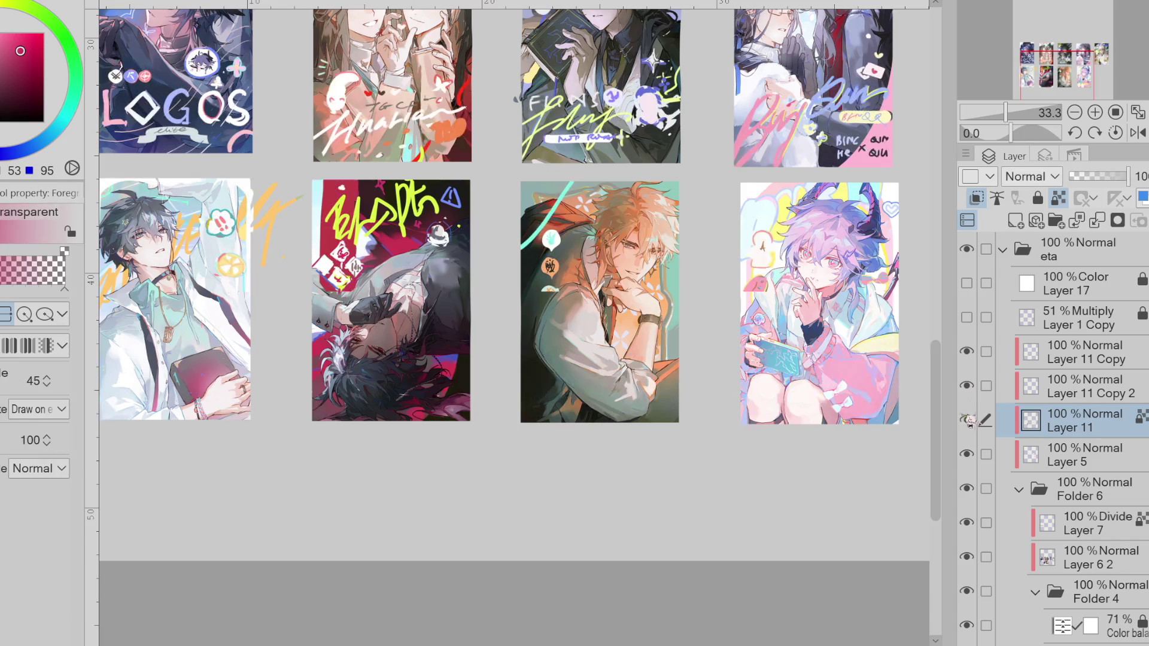
key("e")
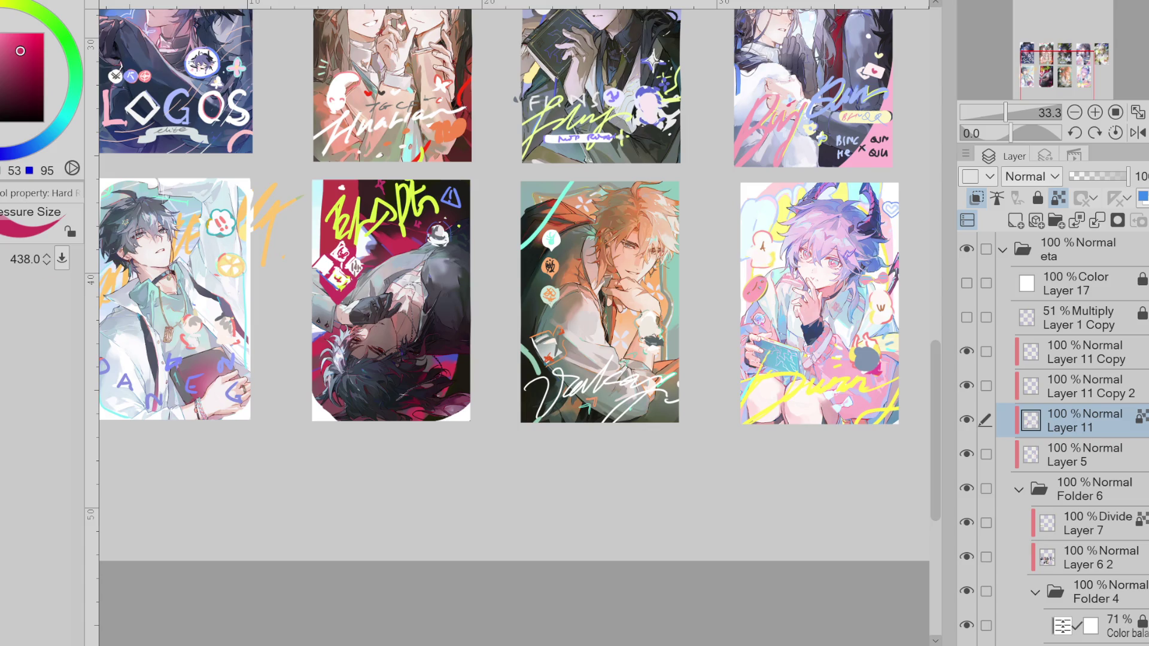
key("p")
left_click(386, 277, "alt")
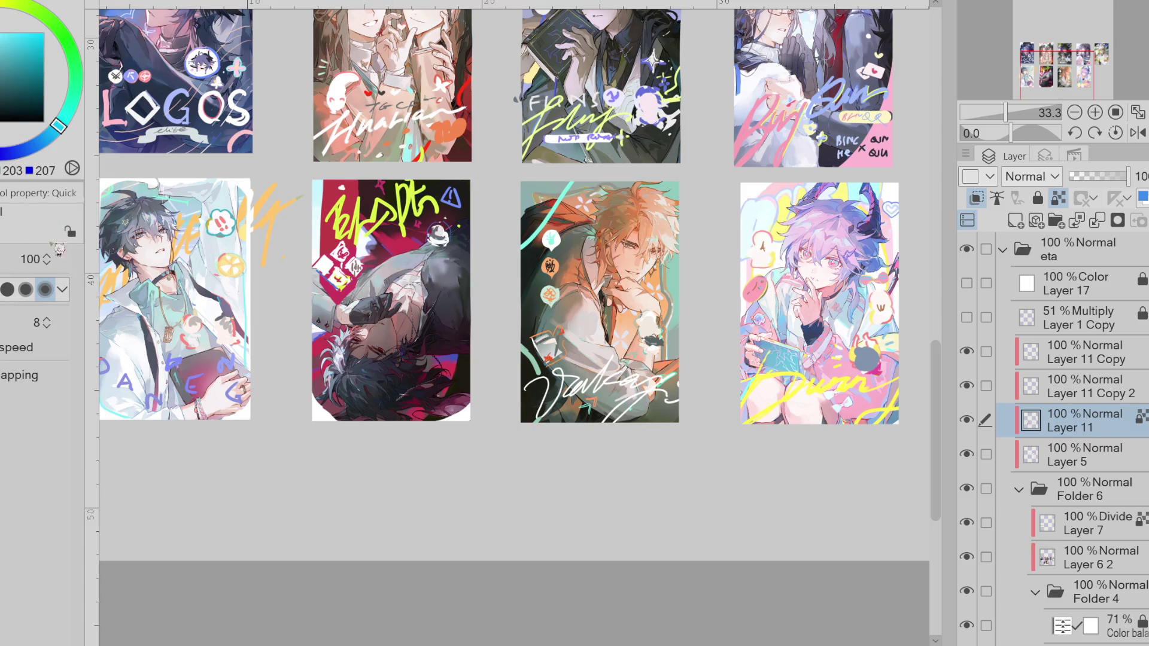
key("b")
left_click(338, 251, "alt")
left_click_drag(338, 192, 423, 308)
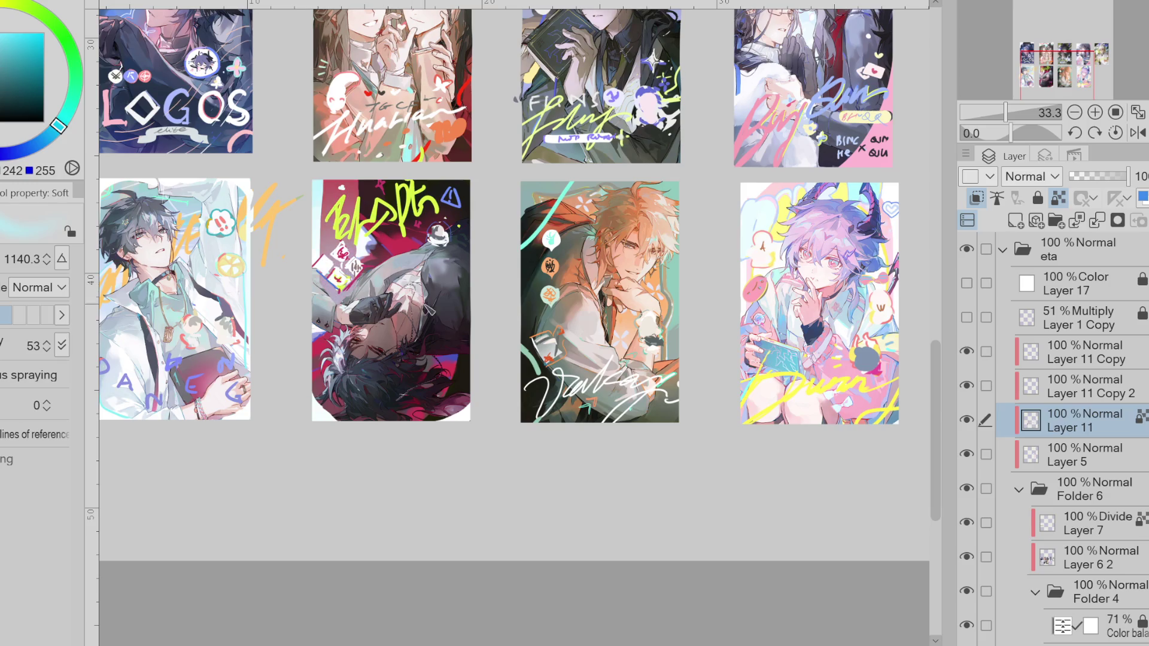
- Test a pink tint on the Huarian lettering, undo it, and sample a card colour
left_click(338, 242, "alt")
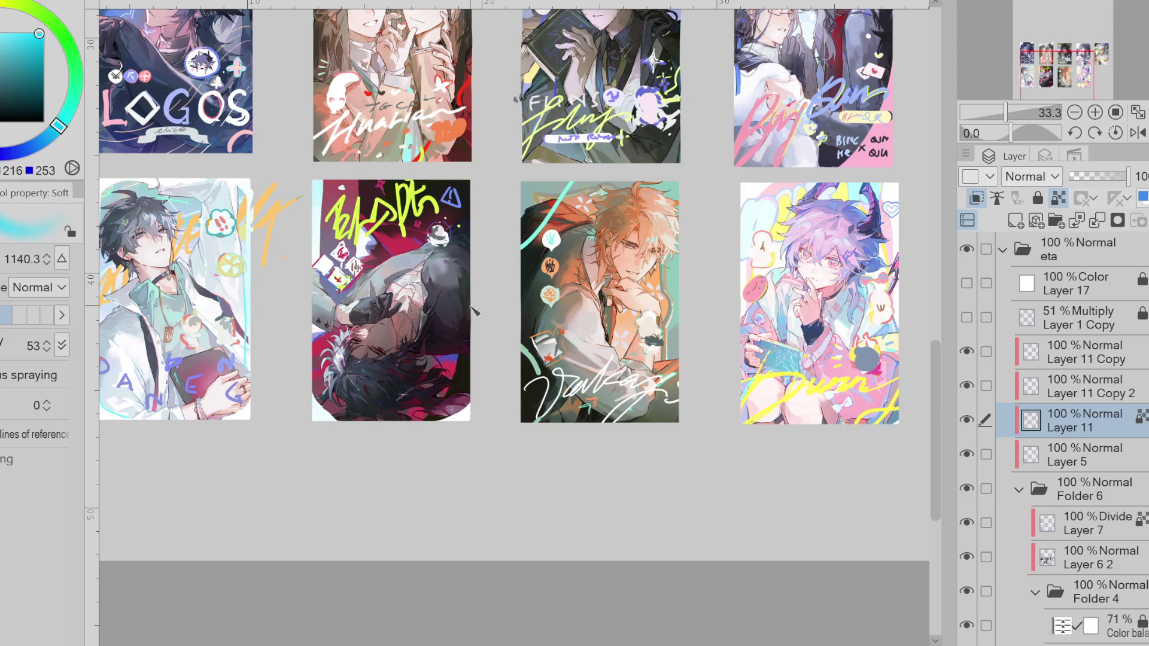
left_click_drag(473, 311, 419, 314)
left_click(339, 128, "alt")
left_click_drag(359, 113, 317, 152)
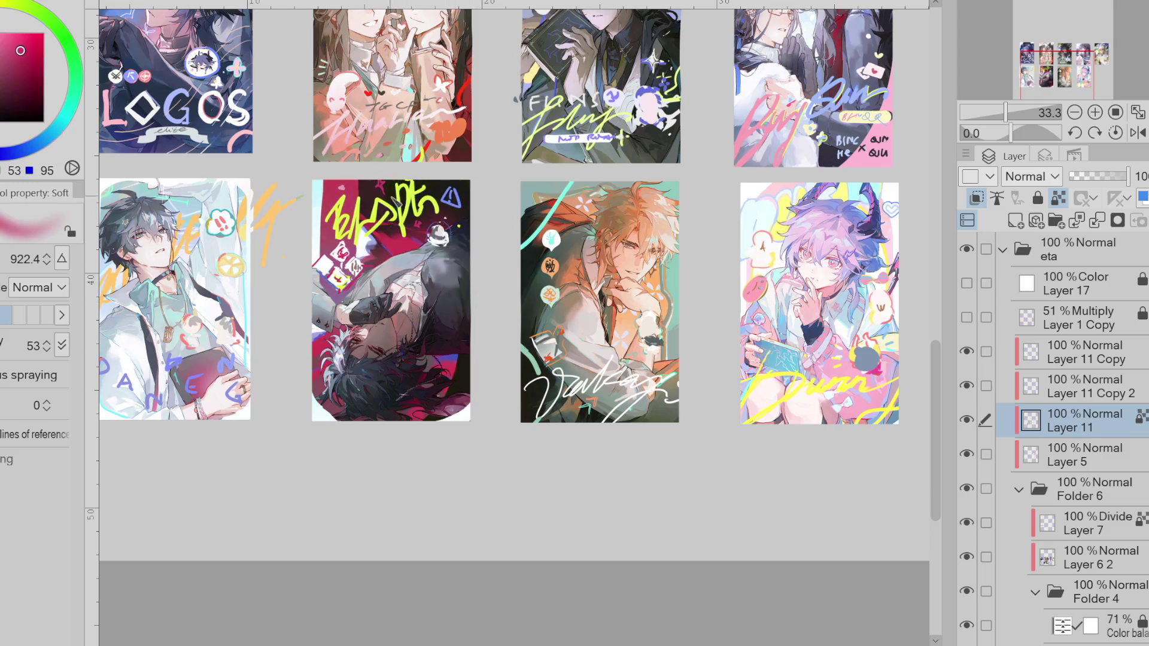
key("ctrl+z")
left_click_drag(443, 197, 395, 244)
left_click(412, 230, "alt")
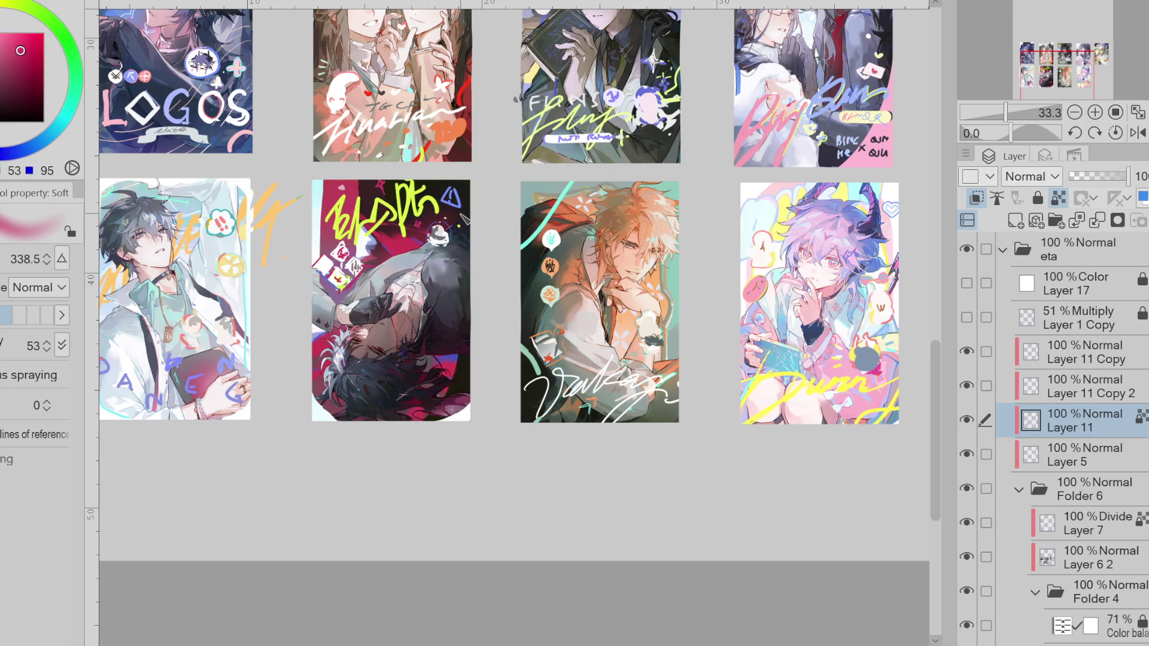
- Return to the hard brush and make Layer 11 Copy 2 visible and active
key("e")
left_click(966, 387)
left_click(1072, 386)
left_click_drag(352, 266, 335, 255)
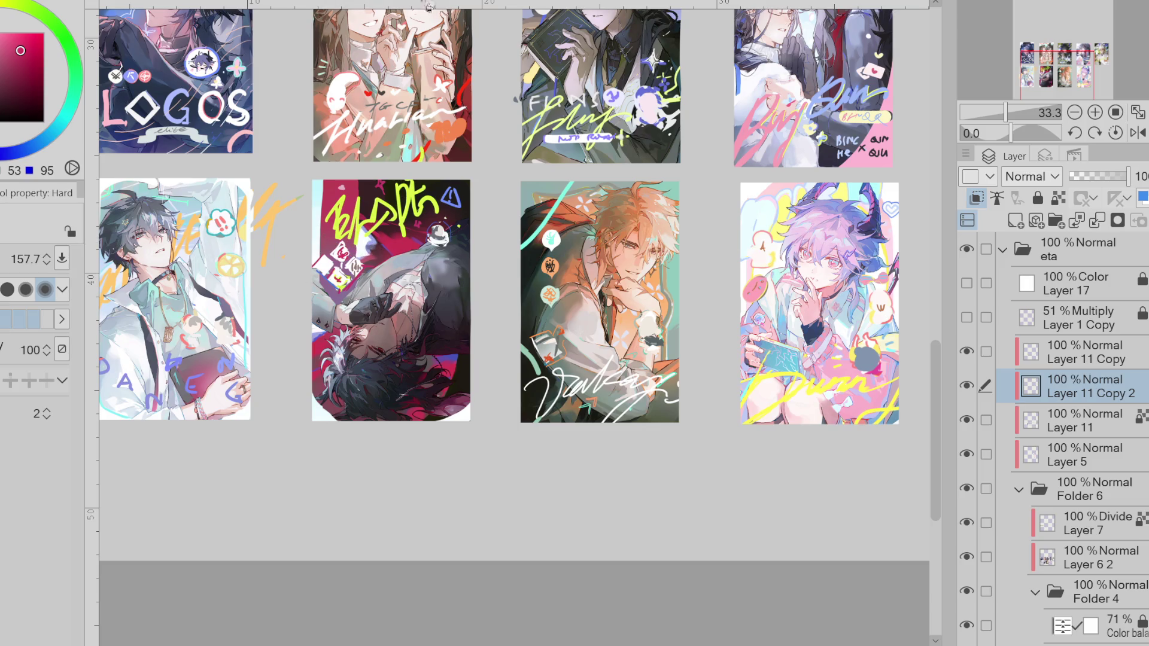
- Shrink the small doodle on the second-row card slightly
key("ctrl+t")
left_click_drag(377, 303, 364, 292)
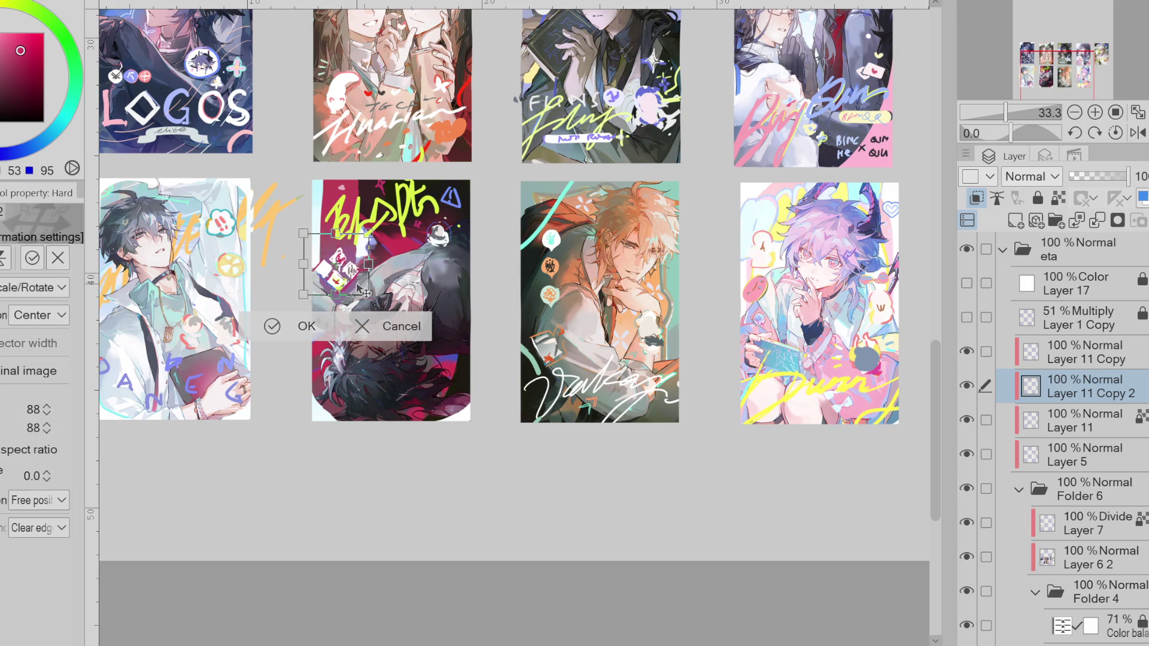
left_click(296, 323)
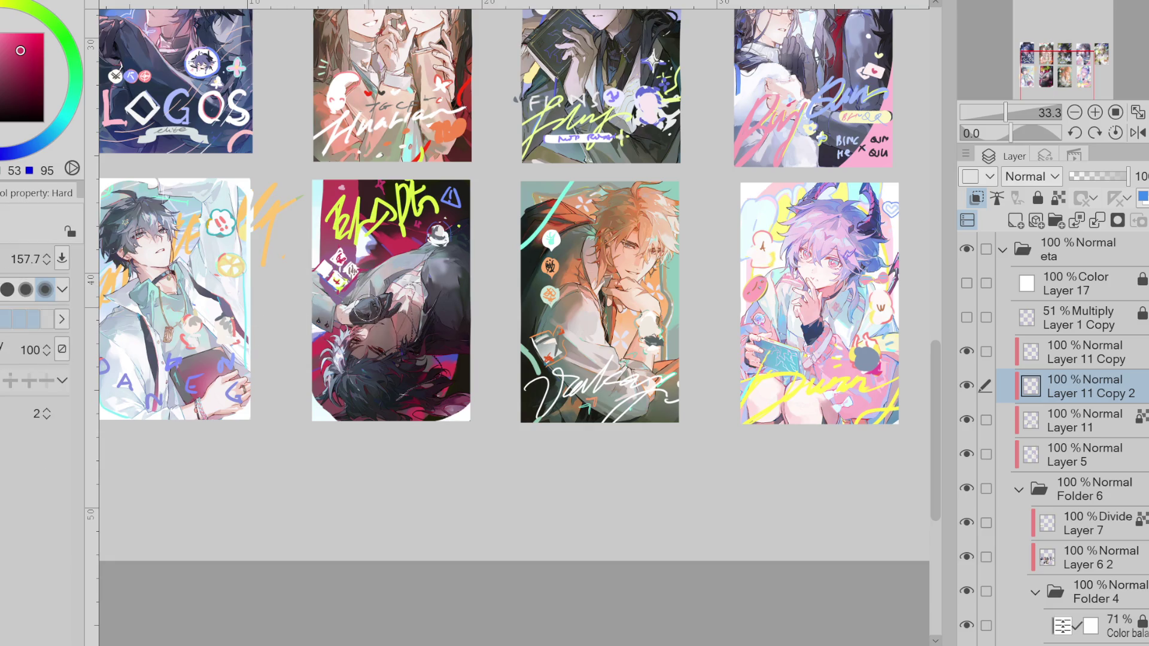
key("e")
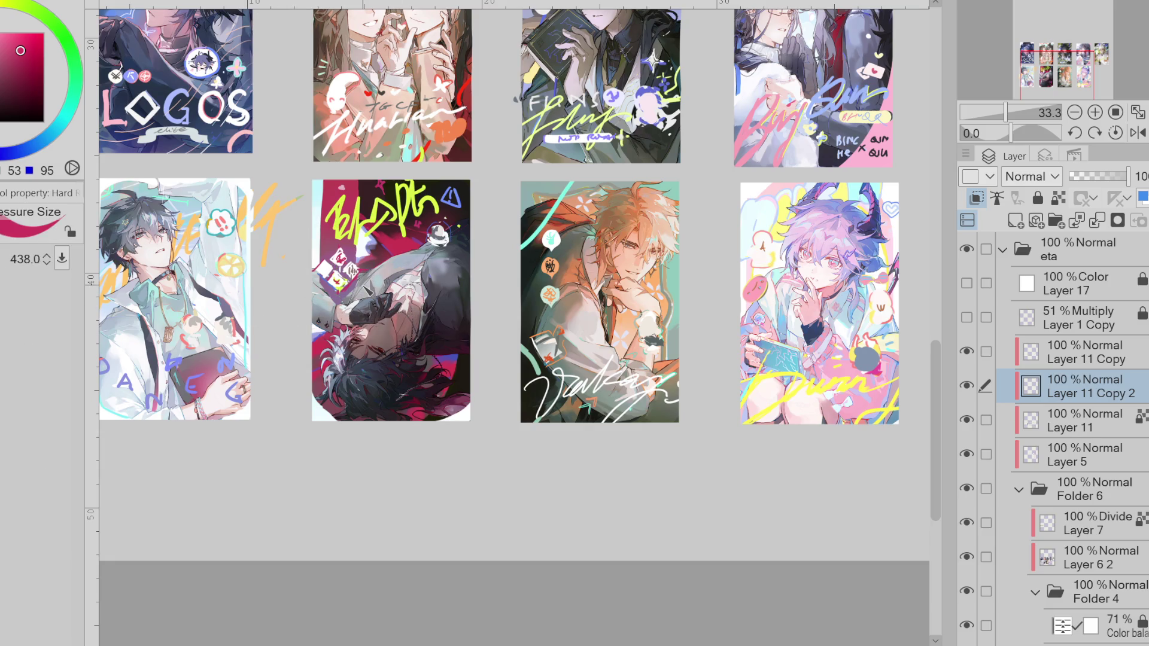
key("ctrl+minus")
key("ctrl+minus")
key("ctrl+minus")
key("ctrl+minus")
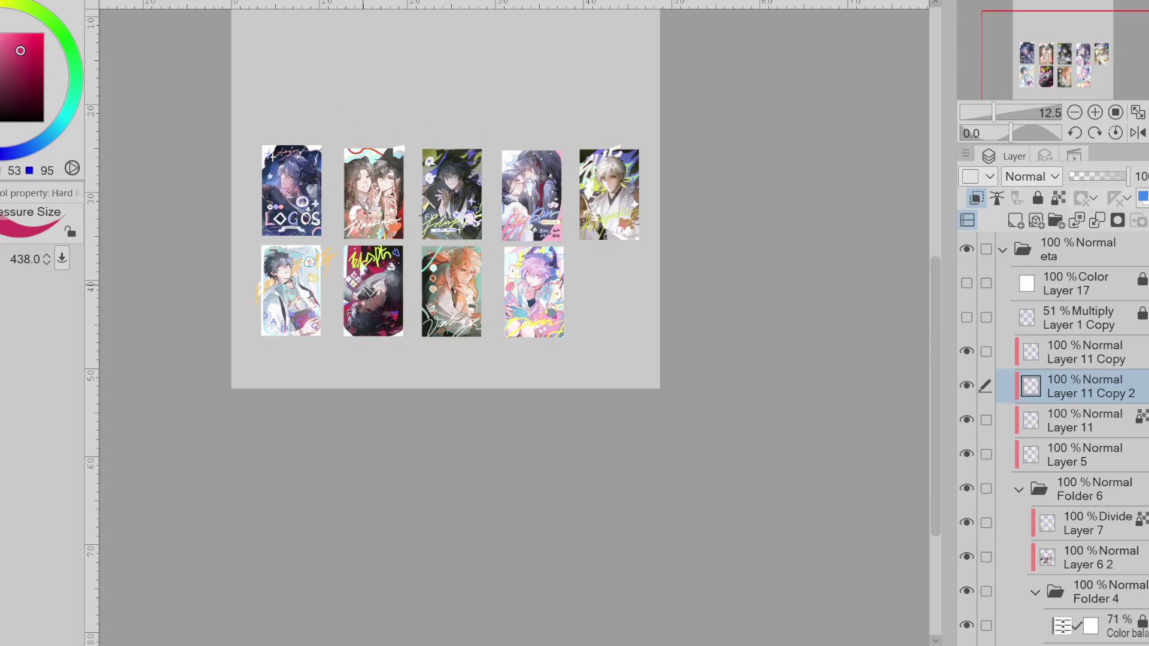
key("ctrl+t")
key("ctrl+plus")
key("ctrl+plus")
key("ctrl+plus")
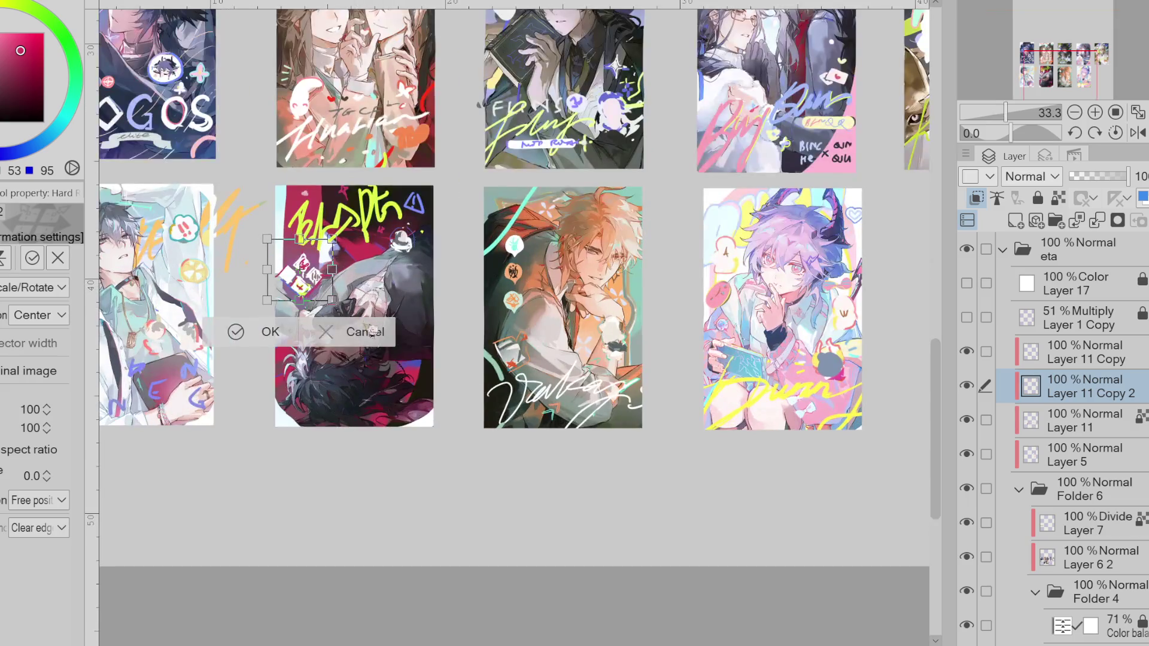
key("Escape")
- Enlarge Layer 11 Copy's red card artwork to 109% and tilt it about 15°, unclipping the layer
left_click(986, 358)
left_click(969, 353)
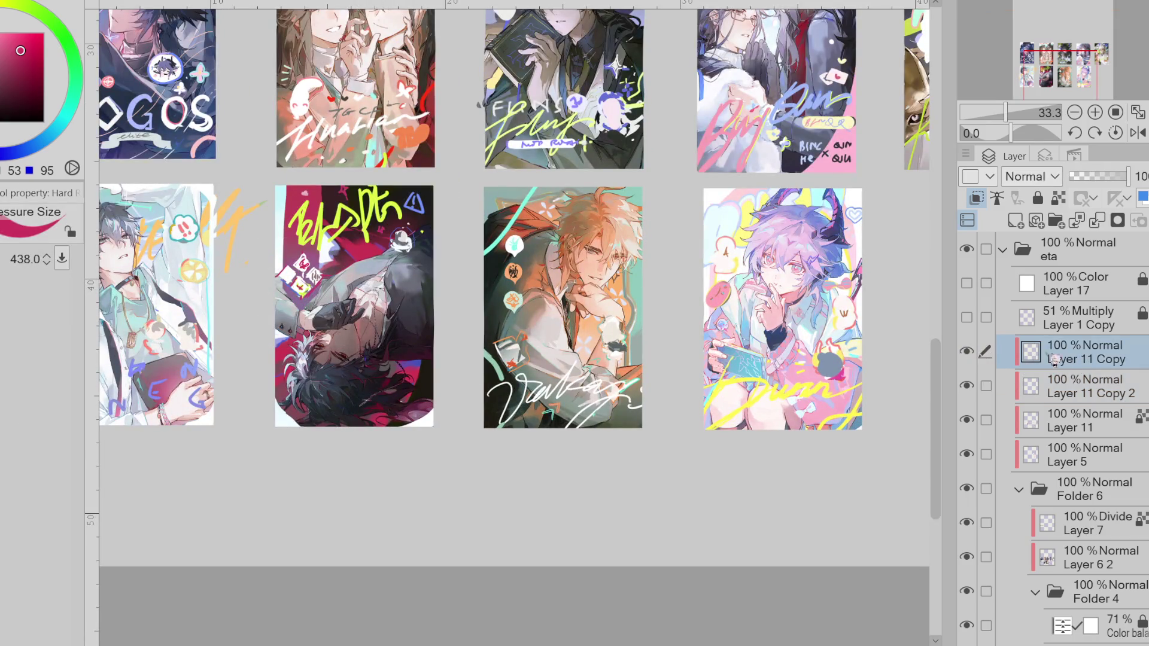
key("ctrl+t")
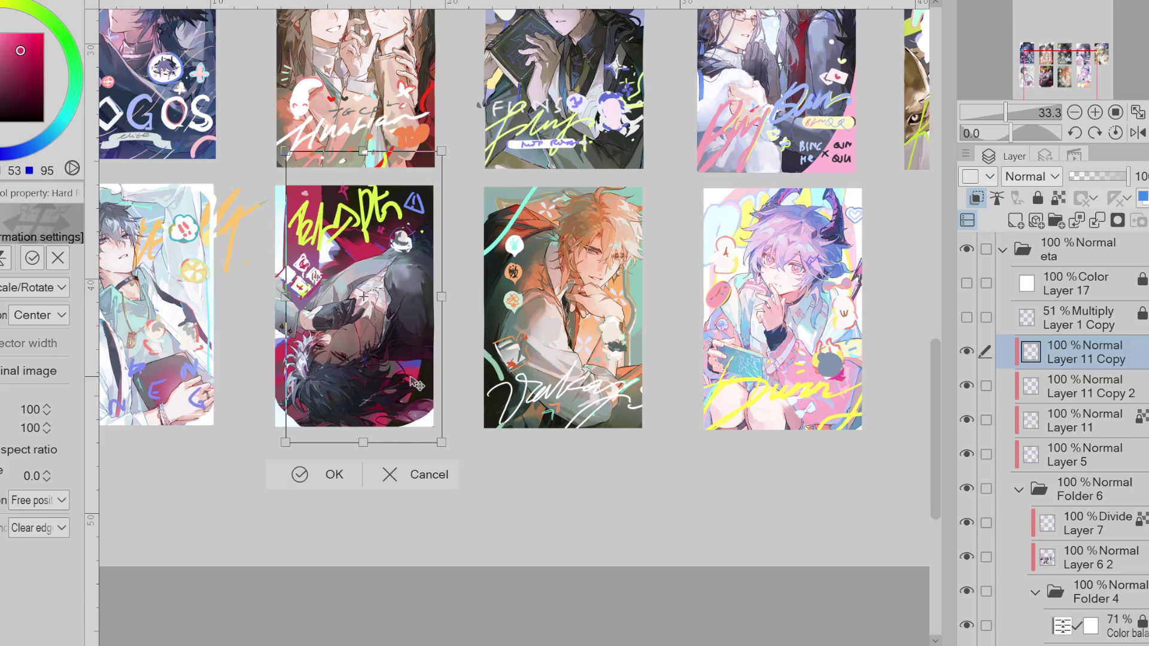
left_click_drag(286, 442, 270, 465)
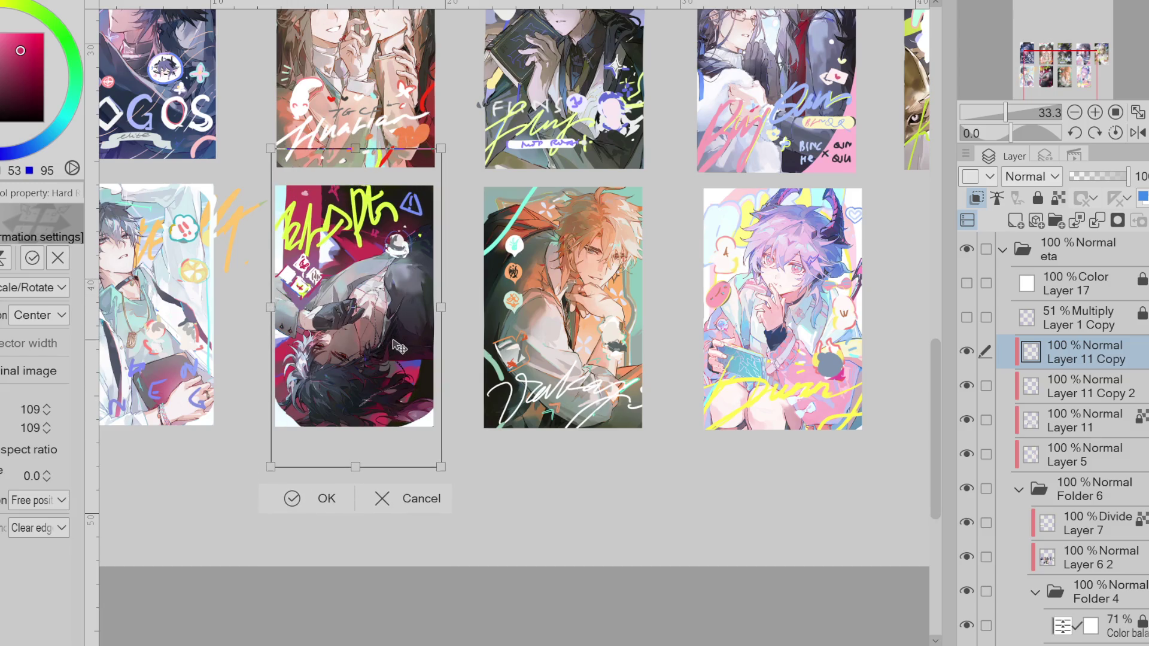
left_click_drag(393, 340, 408, 350)
mouse_move(462, 350)
left_mouse_down()
mouse_move(465, 365)
mouse_move(435, 373)
mouse_move(461, 326)
left_mouse_up()
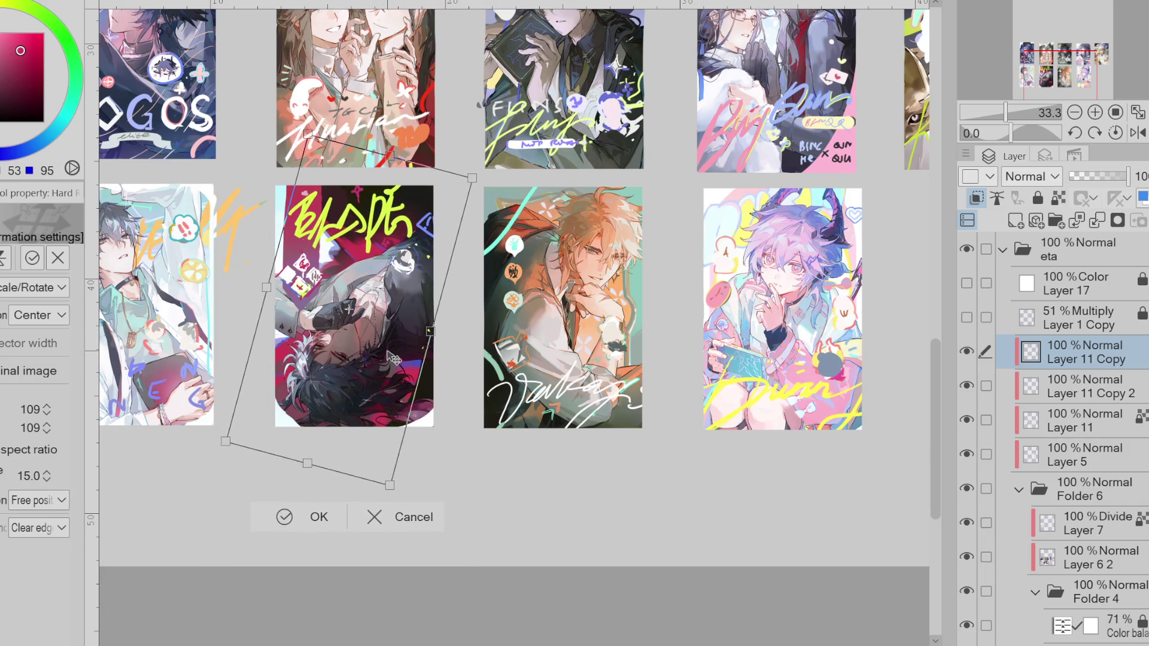
left_click_drag(390, 371, 393, 371)
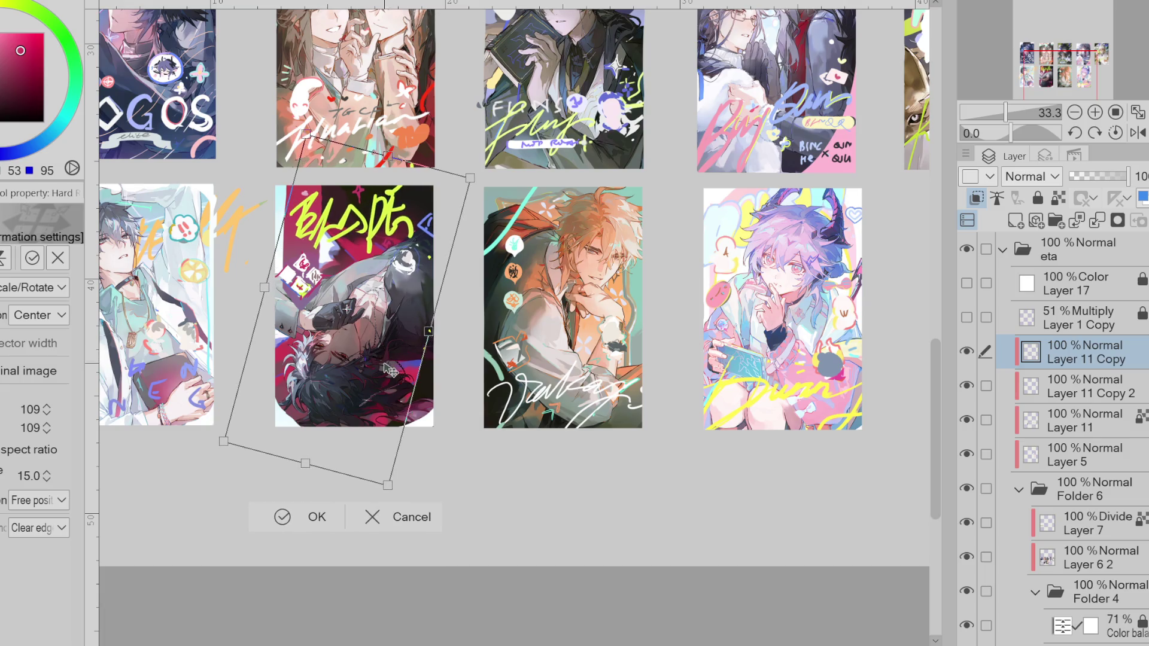
left_click_drag(364, 408, 363, 408)
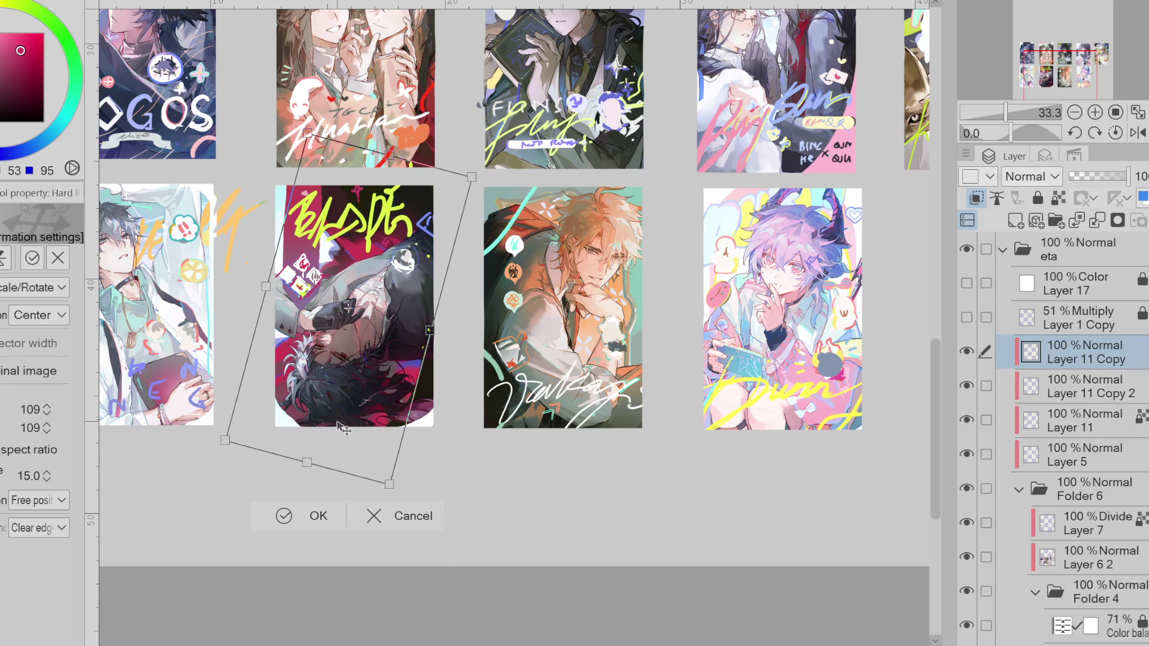
left_click(307, 516)
left_click(977, 198)
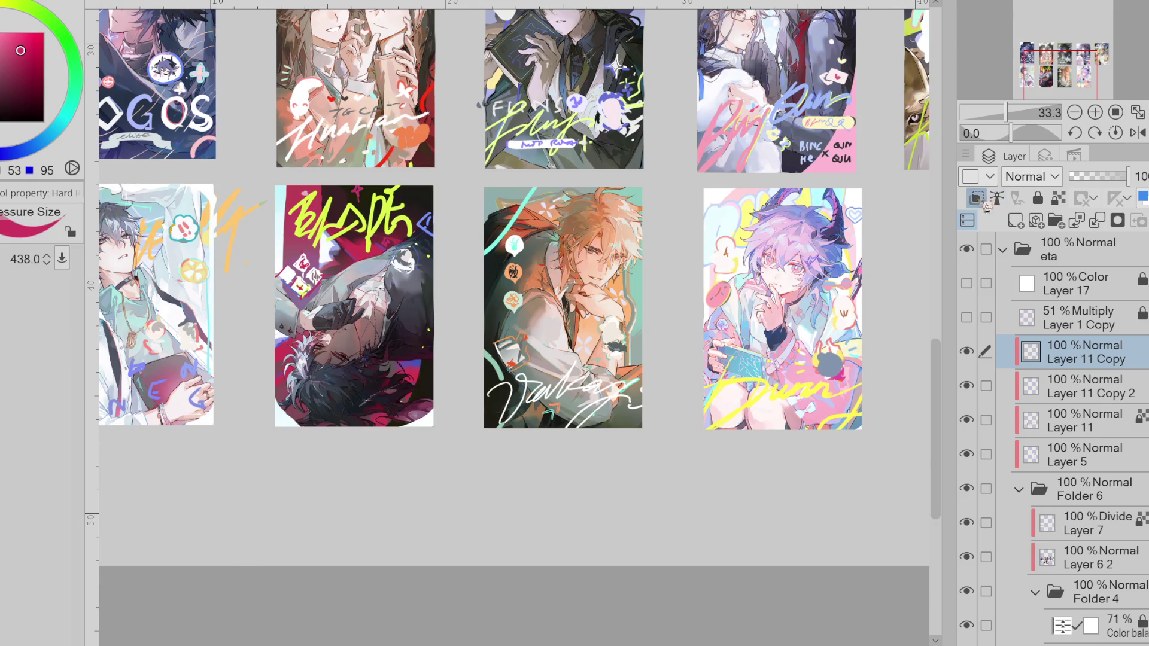
- Lasso the doodles at the red card's upper right and move them up slightly
key("m")
left_click_drag(444, 194, 416, 293)
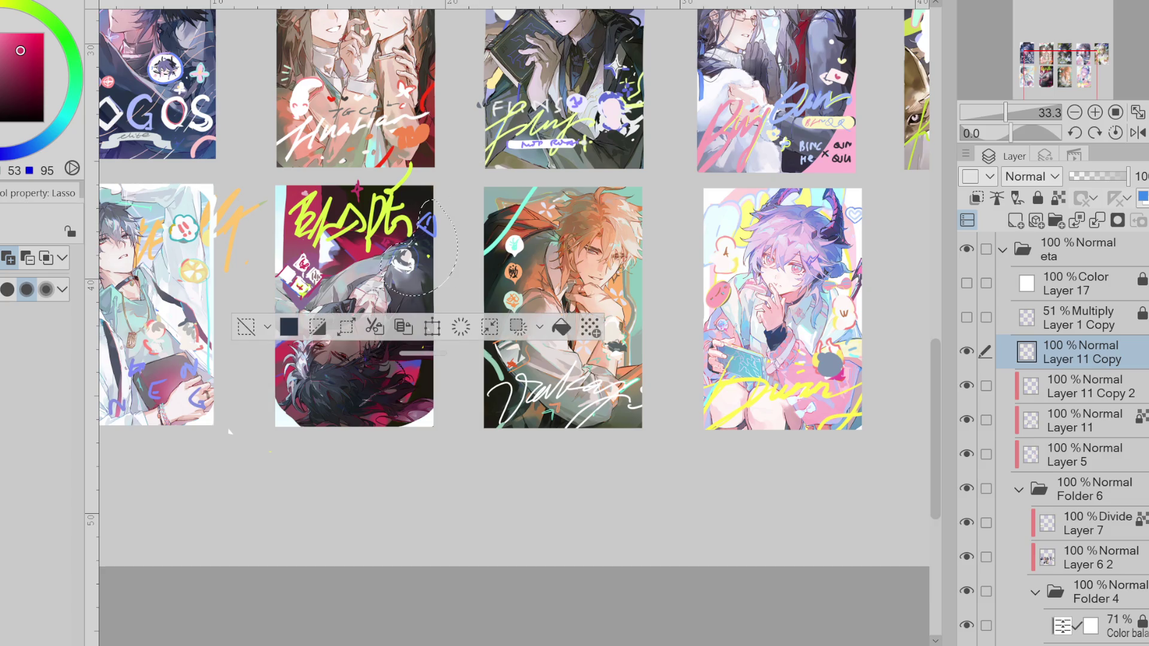
key("ctrl+t")
left_click_drag(428, 294, 429, 282)
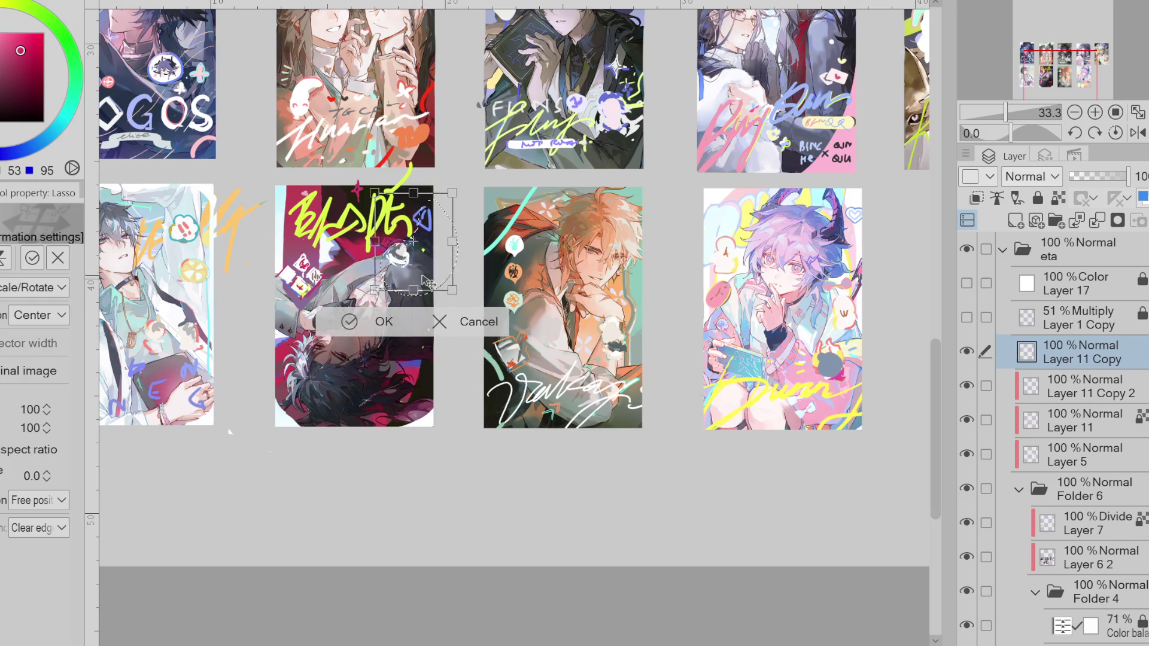
left_click(371, 325)
key("ctrl+d")
key("ctrl+z")
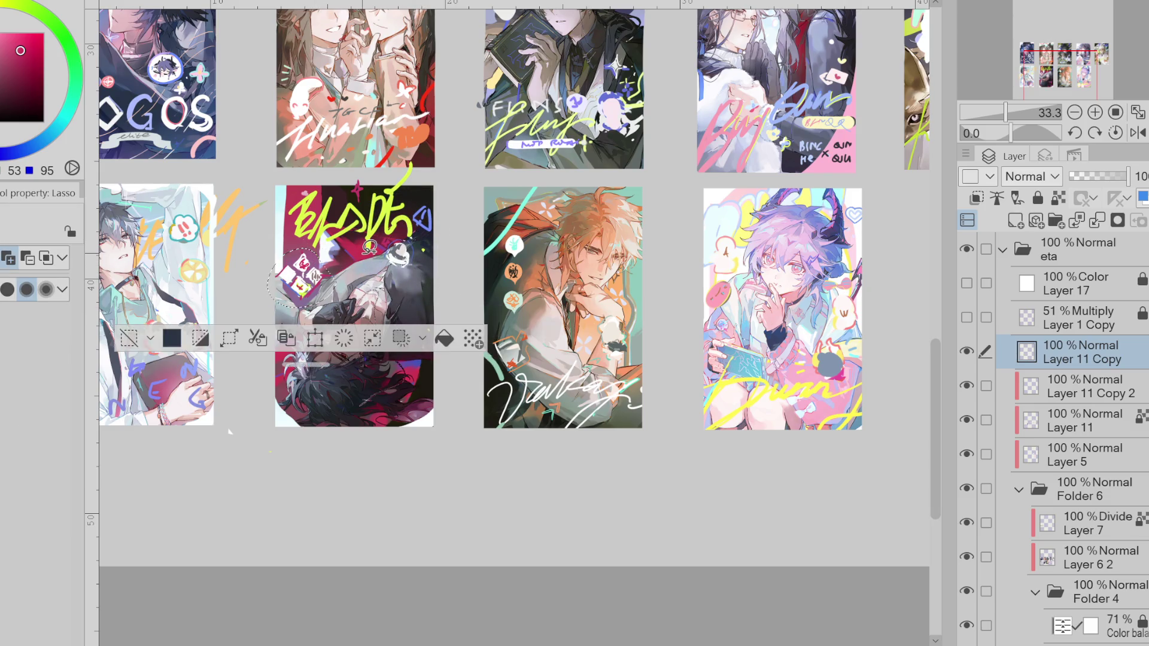
- Rotate and reposition the small card fragment on Layer 11 Copy 2
left_click(1084, 386)
key("ctrl+t")
left_click_drag(356, 169, 324, 291)
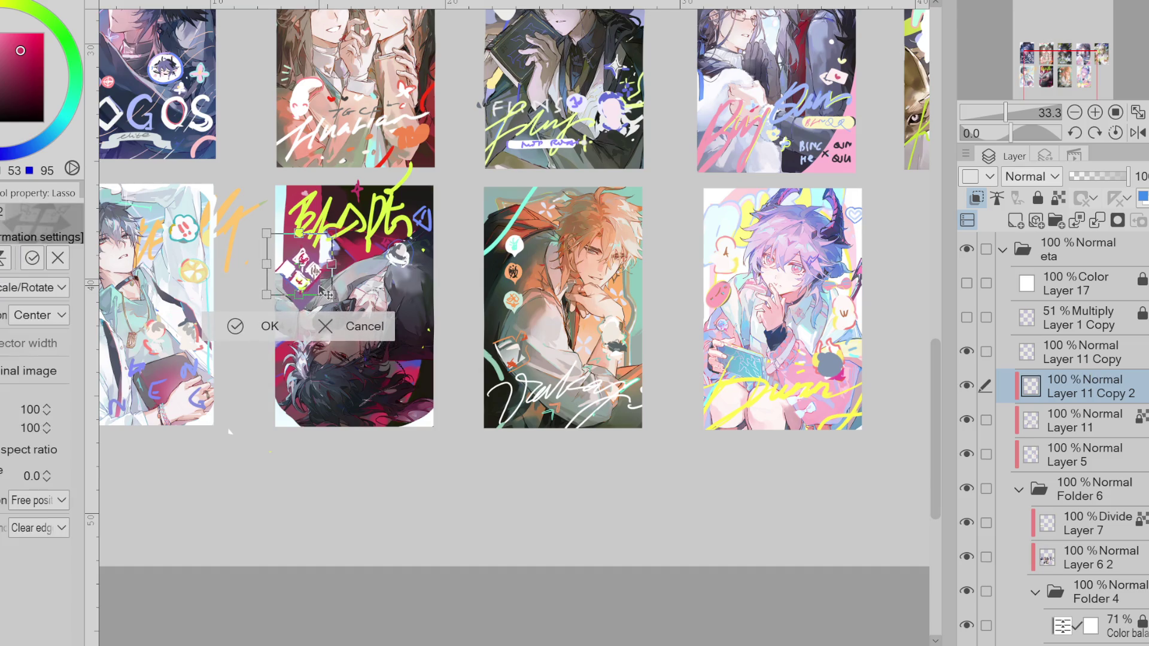
left_click(239, 332)
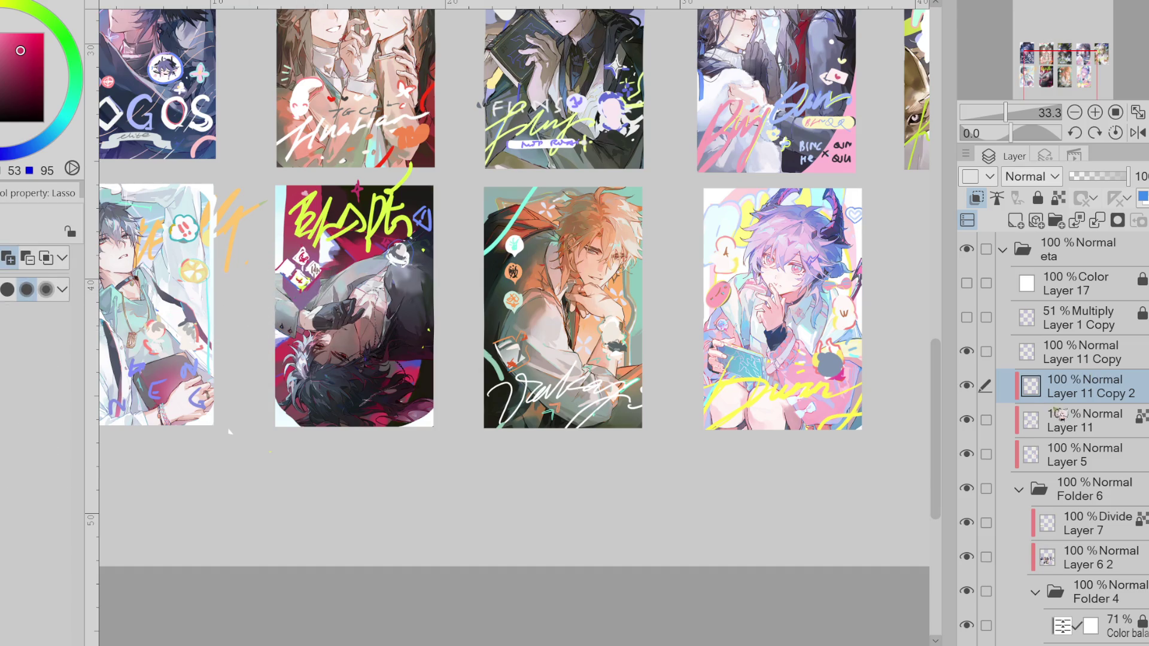
left_click(1070, 421)
key("e")
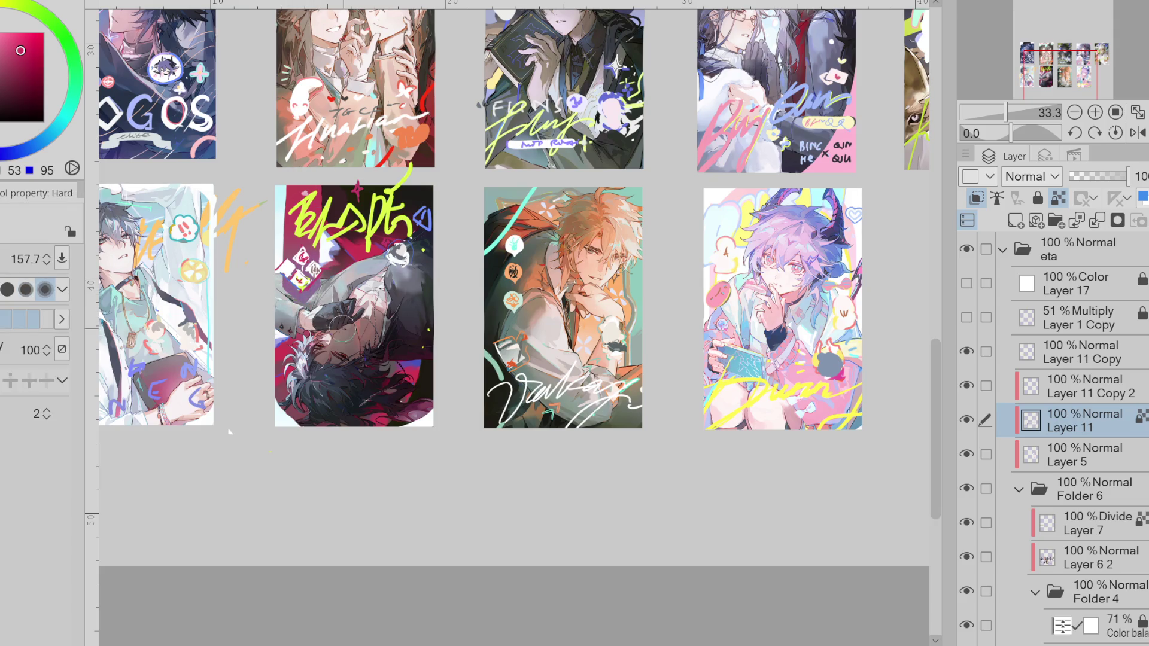
scroll(727, 362, "down", 1)
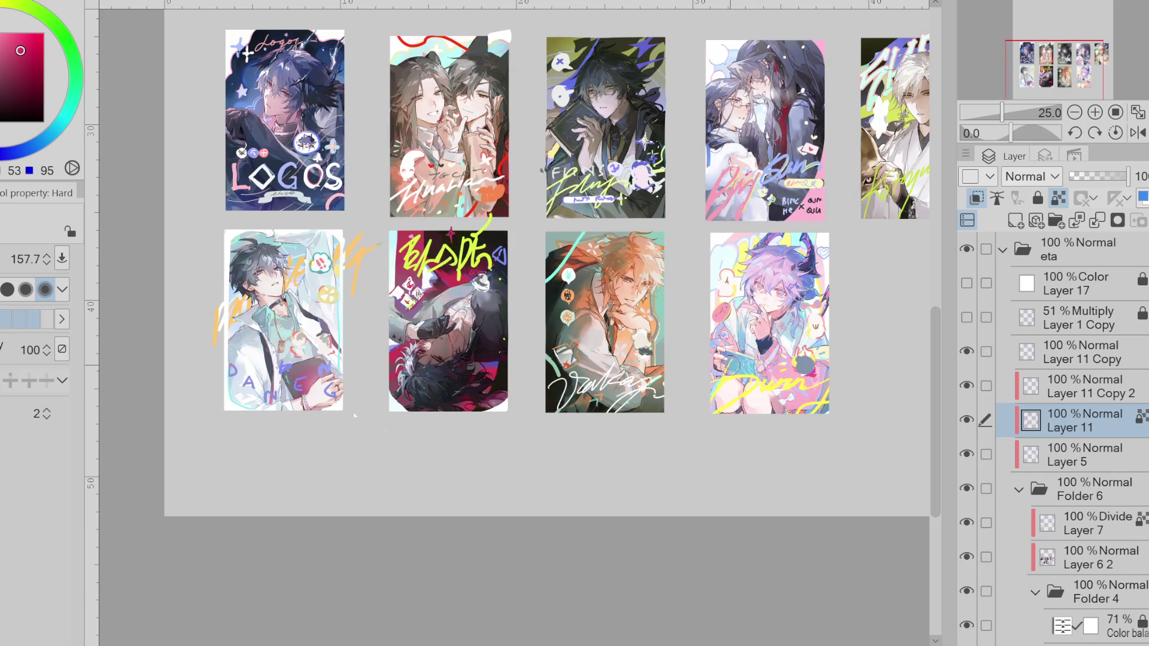
key("b")
key("alt+bracketleft")
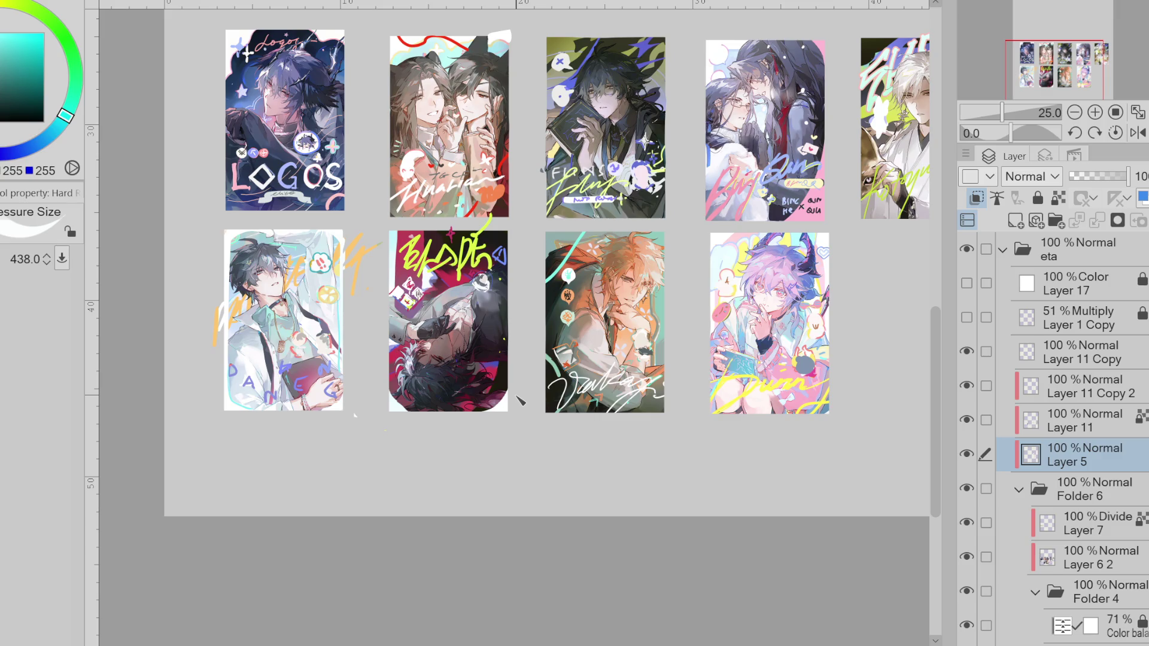
scroll(406, 294, "down", 1)
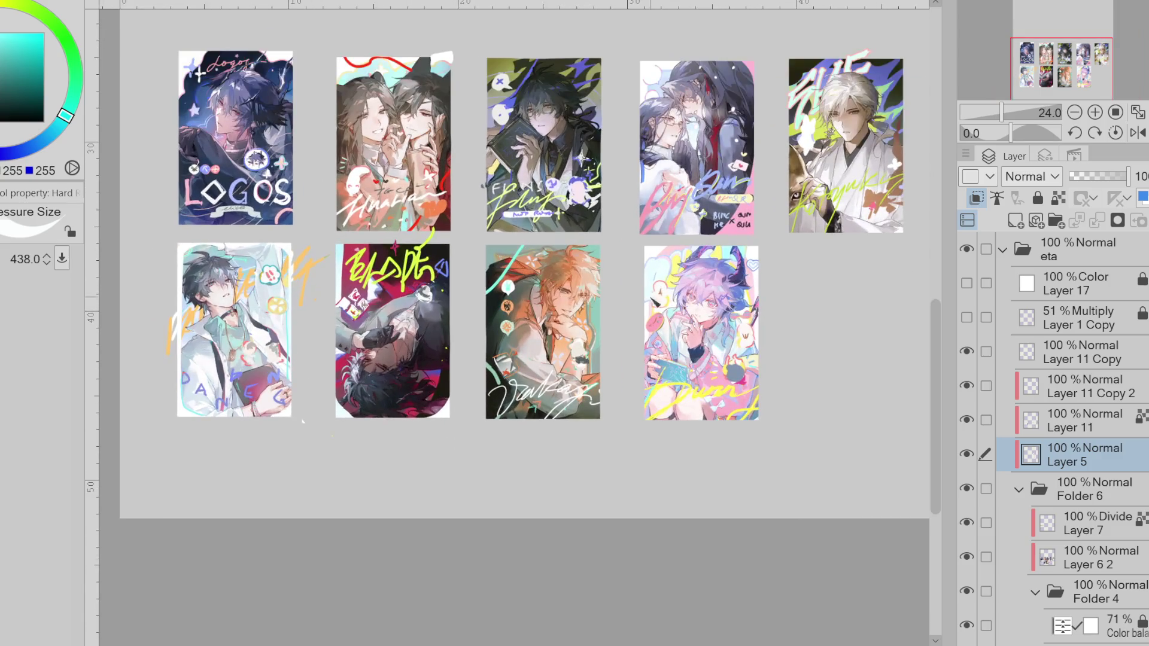
left_click(1048, 355)
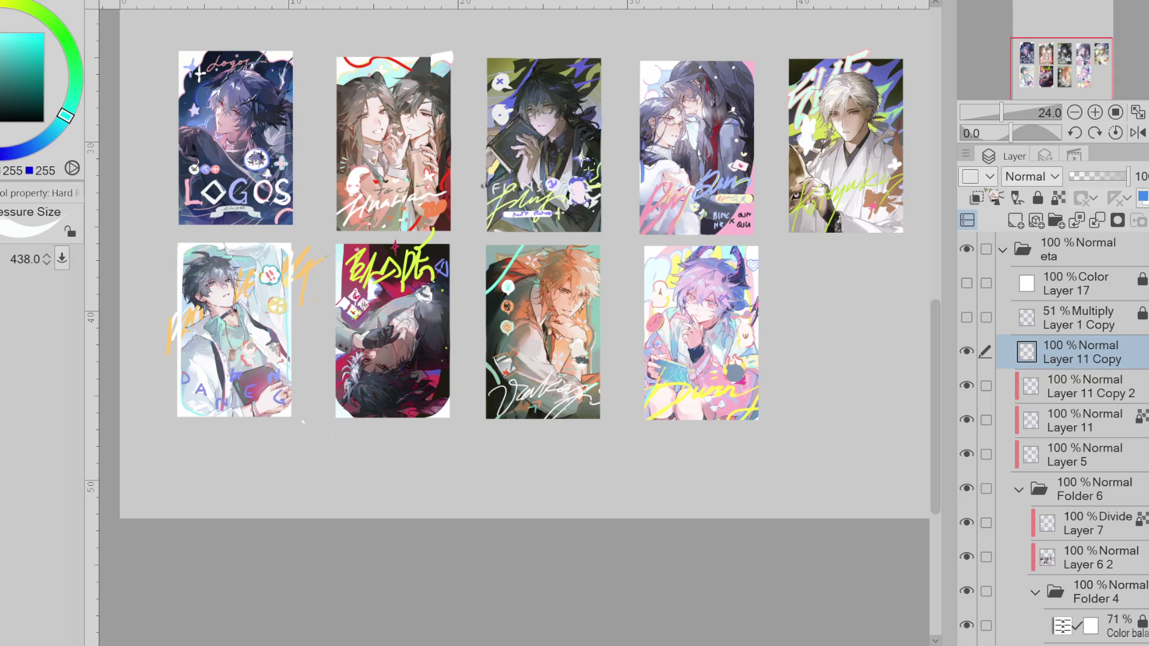
scroll(458, 235, "up", 2)
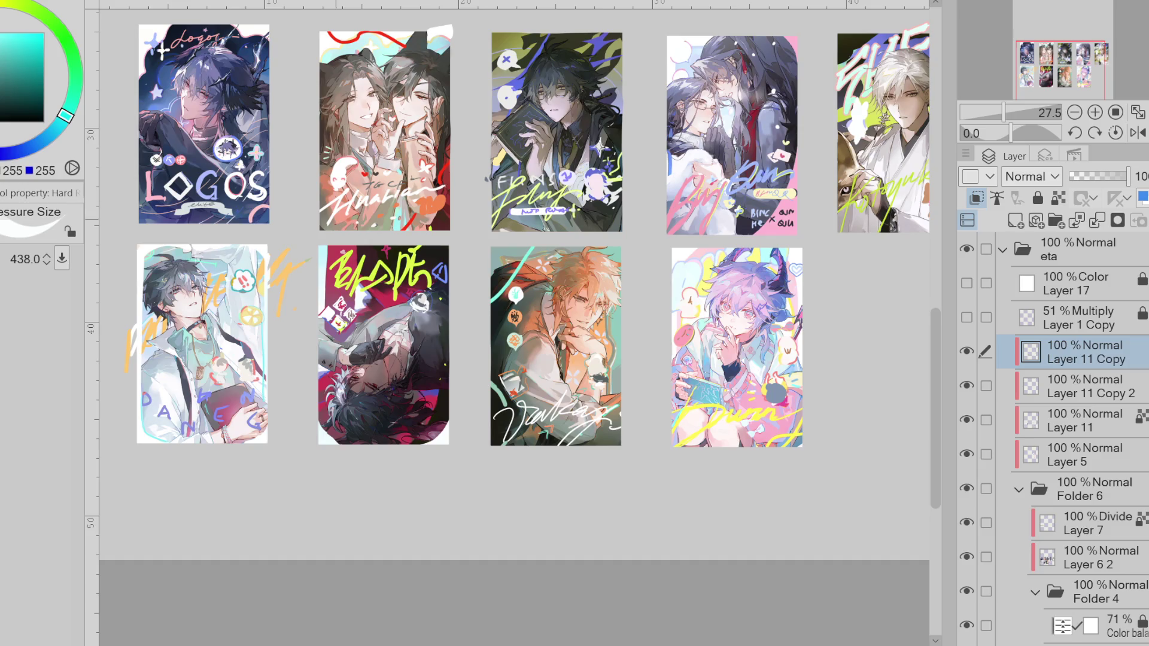
scroll(358, 183, "up", 1)
- Add a new raster layer with brush size 73.9 and a bright yellow-green colour
left_click(1016, 221)
left_click(27, 45)
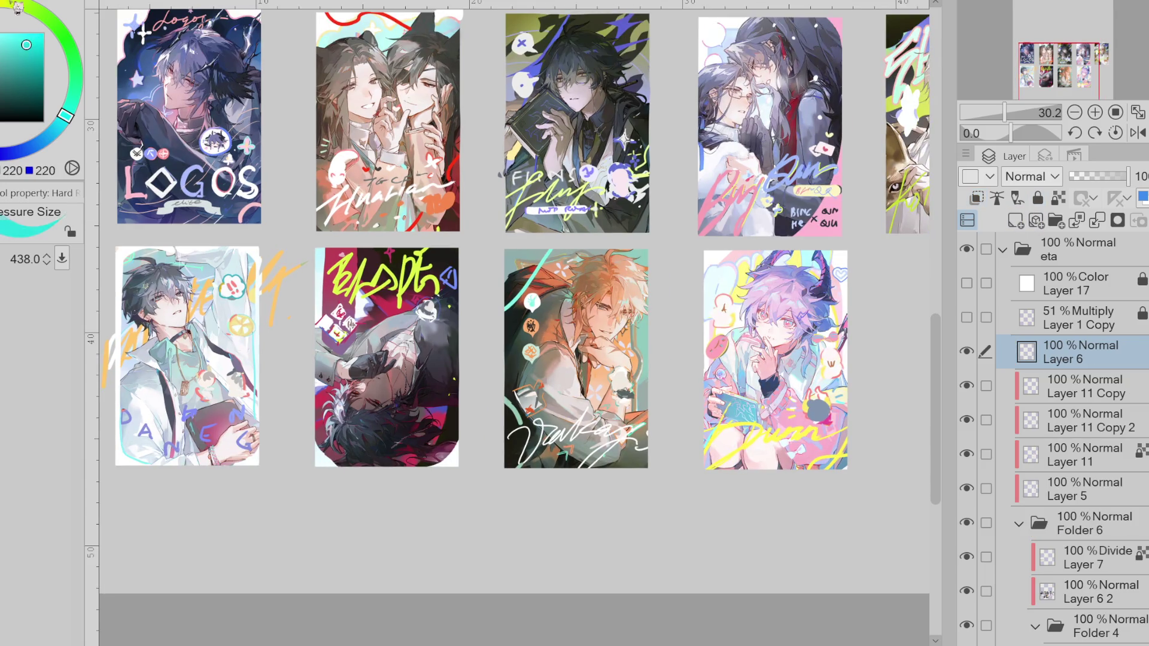
left_click_drag(413, 305, 407, 308)
left_click_drag(18, 150, 43, 156)
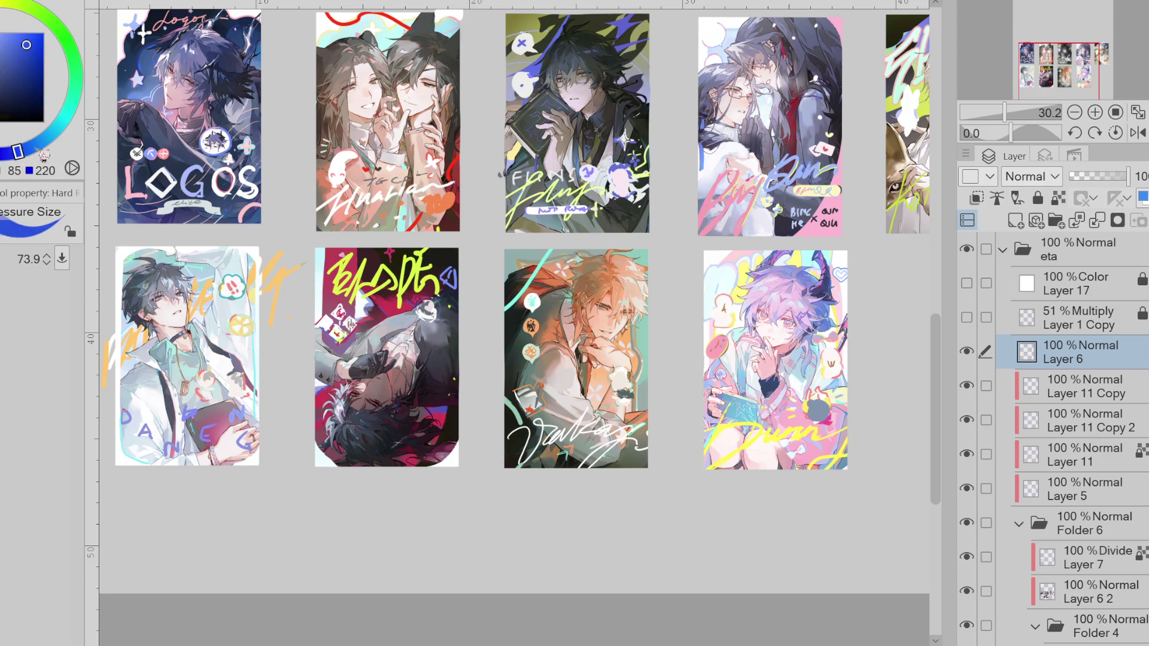
left_click_drag(26, 45, 15, 33)
left_click(32, 7)
- Hand-letter 'Breah' with a long trailing stroke below the cards
left_click_drag(344, 509, 326, 554)
mouse_move(338, 488)
left_mouse_down()
mouse_move(328, 551)
mouse_move(412, 500)
mouse_move(492, 526)
left_mouse_up()
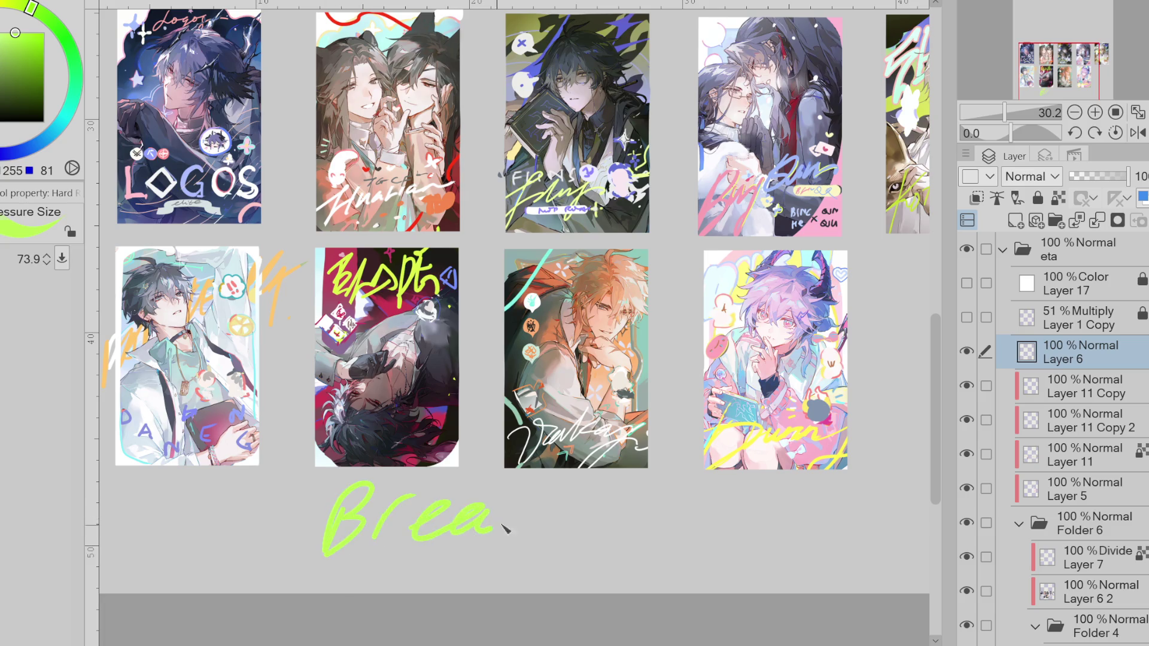
left_click_drag(565, 466, 731, 534)
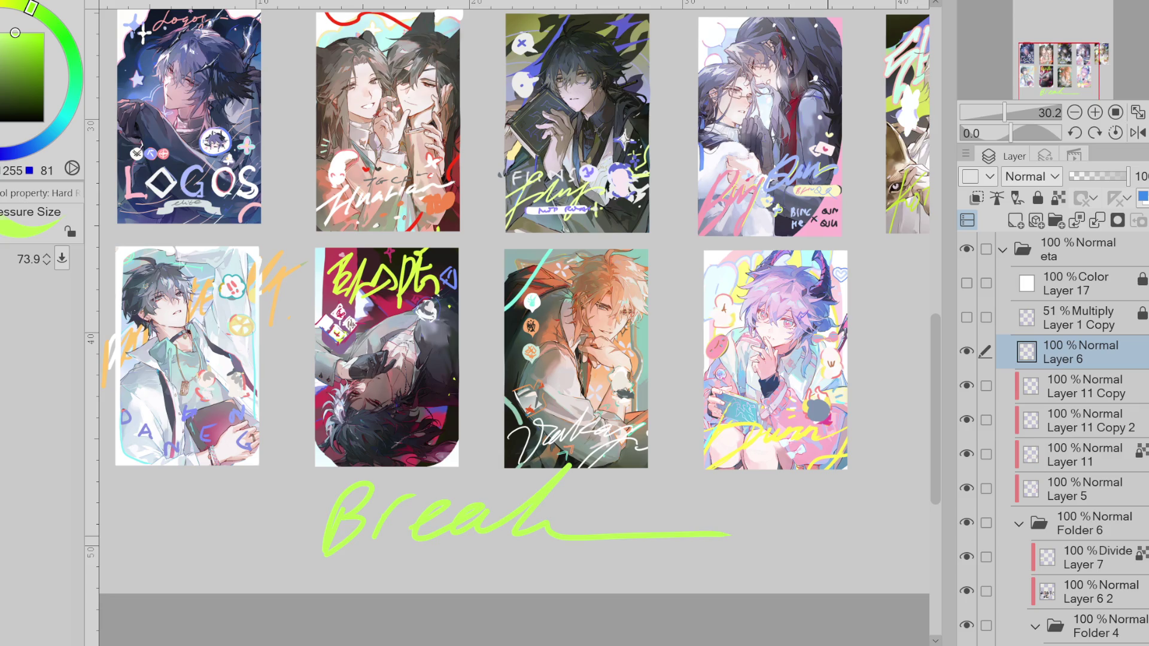
- Undo the green Break scribble, then hide and reshow Layer 7 to check it
key("ctrl+z")
key("ctrl+z")
key("ctrl+z")
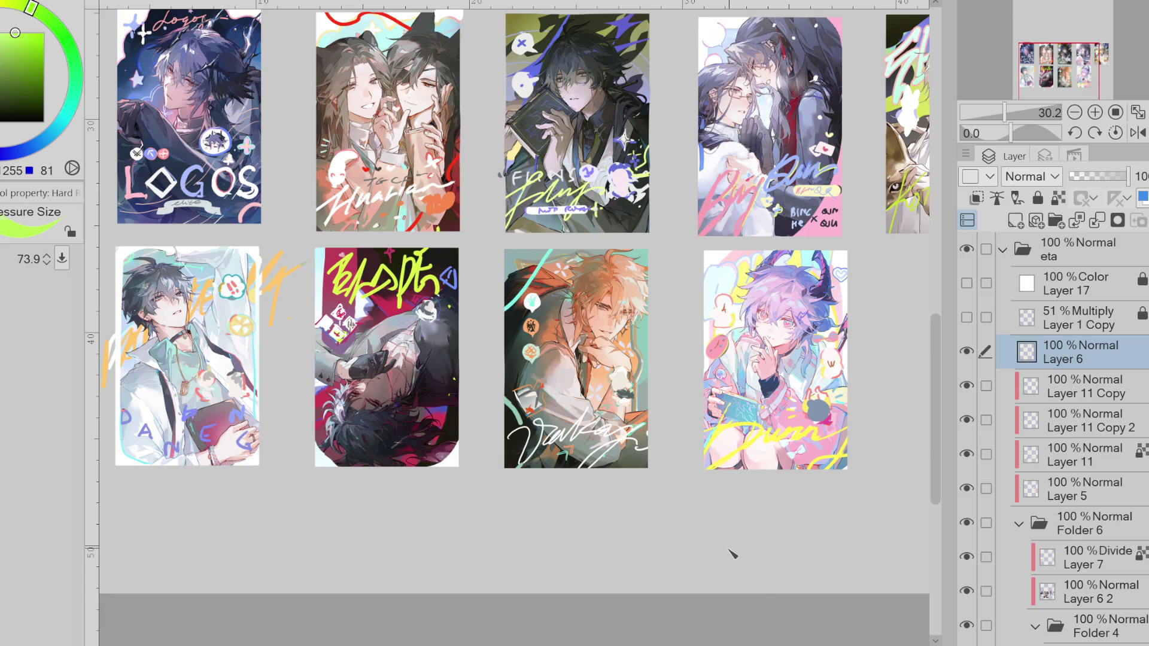
scroll(977, 440, "down", 3)
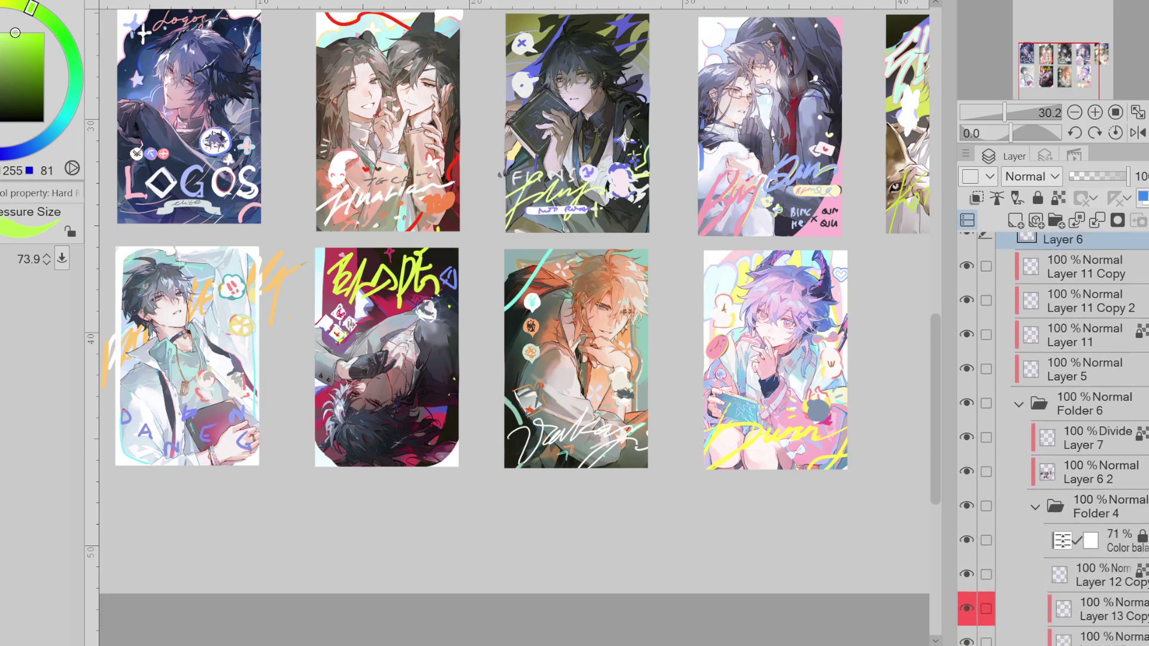
left_click(967, 424)
left_click(966, 424)
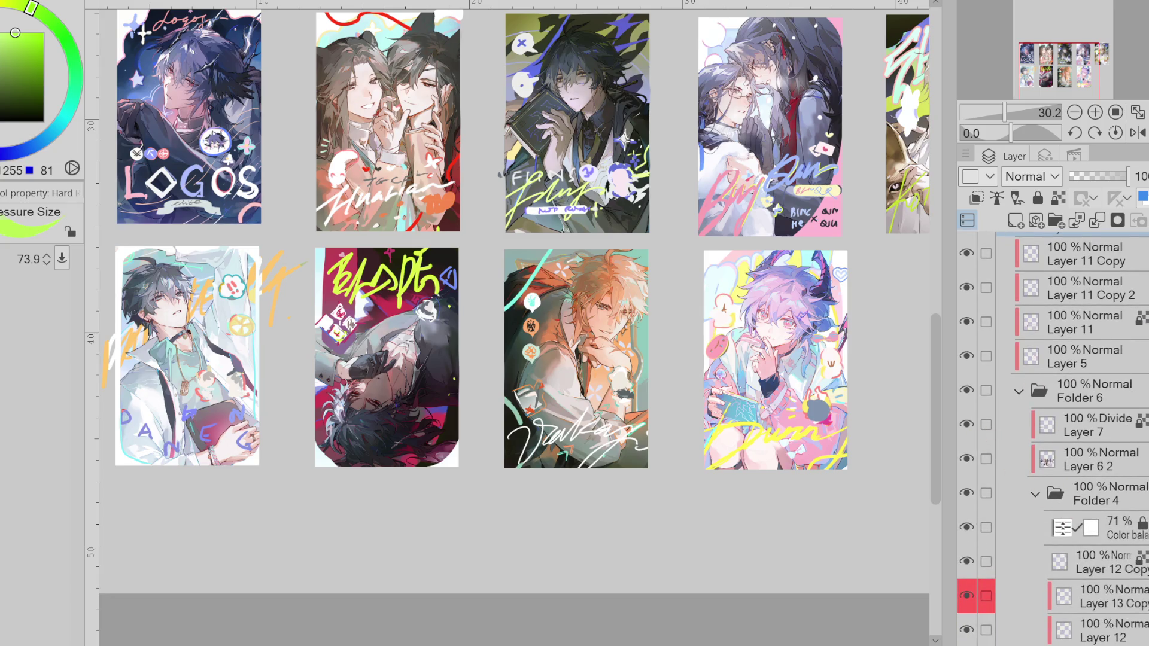
scroll(975, 406, "up", 2)
- Make Layer 11 active and sample yellow, light orange, pale yellow and pink from the artwork
left_click(1065, 395)
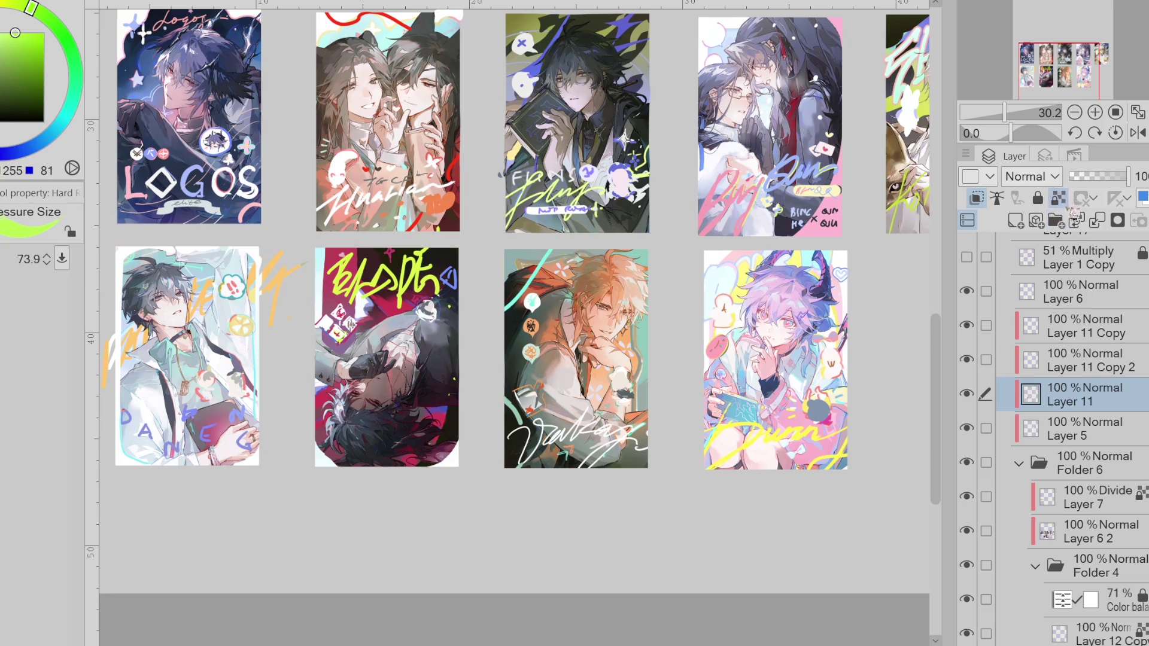
scroll(718, 539, "right", 4)
left_click(526, 268, "alt")
left_click(527, 449, "alt")
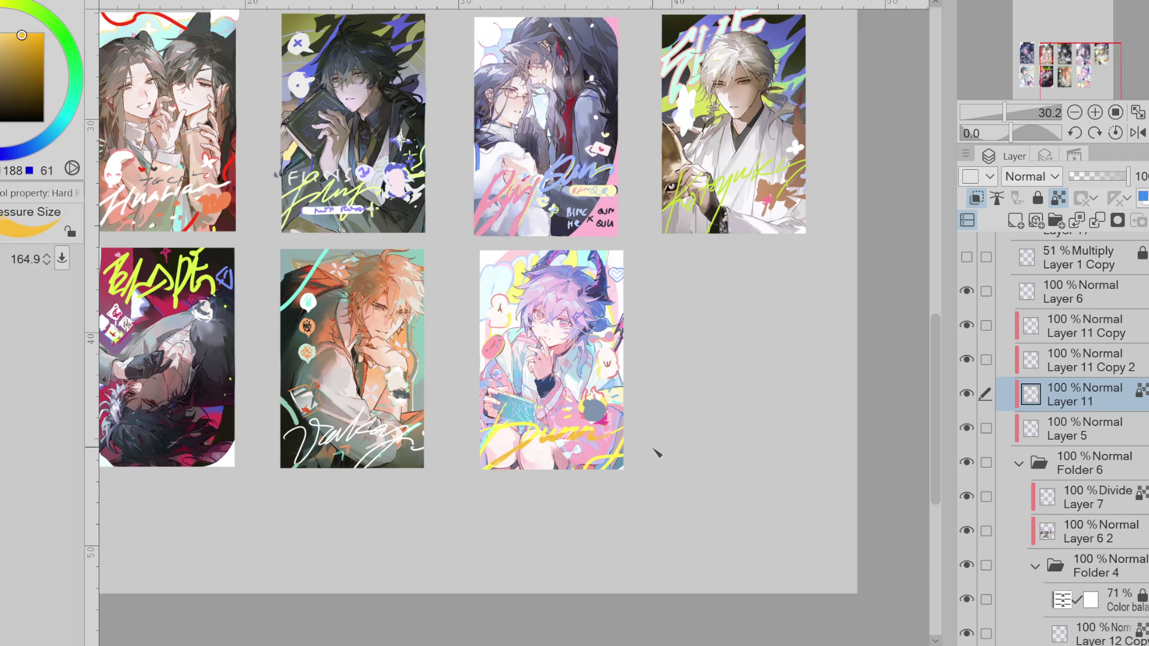
left_click(103, 44, "alt")
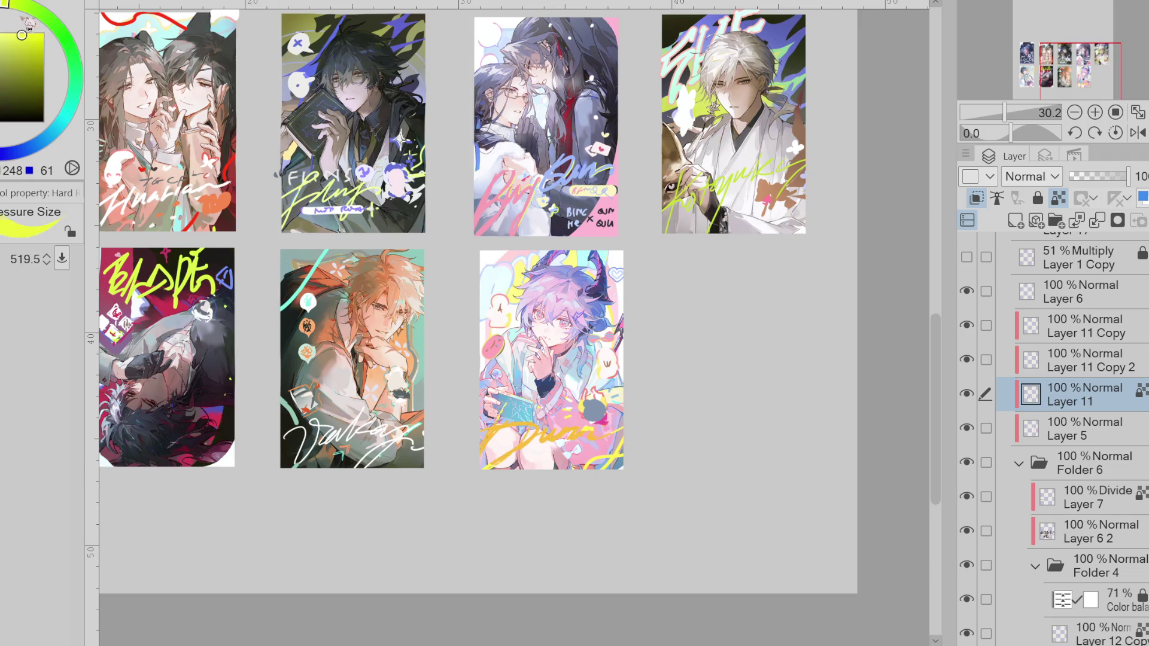
scroll(584, 422, "down", 4)
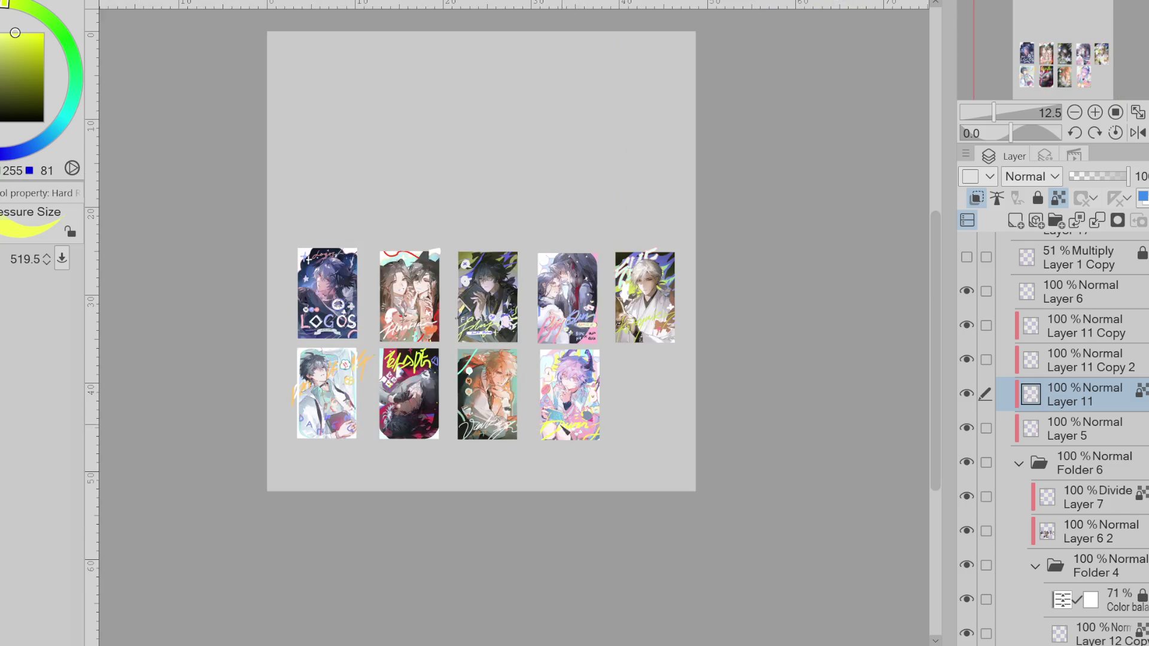
scroll(599, 434, "up", 2)
left_click(595, 435, "alt")
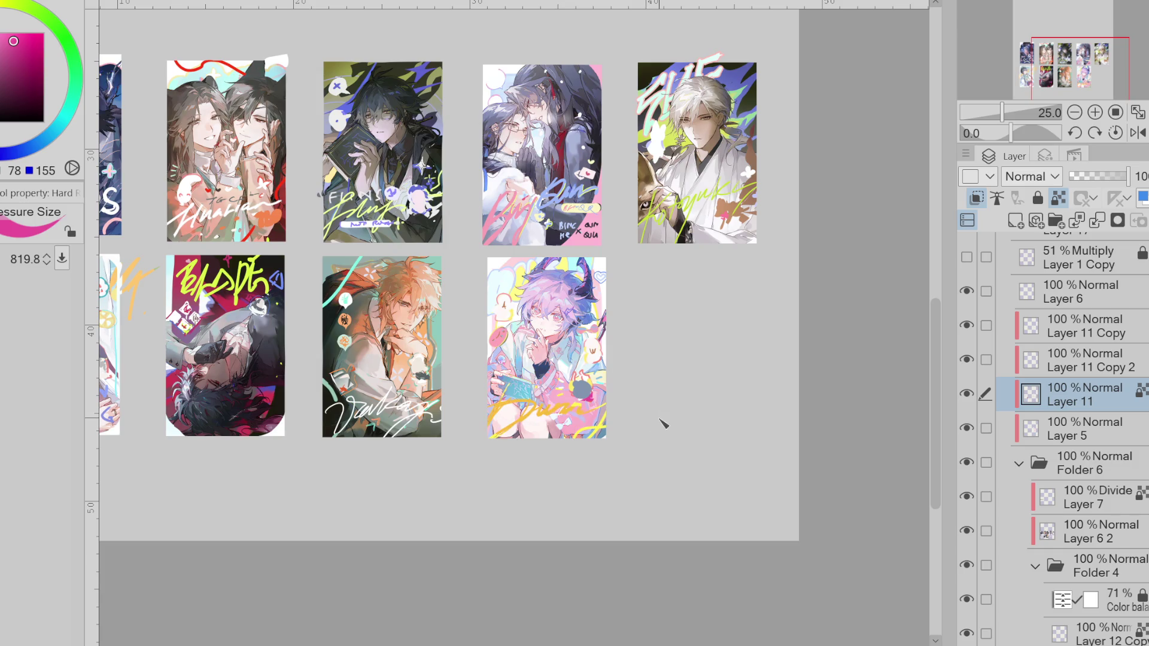
- Choose red and repaint the last card's title, retrying the strokes after undos
left_click(6, 36)
left_click(5, 33)
left_click_drag(488, 427, 577, 409)
left_click_drag(490, 419, 598, 431)
key("ctrl+z")
key("ctrl+z")
key("ctrl+z")
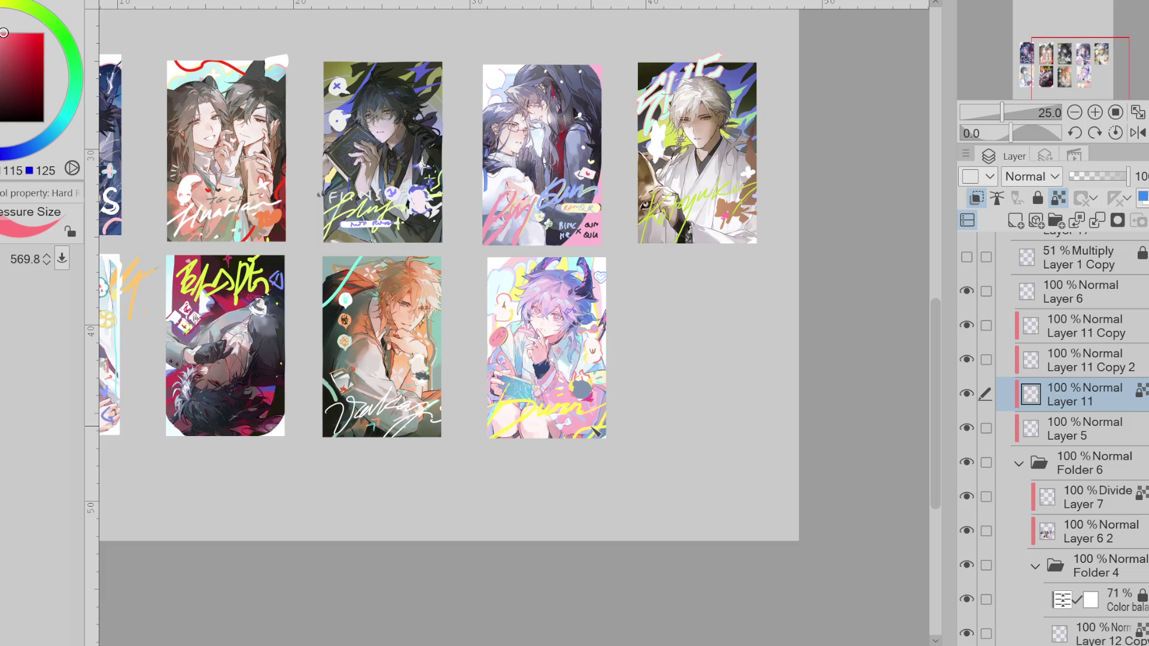
mouse_move(489, 427)
left_mouse_down()
mouse_move(551, 412)
mouse_move(542, 419)
mouse_move(606, 419)
mouse_move(608, 436)
left_mouse_up()
key("ctrl+z")
mouse_move(488, 426)
left_mouse_down()
mouse_move(569, 413)
mouse_move(594, 426)
left_mouse_up()
- Nudge the hue toward red, compare against yellow with undo/redo, and add a red bottom-right stroke
scroll(622, 454, "down", 2)
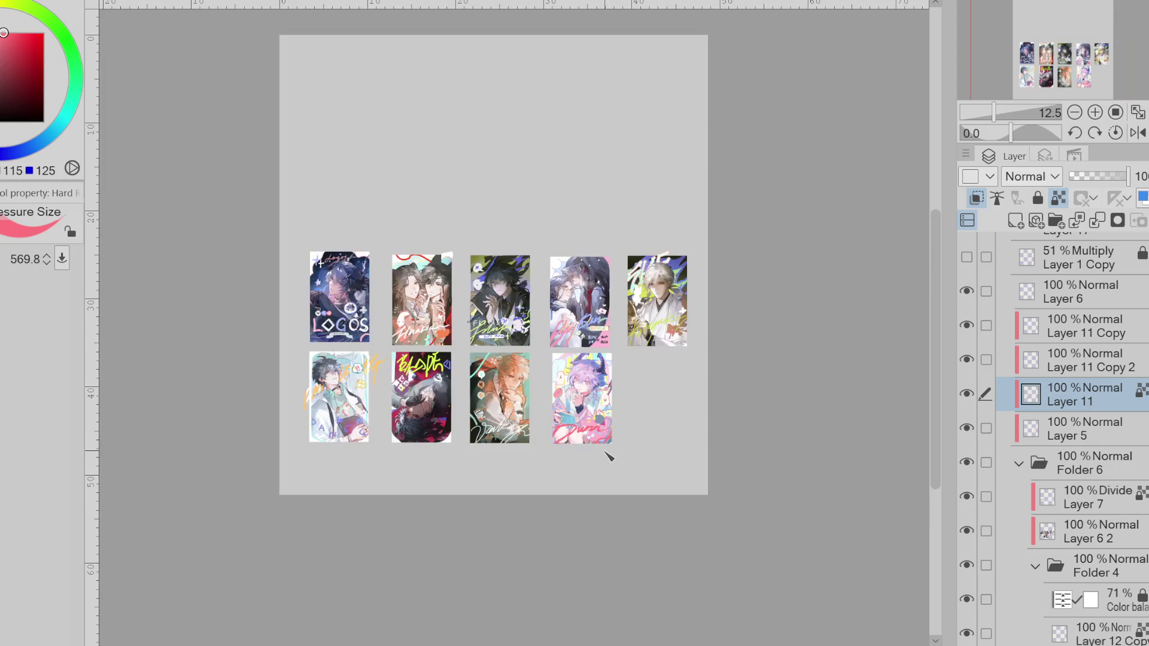
scroll(556, 466, "down", 1)
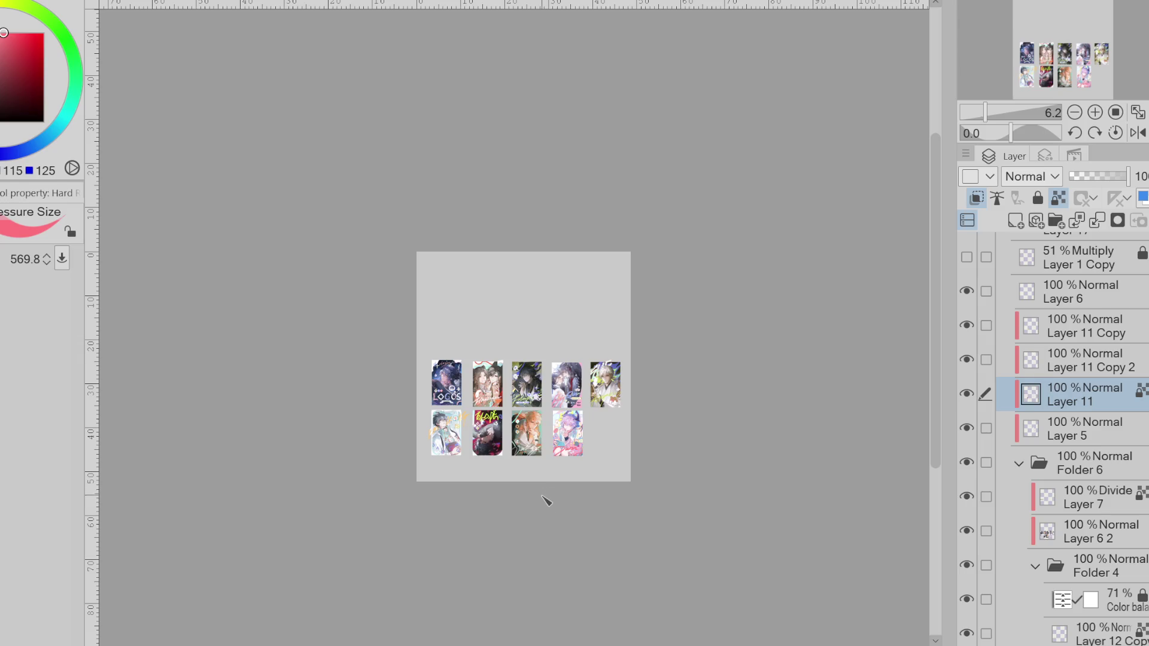
scroll(584, 467, "up", 2)
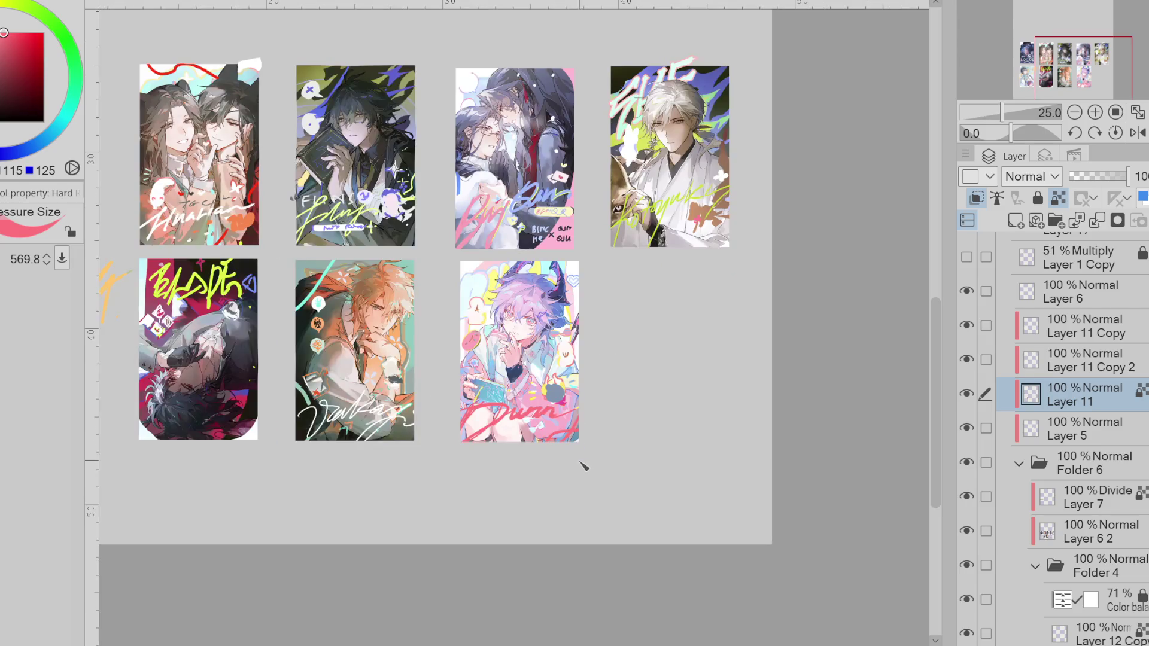
left_click_drag(4, 32, 1, 34)
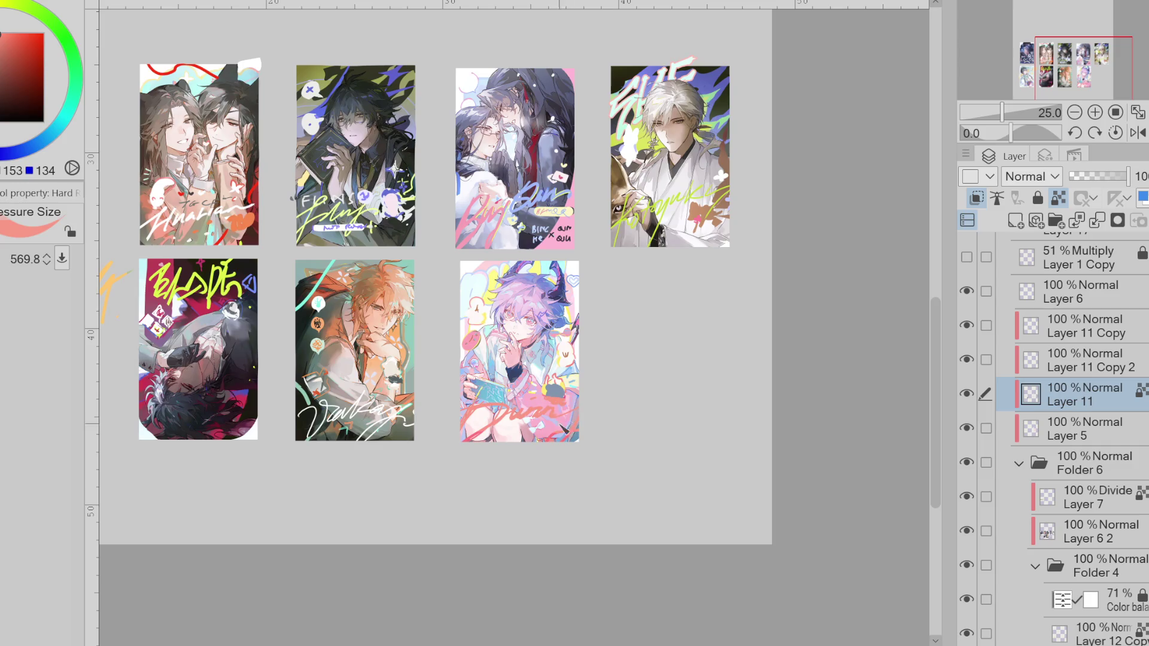
key("ctrl+z")
key("ctrl+z")
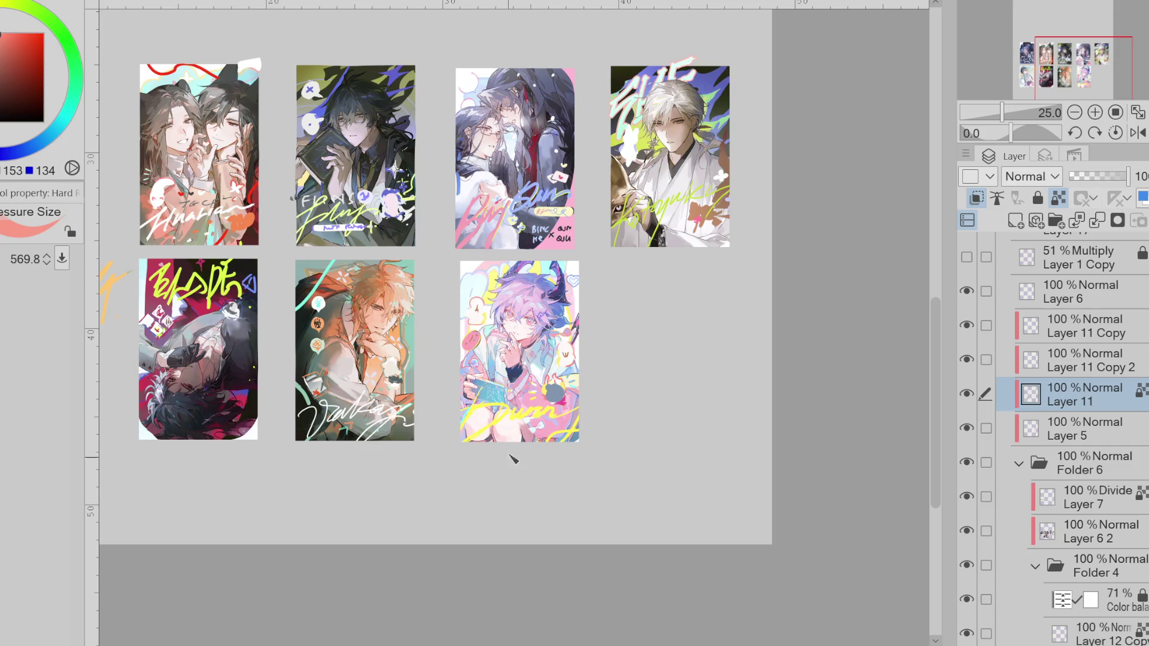
key("ctrl+y")
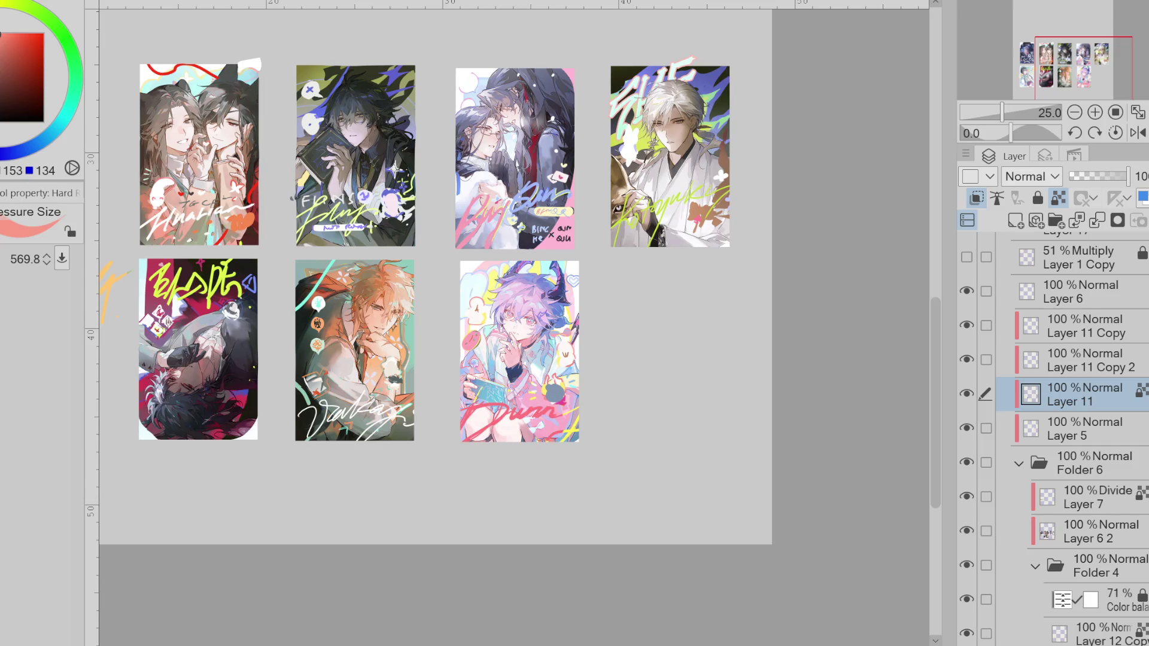
left_click(533, 411, "alt")
left_click_drag(574, 417, 561, 446)
- Lasso the last card's title and apply the hue change to turn it blue
key("m")
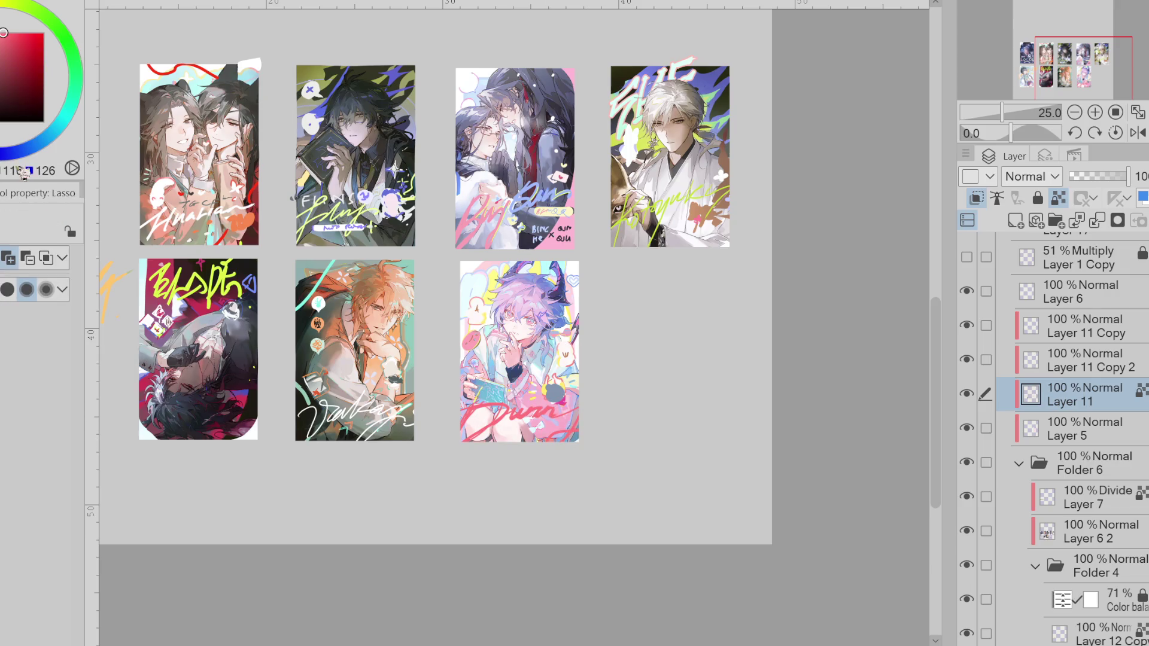
left_click_drag(521, 397, 494, 402)
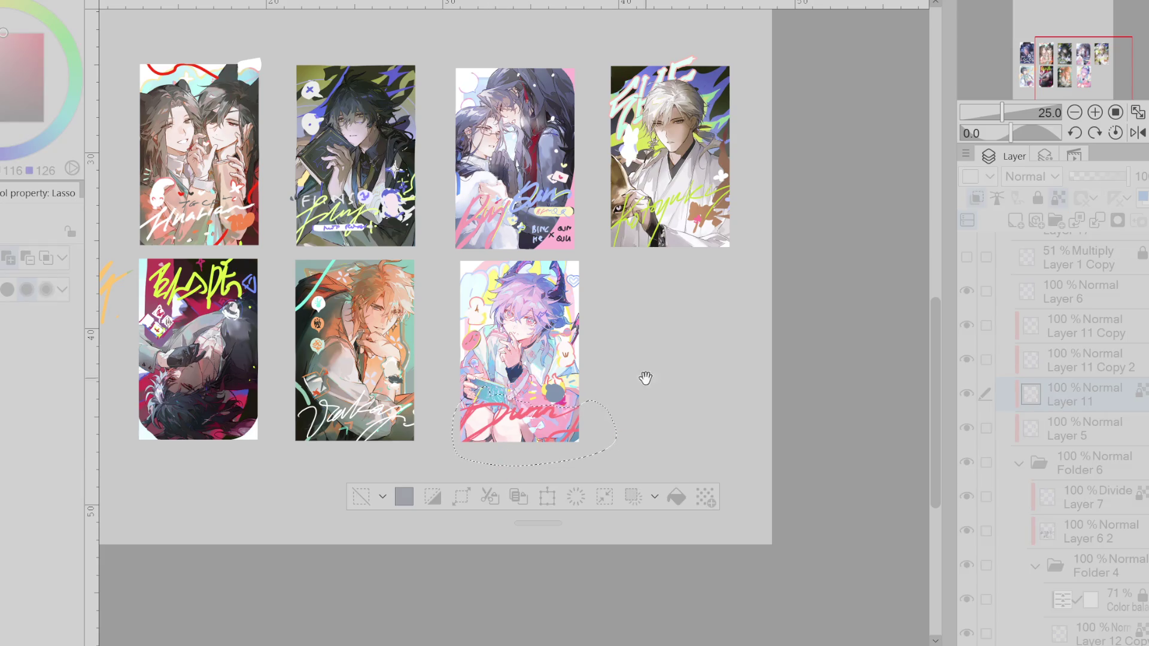
left_click_drag(646, 377, 634, 249)
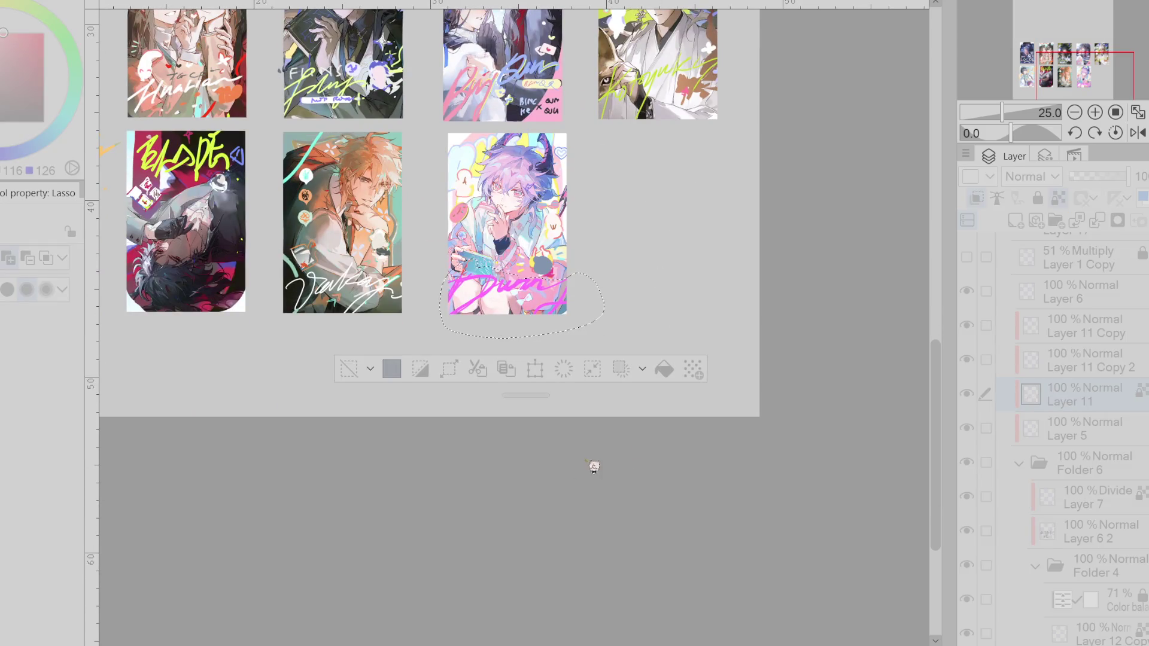
key("ctrl+minus")
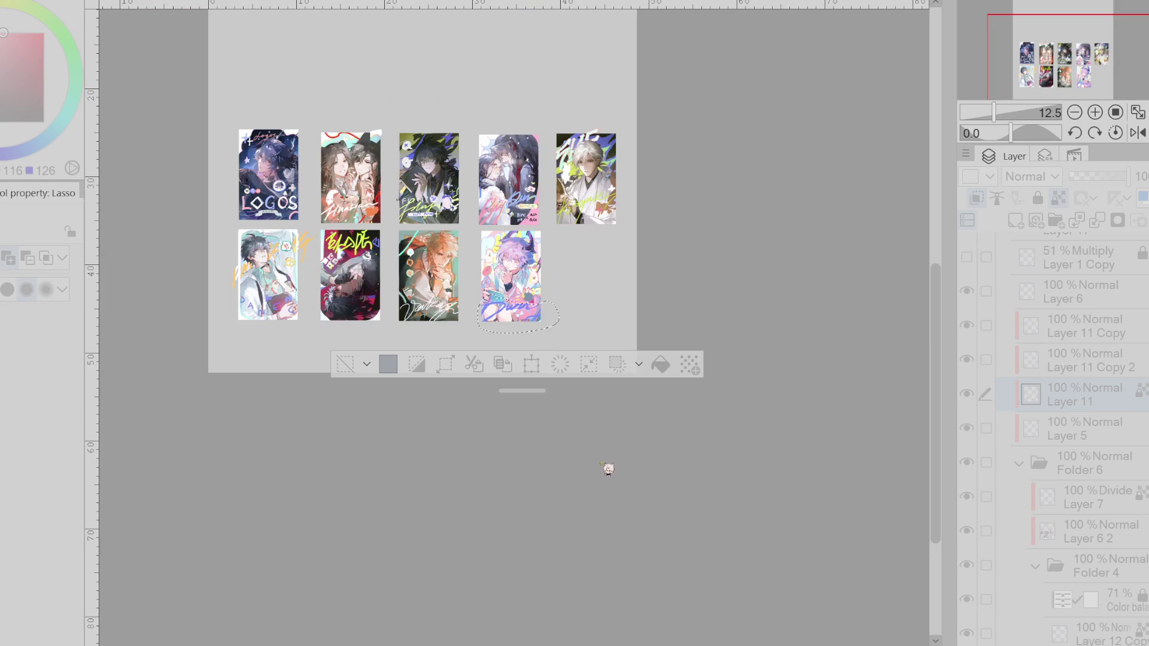
key("ctrl+plus")
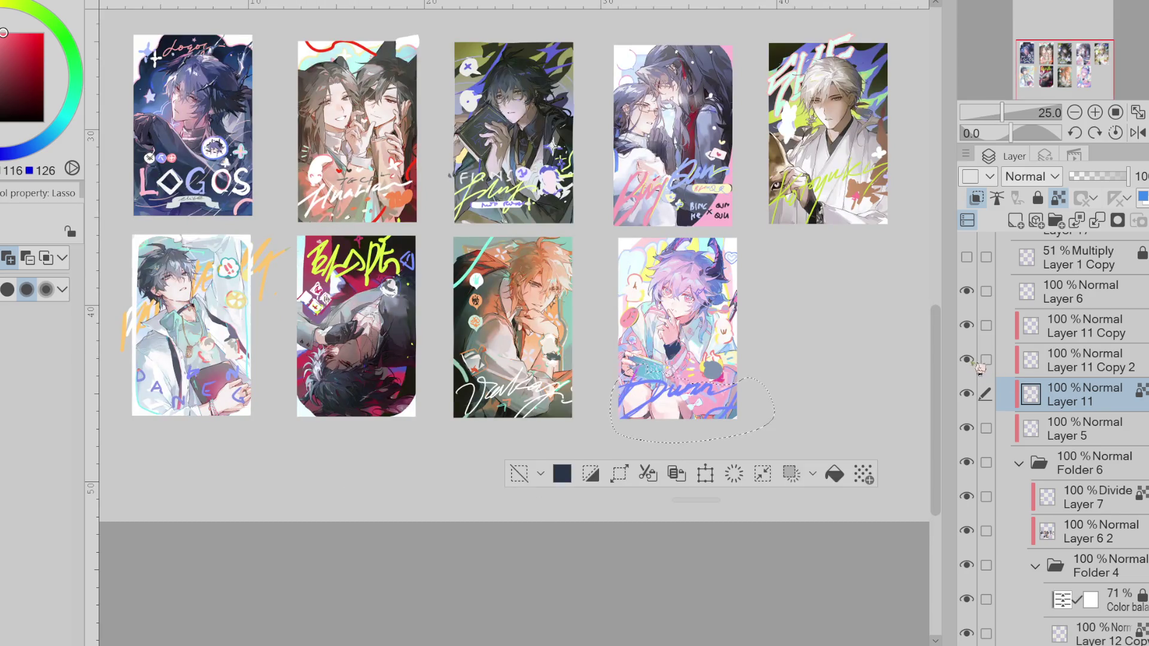
- On Layer 11 Copy, lasso the BLADE lettering and shift its hue to teal-green
left_click(1029, 333)
left_click(528, 449)
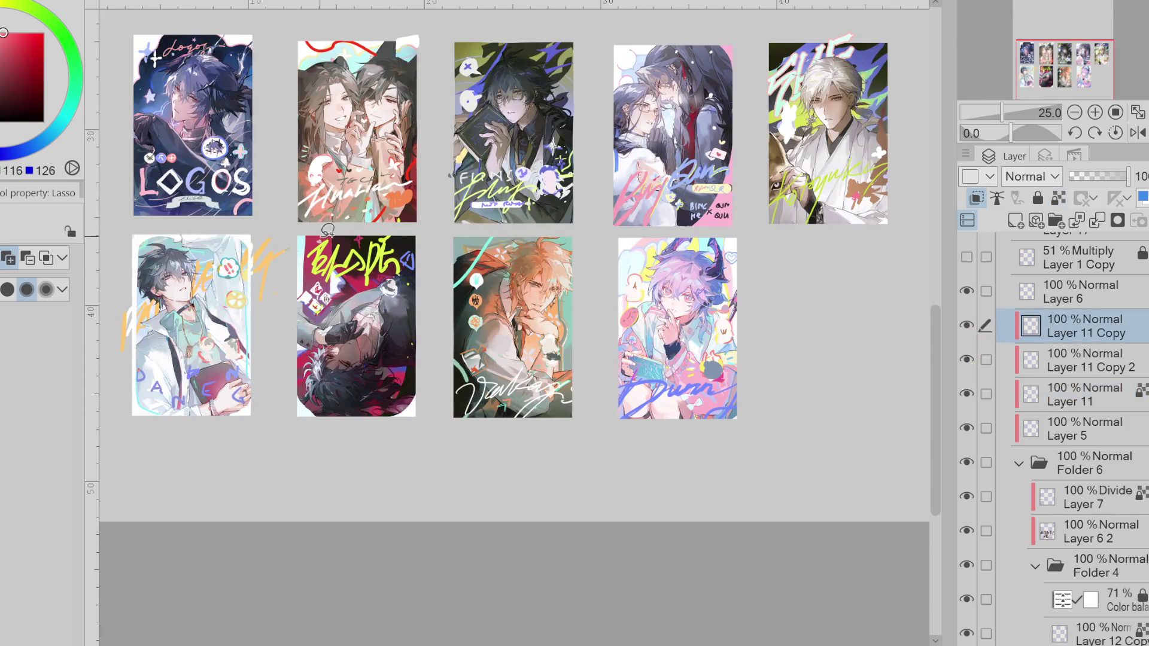
mouse_move(328, 230)
left_mouse_down()
mouse_move(356, 236)
mouse_move(380, 221)
left_mouse_up()
key("ctrl+u")
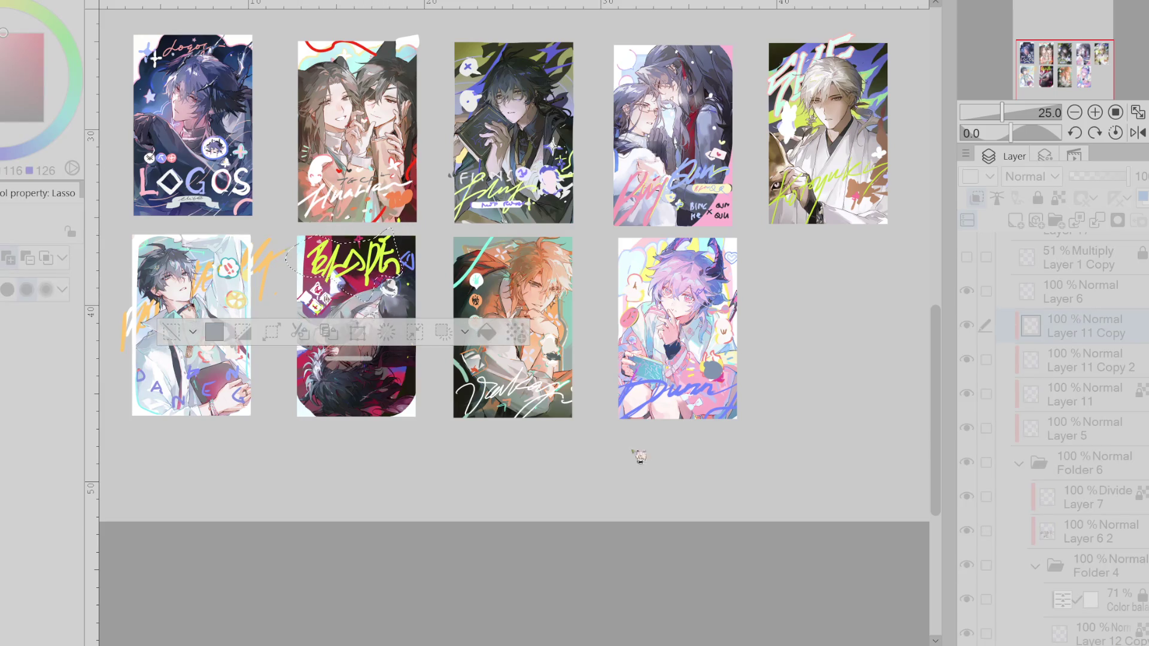
left_click_drag(715, 470, 723, 471)
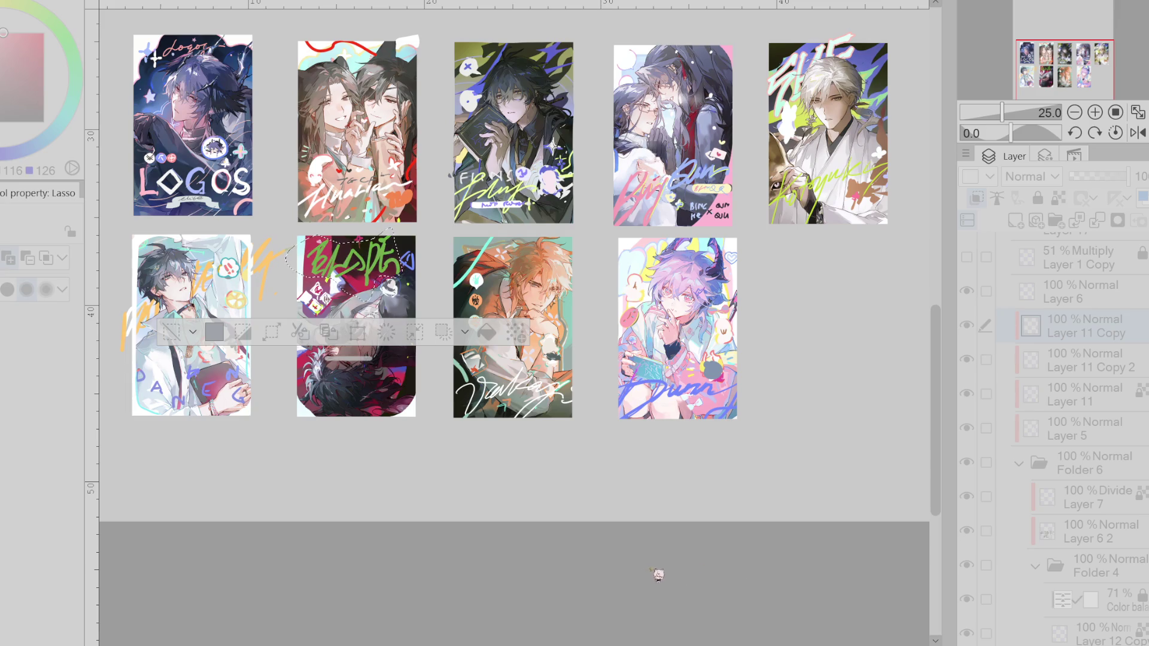
left_click_drag(772, 470, 885, 460)
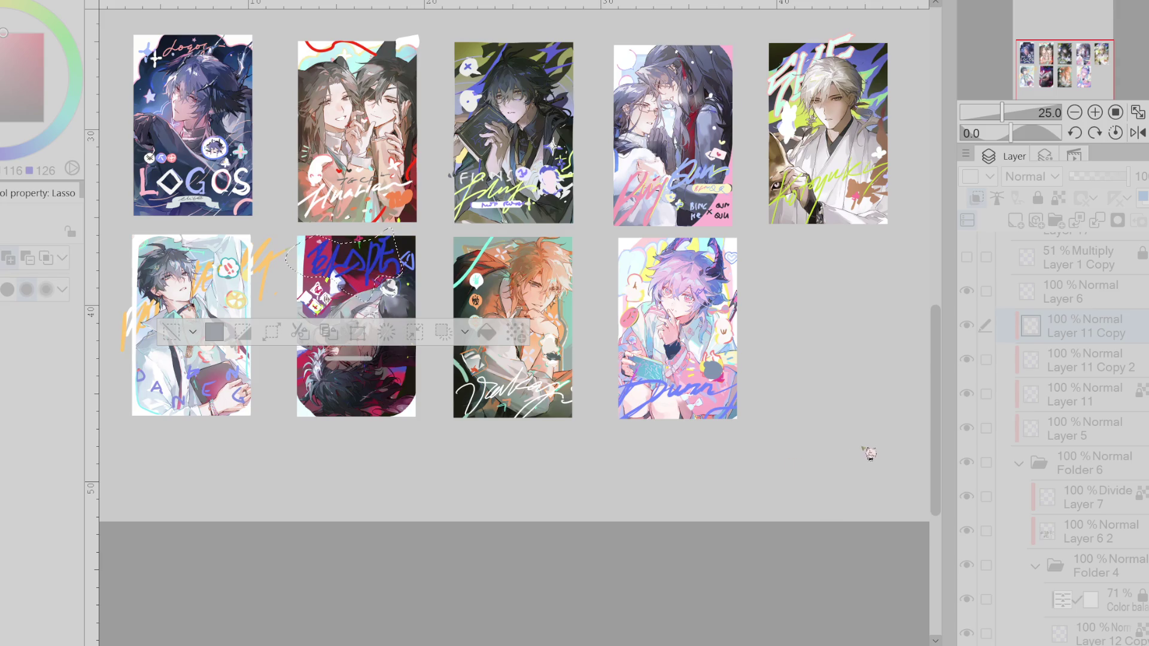
- Zoom out, lasso the lower part of the fifth card, then clear the selection
key("ctrl+minus")
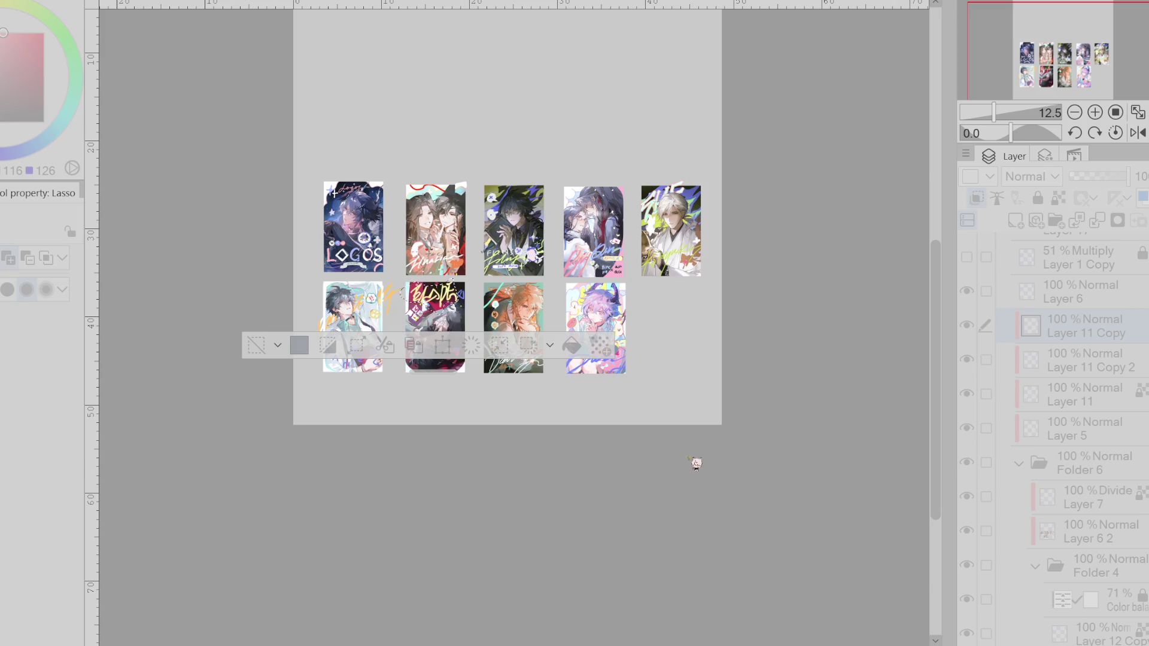
left_click_drag(435, 371, 364, 581)
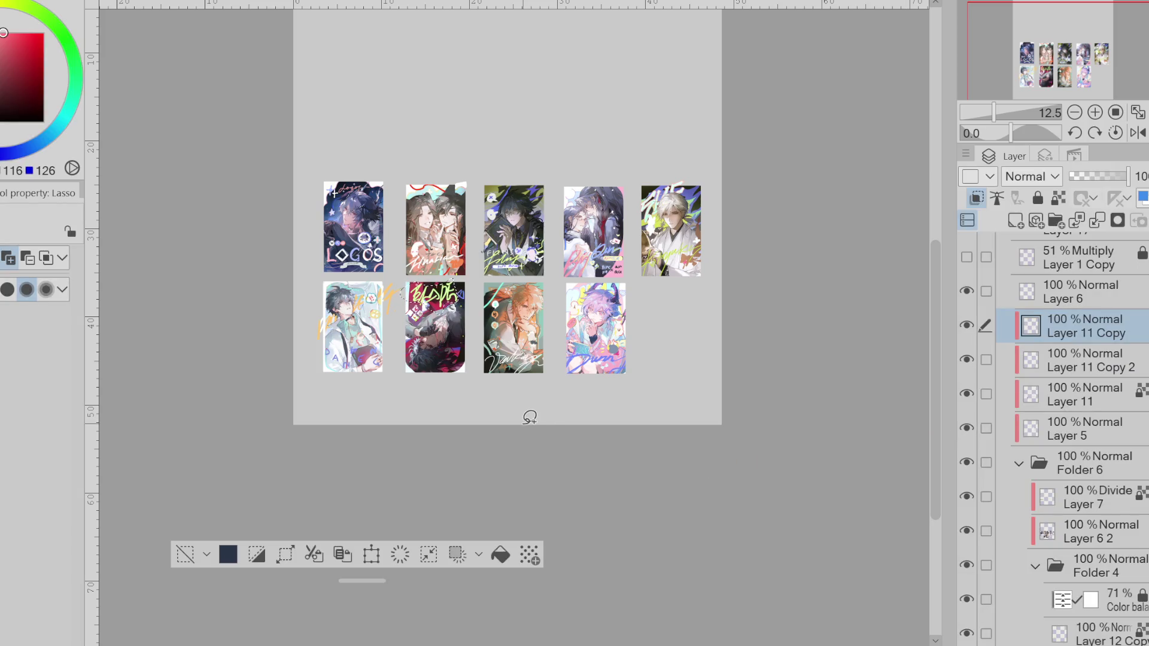
left_click_drag(655, 239, 727, 239)
left_click(185, 555)
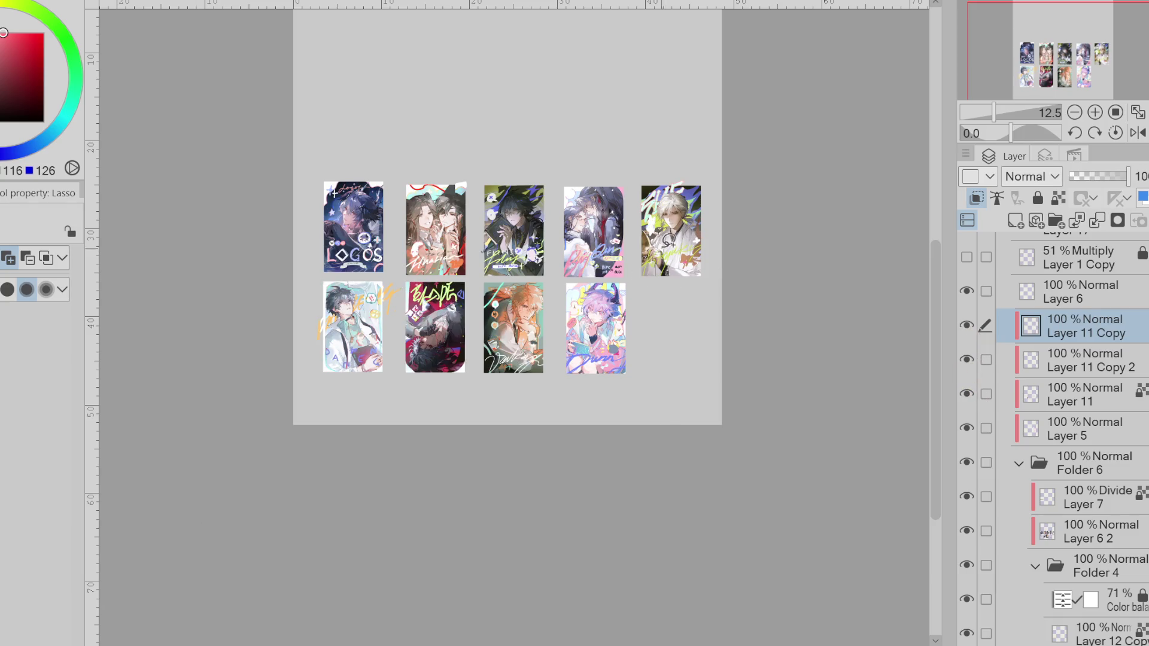
- Reselect the fifth card's lower part, switch to Layer 11, deselect, and toggle Layer 11's visibility
left_click_drag(678, 259, 664, 245)
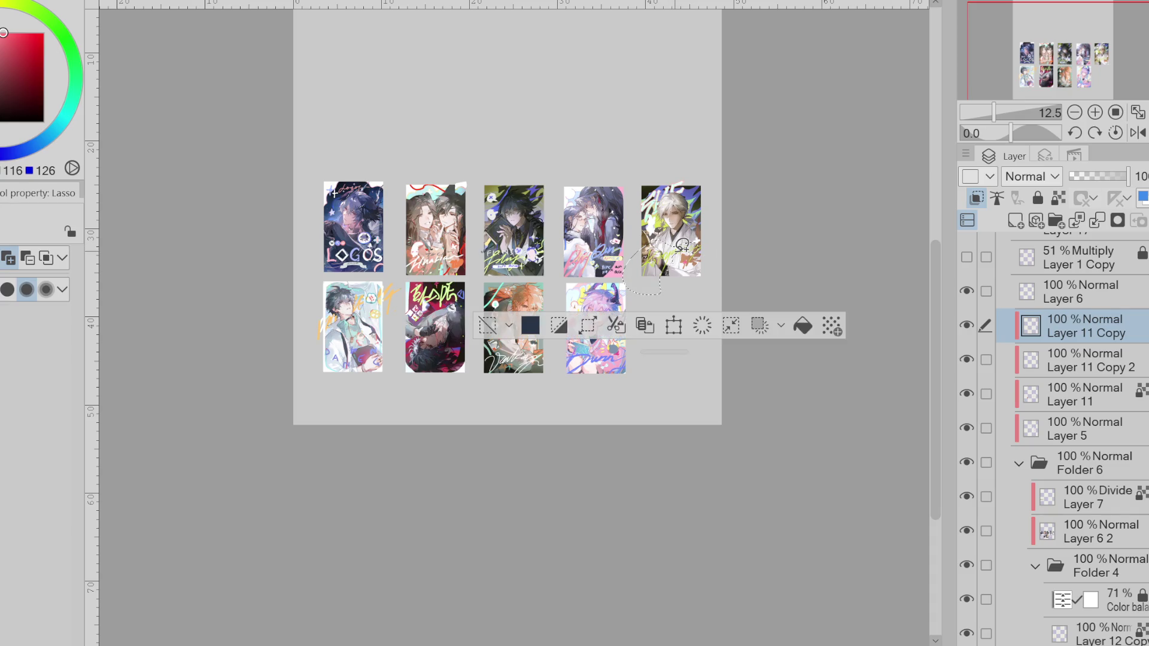
left_click(1101, 368)
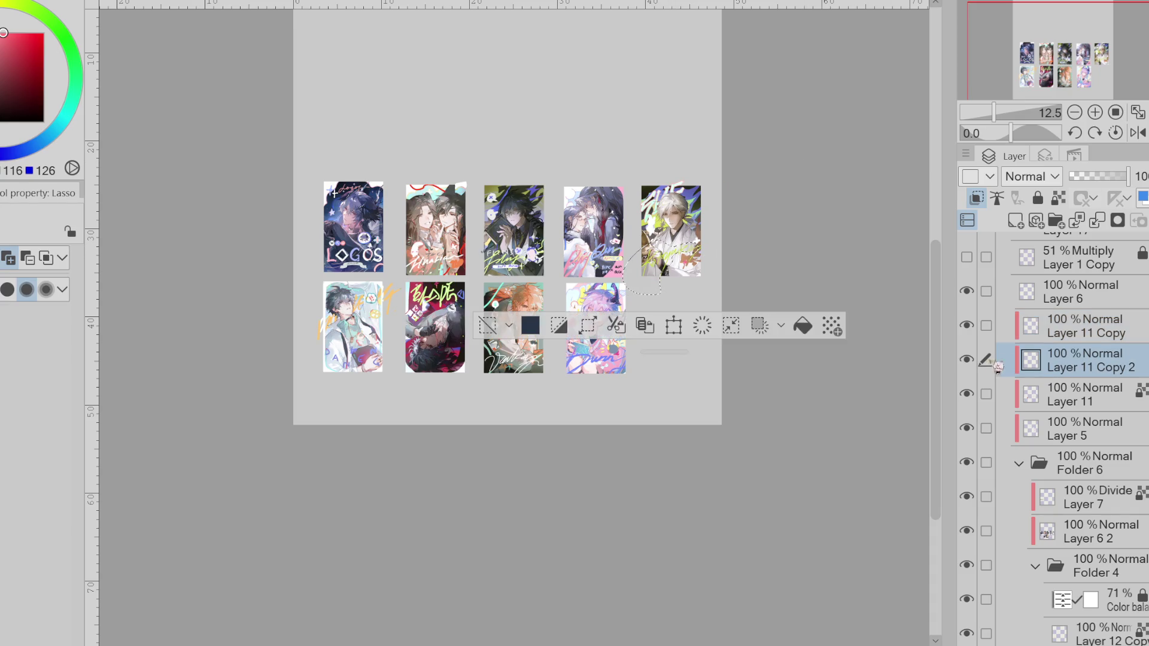
left_click(1058, 406)
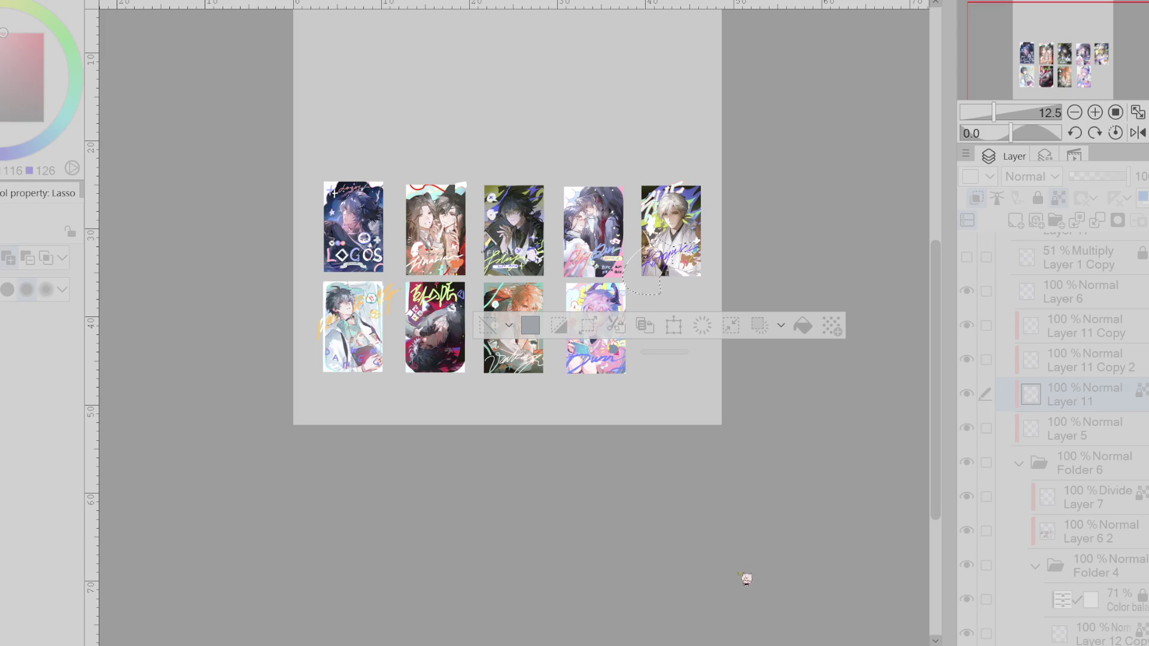
left_click(953, 433)
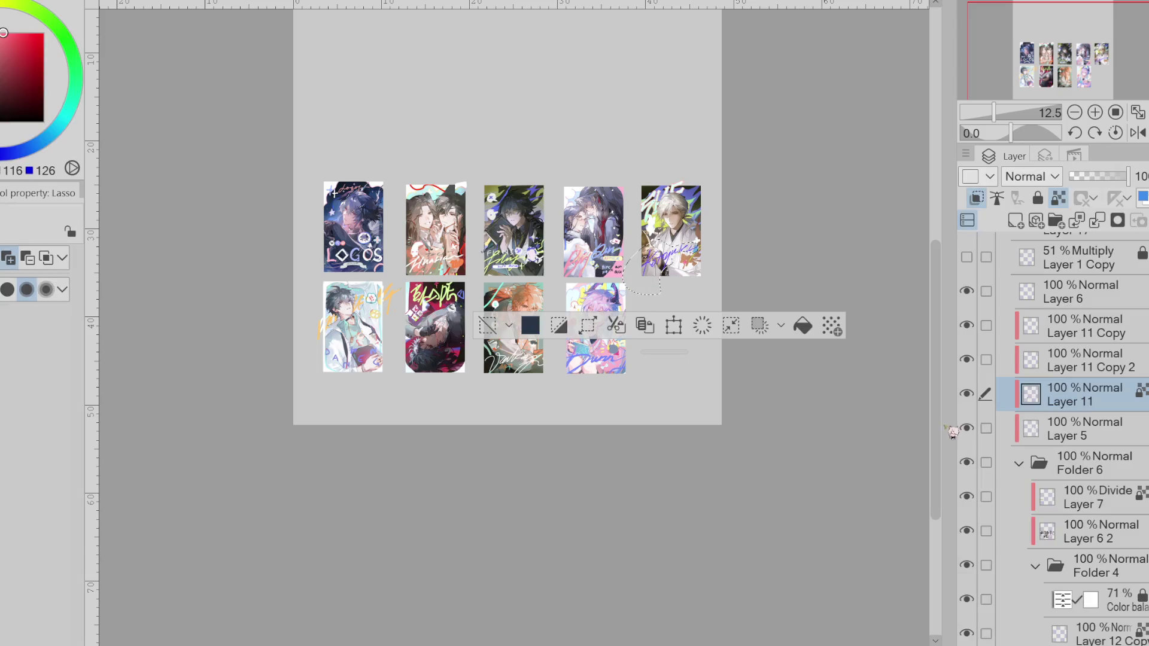
left_click(527, 340)
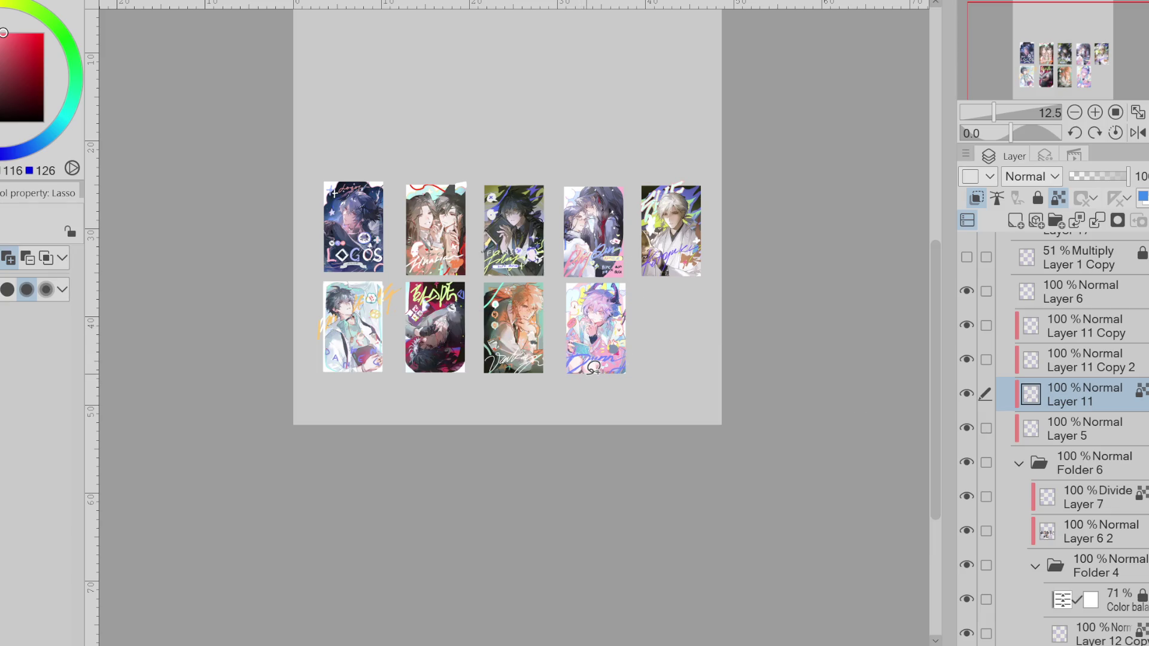
left_click(968, 394)
left_click(967, 394)
left_click(968, 394)
left_click(968, 395)
left_click(968, 395)
left_click(968, 395)
- Switch to the hard pen at about size 342 and lock transparent pixels on Layers 11 and 5
key("p")
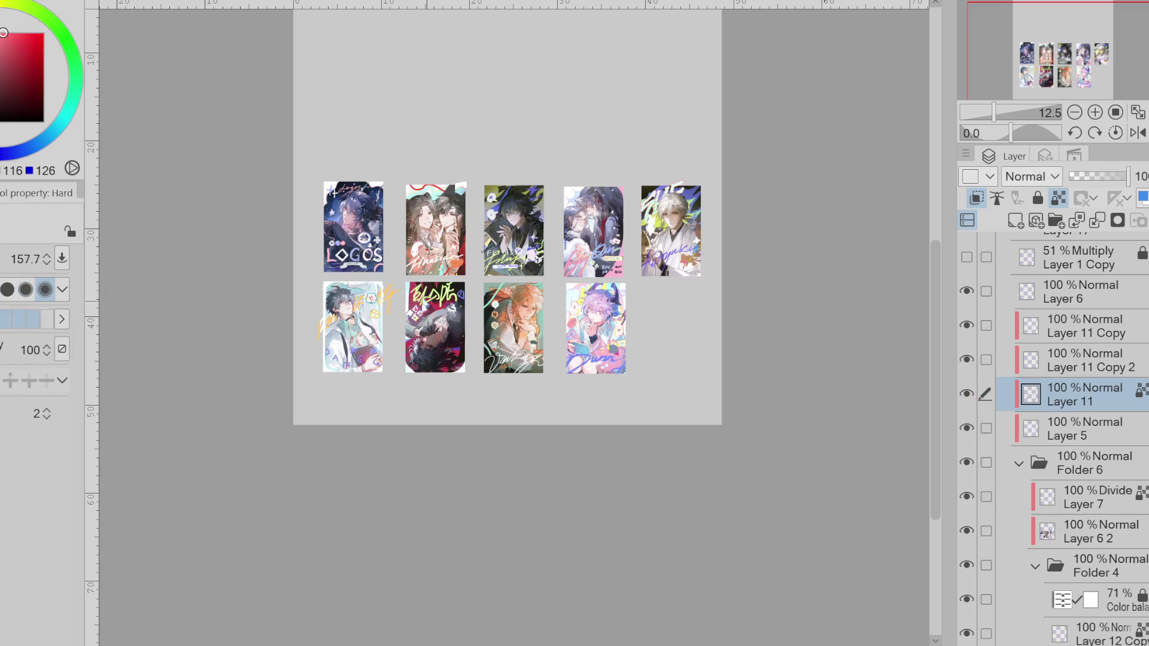
mouse_move(527, 298)
left_mouse_down()
mouse_move(545, 297)
mouse_move(446, 324)
left_mouse_up()
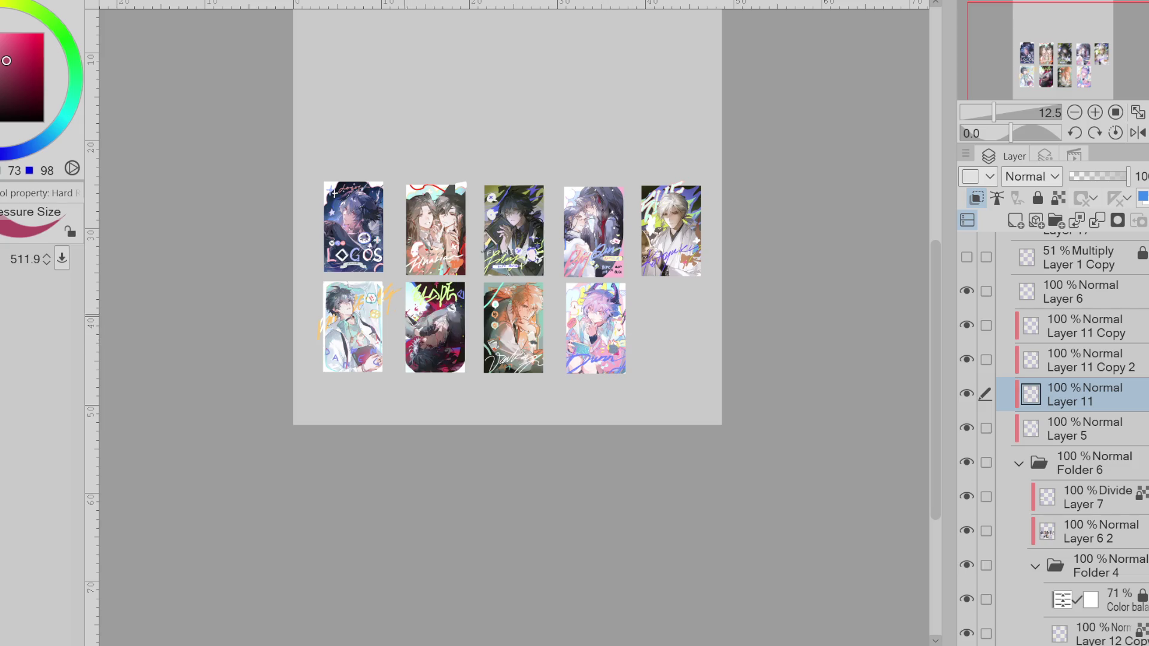
key("ctrl+shift+l")
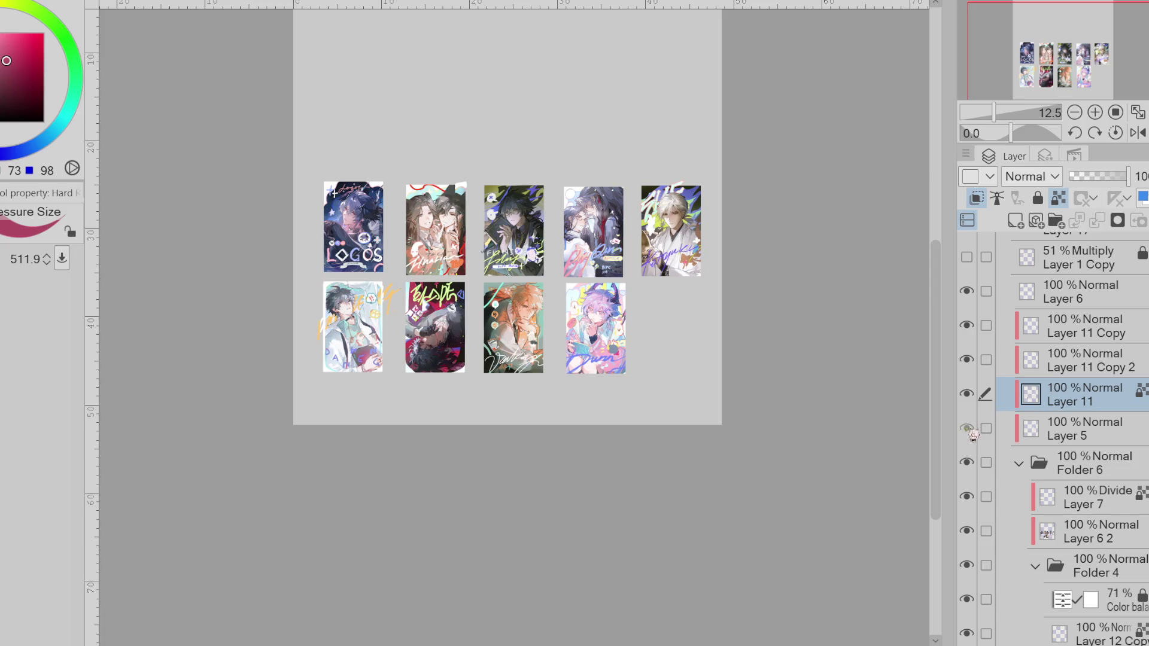
left_click(1003, 416)
key("ctrl+shift+l")
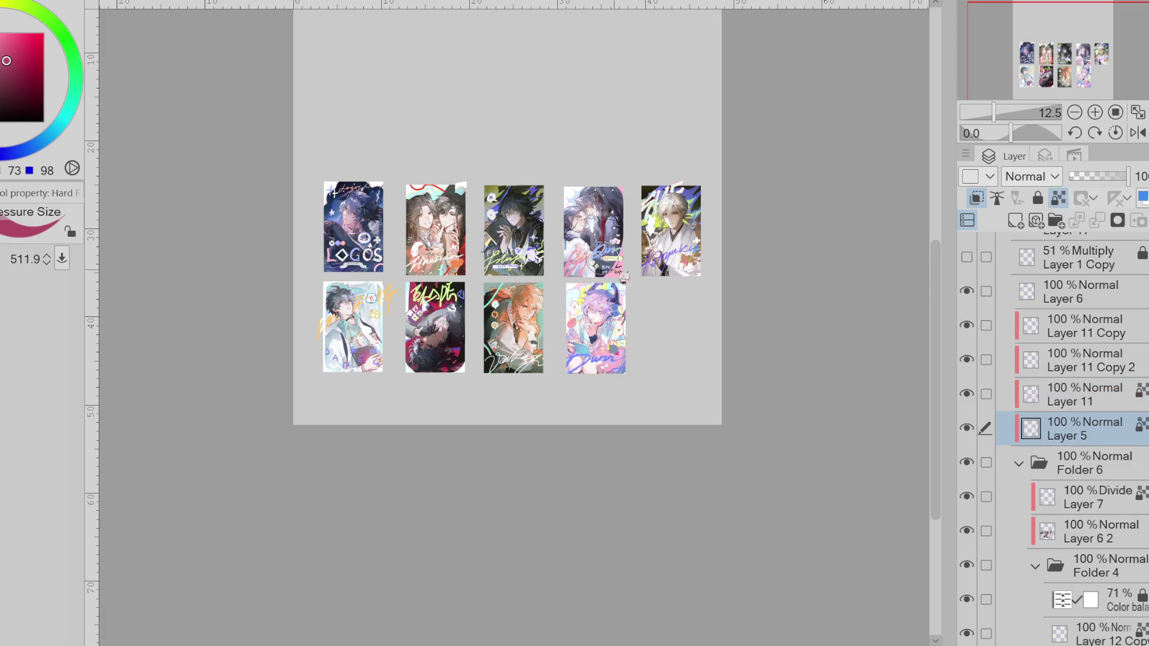
- Pick a dark purple from the fourth card as the drawing colour
left_click(623, 212, "alt")
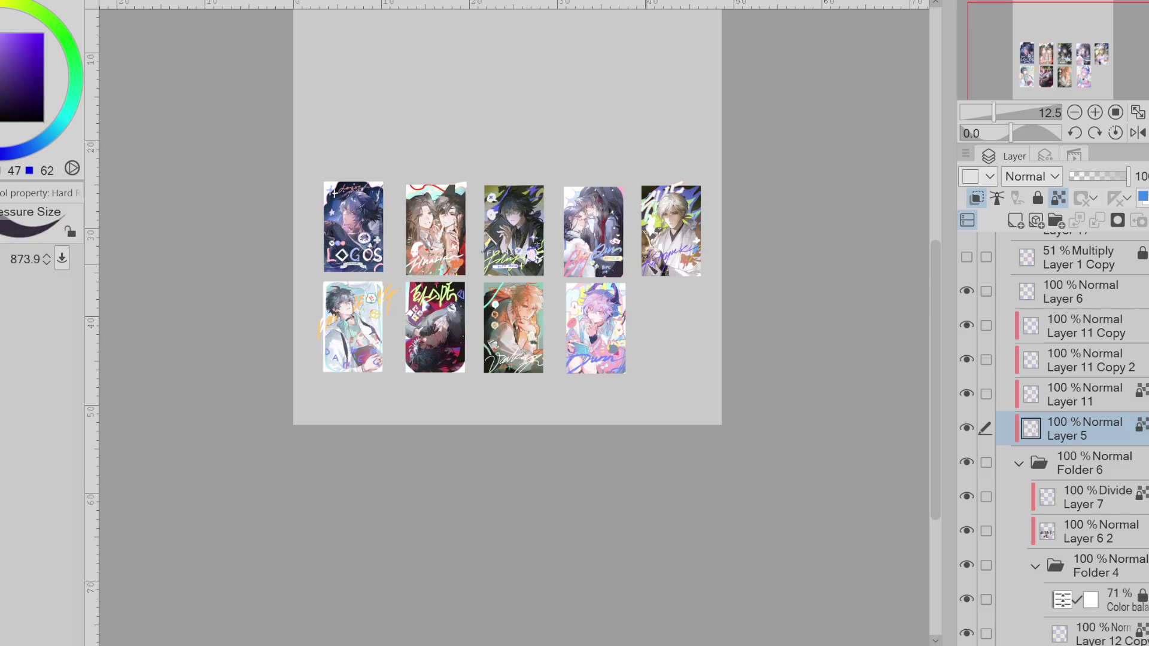
left_click(2, 41)
left_click(618, 272, "alt")
scroll(634, 240, "up", 2)
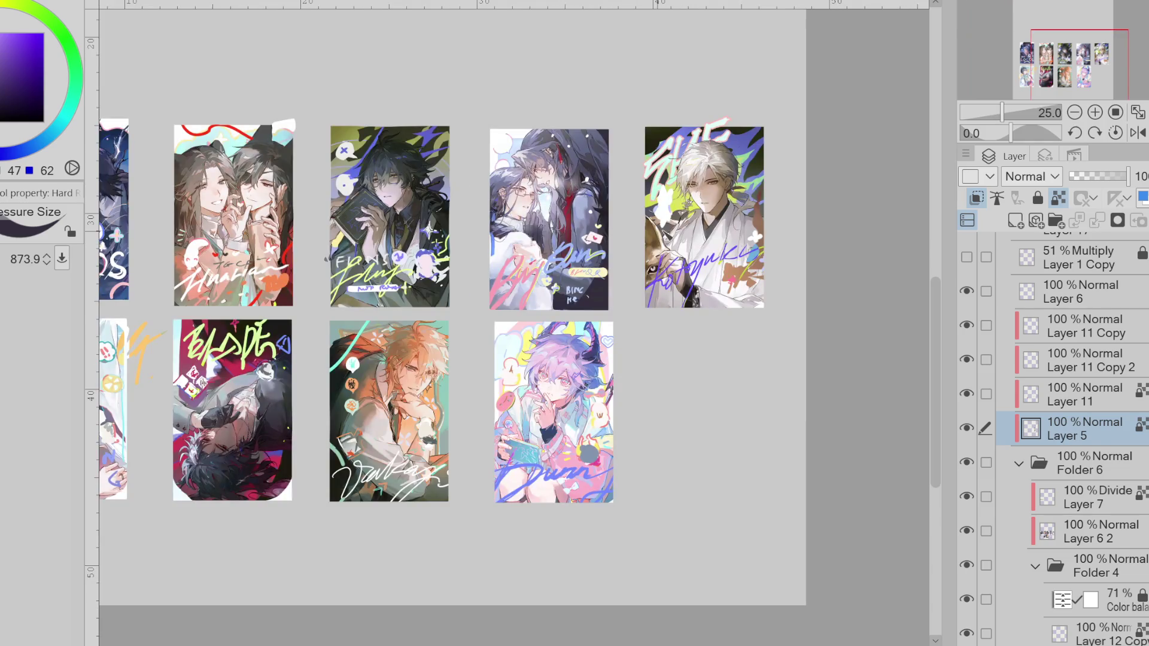
- On Layer 11, write a small name at the fourth card's lower right
key("ctrl+minus")
left_click(967, 393)
left_click(1050, 401)
key("ctrl+plus")
key("ctrl+plus")
key("ctrl+plus")
left_click(967, 393)
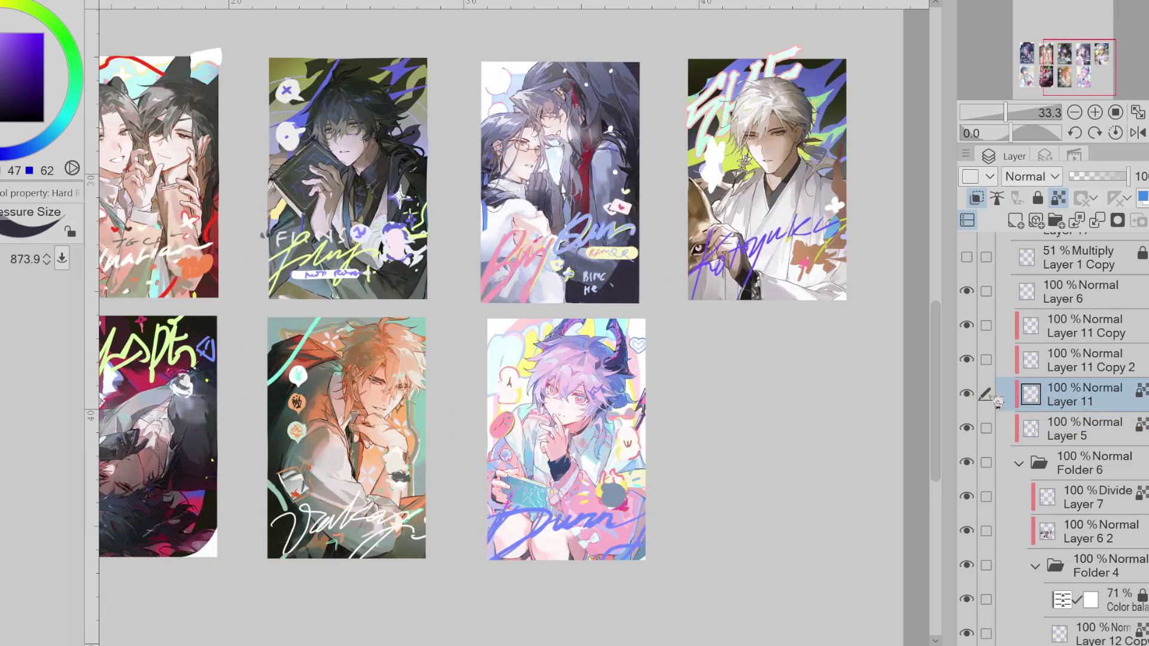
left_click_drag(617, 276, 634, 290)
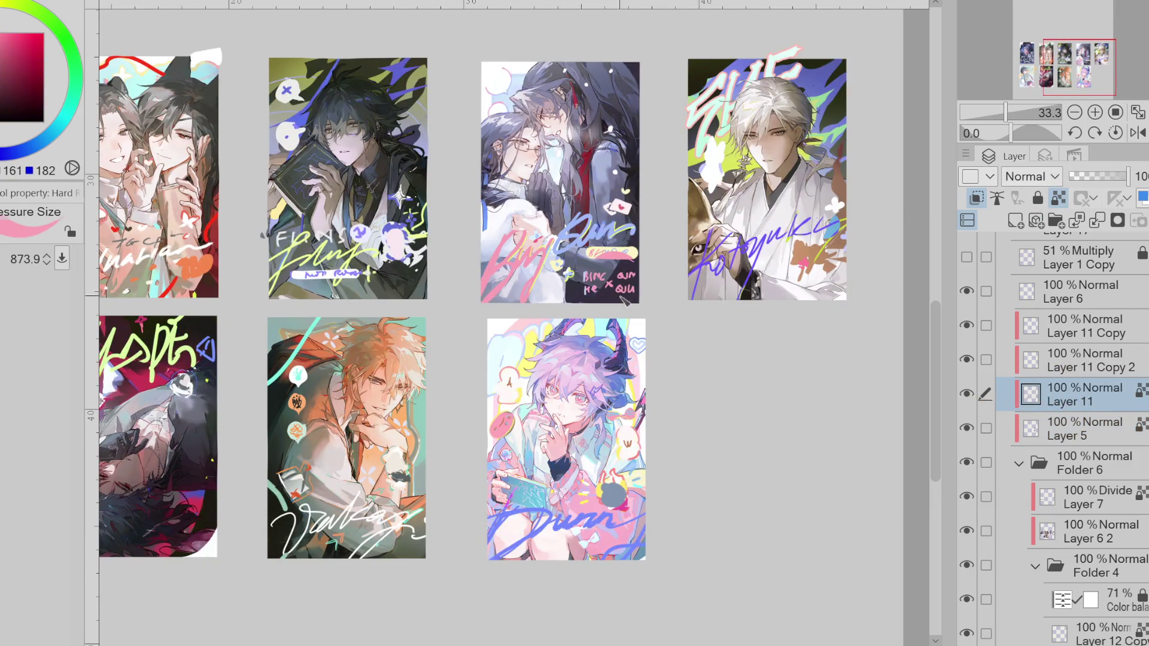
key("bracketleft")
- Sample blue and yellow from the fourth card while switching between Layer 5 and Layer 11
scroll(688, 357, "down", 1)
left_click(644, 148, "alt")
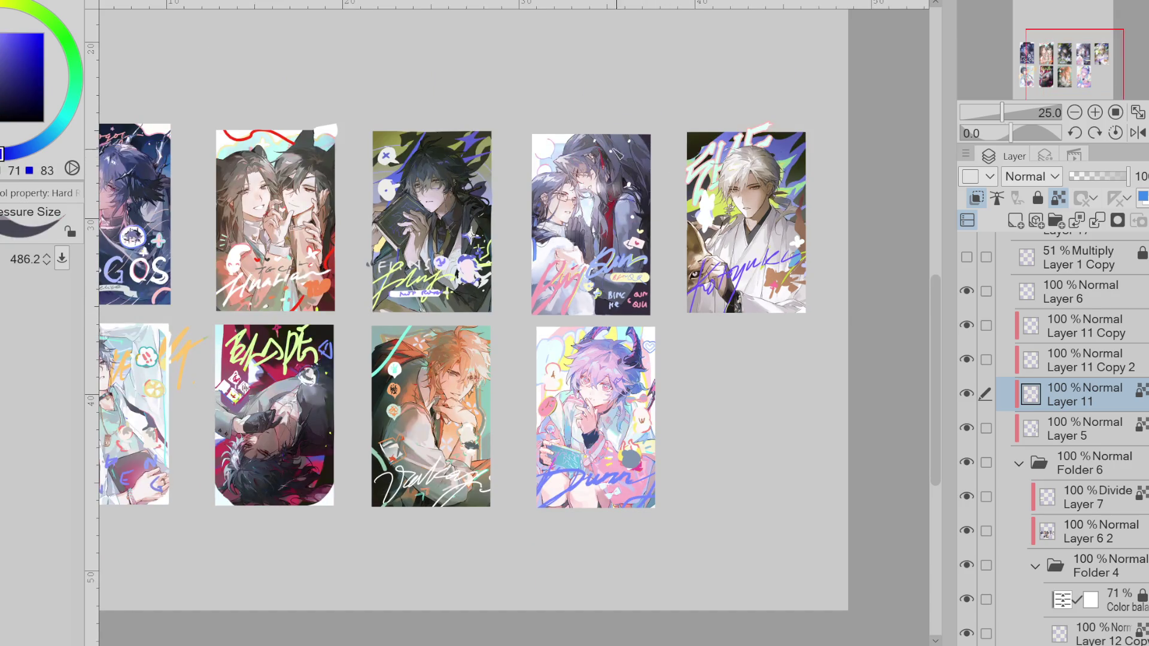
left_click(564, 139, "alt")
key("alt+bracketleft")
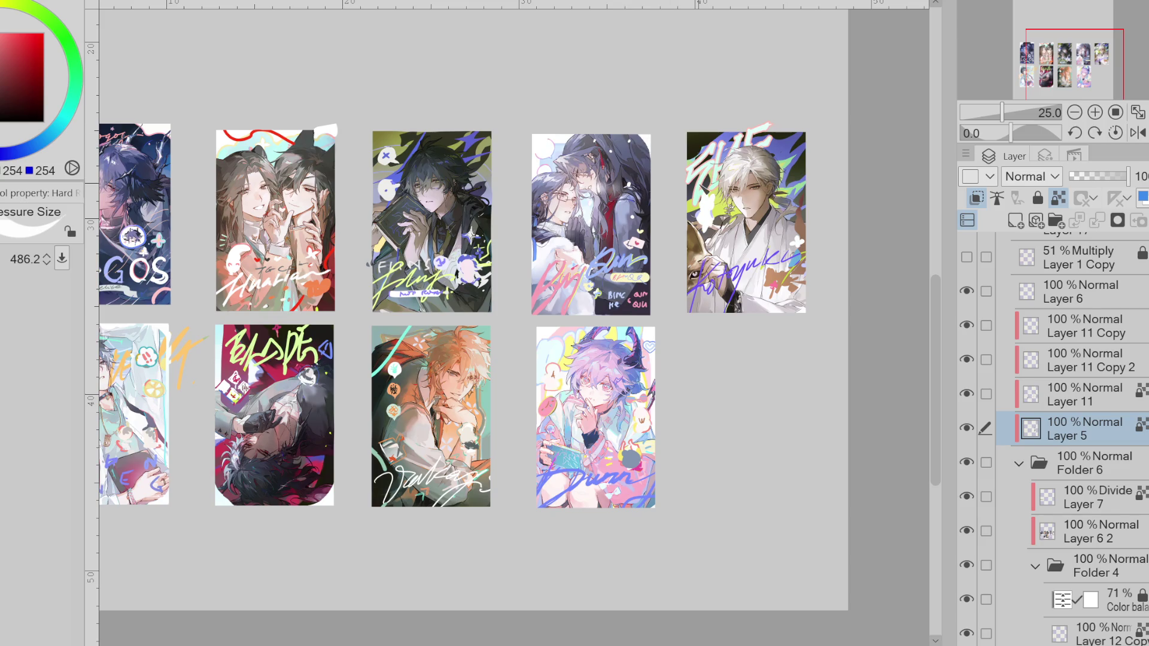
left_click(536, 252, "alt")
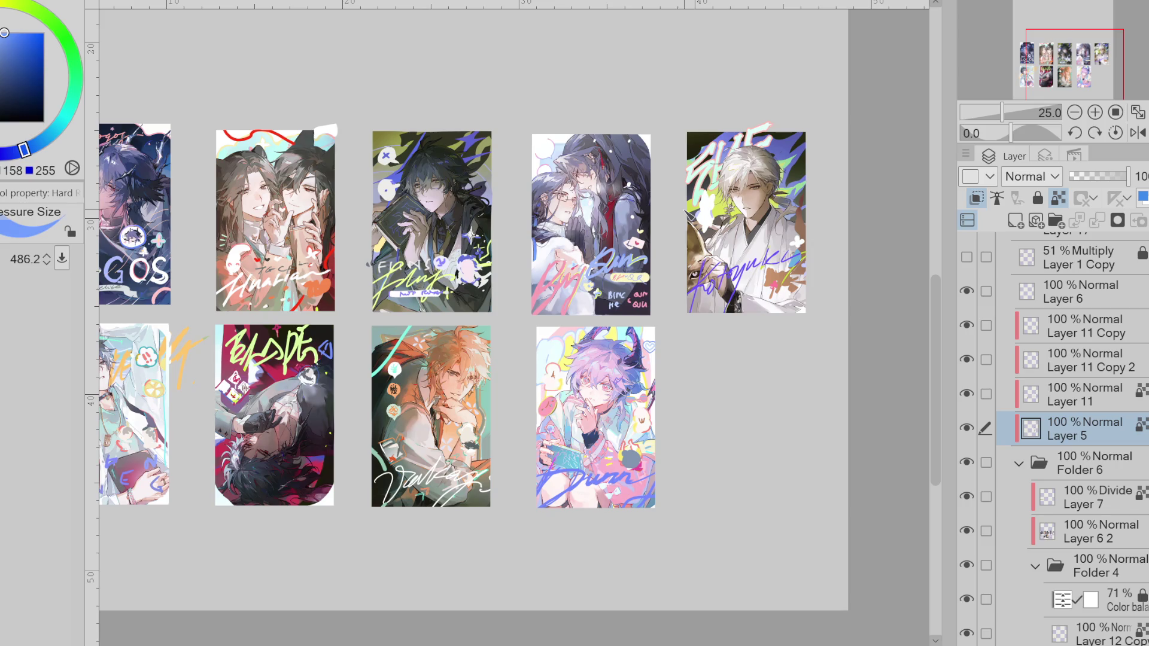
scroll(609, 276, "up", 2)
left_click(592, 301, "alt")
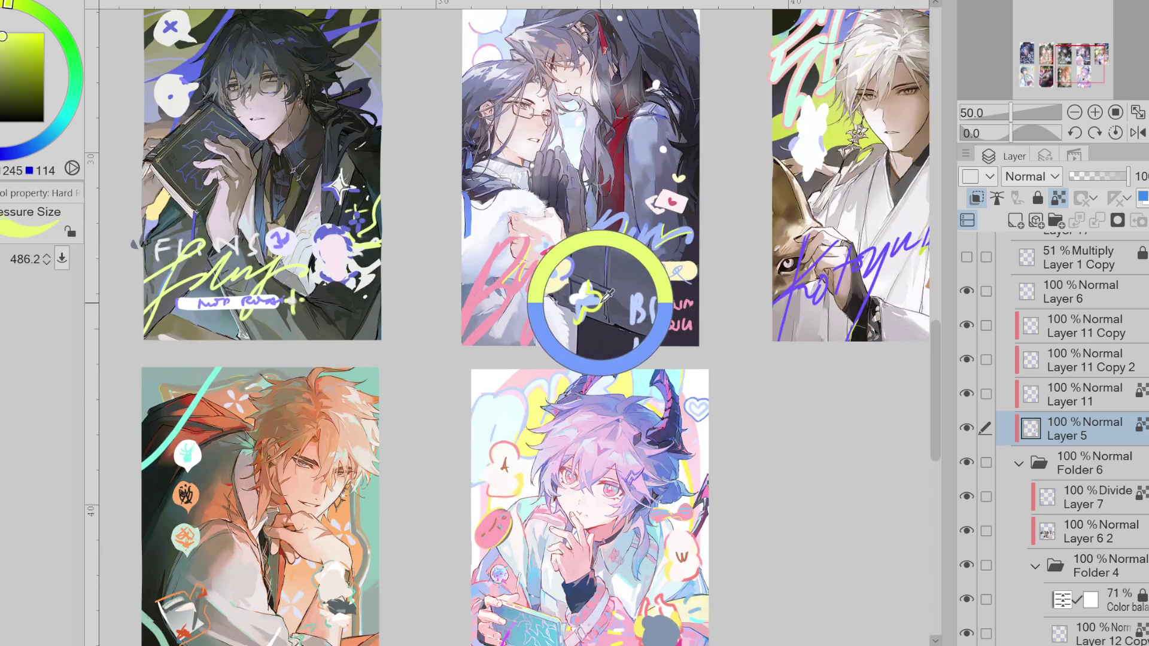
scroll(599, 318, "down", 2)
left_click(1072, 395)
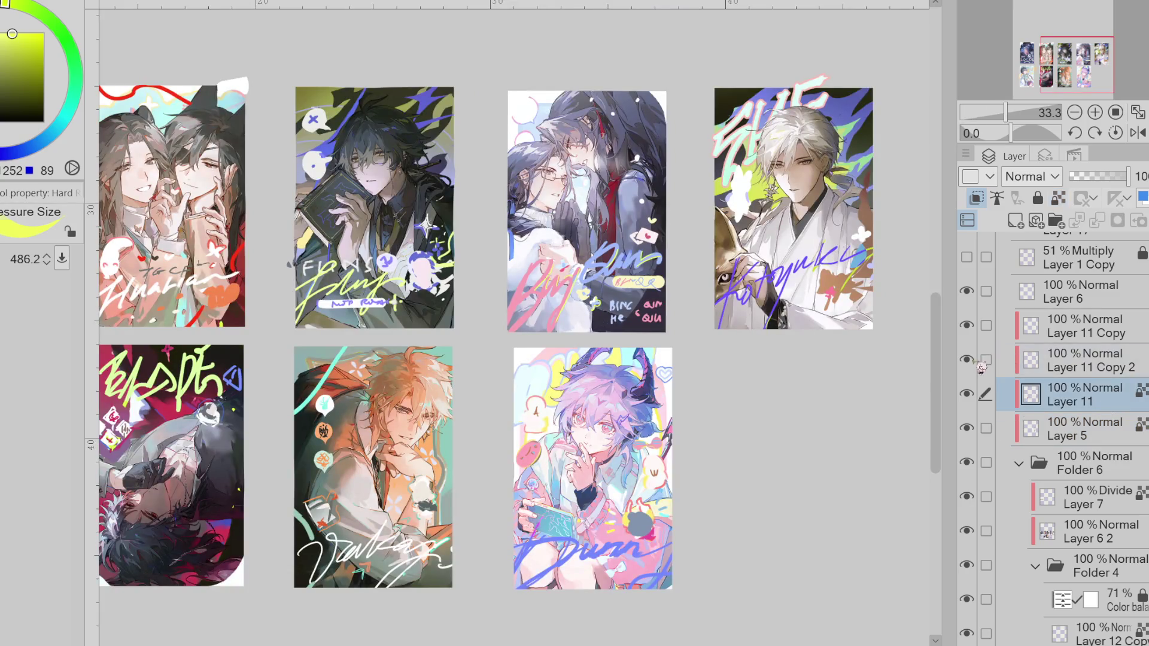
key("ctrl+plus")
key("ctrl+minus")
key("ctrl+minus")
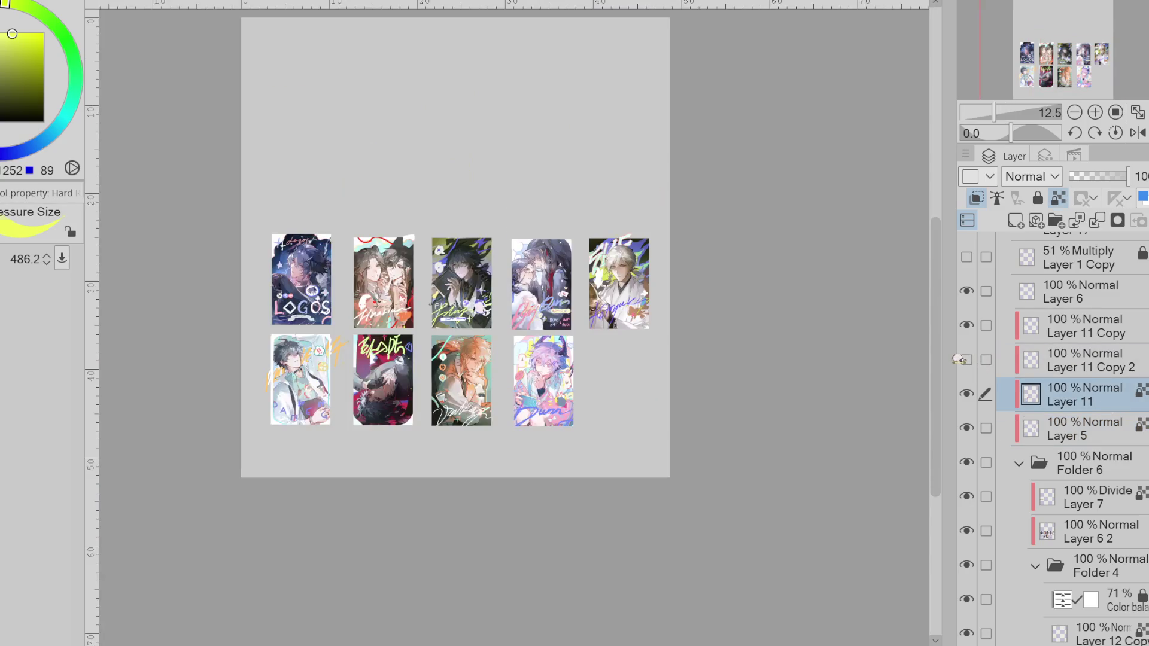
- Compare the Layer 11 copies by toggling visibility, then delete Layer 11 Copy
left_click(968, 325)
left_click(967, 325)
left_click(967, 325)
left_click(968, 325)
left_click(967, 359)
left_click(1088, 326)
key("Delete")
left_click(968, 326)
- Make Layer 11 Copy 2 active and toggle Layer 11 off and on to compare
left_click(967, 326)
left_click(968, 326)
left_click(973, 328)
left_click(974, 358)
left_click(975, 358)
left_click(974, 358)
left_click(974, 358)
left_click(975, 358)
left_click(977, 358)
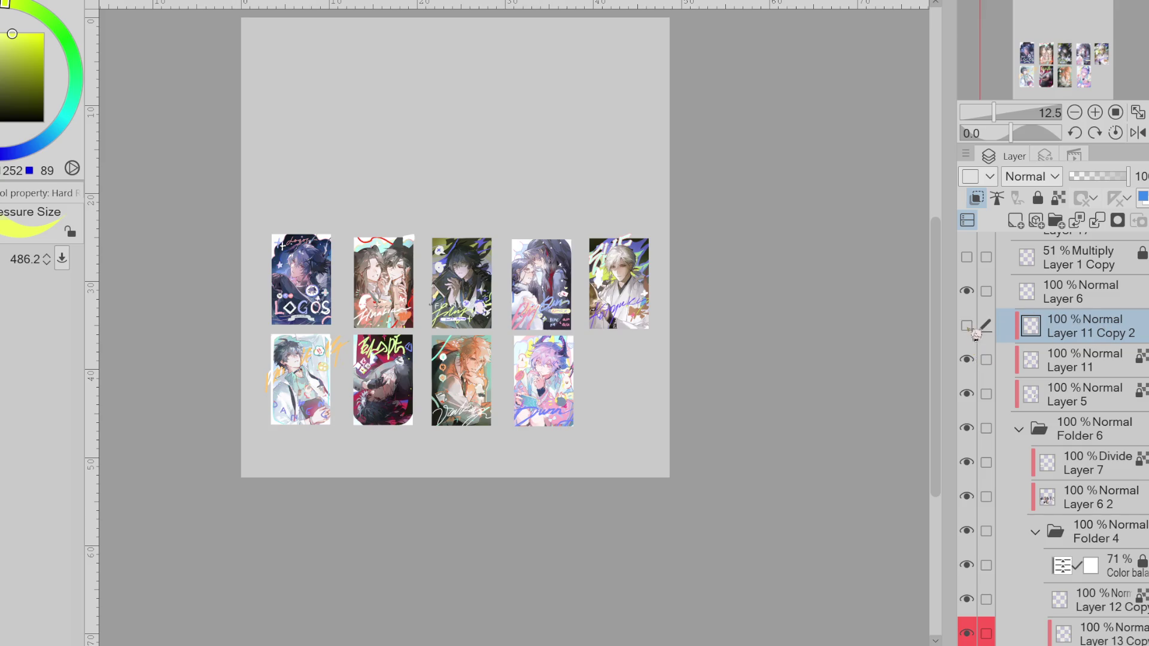
- Paint yellow-green blobs on the fourth card with Layer 11 Copy 2's transparent pixels locked
key("ctrl+plus")
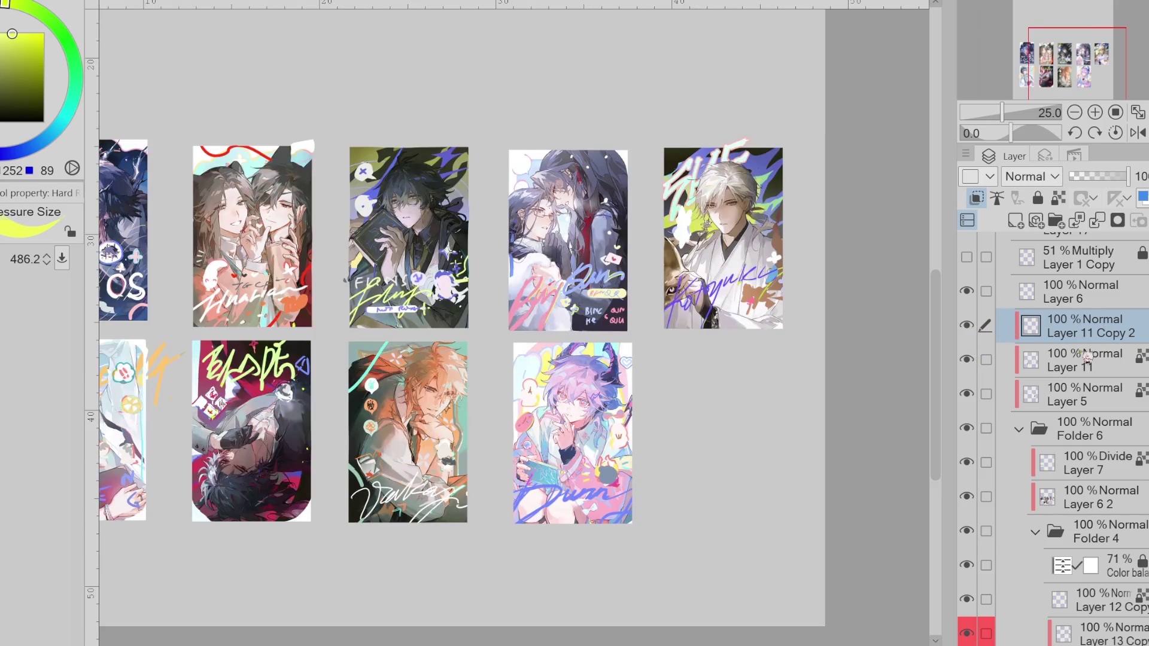
mouse_move(530, 164)
left_mouse_down()
mouse_move(541, 177)
mouse_move(520, 190)
mouse_move(566, 243)
left_mouse_up()
key("ctrl+z")
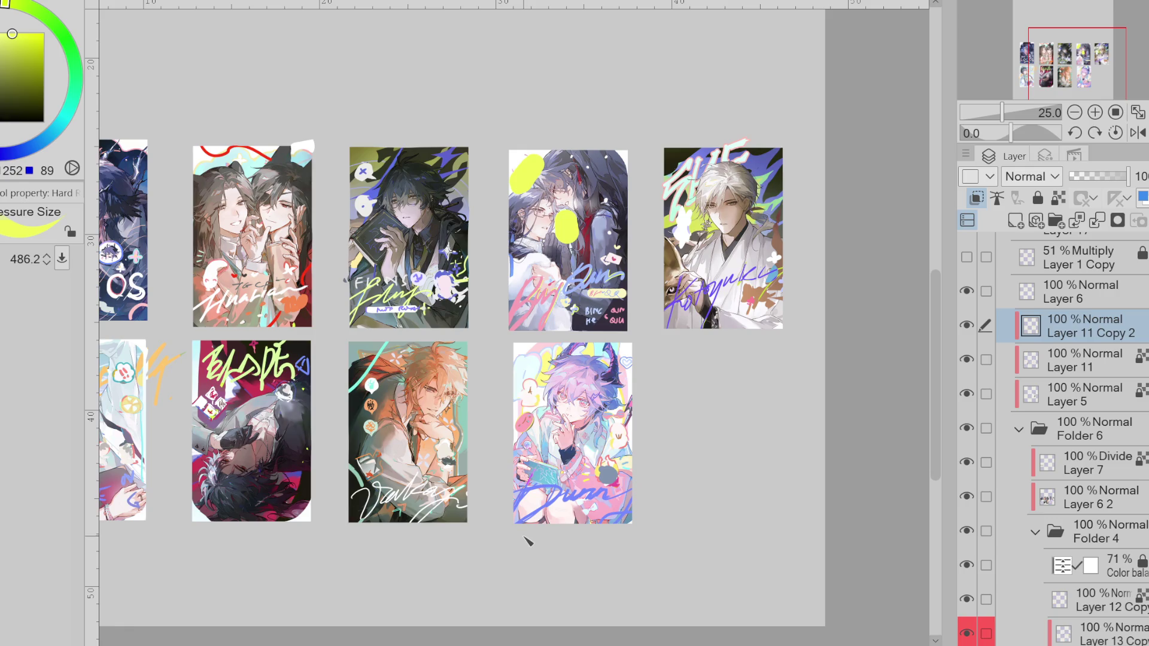
left_click(1059, 198)
mouse_move(625, 290)
left_mouse_down()
mouse_move(599, 323)
mouse_move(626, 255)
left_mouse_up()
key("ctrl+z")
left_click(1097, 391)
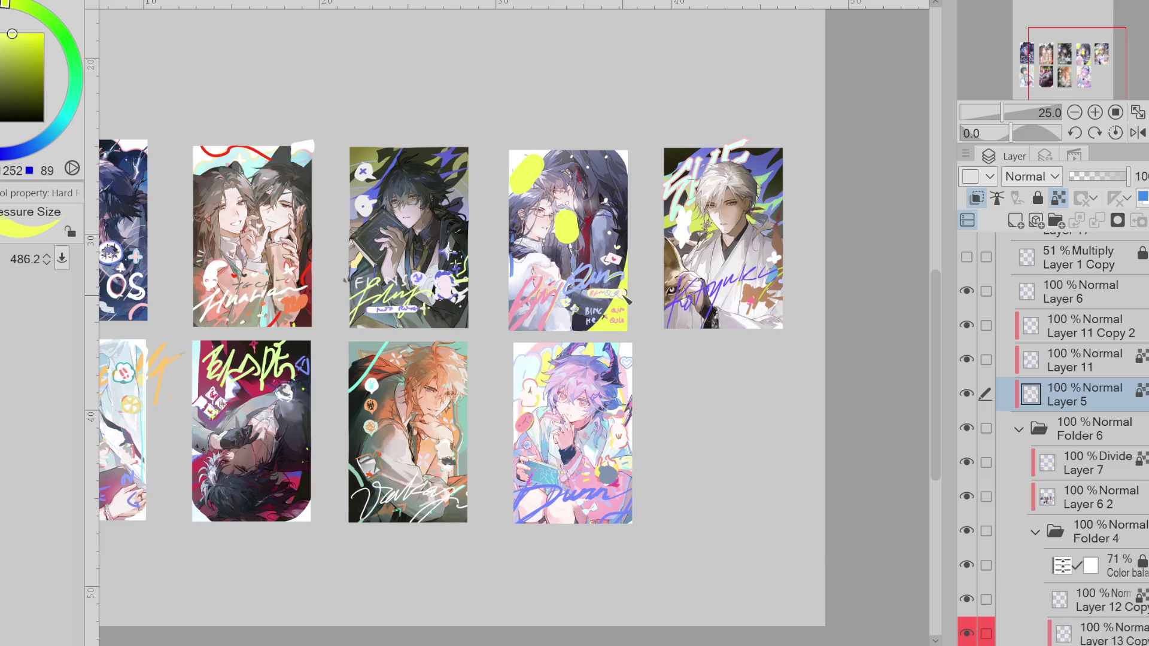
scroll(627, 297, "down", 2)
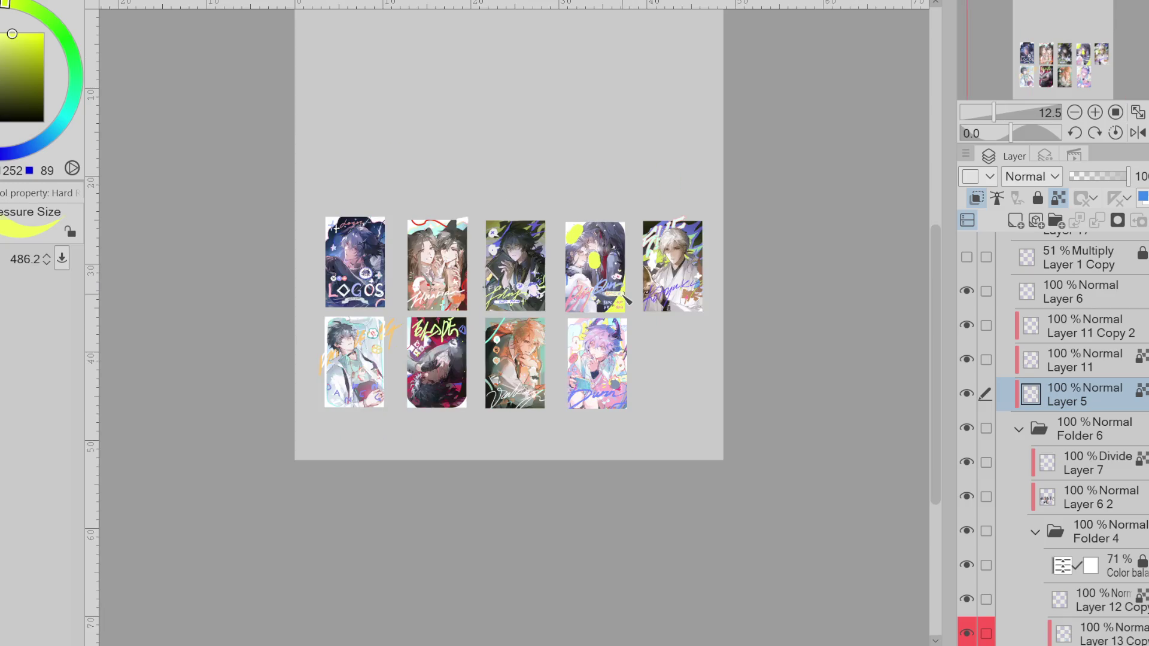
- Enlarge the brush to about 685 and sample purples, olive, blue and yellow from the fourth card
left_click(626, 297, "alt")
left_click_drag(626, 297, 620, 311)
left_click(640, 279, "alt")
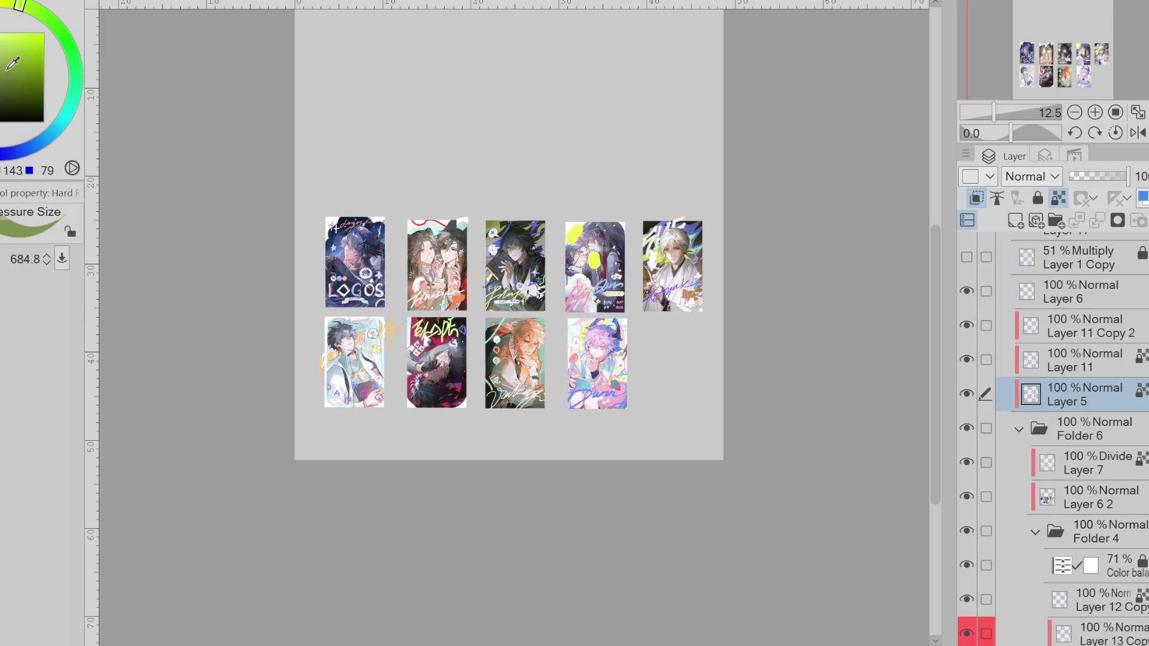
left_click(622, 302, "alt")
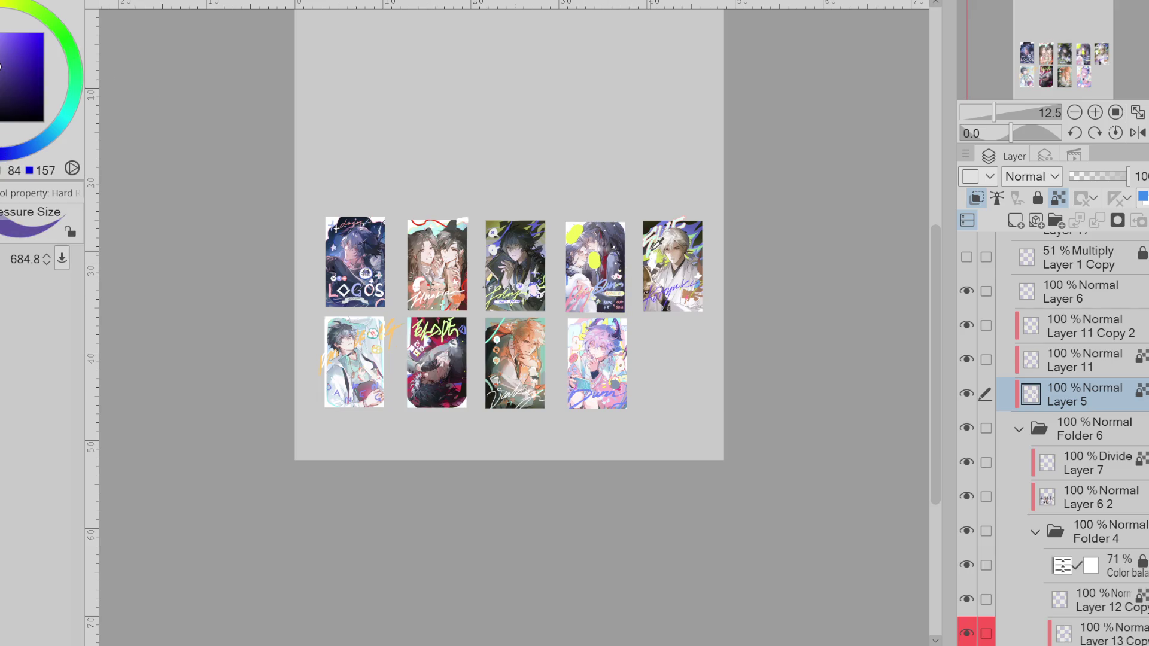
left_click(616, 279, "alt")
left_click(625, 300, "alt")
left_click(626, 324, "alt")
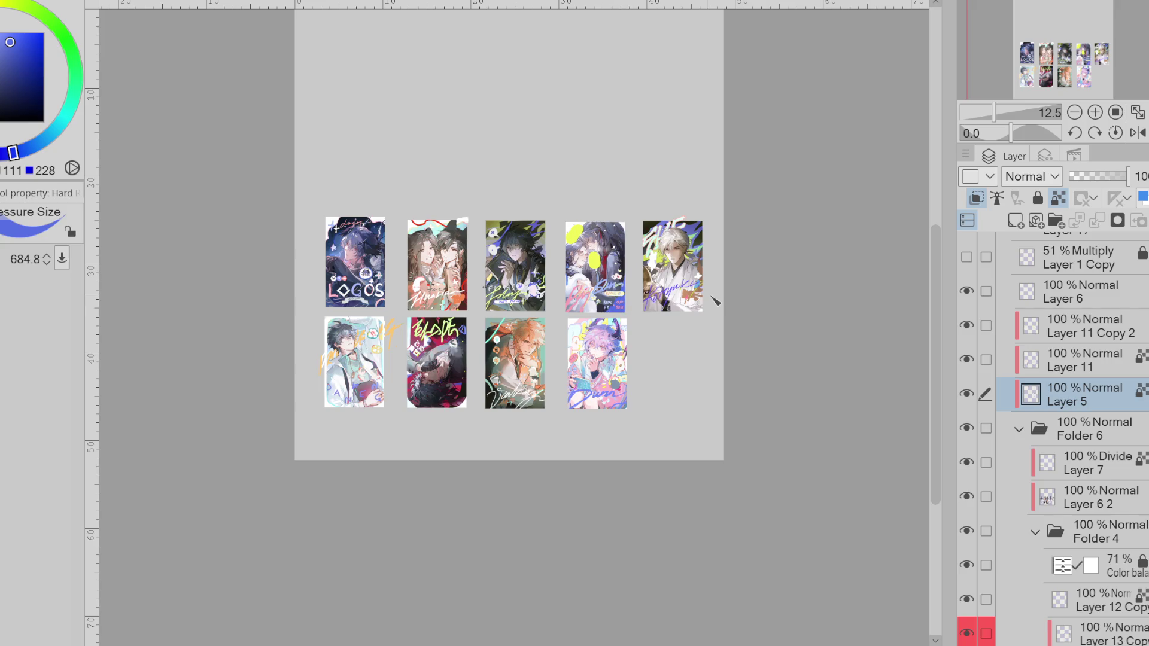
left_click(587, 264, "alt")
left_click(596, 262, "alt")
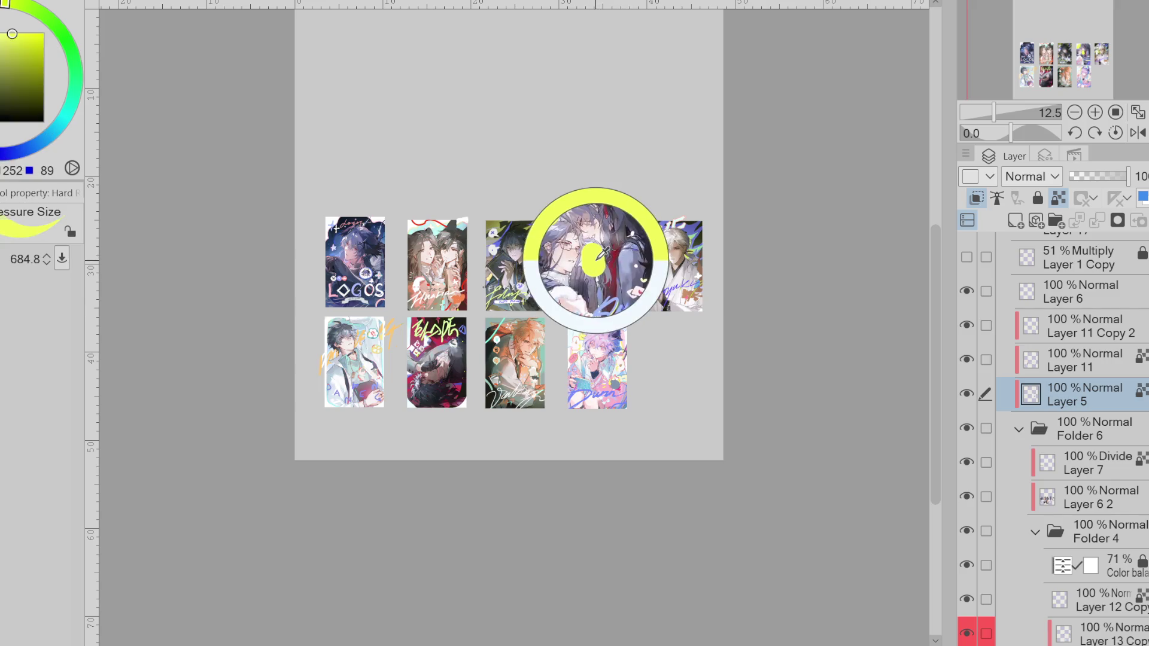
left_click(12, 157)
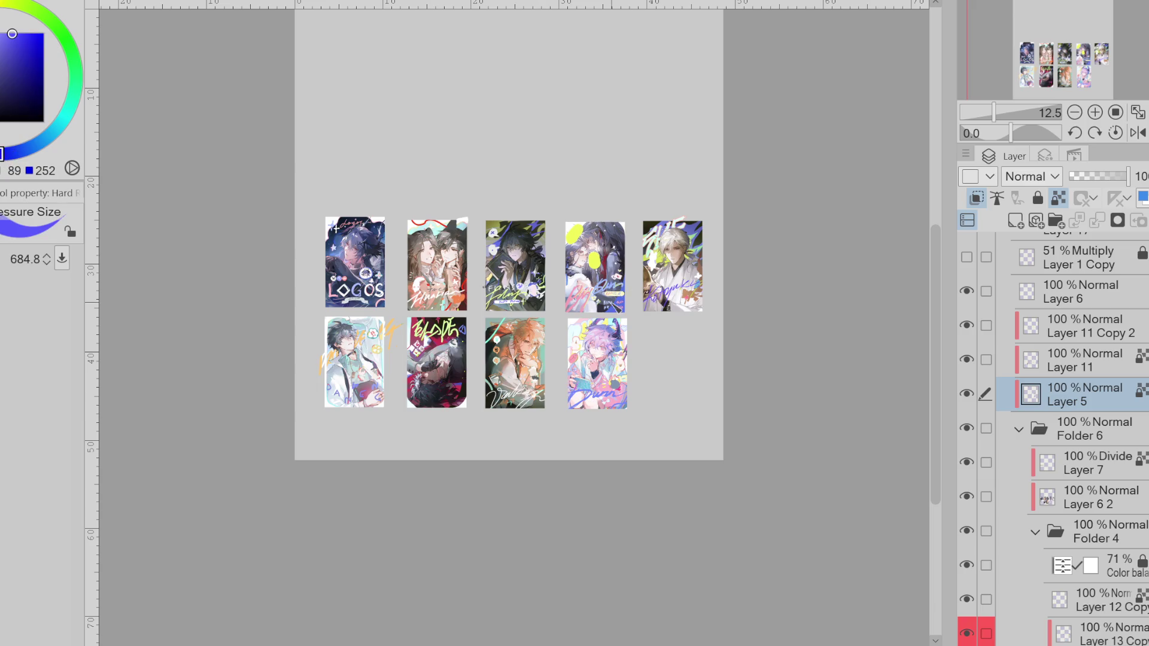
left_click(648, 285, "alt")
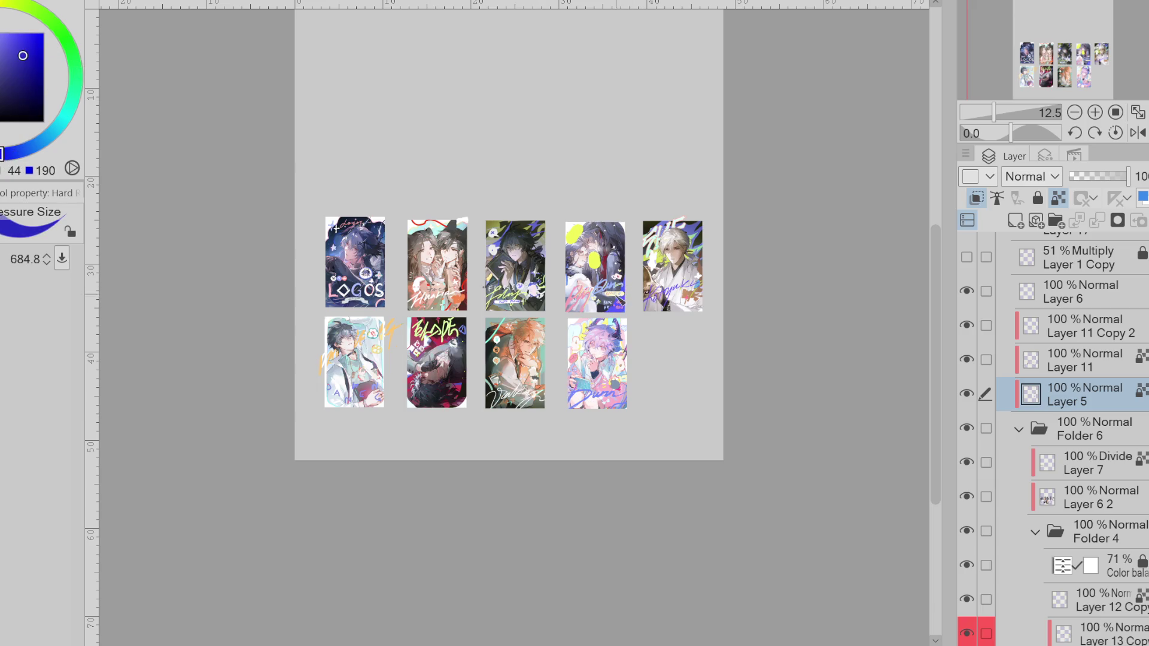
left_click(600, 308, "alt")
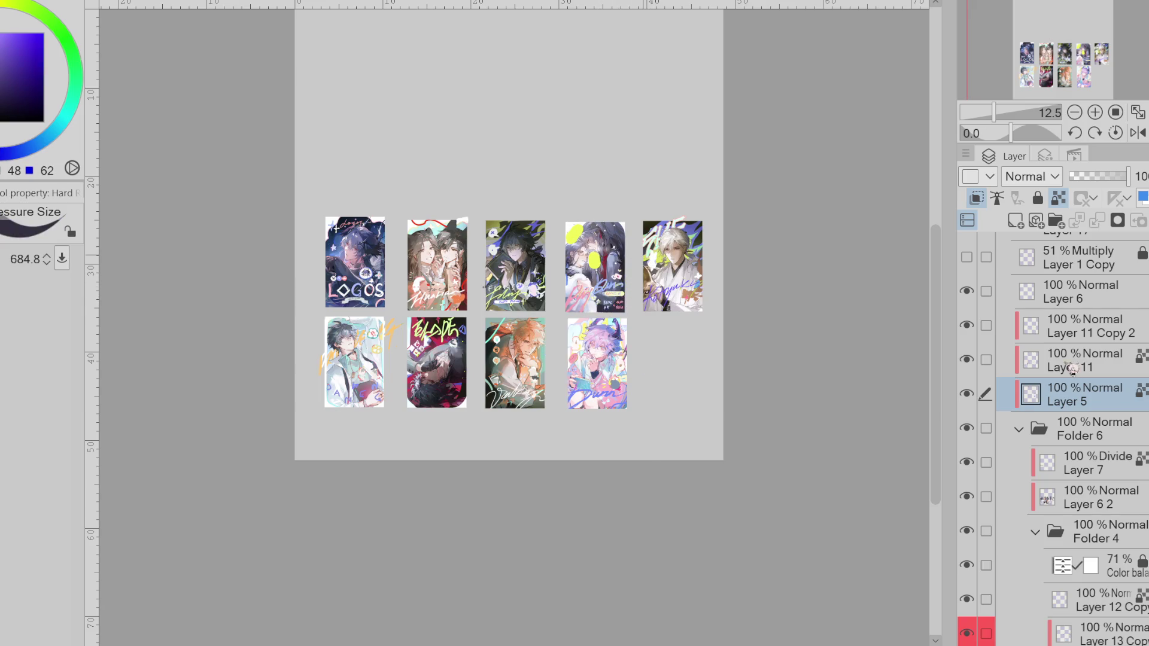
- On Layer 11 Copy 2 with transparency locked, repaint the fourth card's yellow spots salmon
left_click(1072, 328)
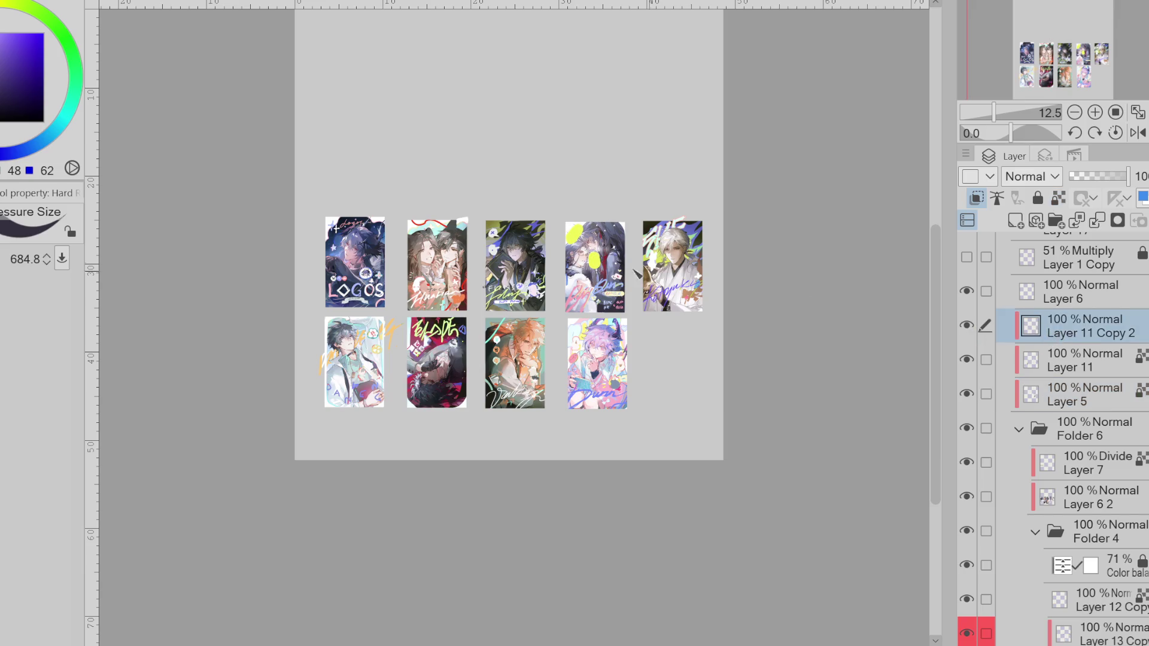
left_click(595, 261, "alt")
left_click(595, 239, "alt")
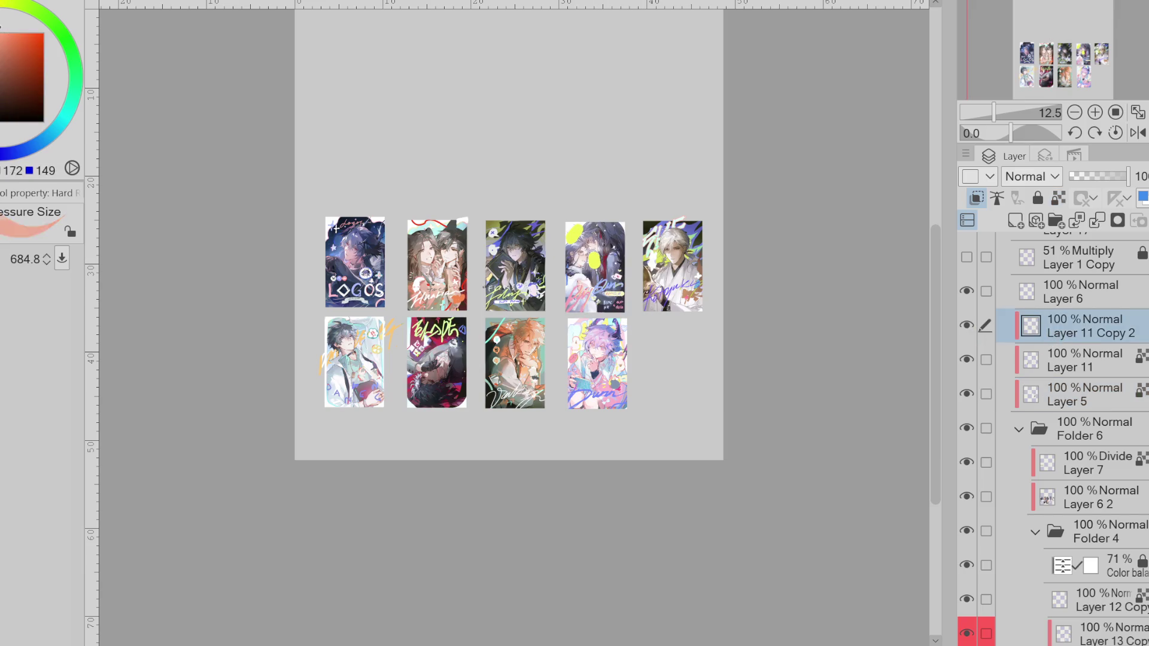
left_click(1059, 198)
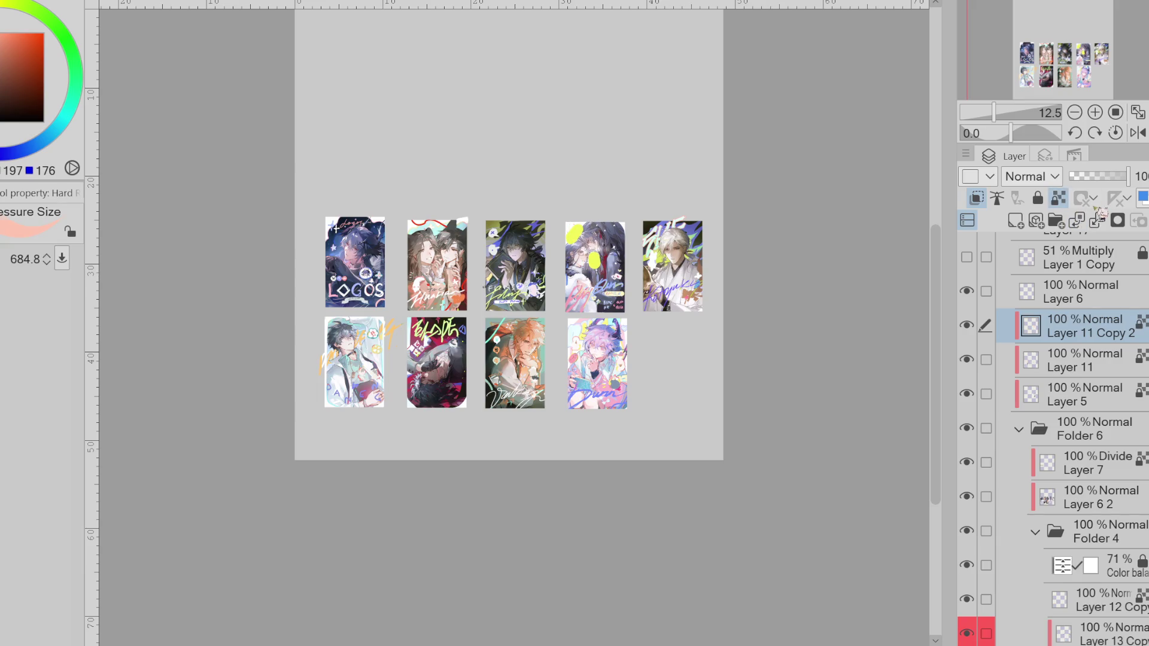
left_click_drag(573, 230, 606, 232)
- Try green and pink on the spots, then repaint them yellow-green
left_click(33, 146)
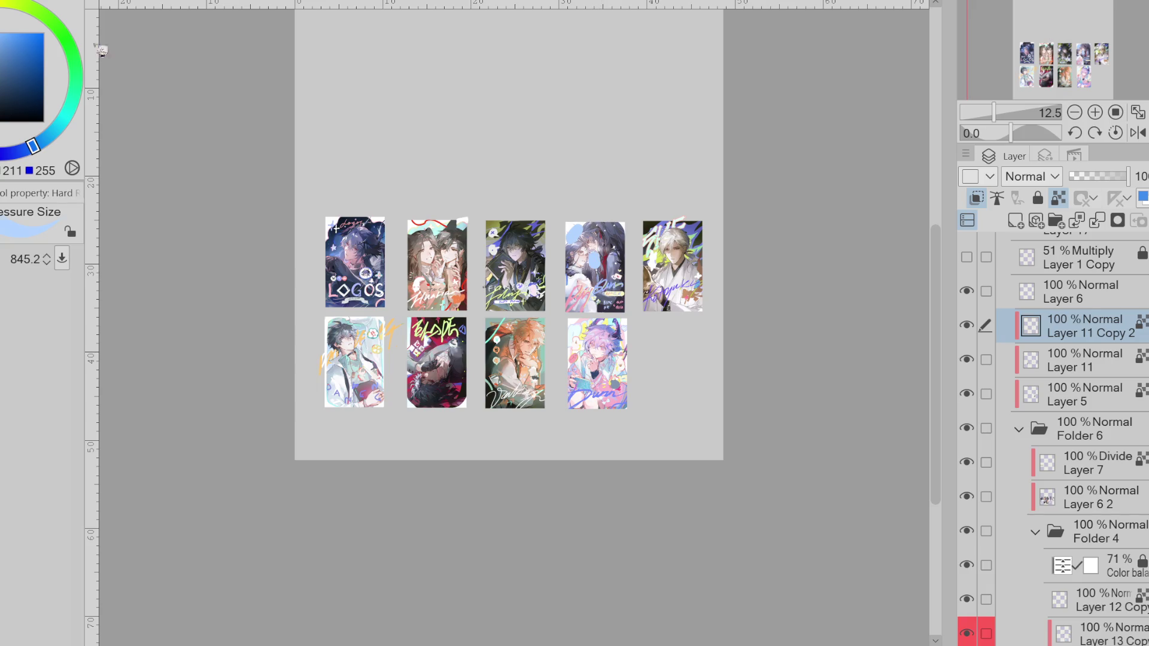
left_click(57, 25)
left_click_drag(576, 232, 594, 263)
left_click(593, 356, "alt")
left_click(57, 18)
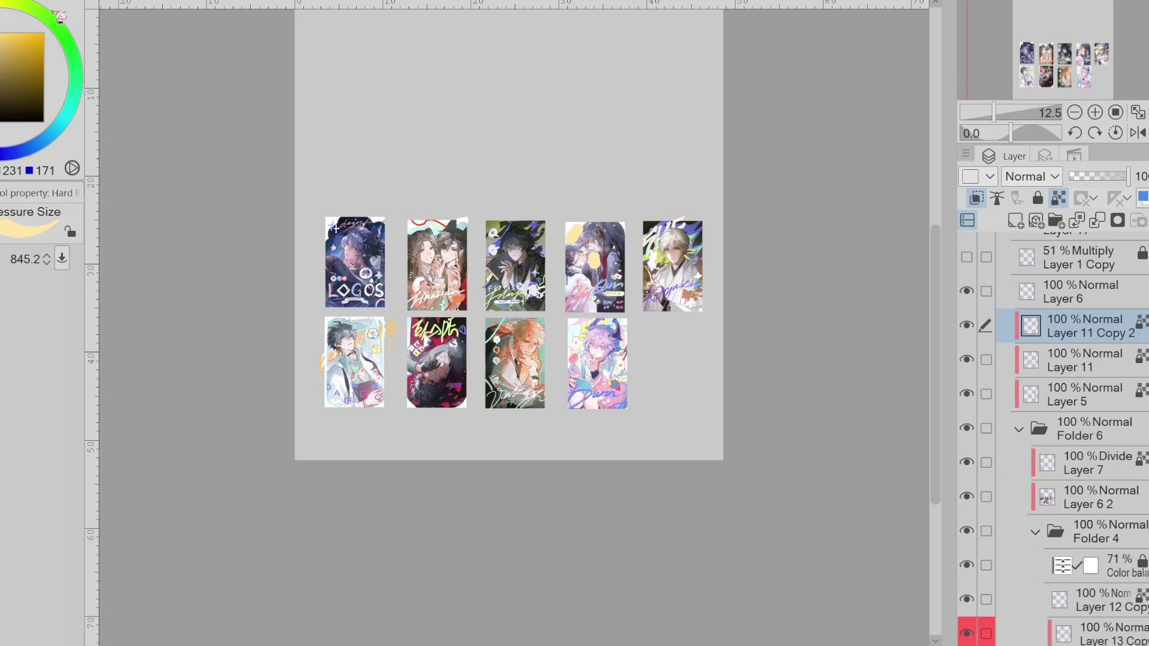
left_click_drag(60, 16, 13, 4)
left_click_drag(574, 227, 610, 262)
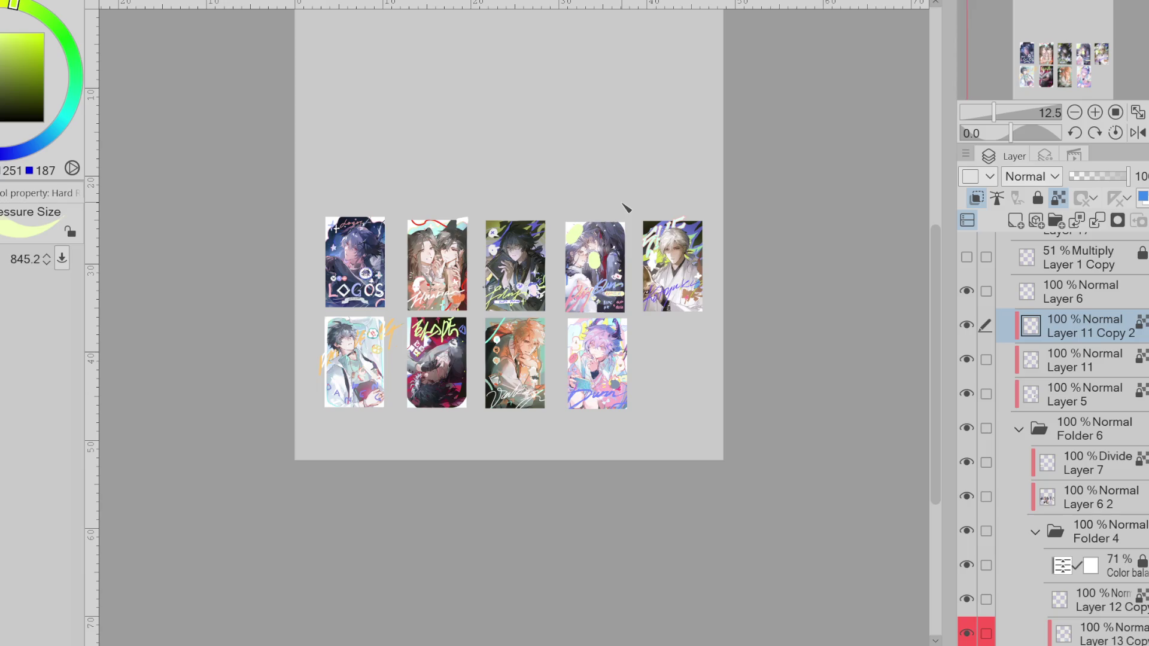
scroll(603, 256, "up", 4)
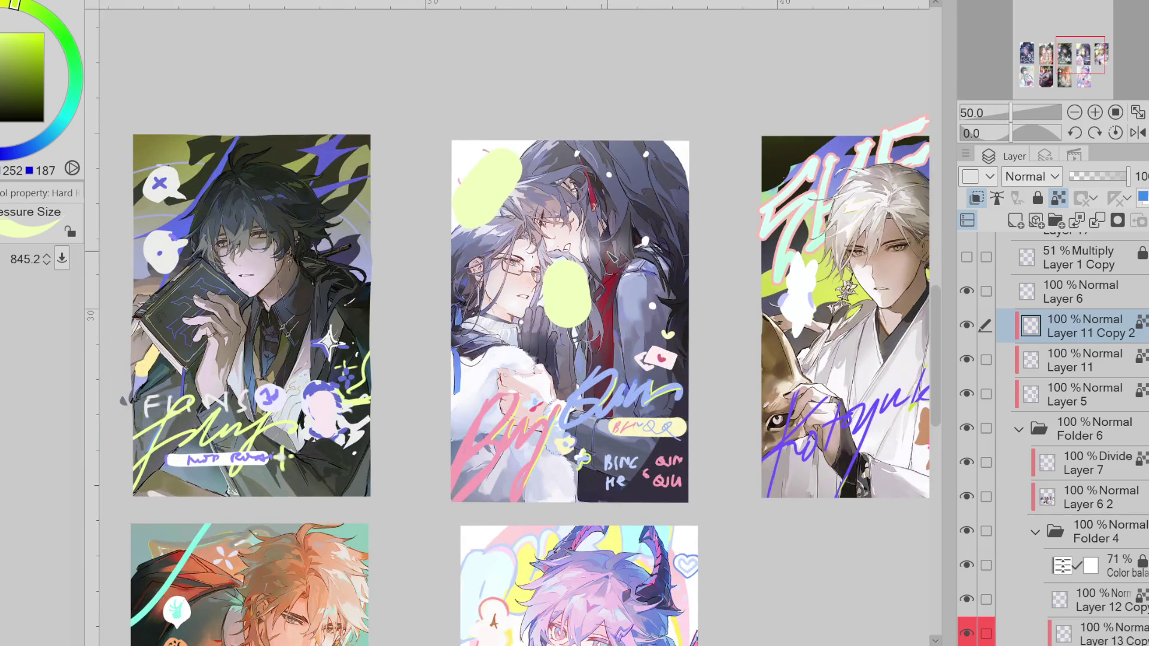
- Erase the round yellow-green blobs on the fourth card with the Eraser
key("e")
left_click_drag(574, 270, 560, 311)
left_click_drag(491, 197, 496, 179)
scroll(1144, 562, "down", 5)
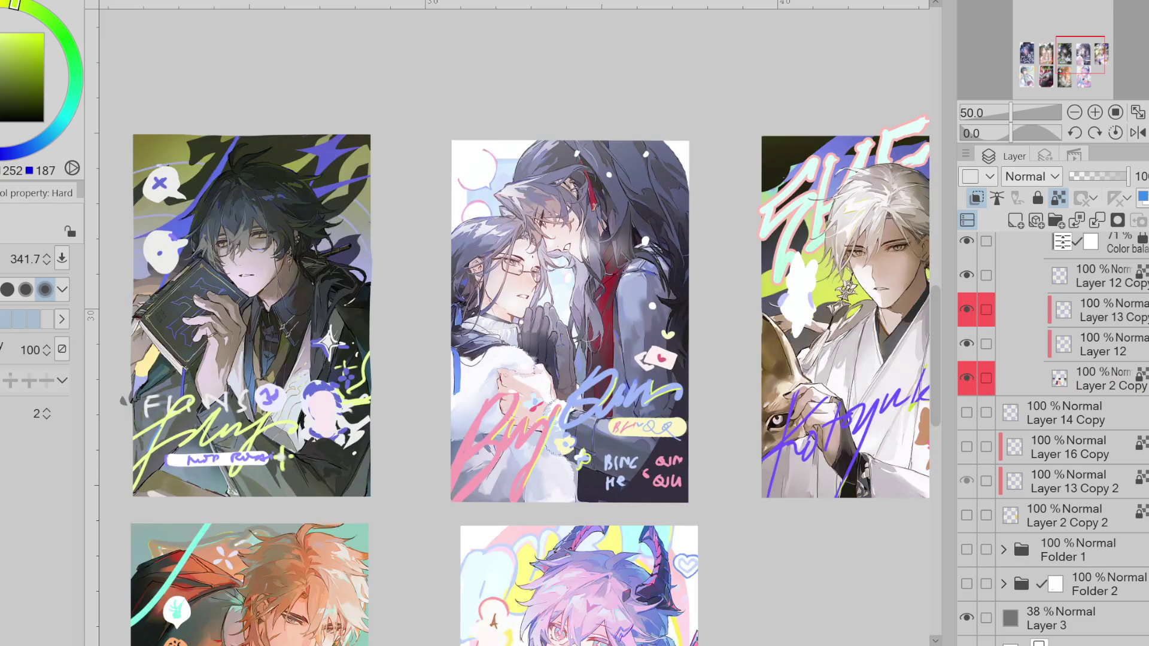
scroll(1111, 383, "up", 1)
scroll(1018, 389, "up", 2)
- Toggle Layer 6 2, Layer 2 Copy and Layer 13 Copy to inspect their contents, then restore the character art
left_click(967, 337)
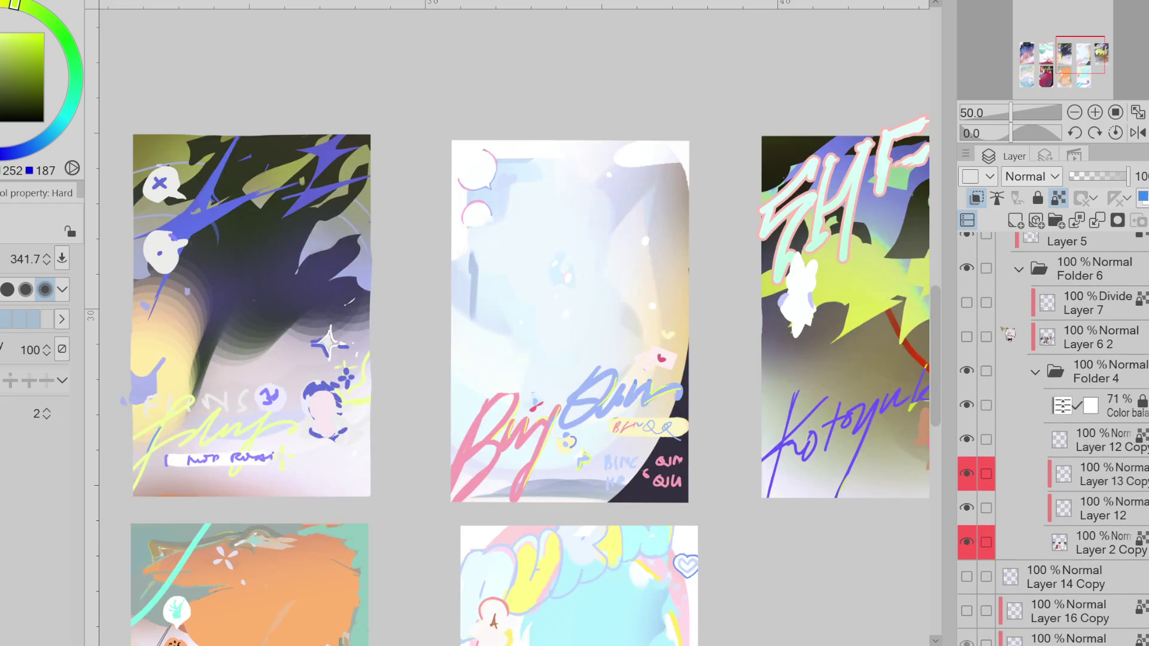
left_click(970, 543)
left_click(967, 475)
left_click(969, 478)
left_click(974, 480)
left_click(967, 476)
left_click(968, 477)
scroll(1054, 419, "up", 5)
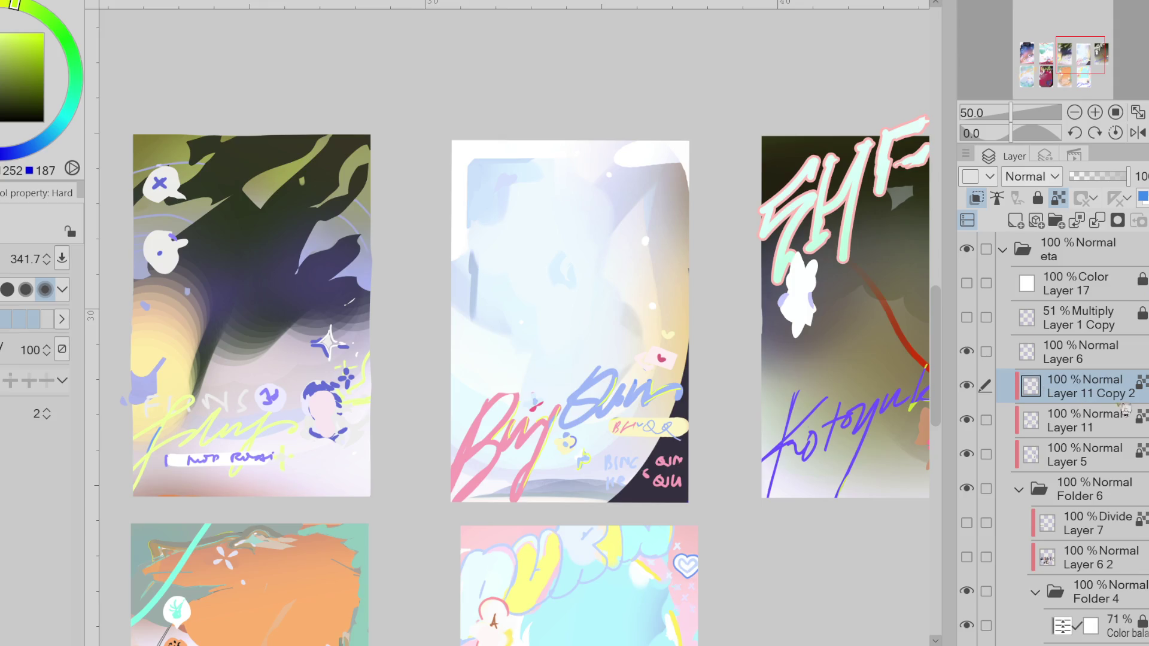
scroll(1054, 419, "down", 4)
left_click(967, 423)
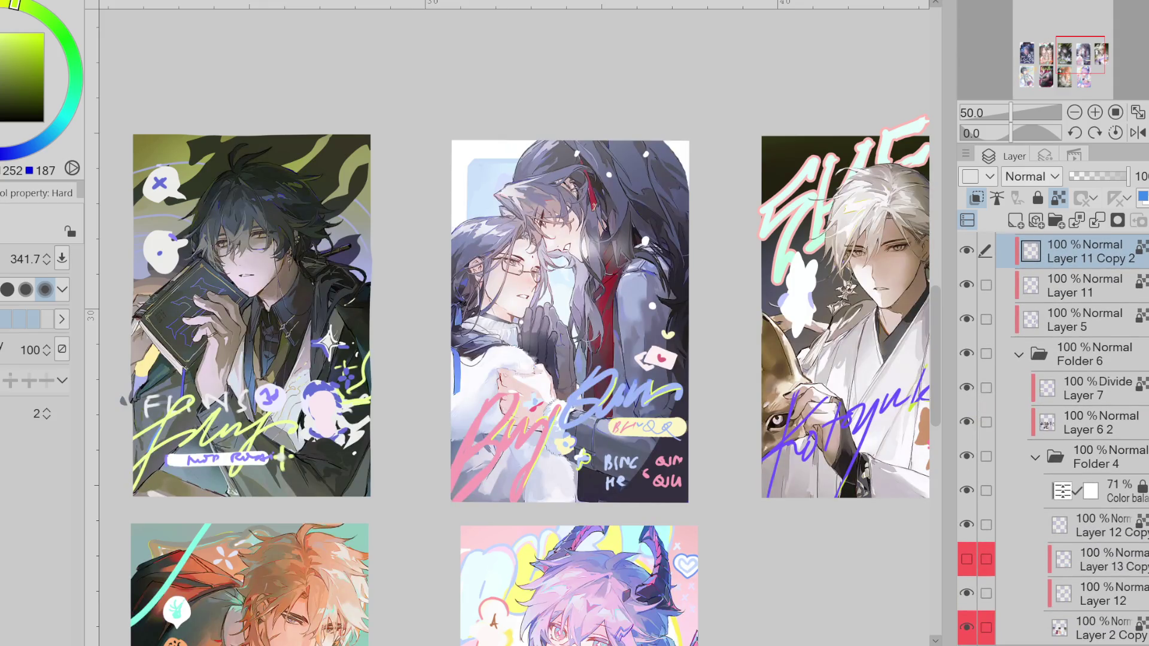
scroll(1054, 467, "down", 4)
- On Layer 2 Copy, rectangle-select the card's upper left and fill it yellow-green
left_click(1112, 520)
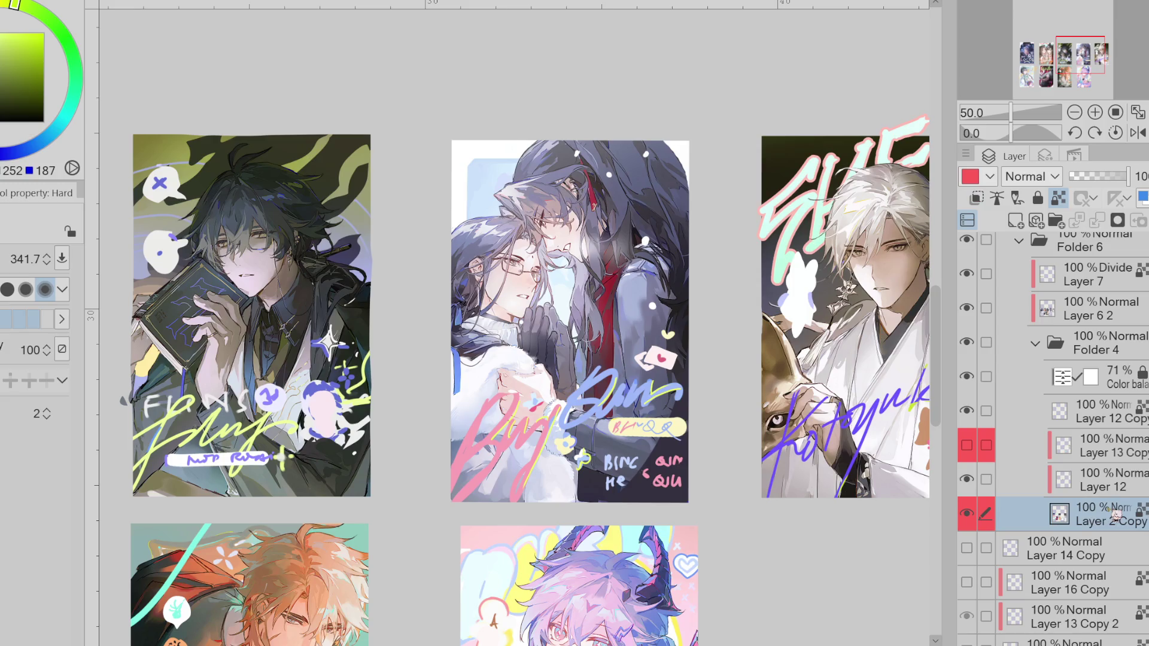
key("m")
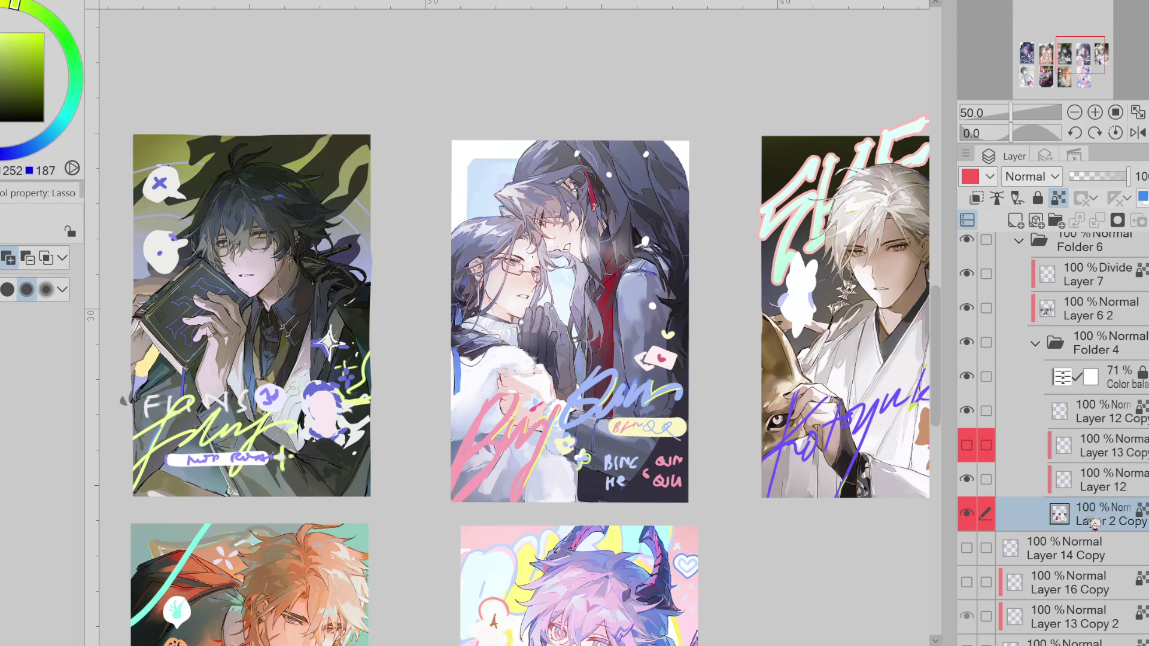
key("e")
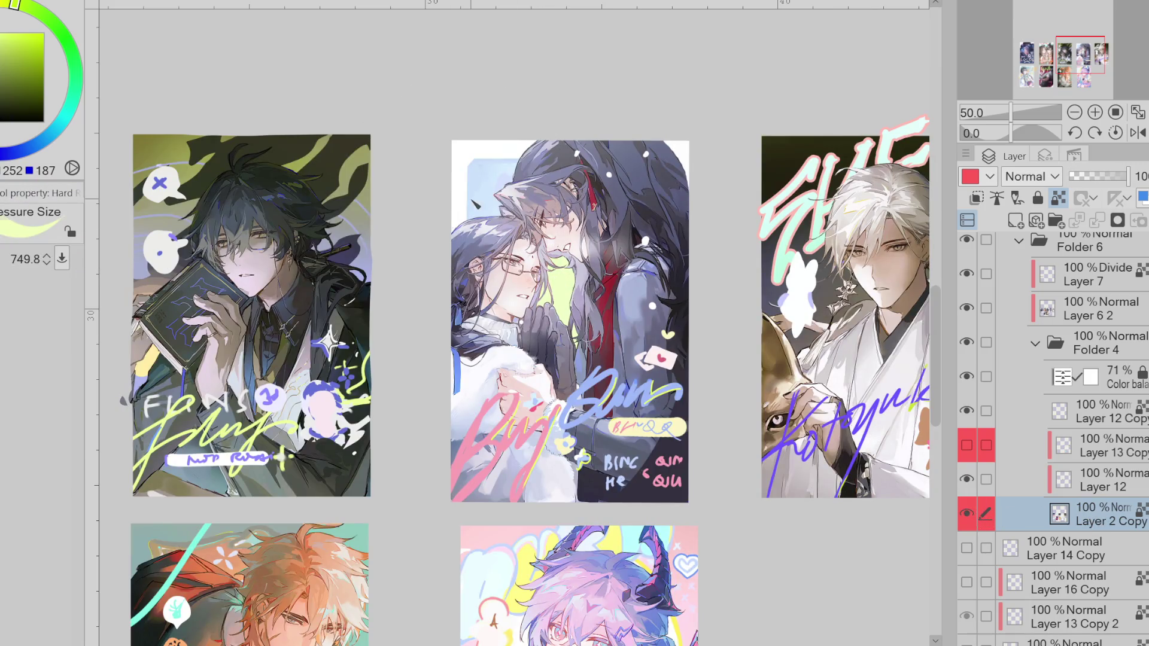
key("g")
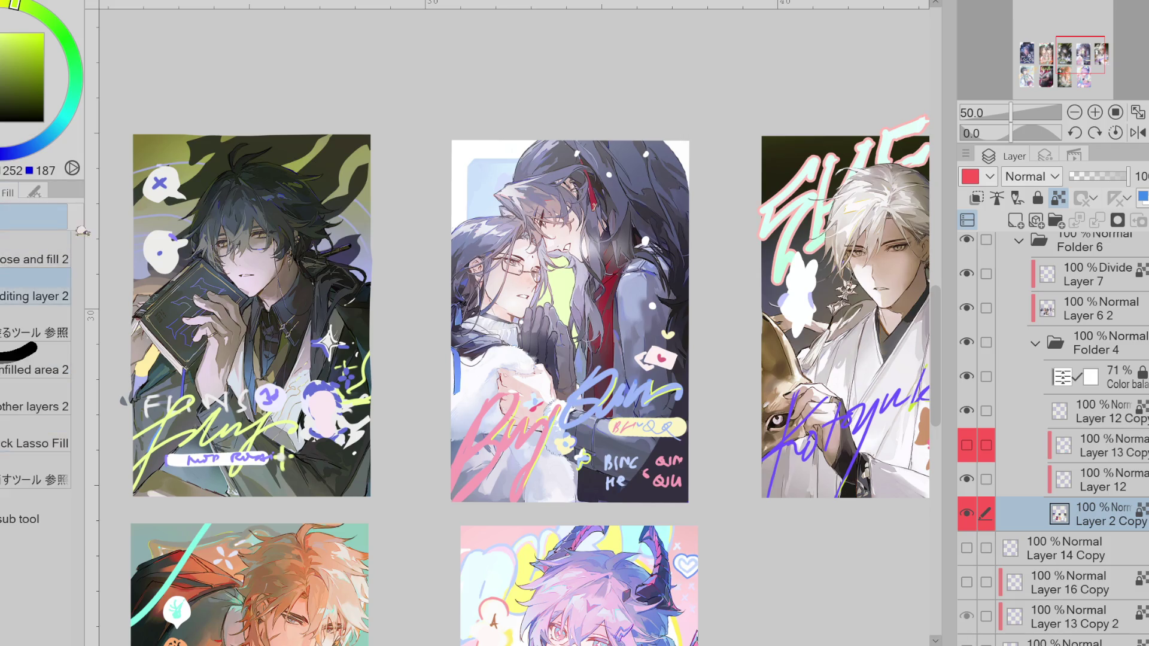
key("p")
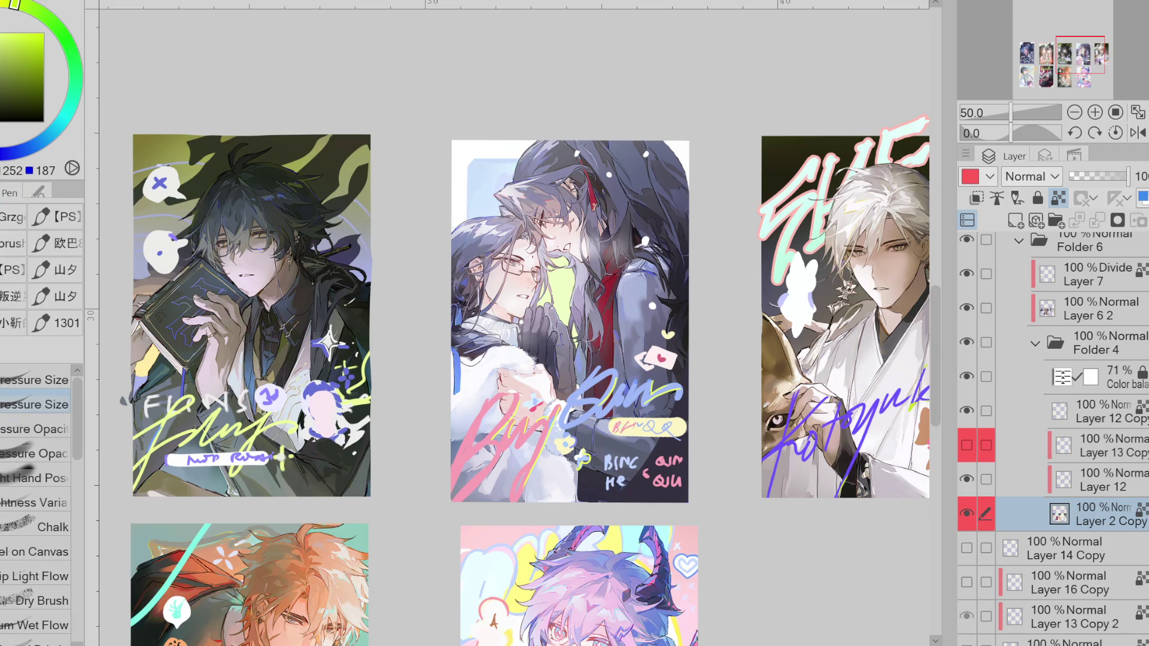
key("b")
key("m")
left_click_drag(467, 158, 530, 220)
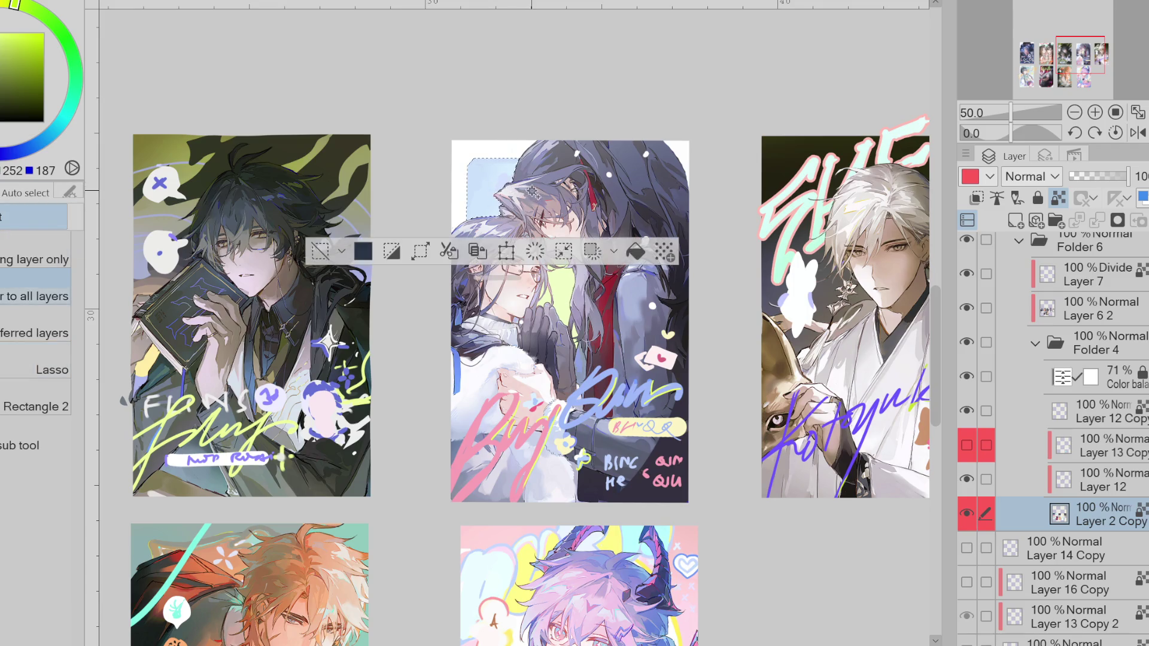
key("p")
key("ctrl+d")
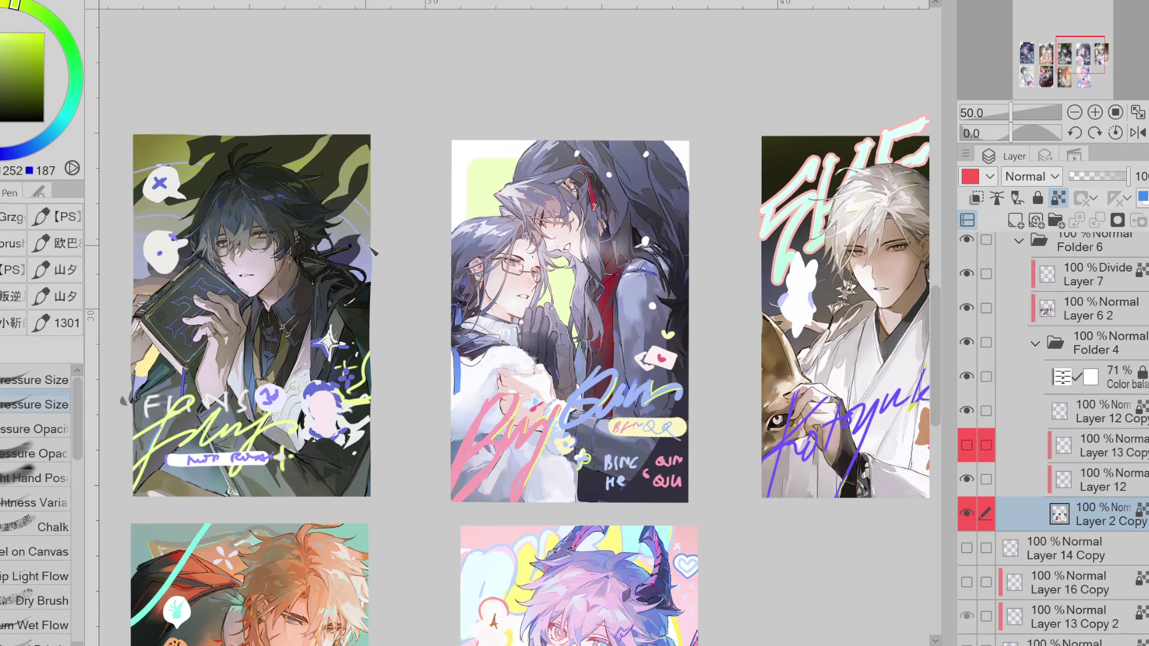
- Adjust the rectangle's yellow-green hue, sample it, and clear the selection
scroll(372, 251, "down", 1)
scroll(491, 368, "up", 1)
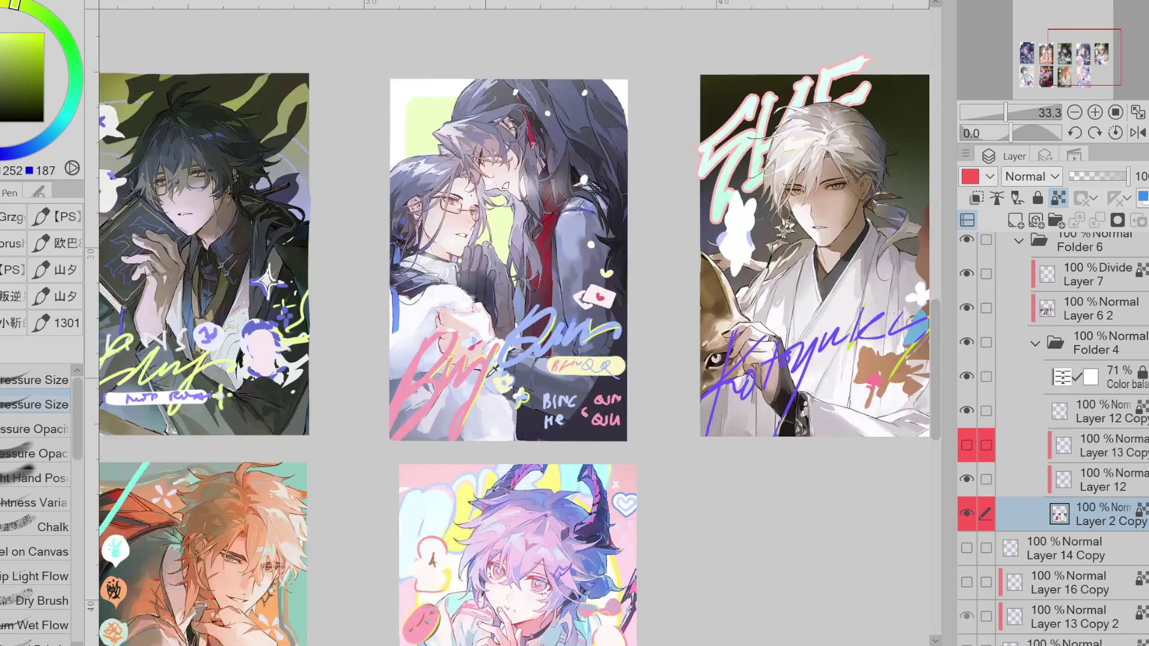
scroll(490, 369, "up", 1)
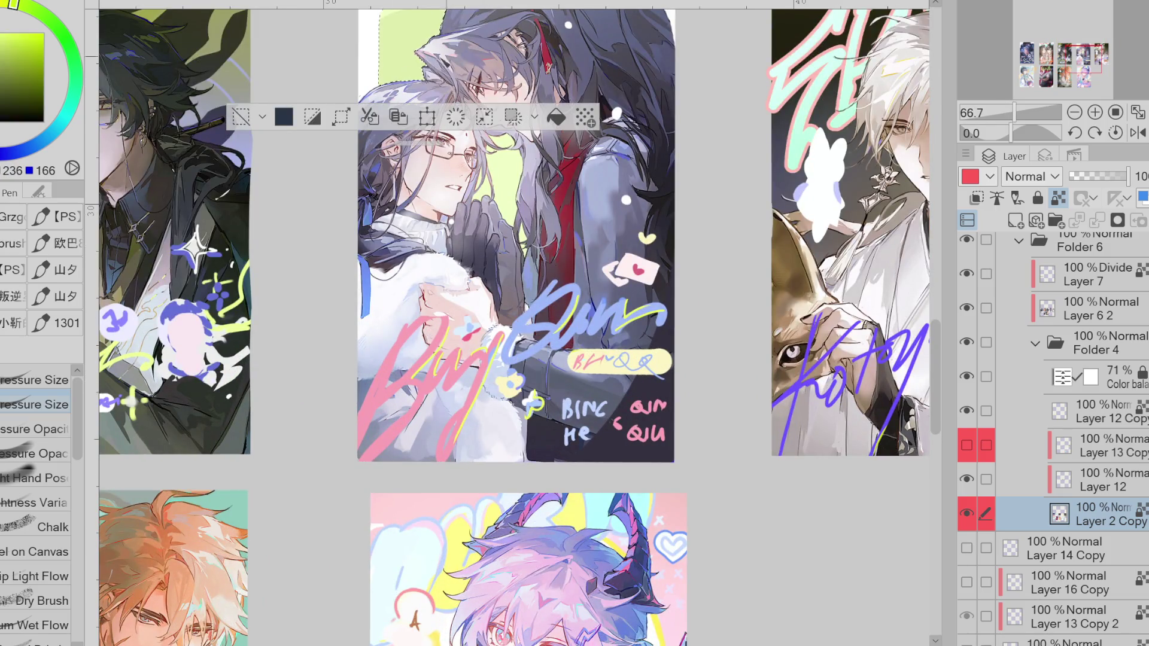
key("ctrl+minus")
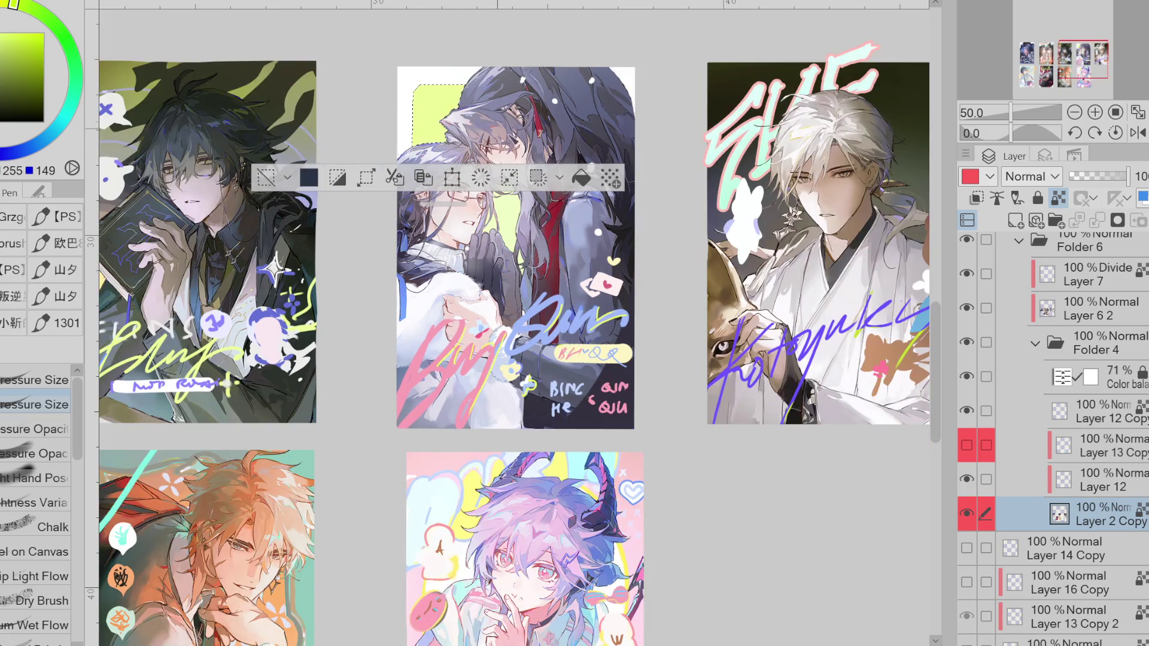
left_click_drag(14, 4, 4, 3)
left_click(507, 221, "alt")
key("ctrl+d")
- Briefly hide the cards' art to compare, then make Layer 6 2 the active layer
scroll(281, 208, "down", 1)
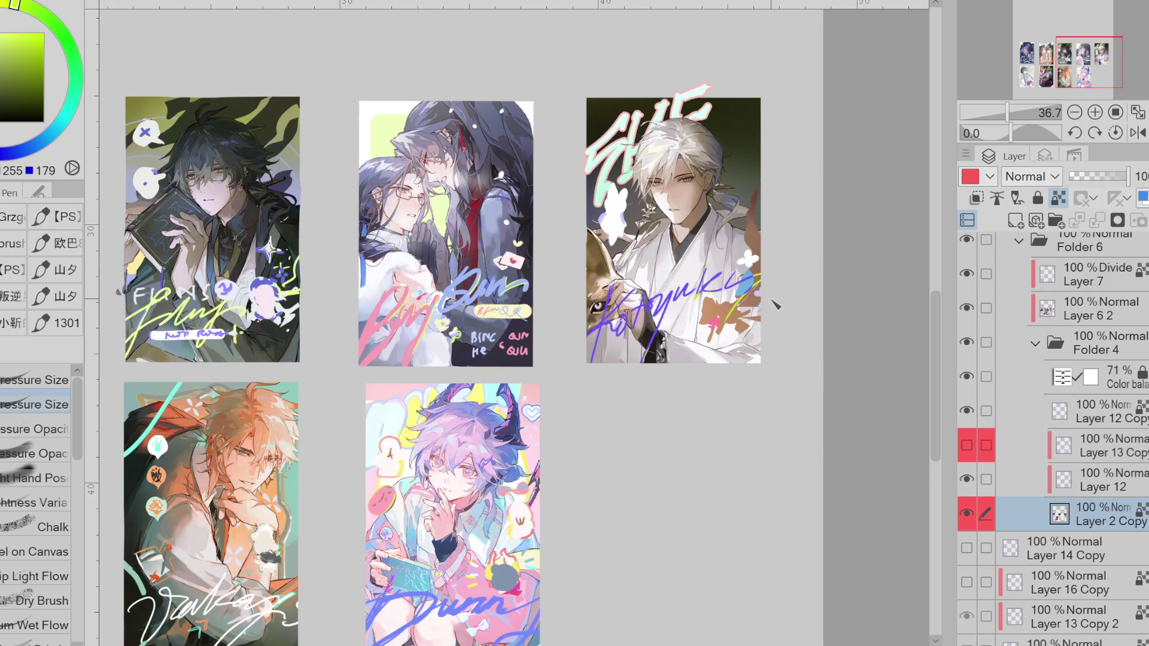
left_click_drag(648, 292, 676, 297)
scroll(1054, 403, "up", 1)
scroll(1054, 403, "up", 2)
left_click(967, 397)
left_click(967, 397)
left_click(1018, 398)
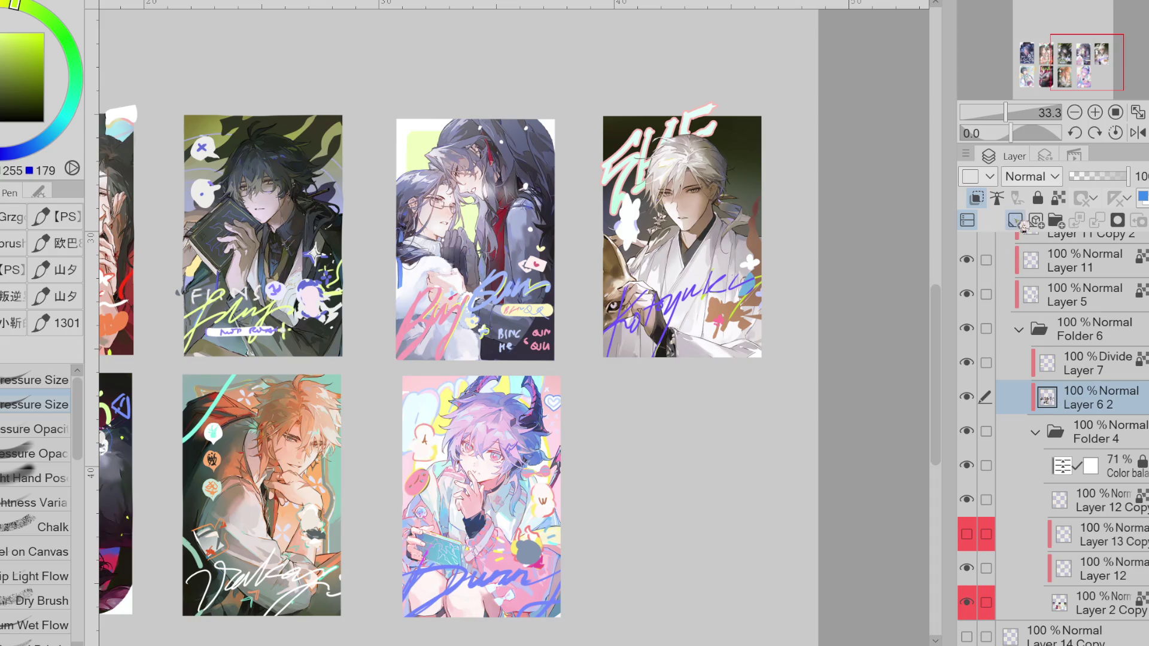
- Add Layer 14 above Layer 6 2 with Color blending and test a yellow-green fill, then undo it
left_click(1016, 220)
key("c")
key("g")
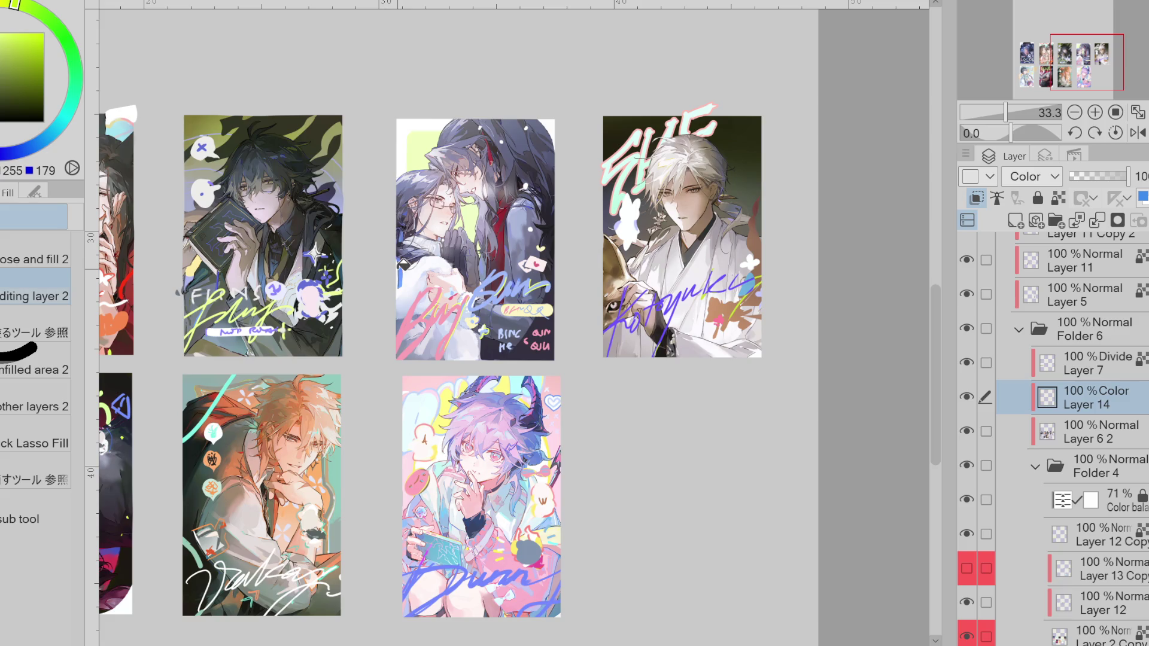
left_click(431, 238)
key("ctrl+z")
scroll(402, 250, "up", 1)
key("p")
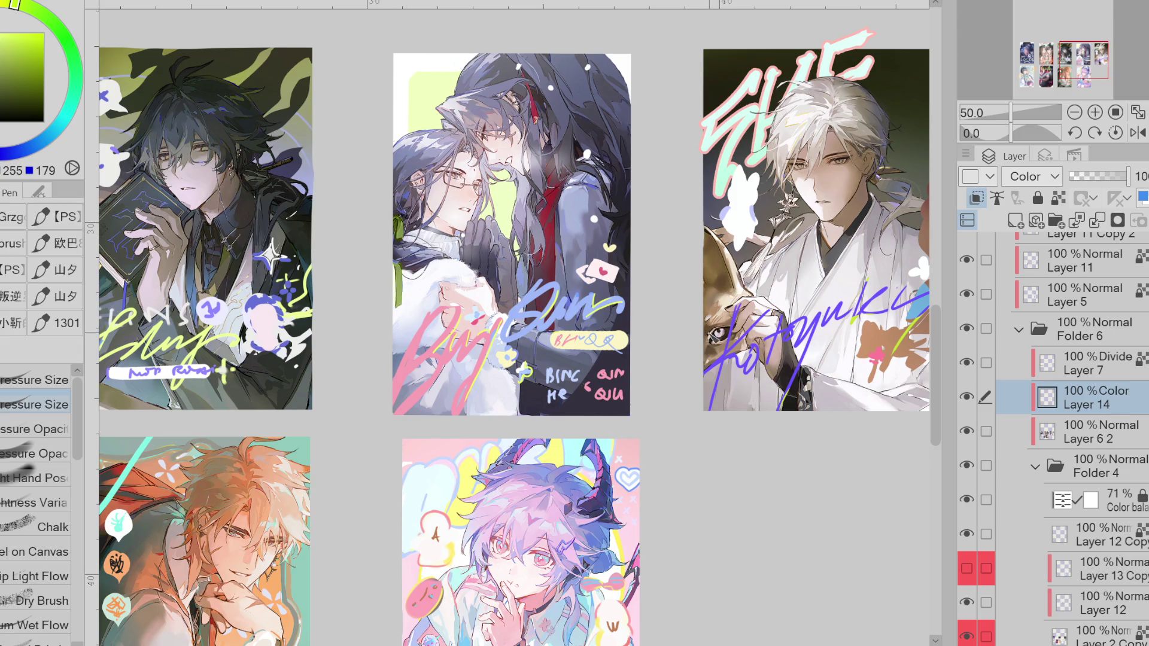
- Erase colour from the hair near the collar and around the green ribbon
scroll(403, 252, "up", 2)
scroll(403, 252, "up", 1)
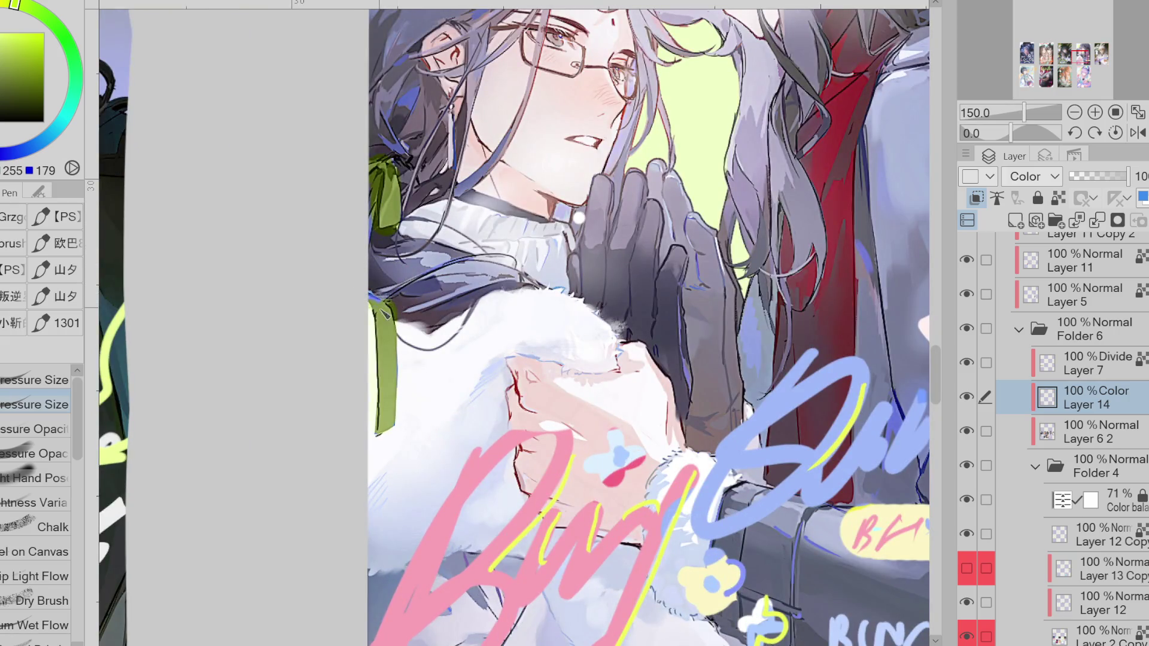
key("e")
left_click_drag(491, 335, 413, 305)
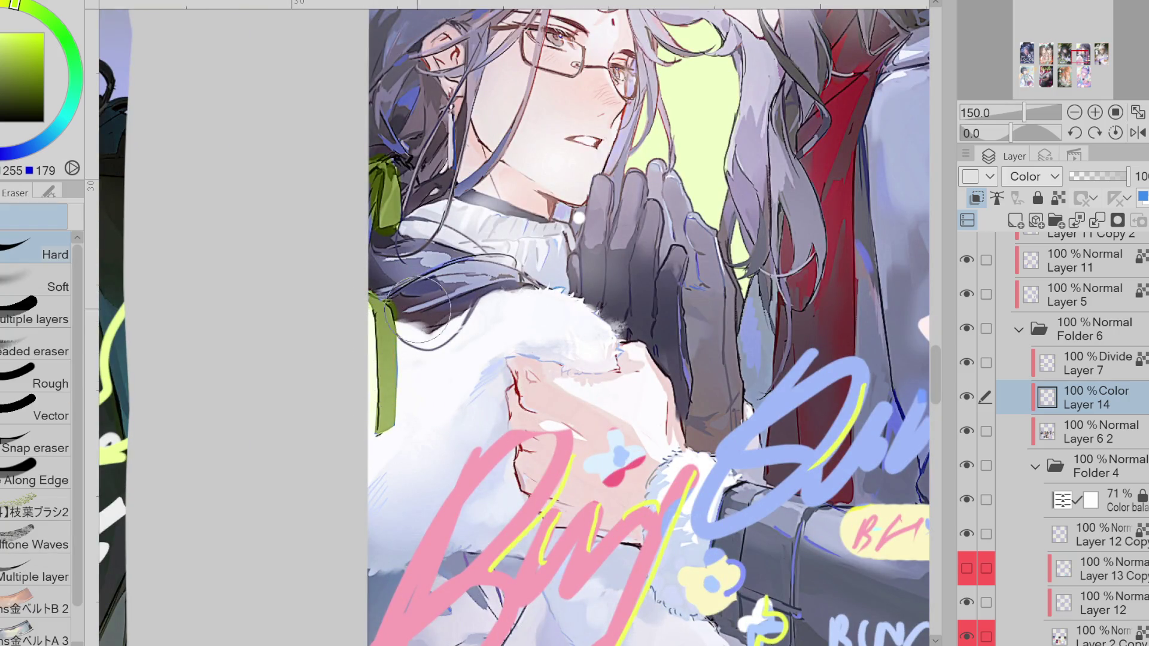
key("p")
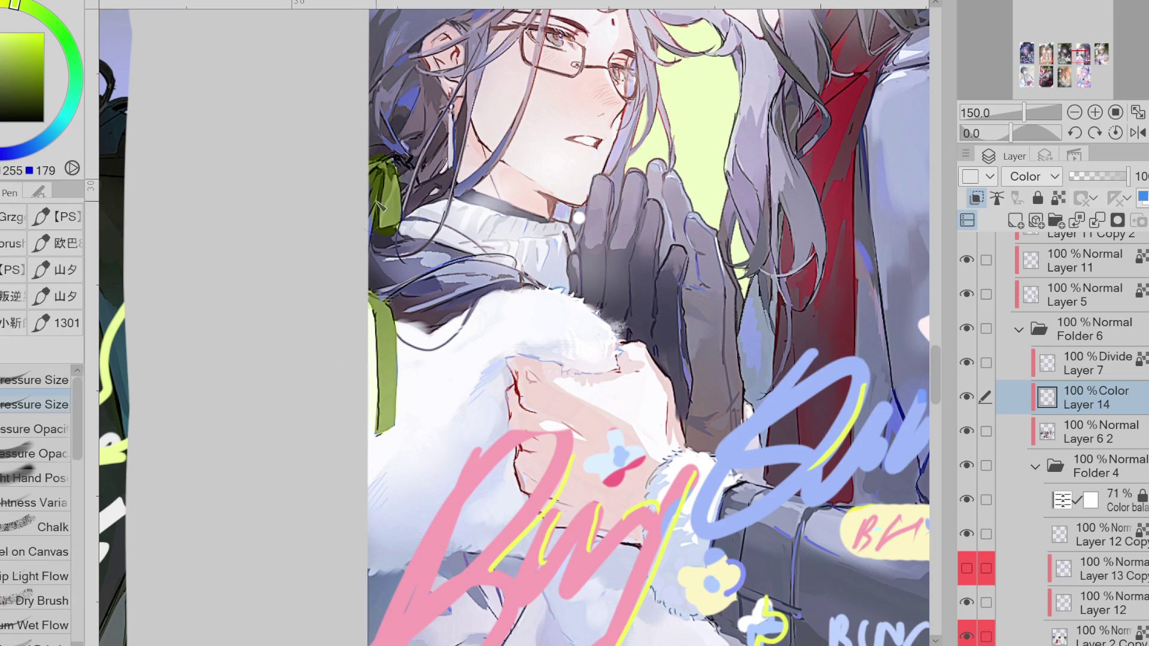
key("e")
key("p")
key("e")
left_click_drag(392, 149, 388, 155)
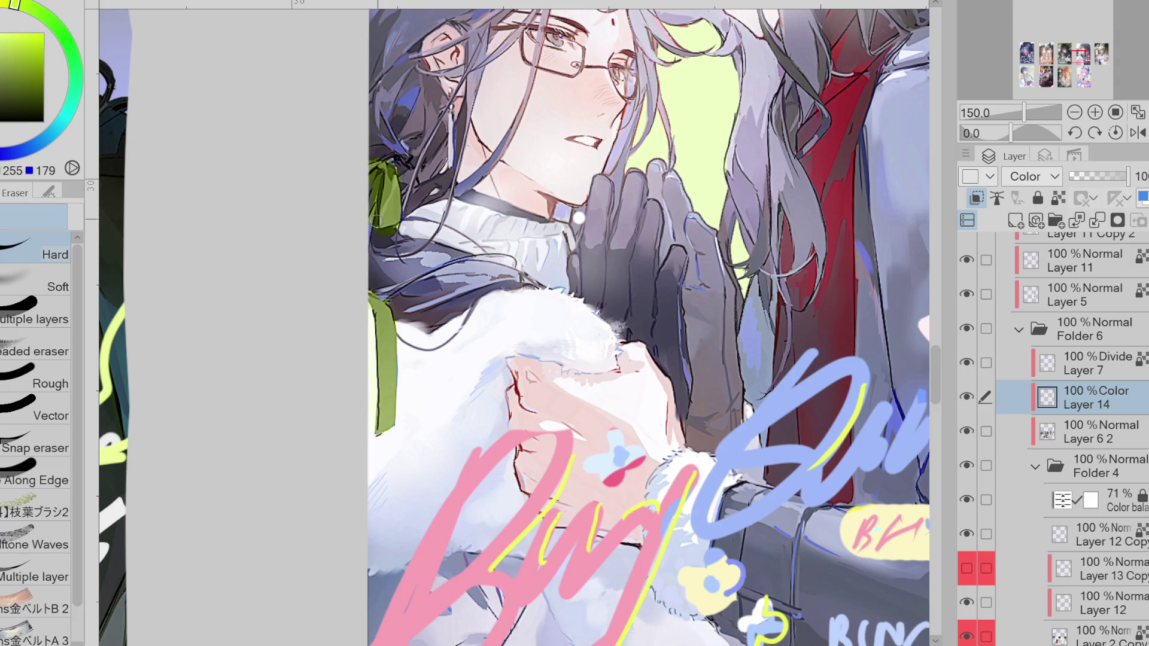
key("p")
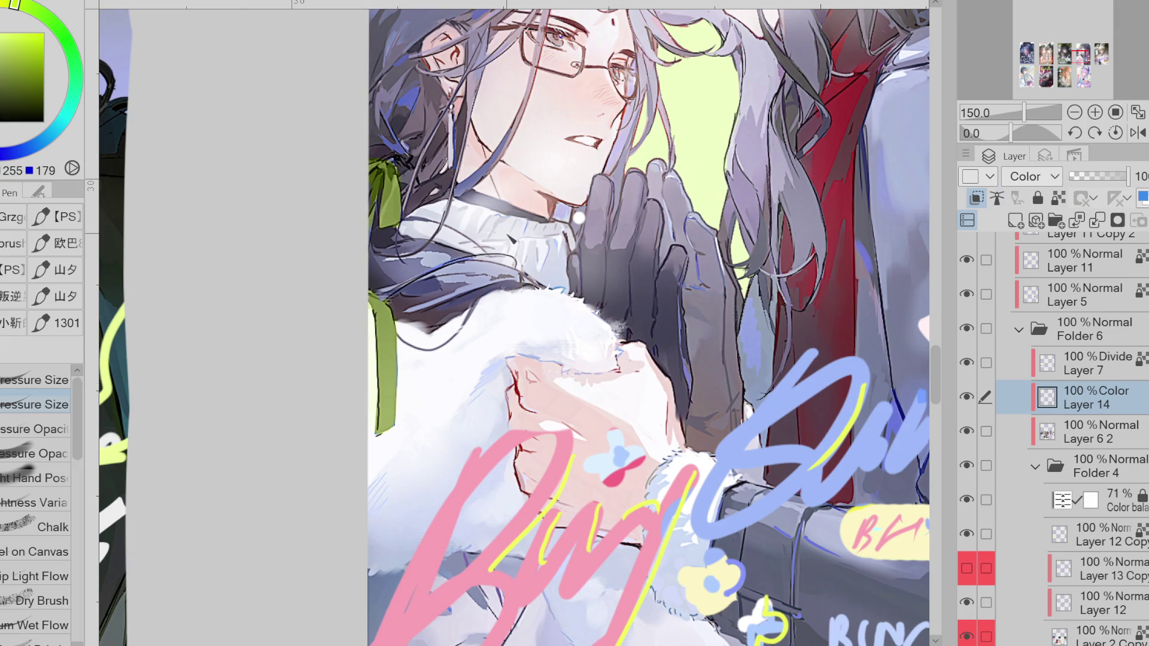
- Try drawing colours, a yellow-green, then a brighter deep blue
scroll(637, 204, "down", 1)
scroll(637, 203, "down", 1)
scroll(638, 204, "down", 1)
left_click(473, 201, "alt")
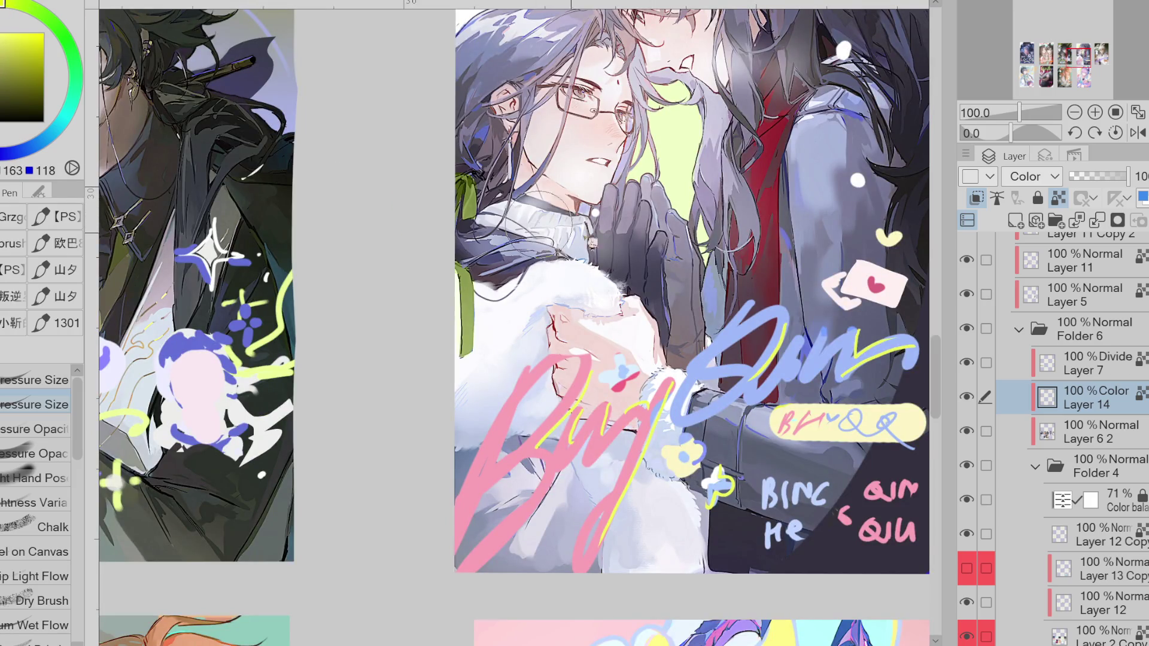
scroll(392, 428, "down", 2)
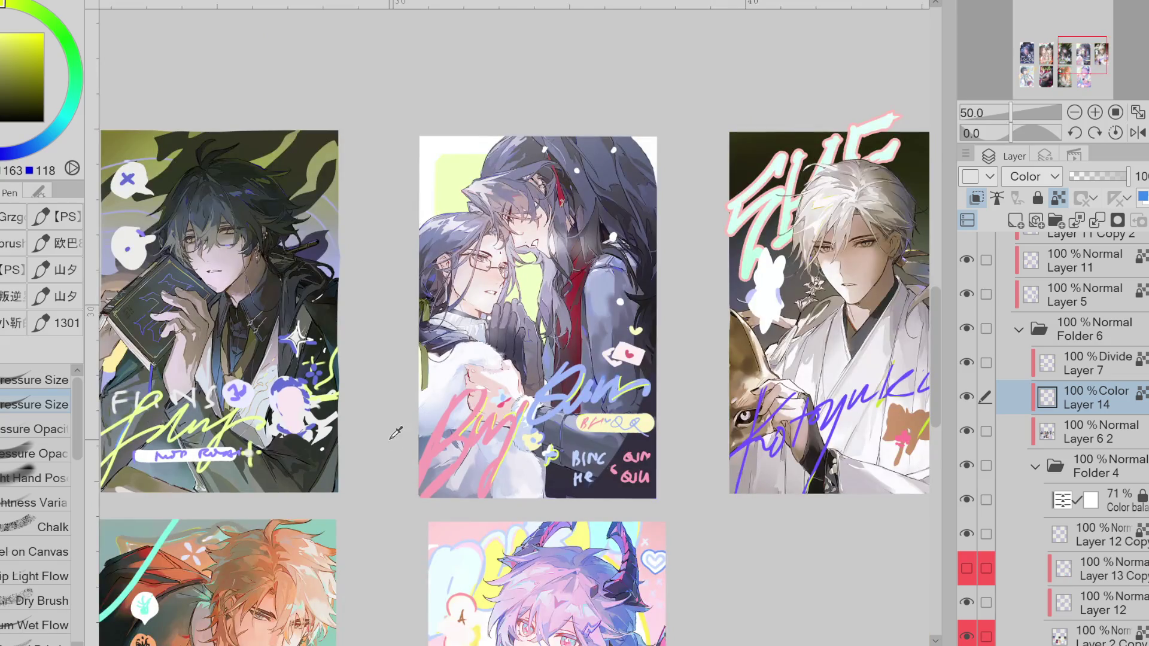
scroll(396, 432, "up", 1)
key("b")
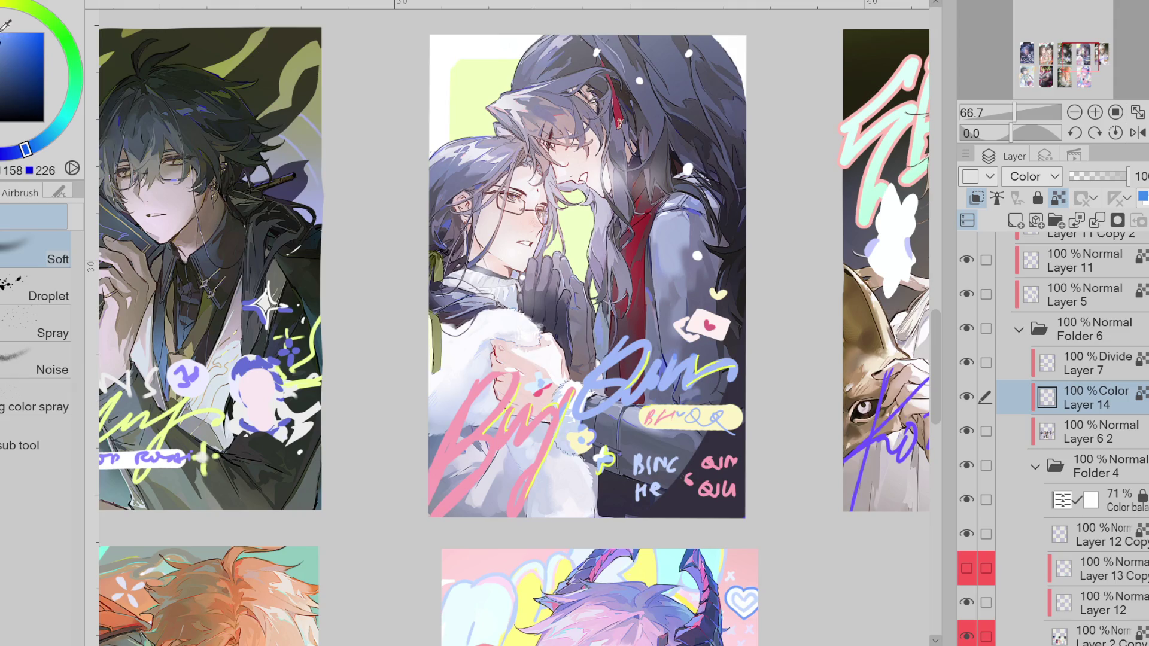
left_click_drag(5, 26, 6, 3)
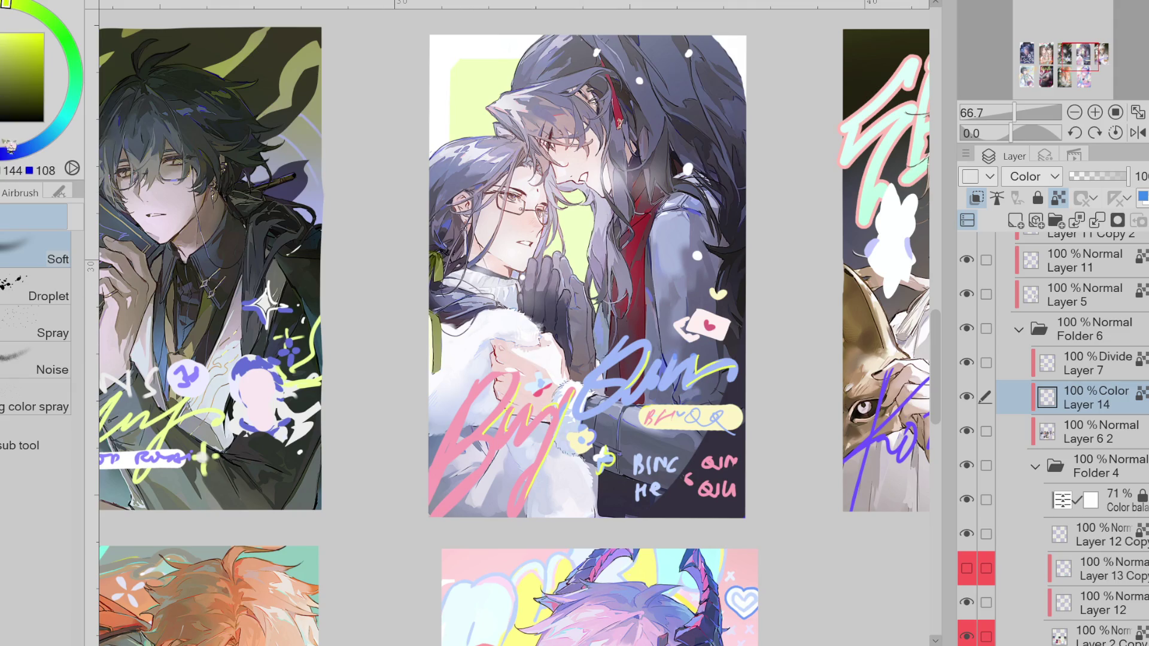
left_click(140, 117, "alt")
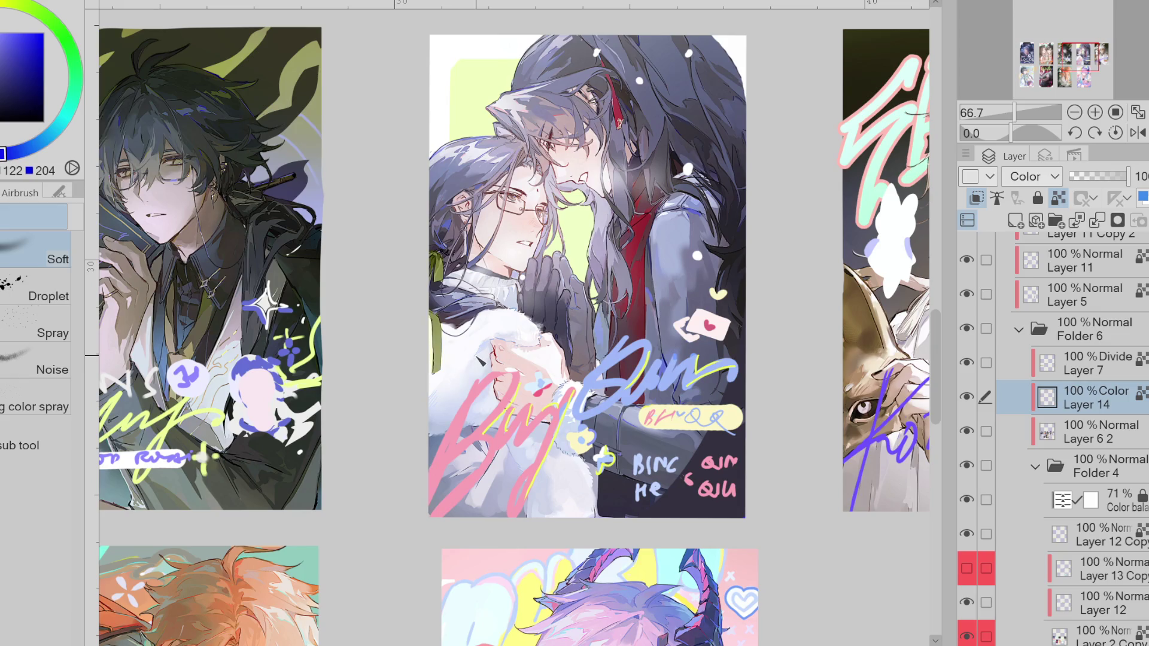
left_click_drag(9, 37, 12, 33)
- Switch to the Eraser and change Layer 14's blend mode from Color to Hue
key("e")
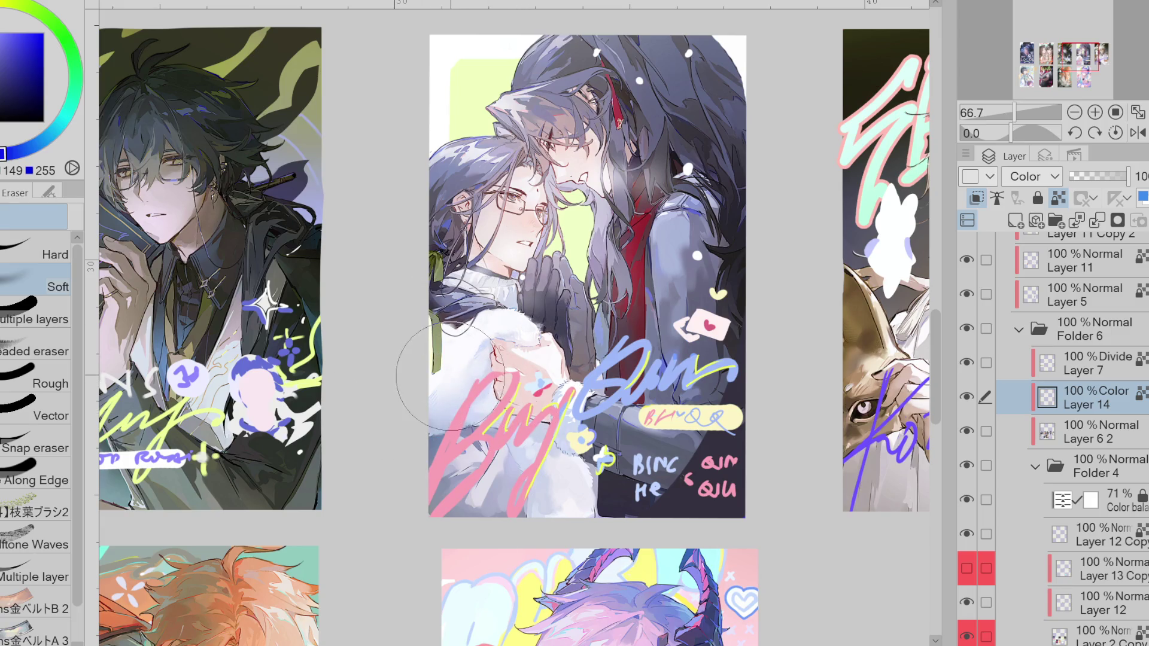
scroll(530, 413, "down", 1)
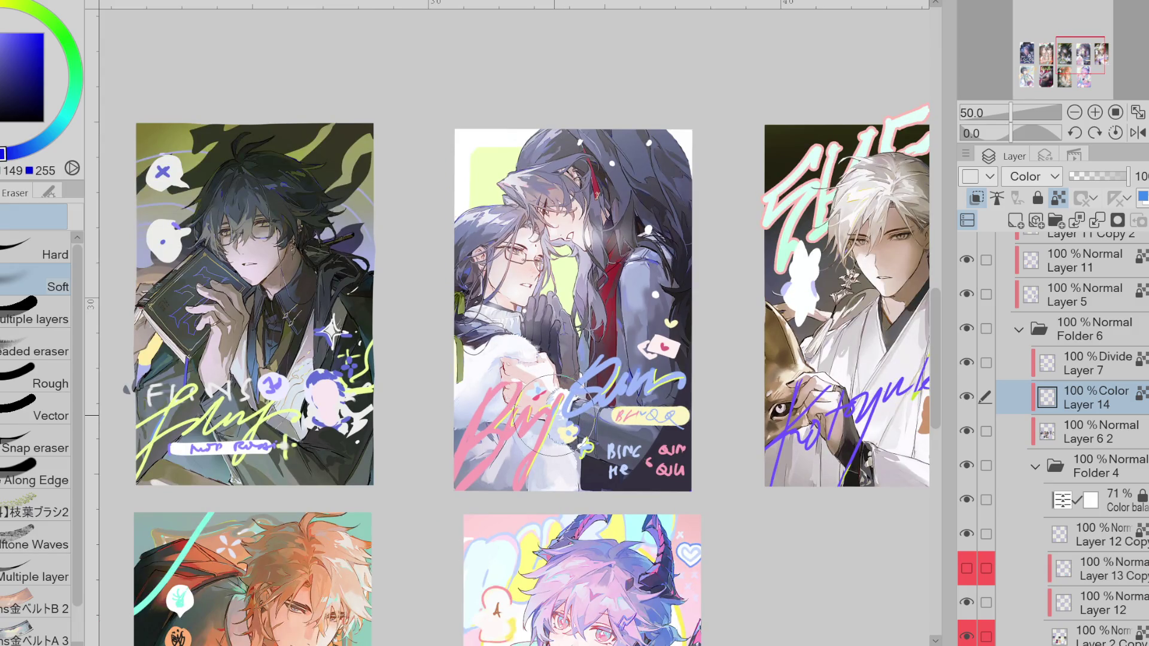
scroll(1055, 180, "up", 2)
scroll(515, 323, "down", 4)
scroll(515, 323, "up", 2)
scroll(346, 188, "up", 3)
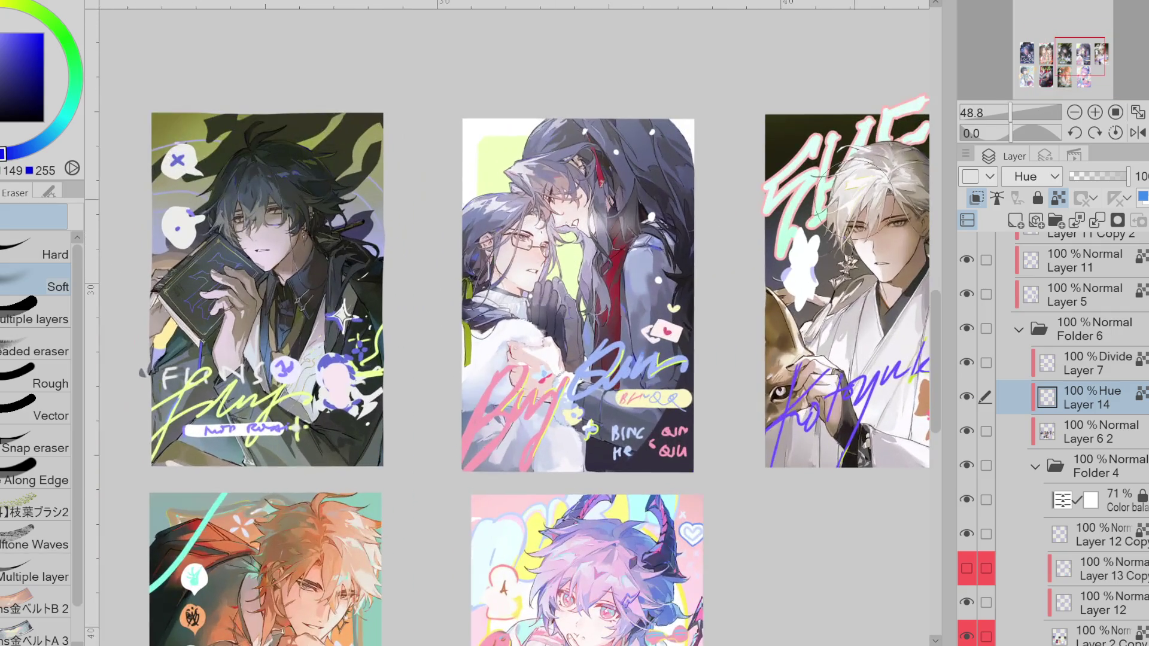
- Collapse and re-expand Folder 6, then select Layer 13 Copy
left_click(1031, 337)
scroll(721, 357, "down", 3)
scroll(722, 357, "up", 1)
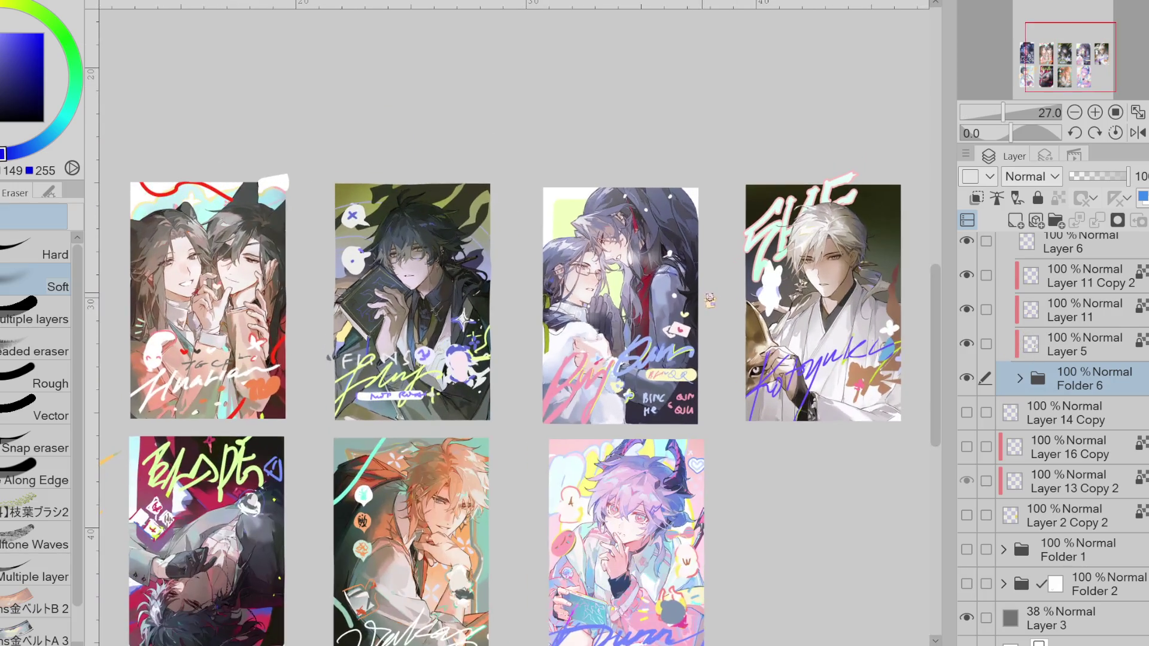
scroll(1025, 386, "up", 3)
scroll(716, 235, "down", 2)
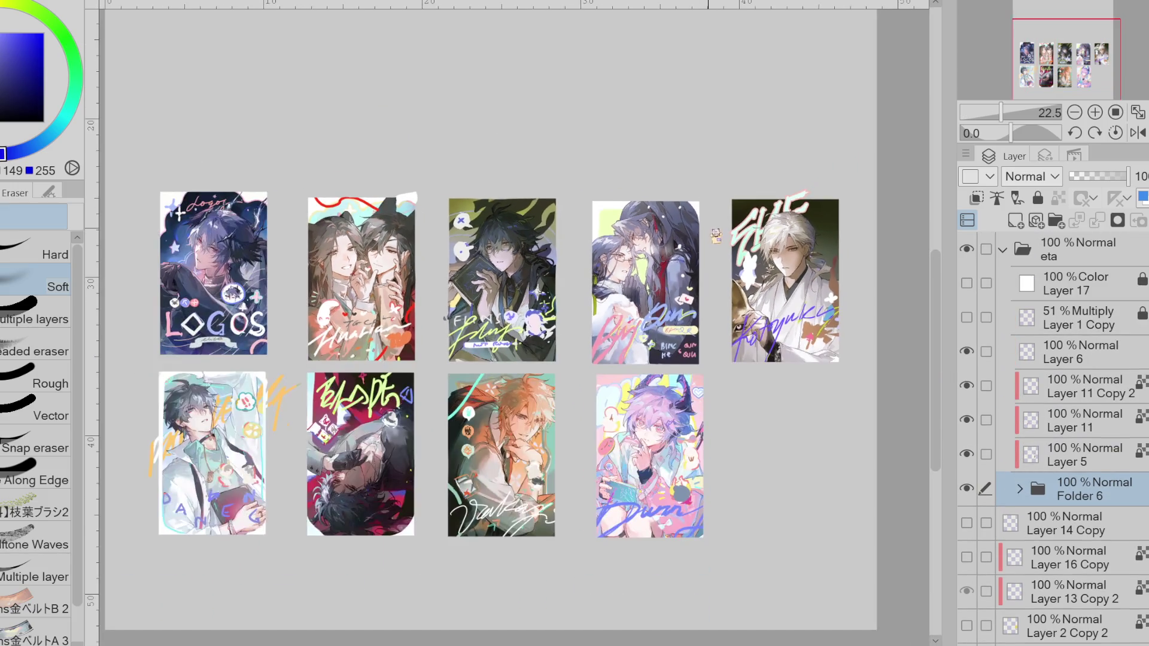
scroll(715, 235, "down", 1)
scroll(1073, 453, "down", 3)
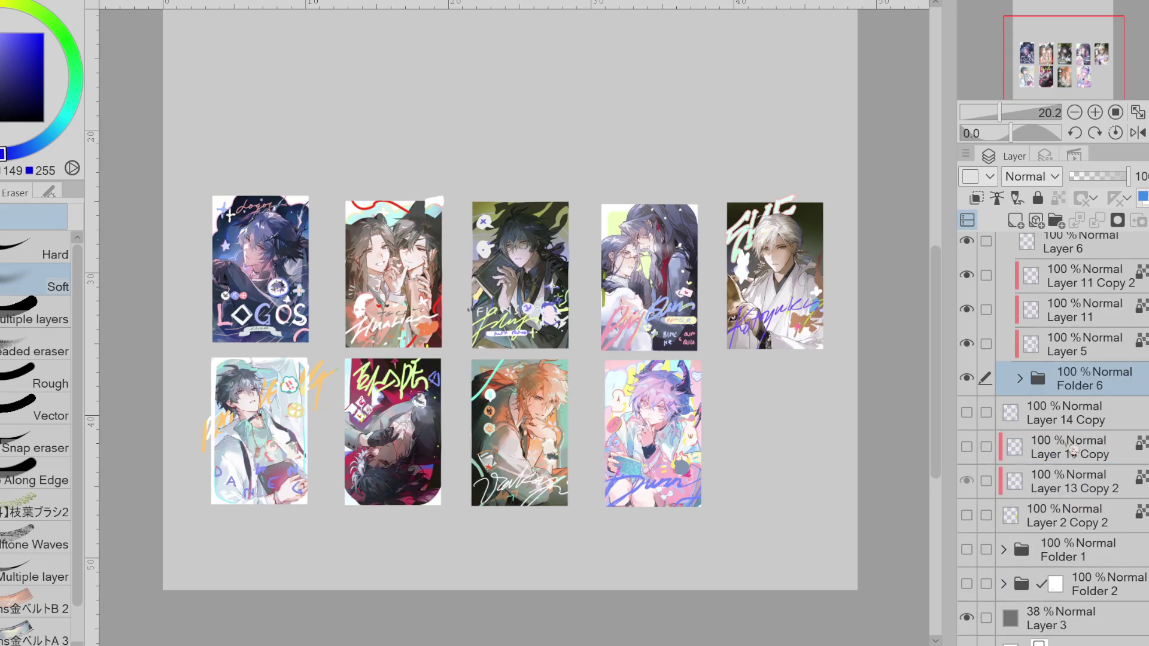
left_click(1020, 379)
scroll(988, 508, "down", 2)
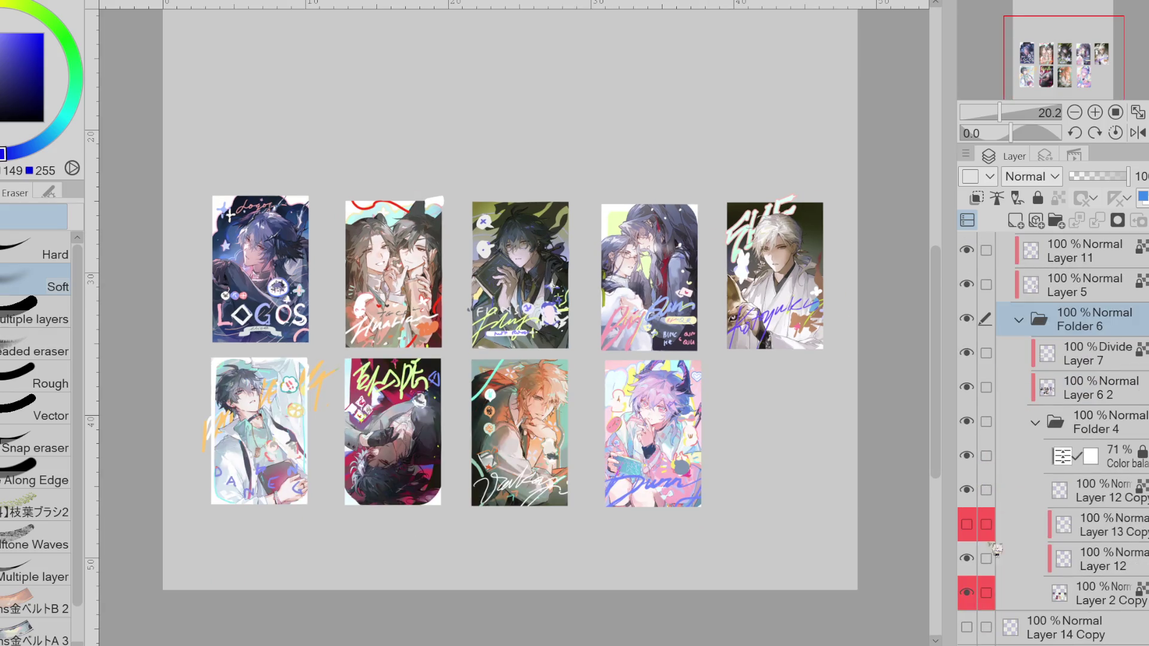
scroll(608, 164, "up", 3)
scroll(585, 213, "up", 4)
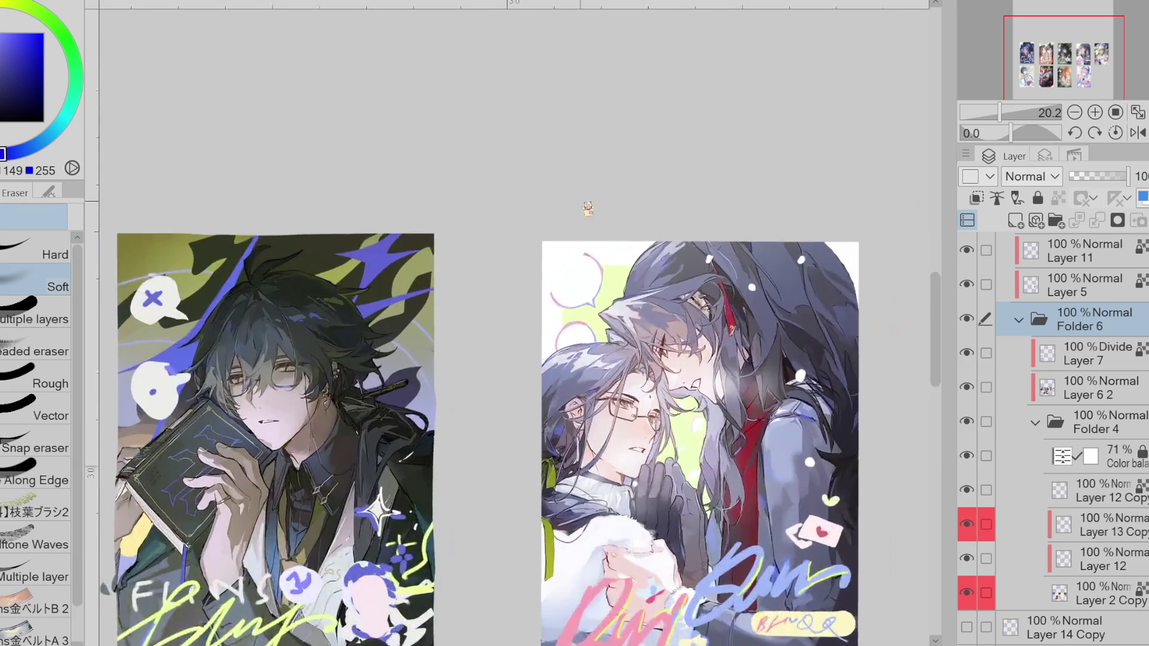
left_click(1102, 526)
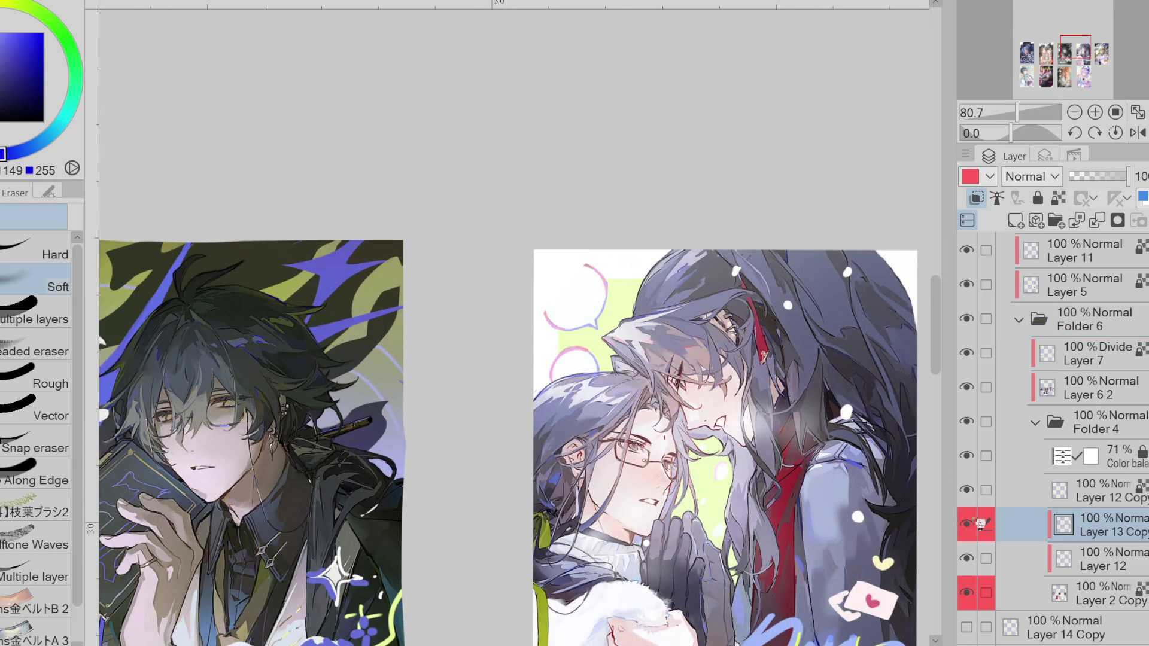
- Eyedrop the pink of the speech-bubble outline and switch to the Pen
scroll(565, 257, "up", 1)
left_click(590, 303, "alt")
key("x")
scroll(593, 281, "down", 1)
scroll(599, 257, "up", 1)
left_click(608, 272, "alt")
key("p")
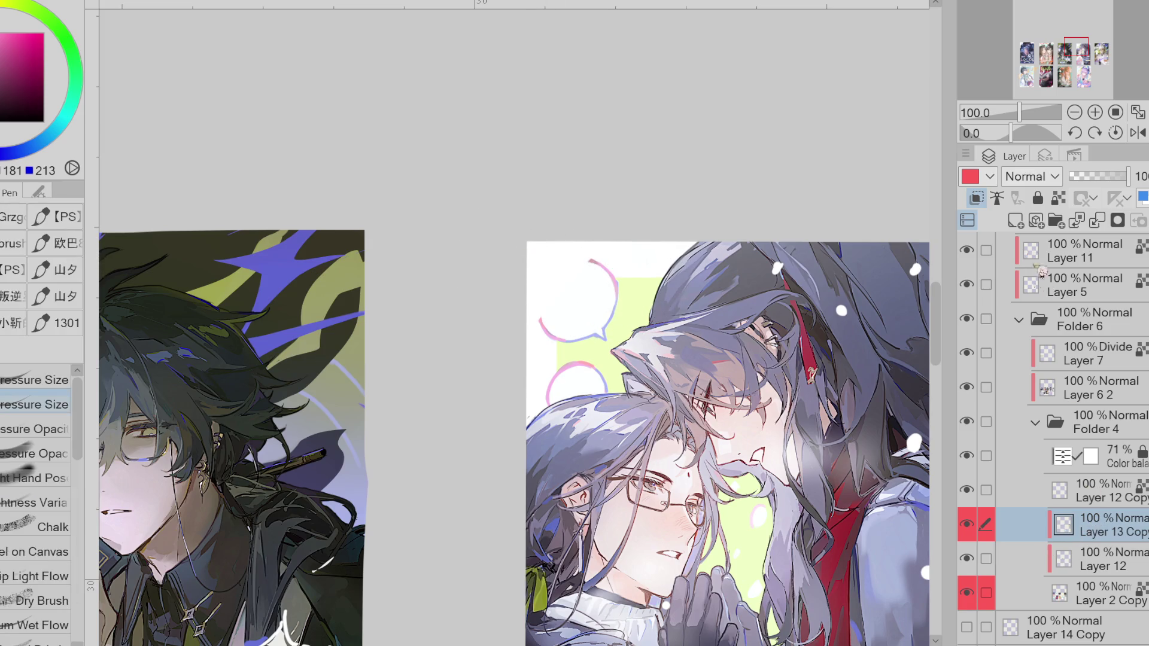
- Check Layer 13 Copy's contents, then hide the Layer 2 Copy illustrations
left_click(970, 527)
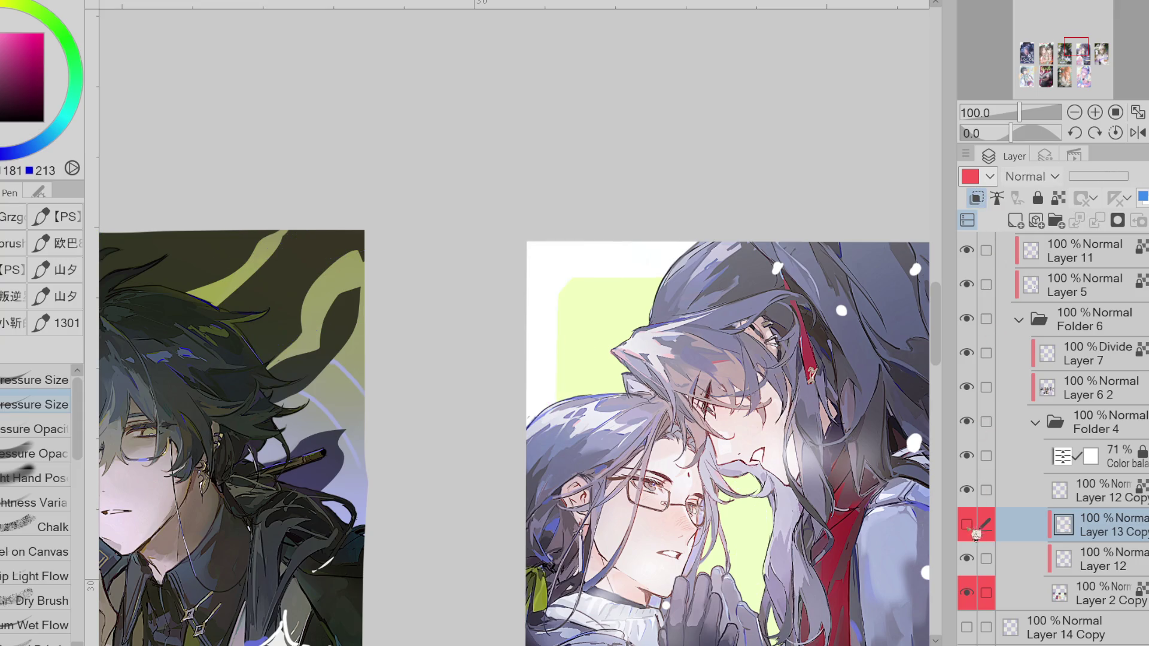
left_click(967, 525)
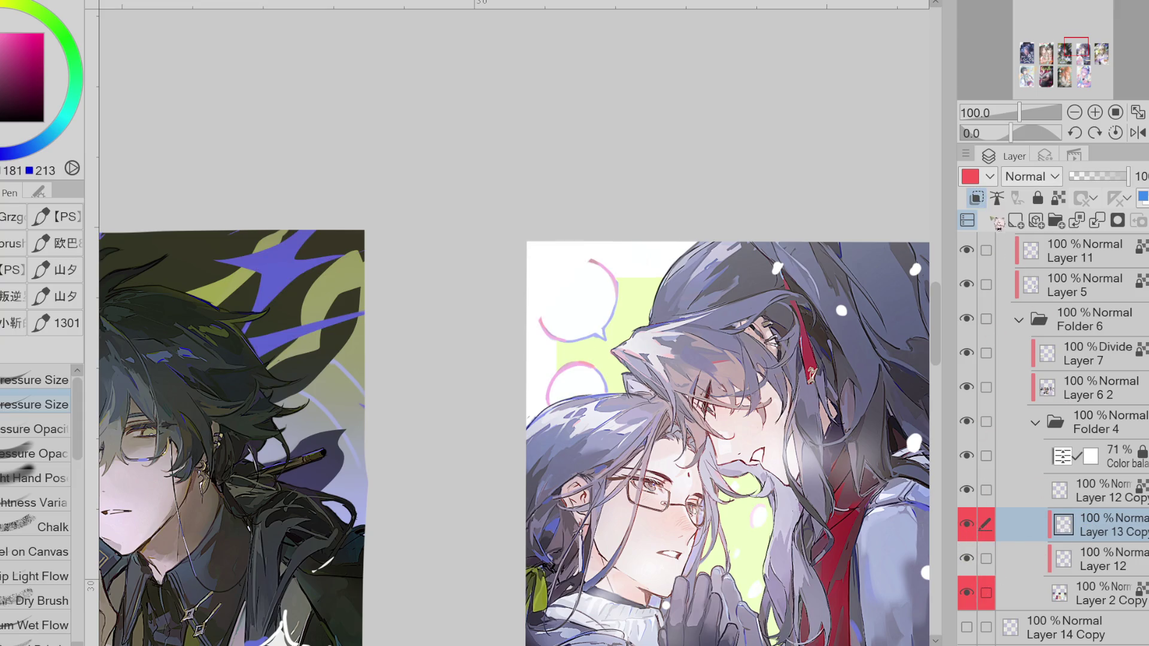
left_click(968, 592)
scroll(580, 257, "up", 1)
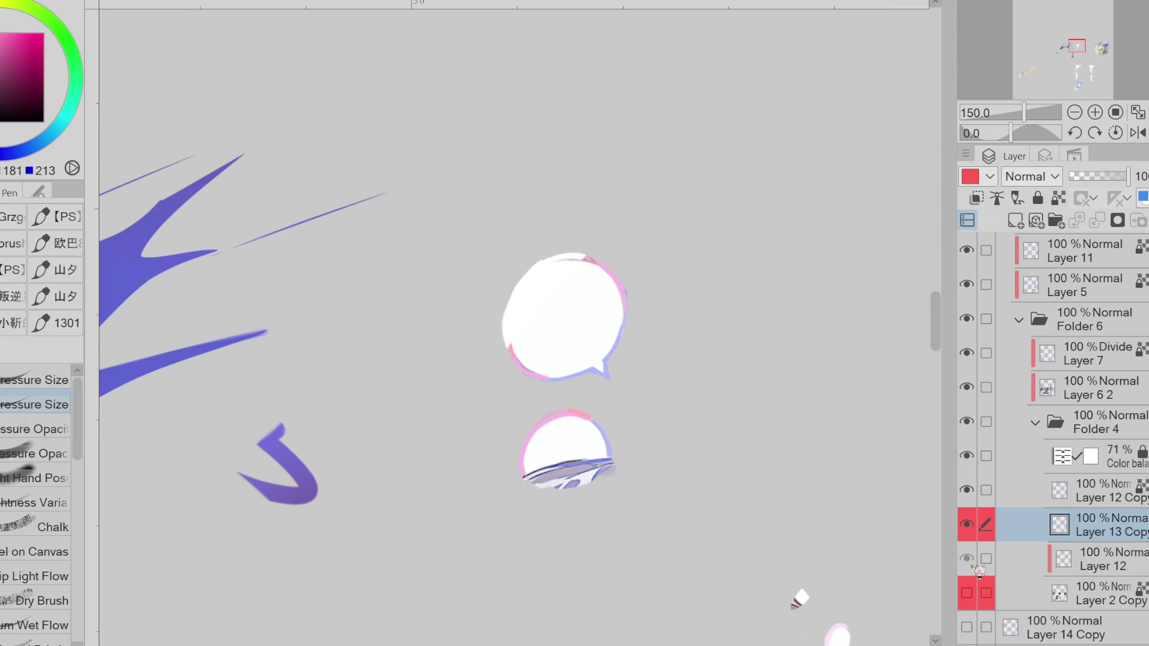
- Sample a colour near the bubble, hide Layer 2 Copy again, and test then undo a pink stroke
left_click(974, 594)
left_click(604, 259, "alt")
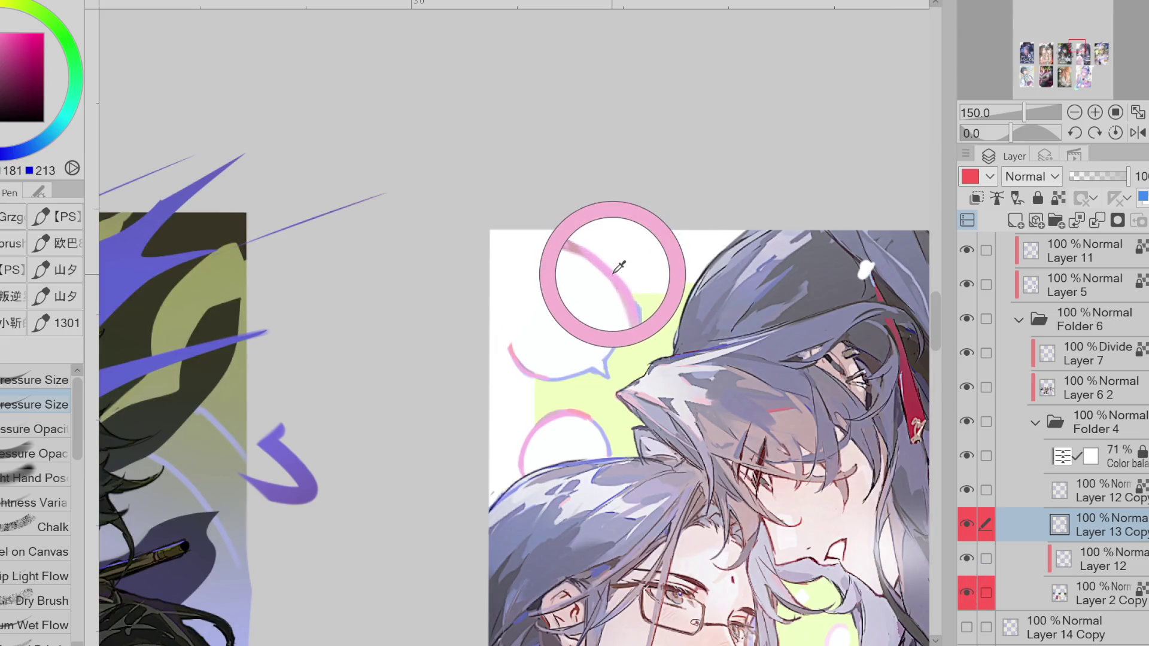
left_click(967, 594)
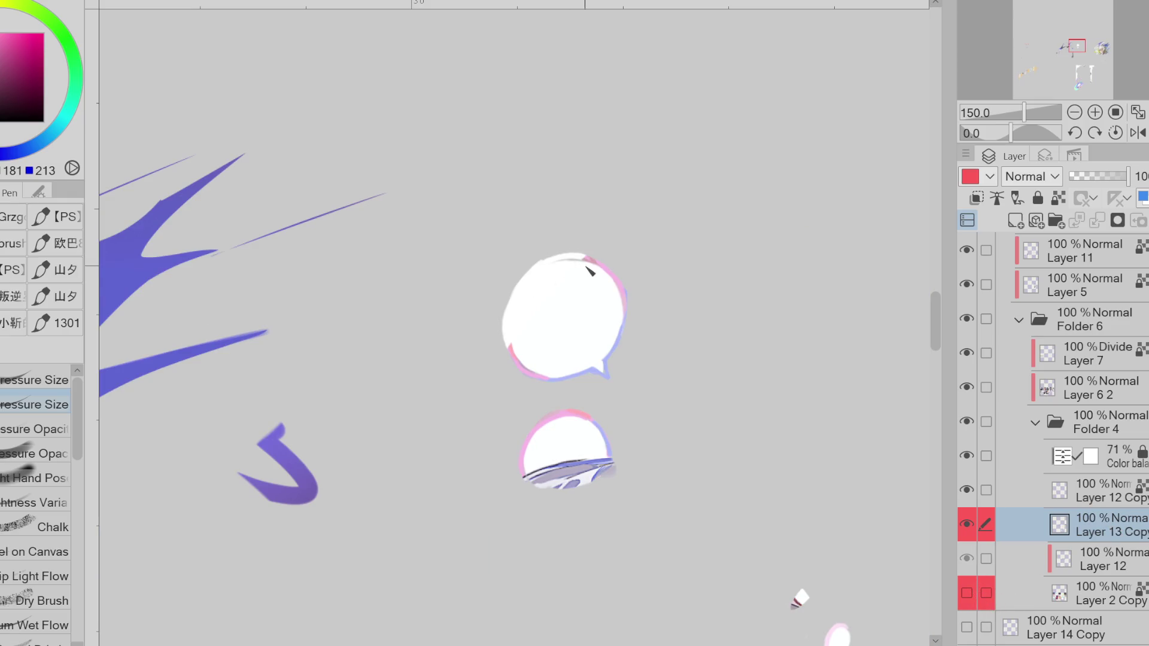
scroll(585, 293, "up", 1)
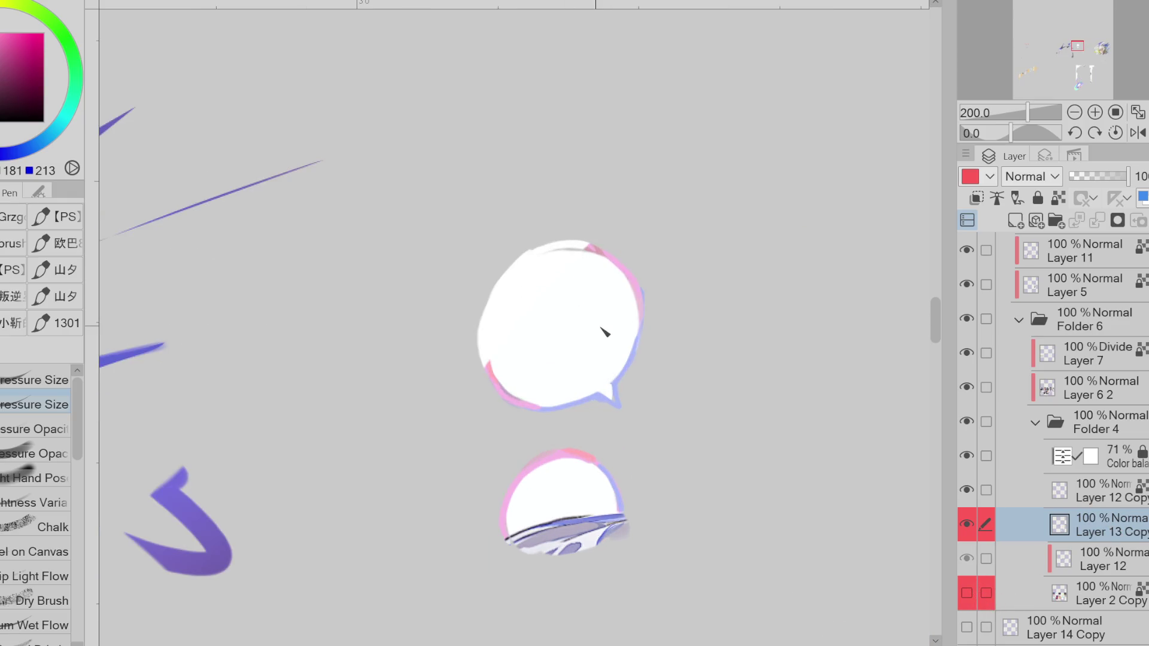
scroll(604, 332, "up", 2)
left_click_drag(509, 323, 591, 385)
key("ctrl+z")
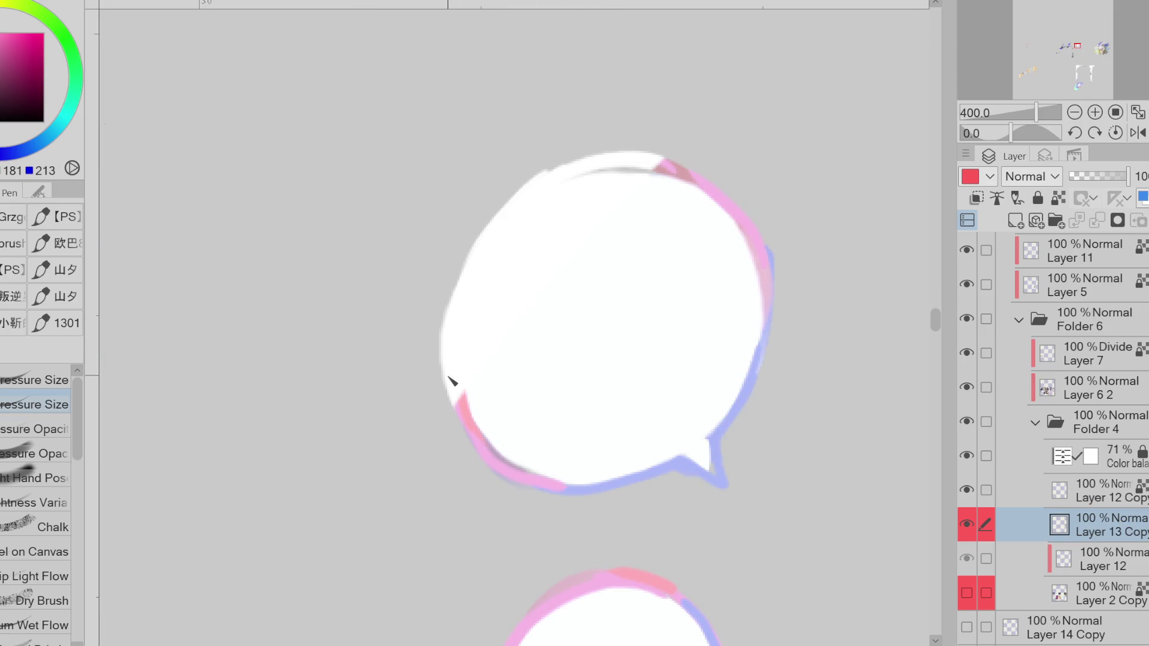
- Hide layers one by one to find which holds the whitish bubble edge
left_click(967, 490)
left_click(967, 456)
left_click(966, 524)
left_click(967, 524)
scroll(1059, 511, "up", 1)
scroll(1053, 419, "up", 1)
left_click(967, 396)
left_click(967, 396)
left_click(967, 464)
left_click(967, 429)
left_click(967, 395)
left_click(966, 396)
left_click(967, 361)
left_click(967, 328)
left_click(966, 362)
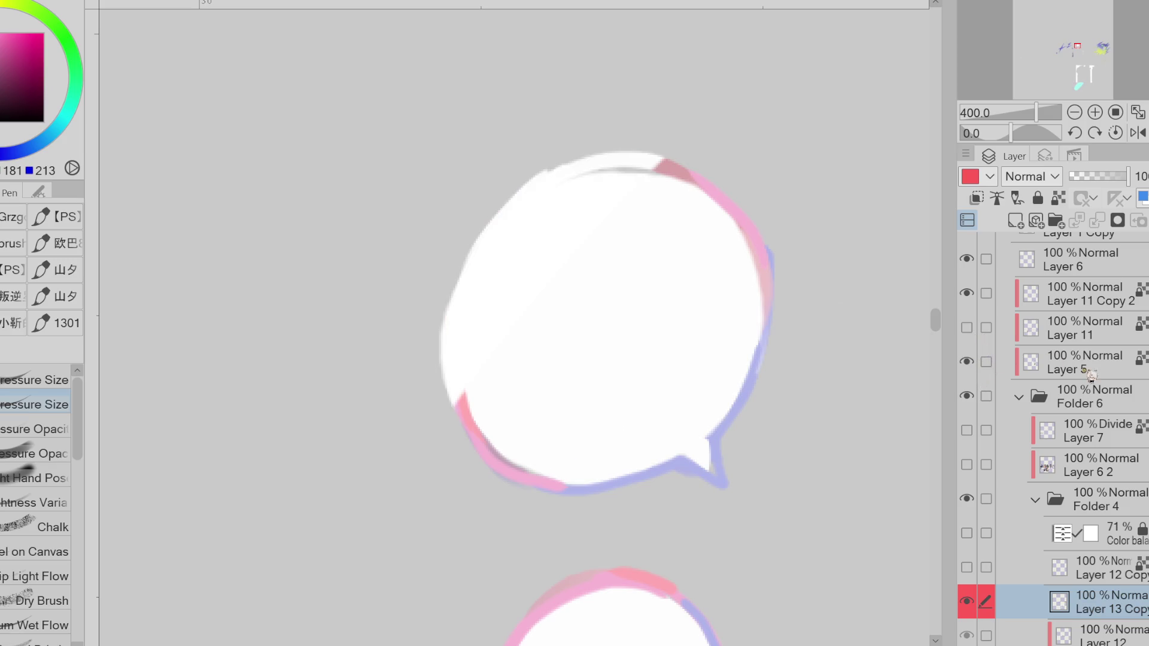
- On Layer 5, erase the whitish edge at the bubble's upper left with the hard eraser
left_click(1086, 371)
key("e")
left_click(36, 252)
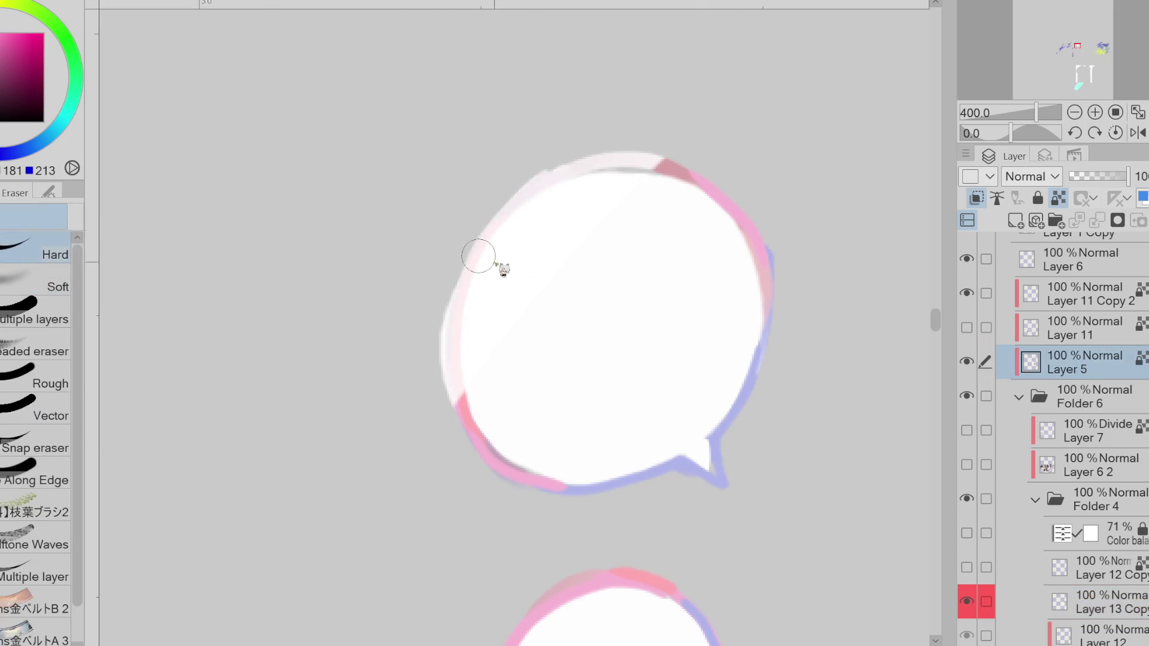
left_click_drag(487, 264, 598, 164)
key("ctrl+minus")
key("ctrl+minus")
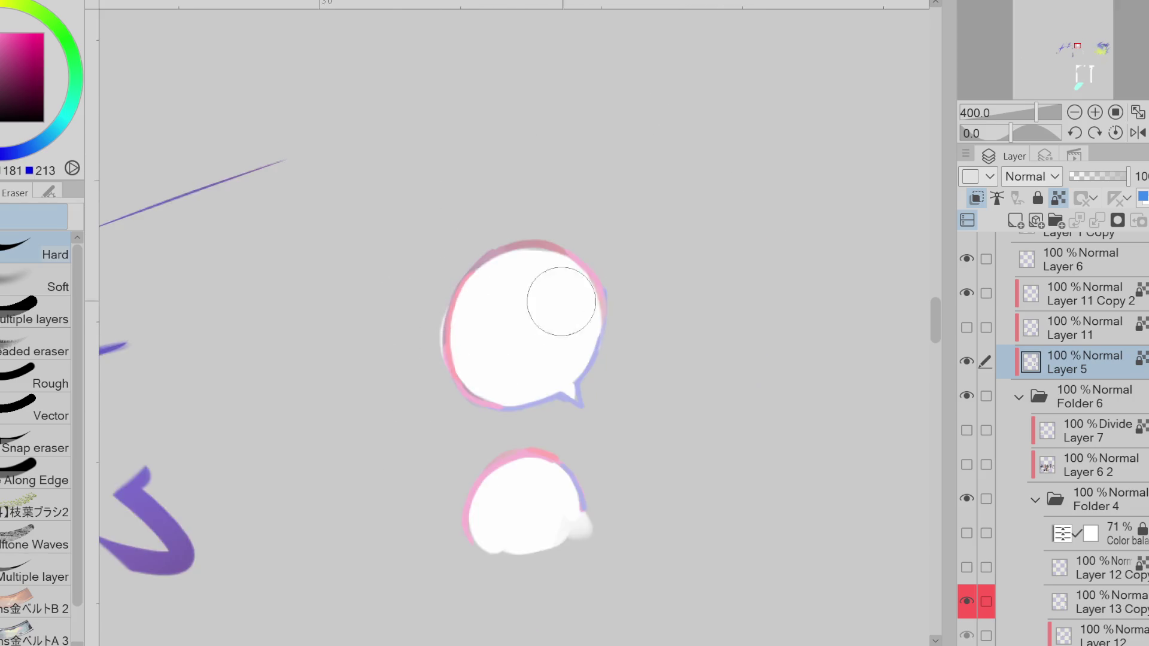
key("ctrl+minus")
- Show the Color balance and Layer 12 Copy layers again and select Layer 13 Copy
left_click(1113, 467)
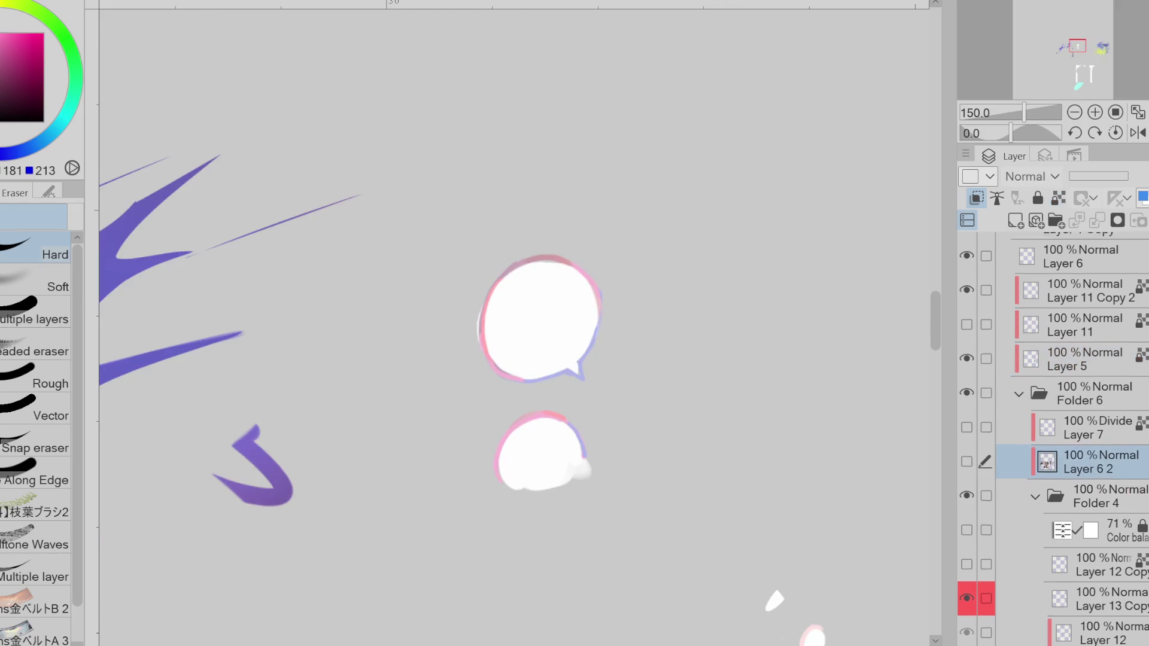
scroll(1018, 479, "down", 2)
left_click(966, 482)
left_click(967, 516)
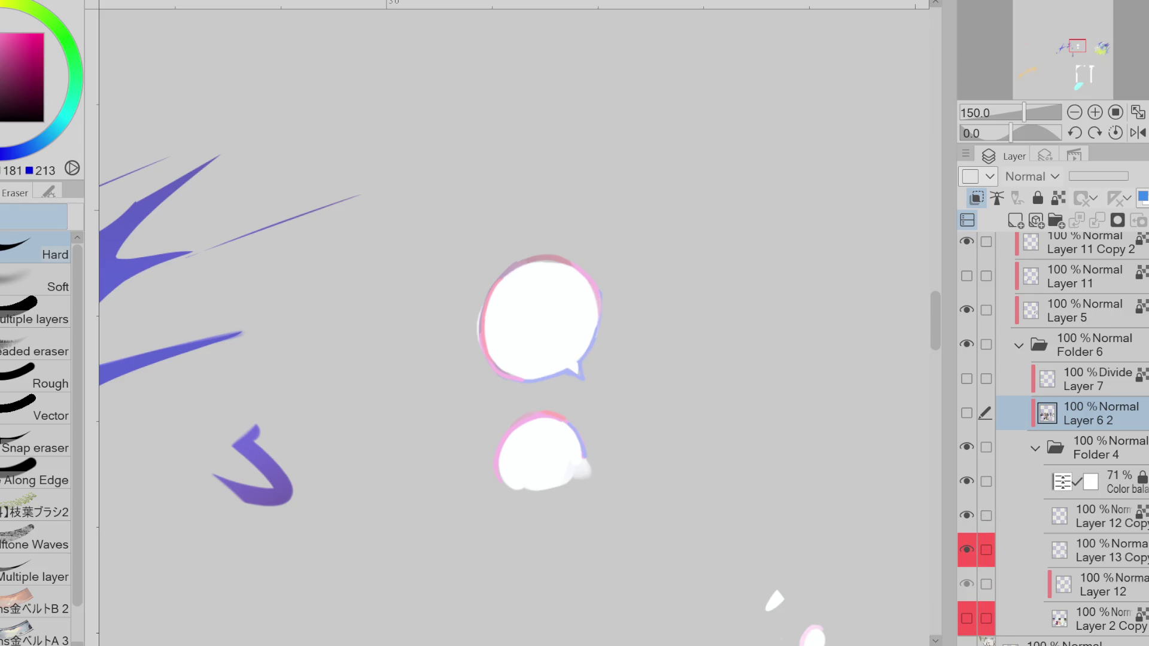
left_click(1102, 619)
left_click(1102, 550)
- Trace pink along the top and lower bubble rims, then show the painted card beneath
key("p")
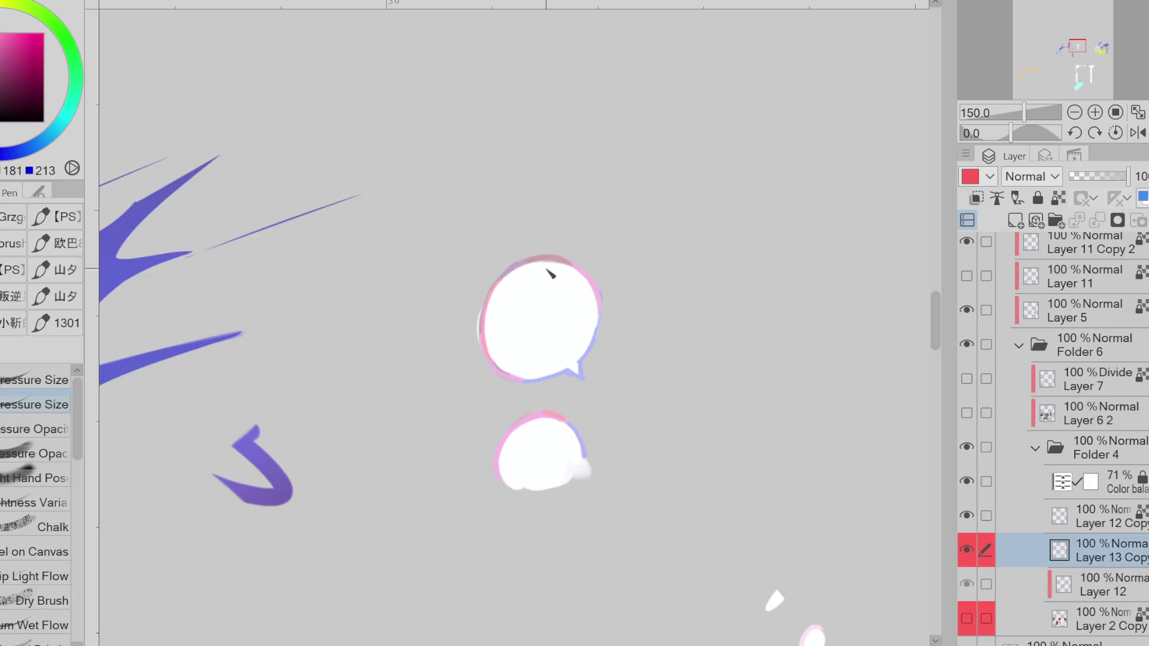
left_click_drag(566, 265, 488, 313)
left_click_drag(505, 459, 517, 490)
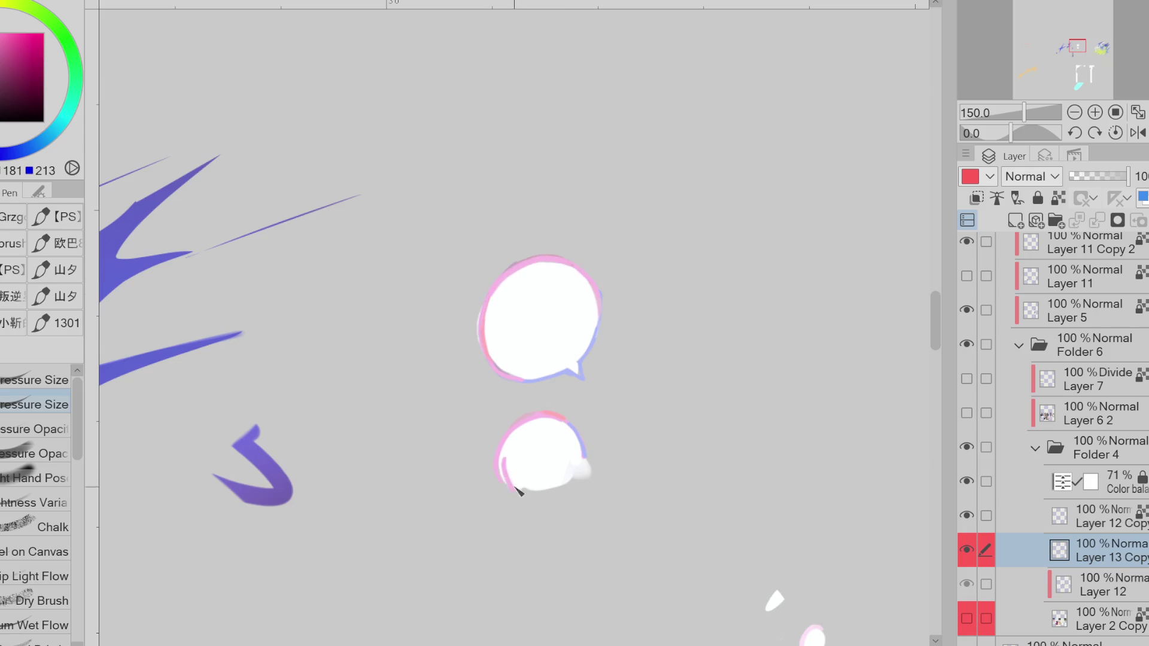
left_click(980, 620)
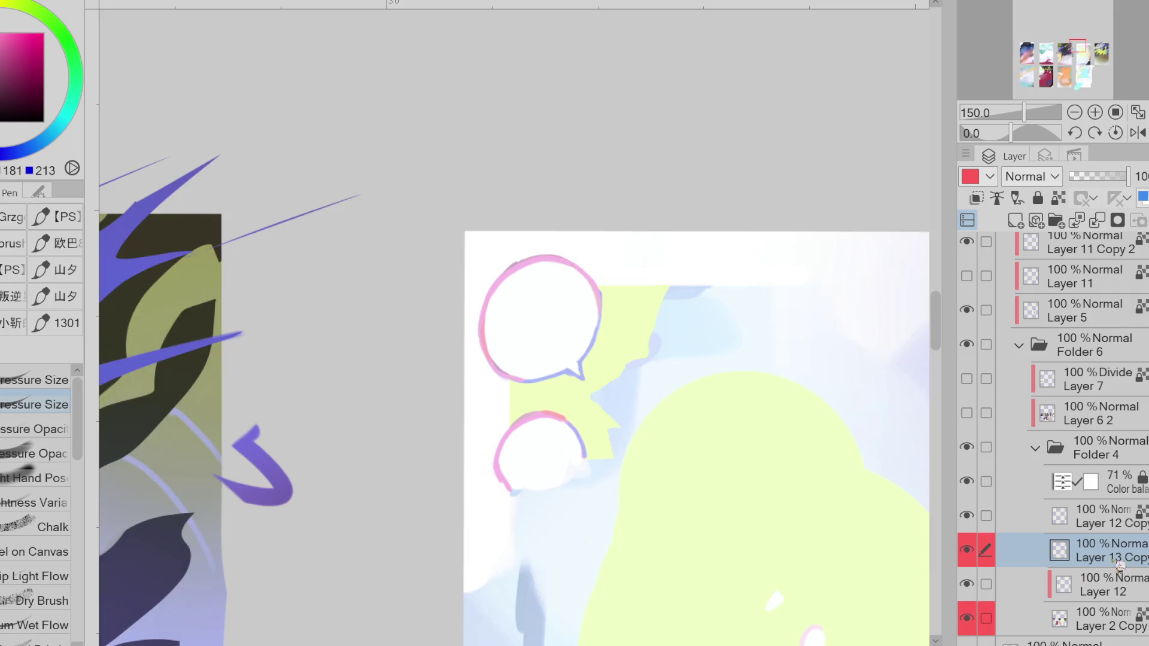
- Turn on Clip to Layer Below for Layer 13 Copy and Layer 12 Copy, and show the character art
left_click(976, 198)
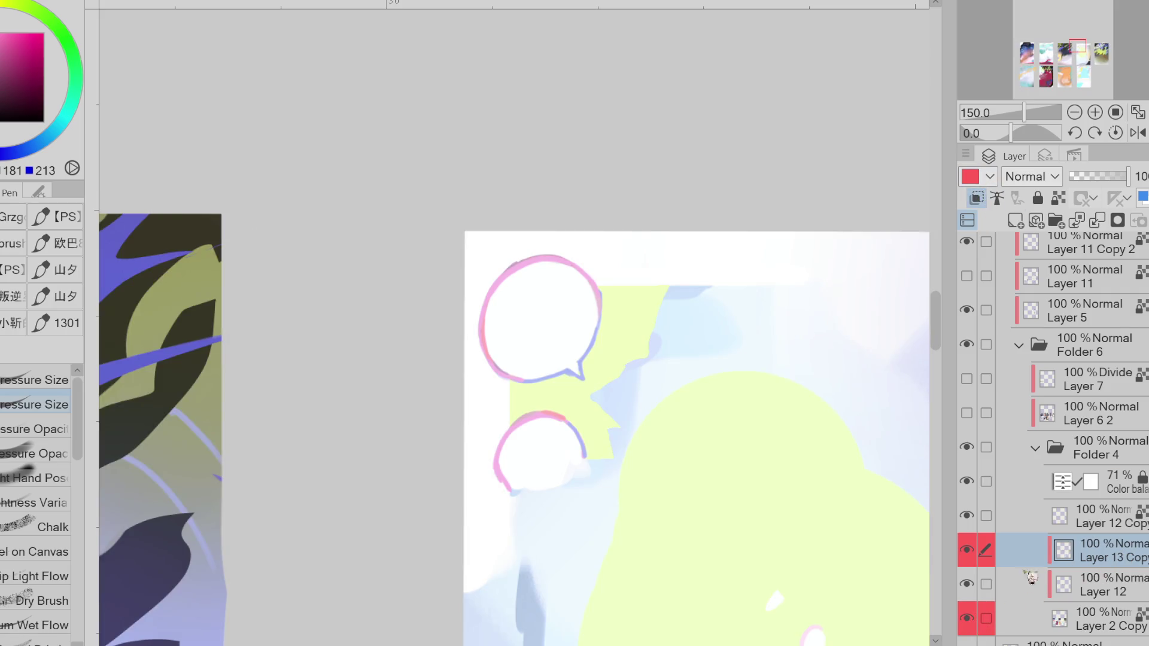
left_click(1102, 516)
left_click(976, 198)
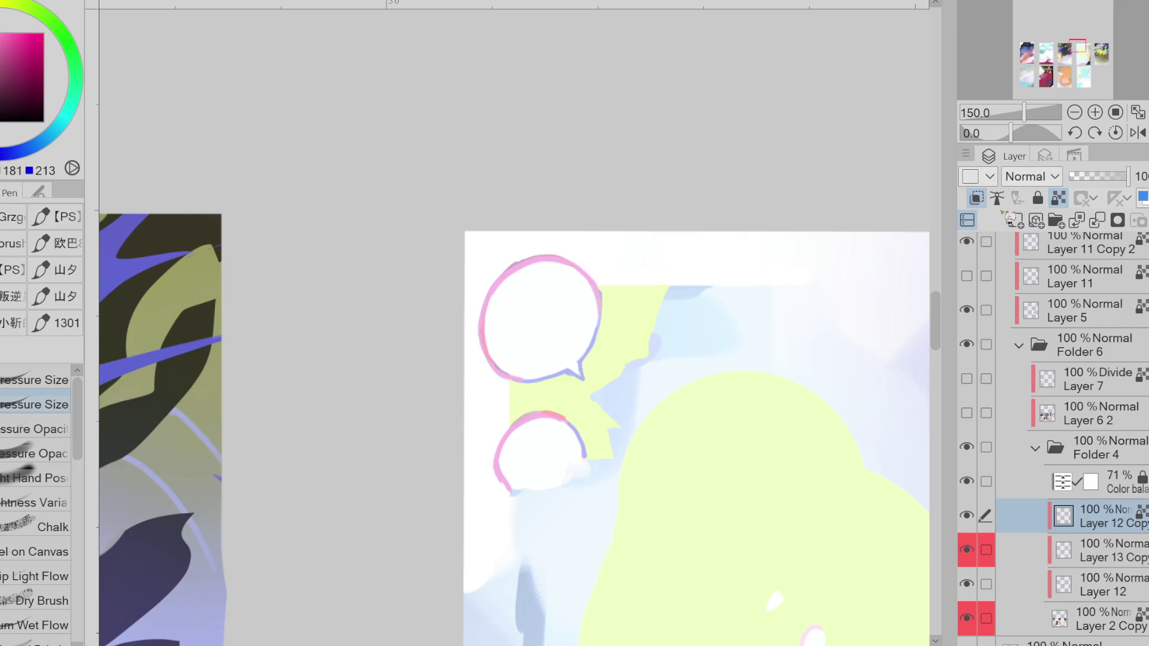
left_click_drag(968, 413, 968, 379)
key("ctrl+minus")
key("ctrl+minus")
key("ctrl+minus")
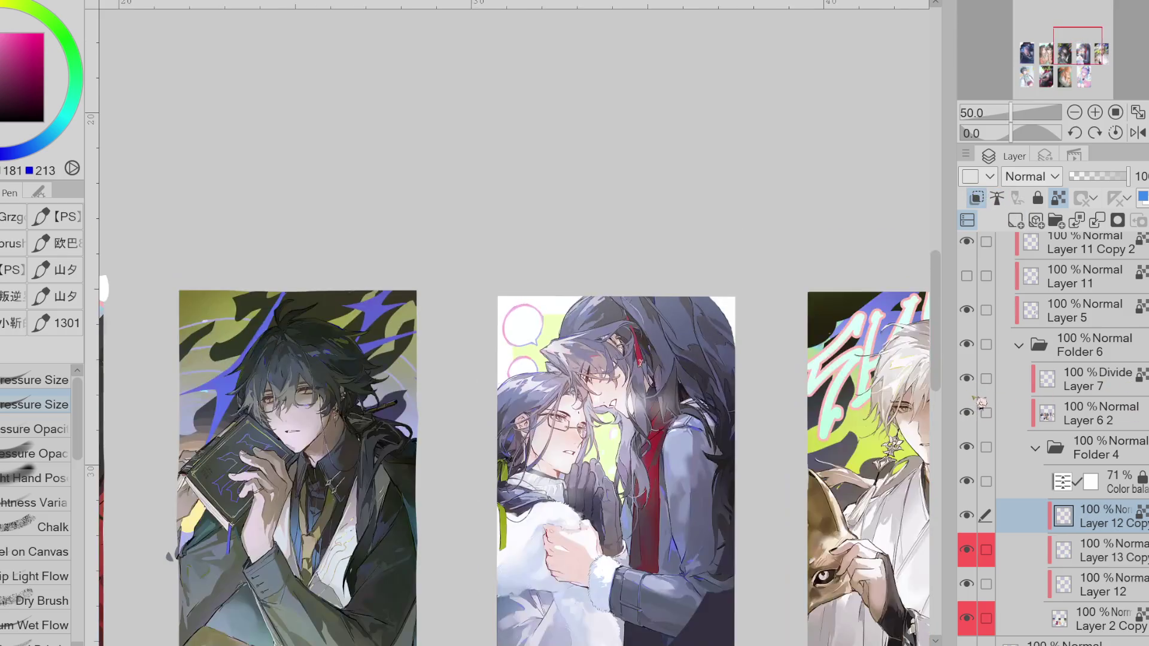
- Fit the whole sheet in view and toggle the lettering layers to hide the bottom-middle card's lettering
key("ctrl+minus")
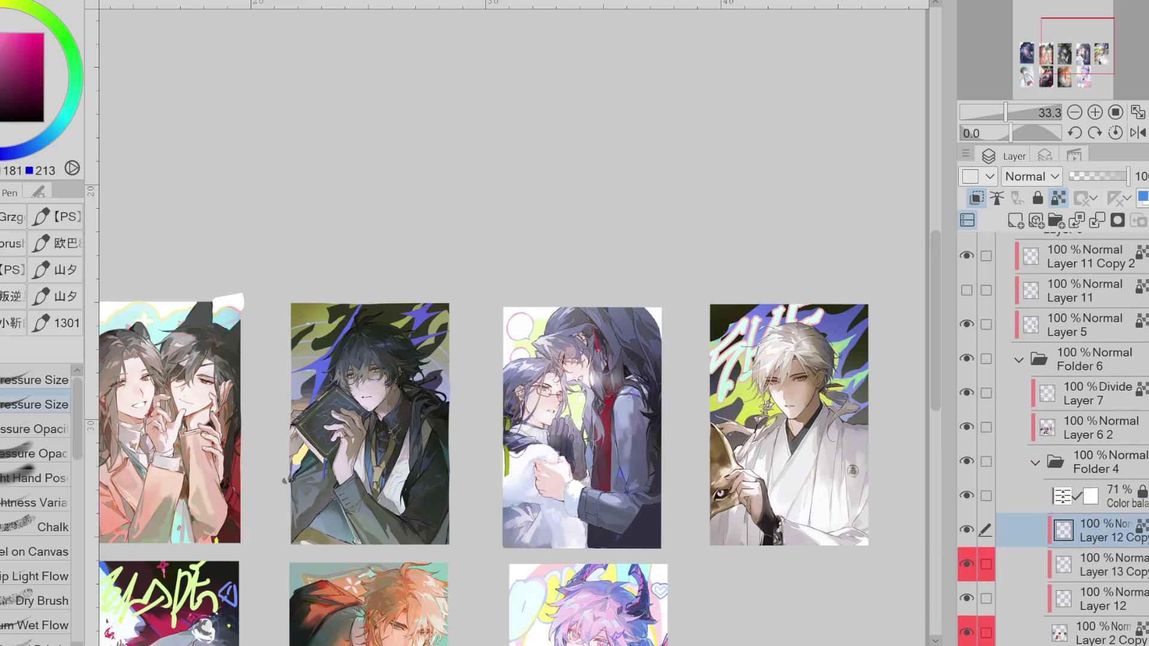
scroll(980, 428, "up", 5)
left_click(967, 420)
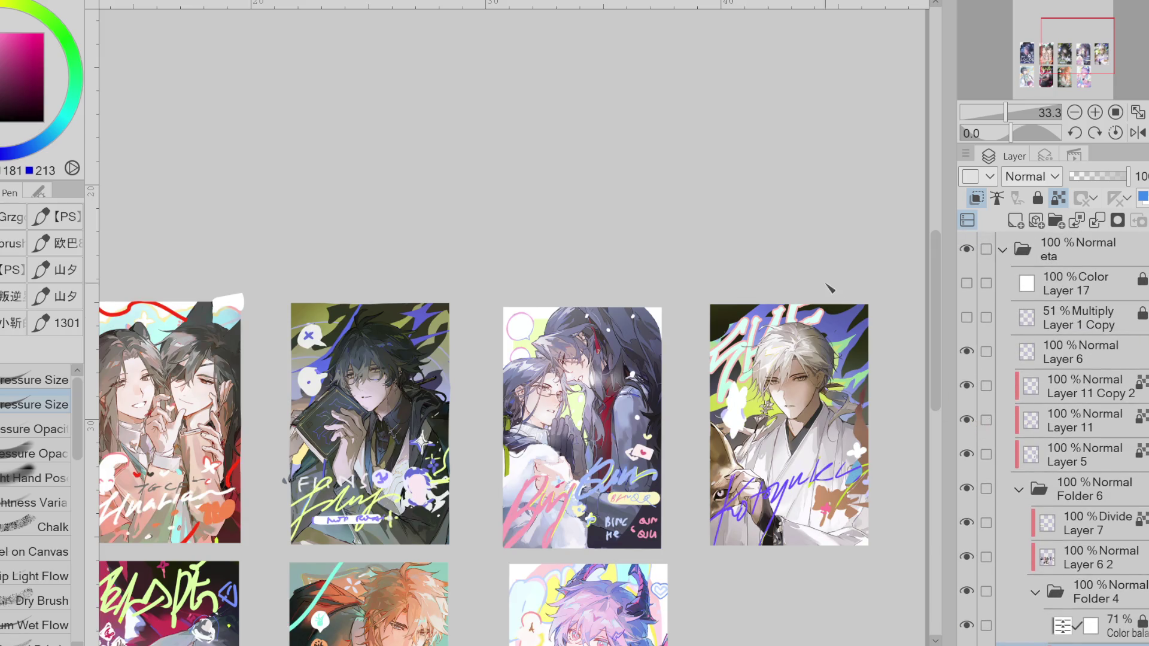
key("ctrl+0")
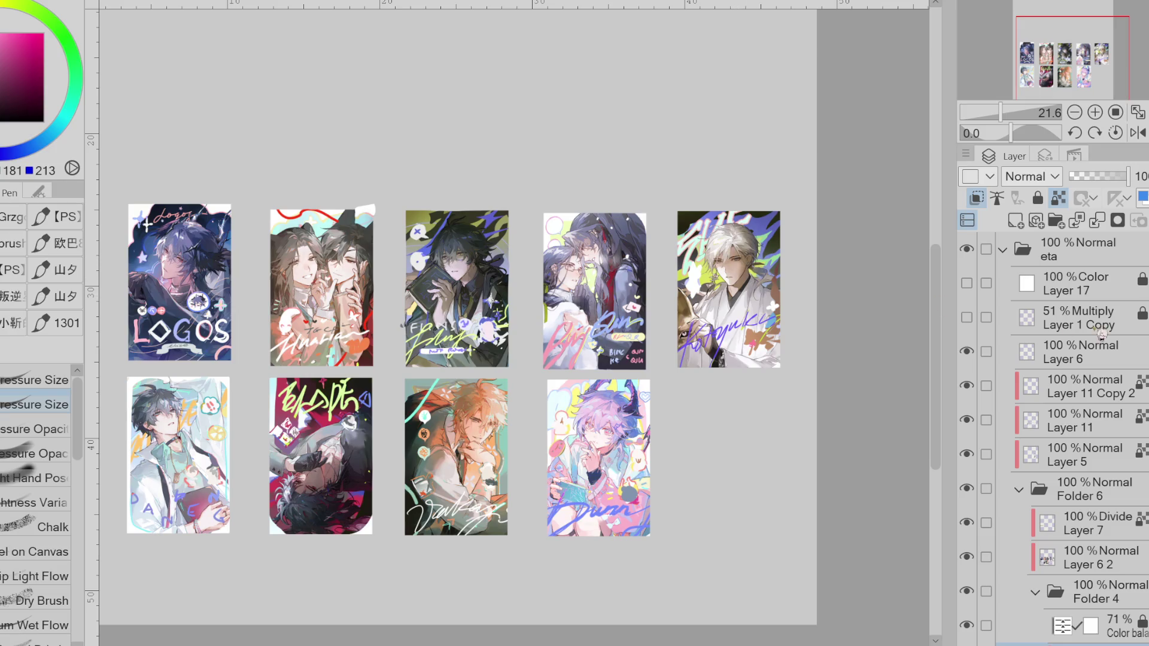
left_click(967, 385)
left_click(967, 419)
left_click(967, 420)
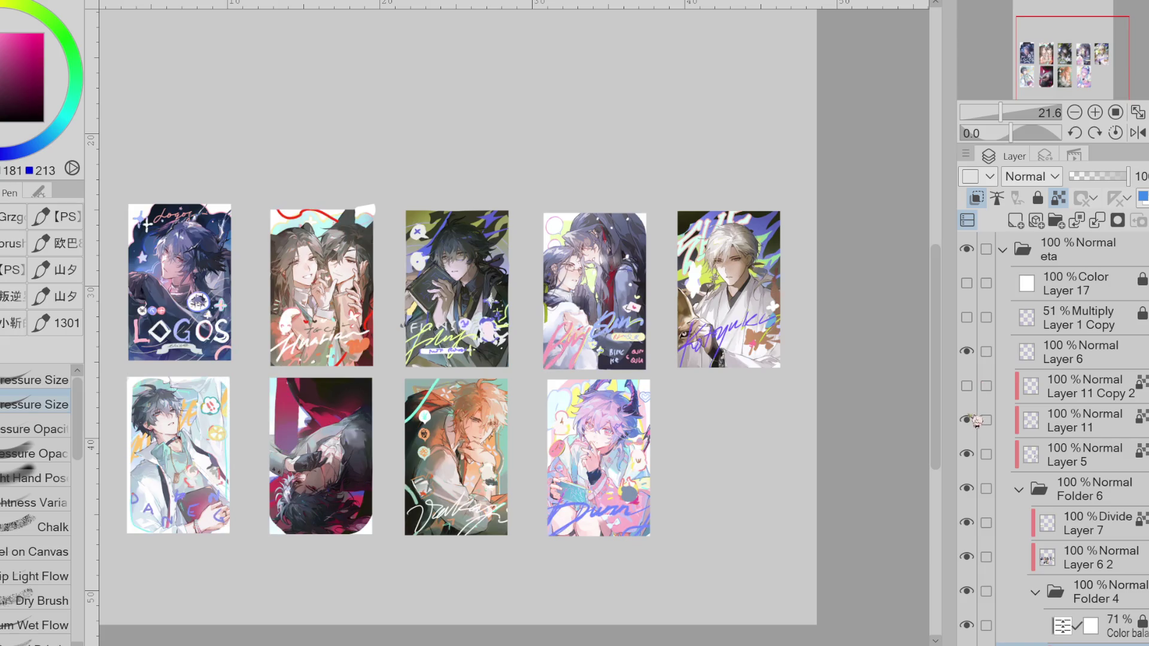
- Zoom out, compare with the line art hidden, sample yellow-green and select the character art layer
key("ctrl+minus")
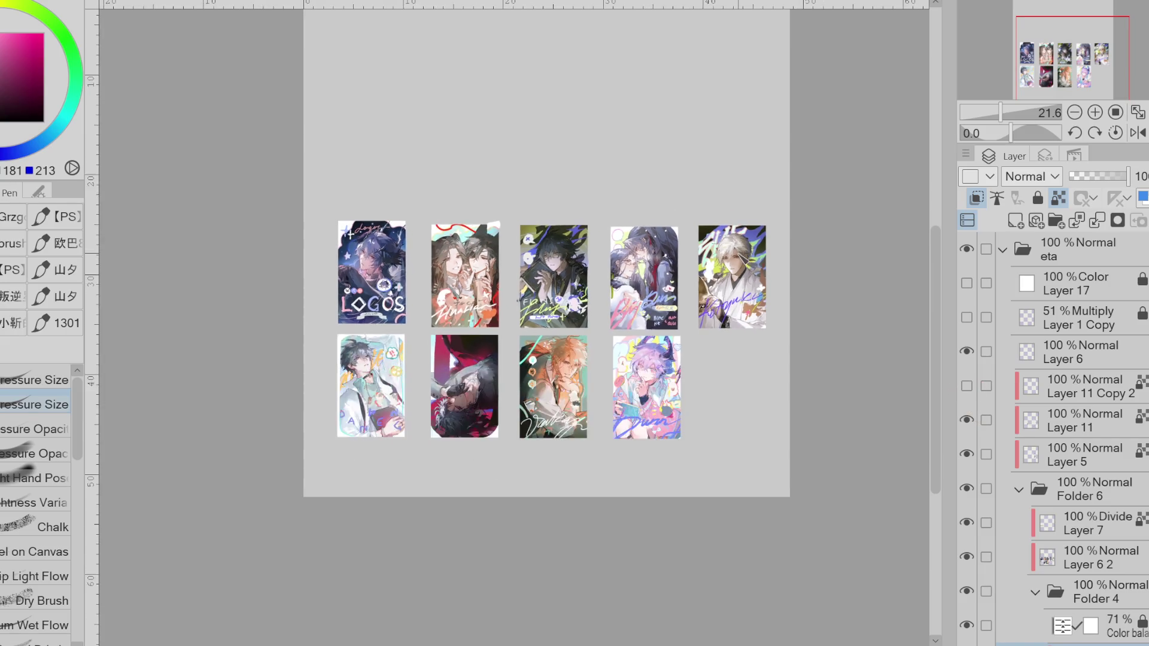
key("ctrl+minus")
scroll(766, 307, "up", 1)
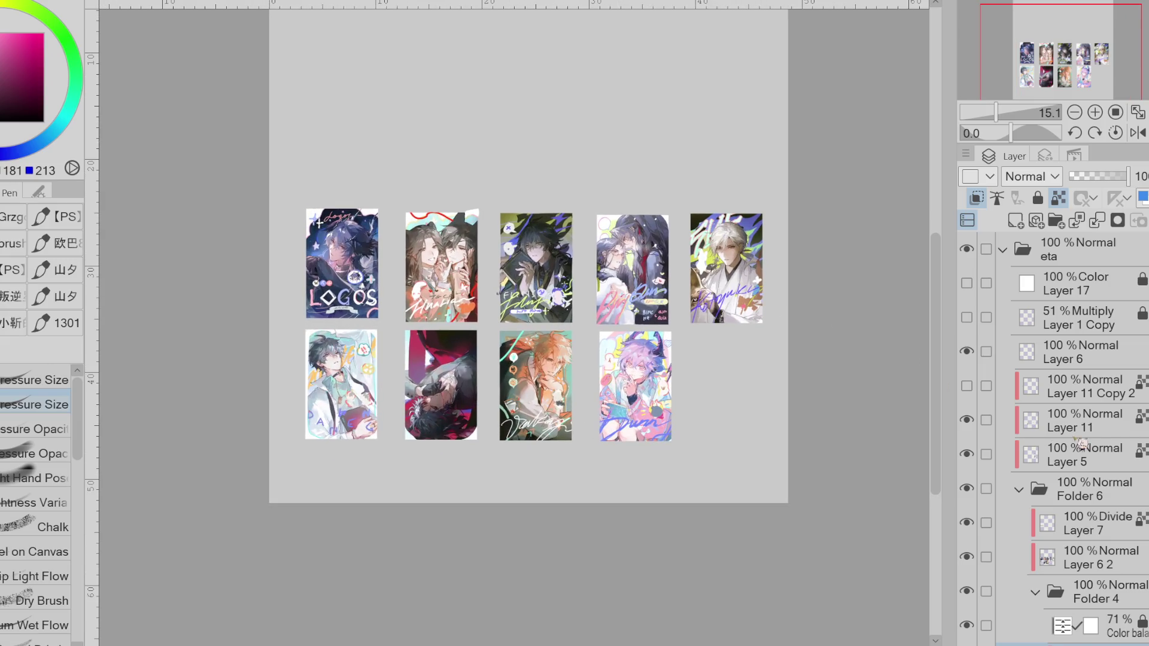
scroll(1054, 419, "down", 3)
left_click(968, 469)
left_click(968, 469)
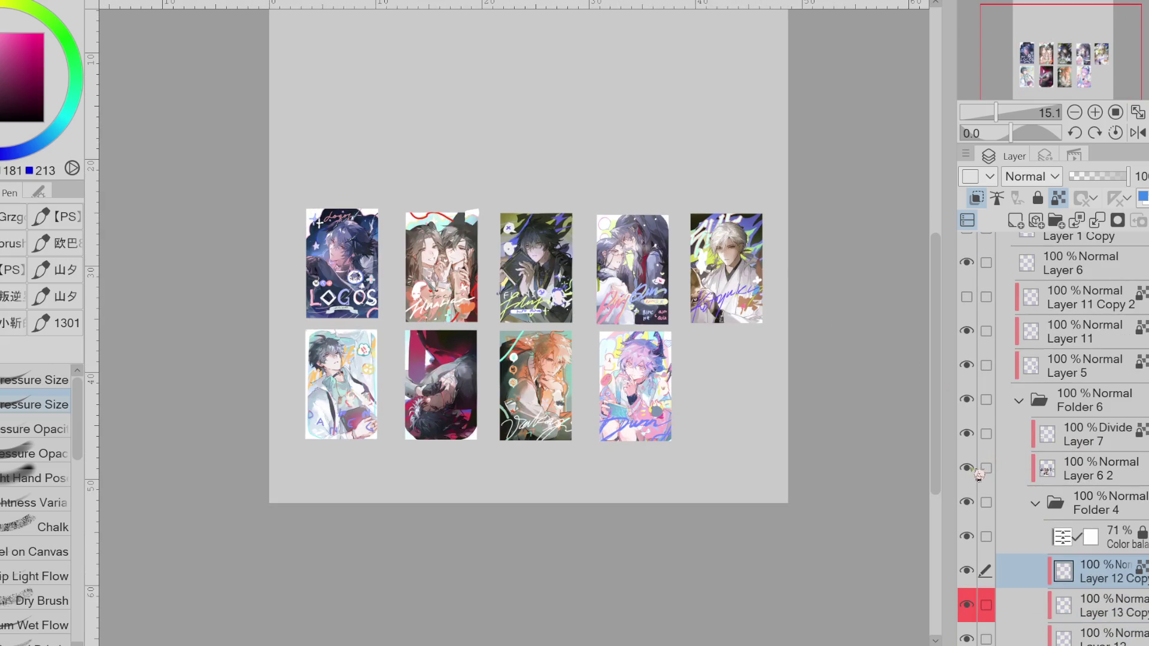
left_click(704, 255, "alt")
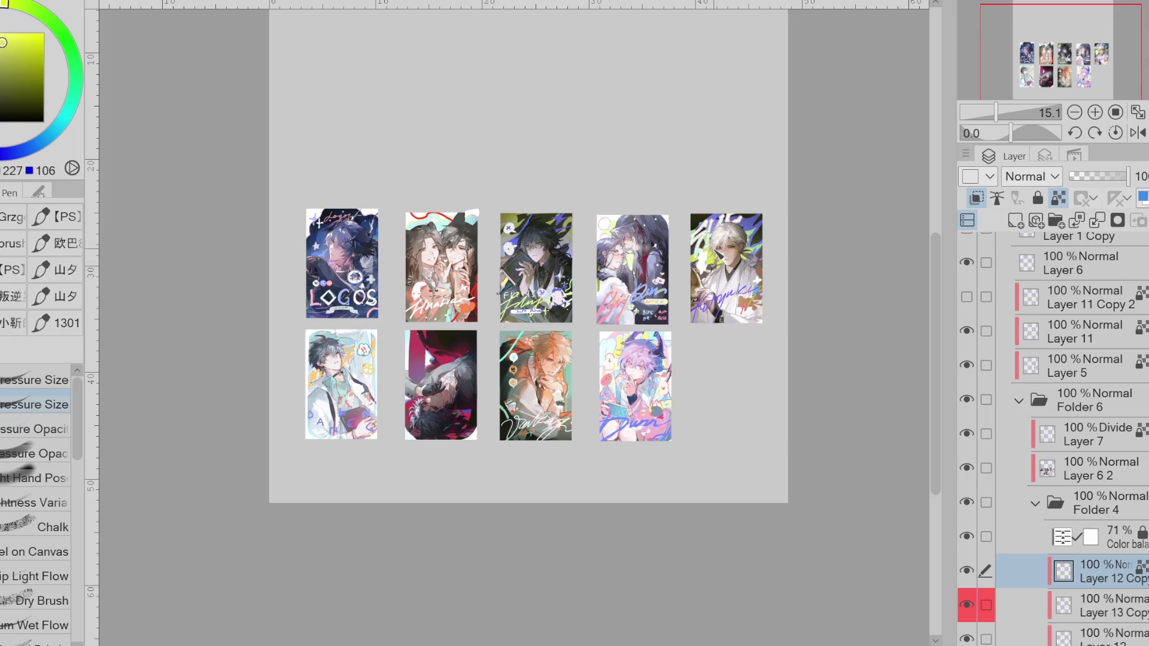
left_click(1101, 473)
- Unclip the art from the cards and paint a clipped yellow-green oval over the white-haired card
left_click(977, 197)
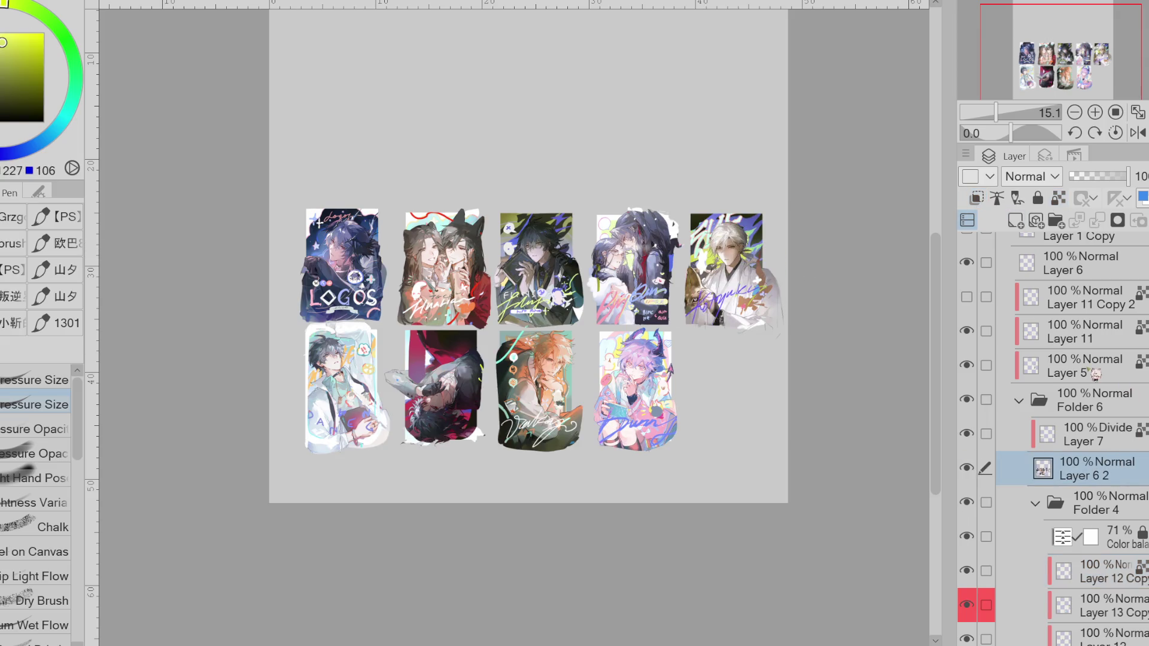
left_click(1016, 220)
left_click(977, 197)
left_click(745, 272, "alt")
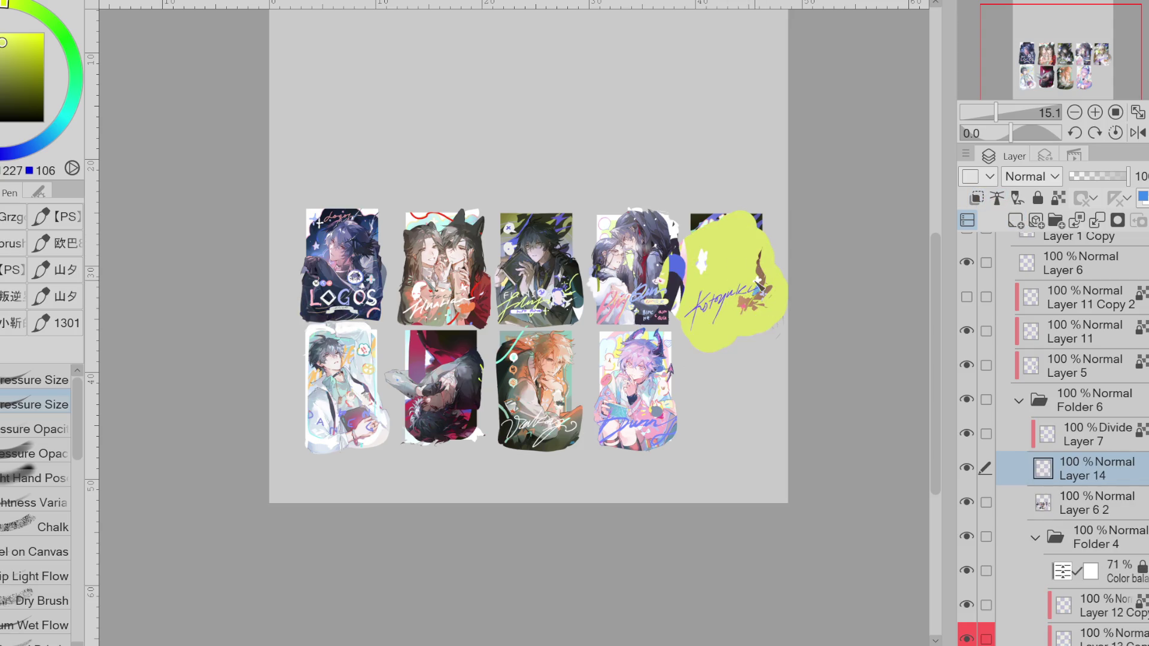
left_click_drag(749, 227, 718, 323)
key("ctrl+z")
mouse_move(718, 227)
left_mouse_down()
mouse_move(759, 303)
mouse_move(775, 282)
left_mouse_up()
left_click(976, 198)
- Lower the yellow-green tint layer to a low opacity
scroll(1038, 177, "down", 3)
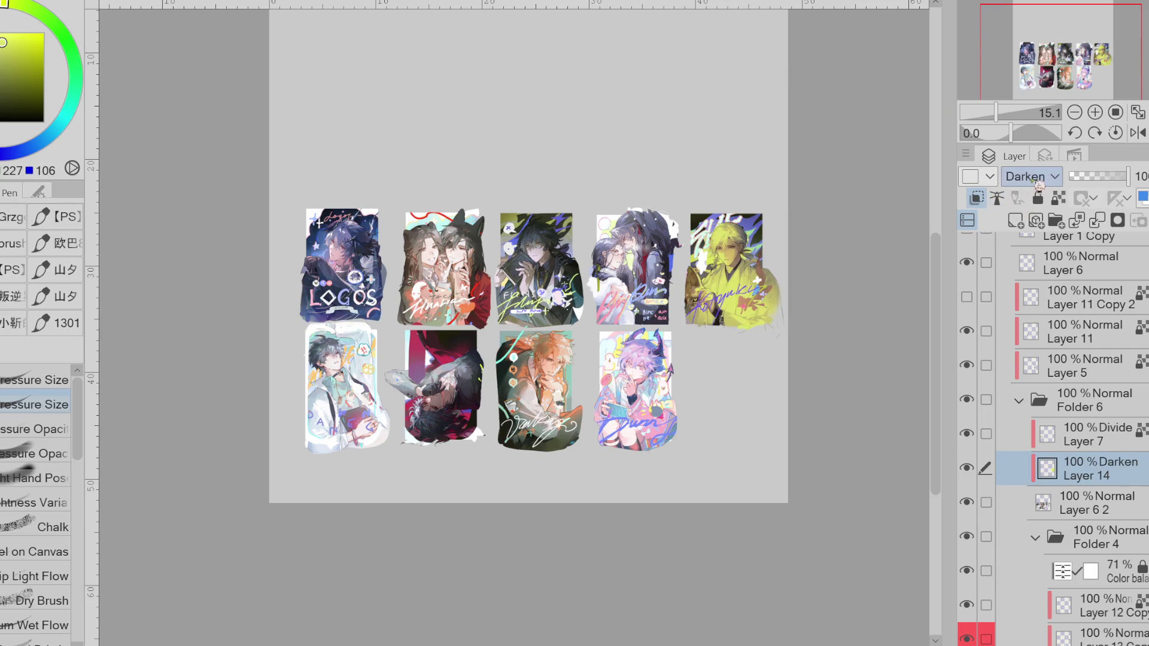
scroll(1038, 176, "down", 1)
scroll(1039, 176, "up", 1)
left_click_drag(1099, 177, 1089, 184)
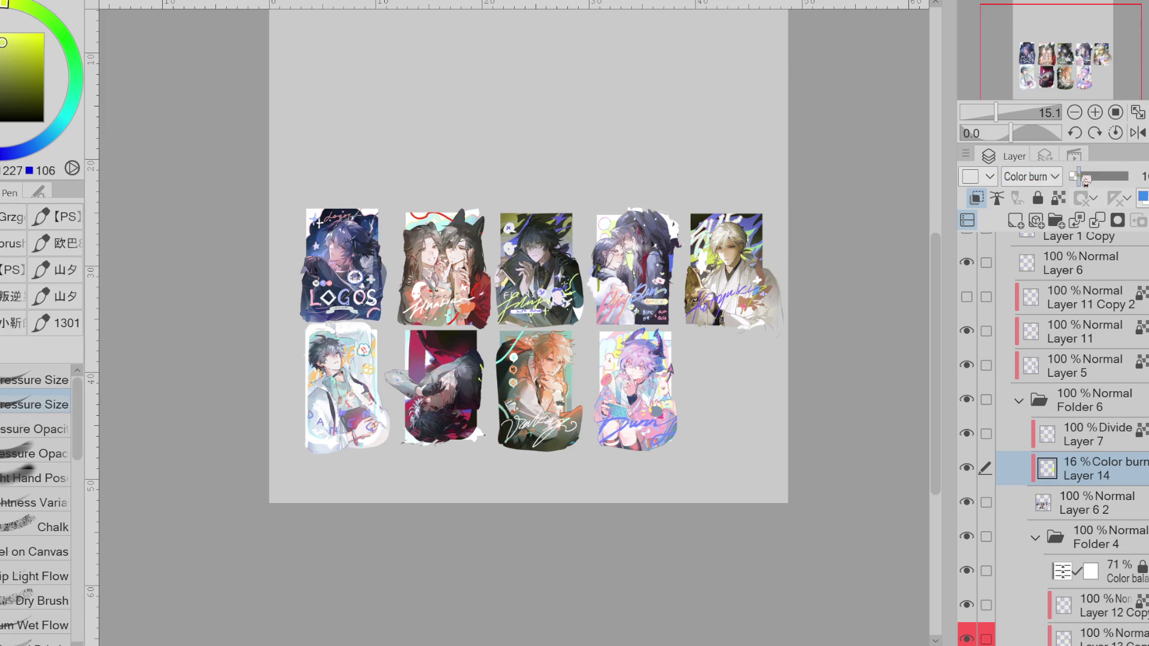
scroll(1039, 177, "down", 2)
scroll(1048, 181, "down", 1)
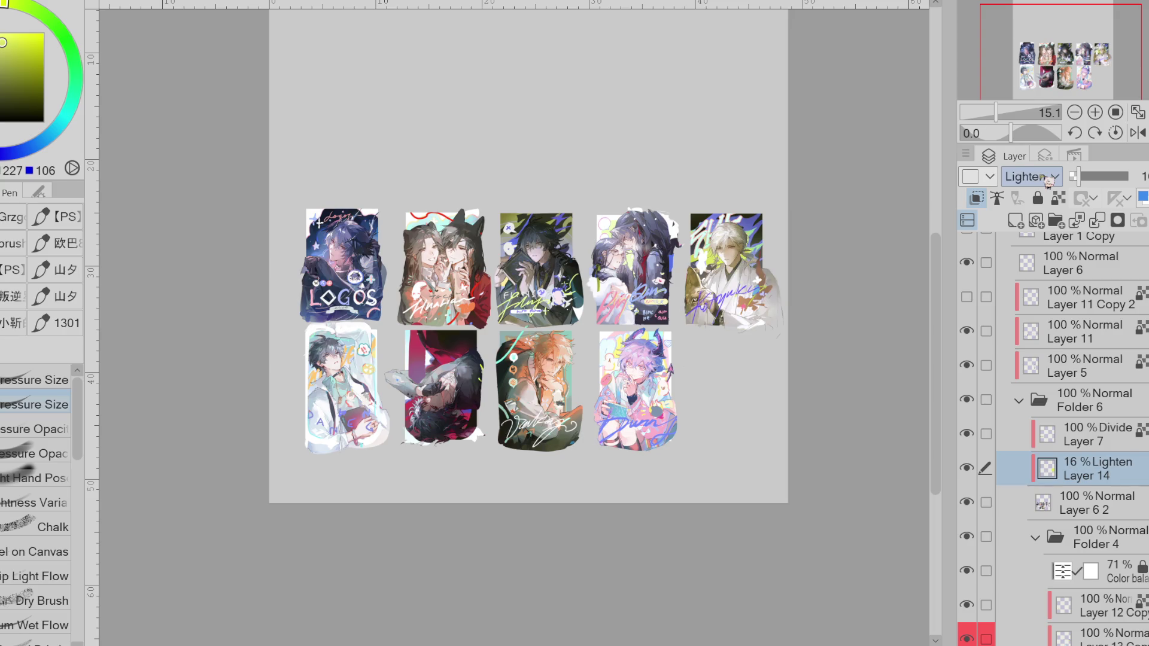
left_click_drag(1089, 182, 1085, 184)
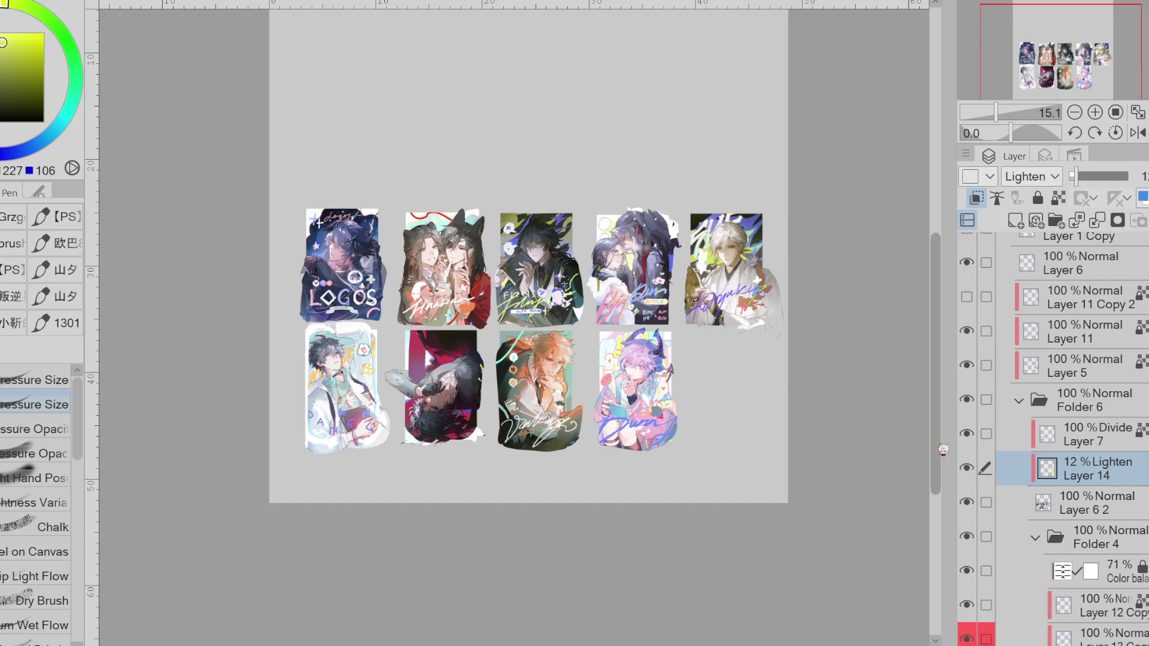
scroll(718, 239, "down", 3)
scroll(736, 225, "up", 2)
- Sample a blue and try a gradient across the lower cards, then undo it
left_click(719, 226, "alt")
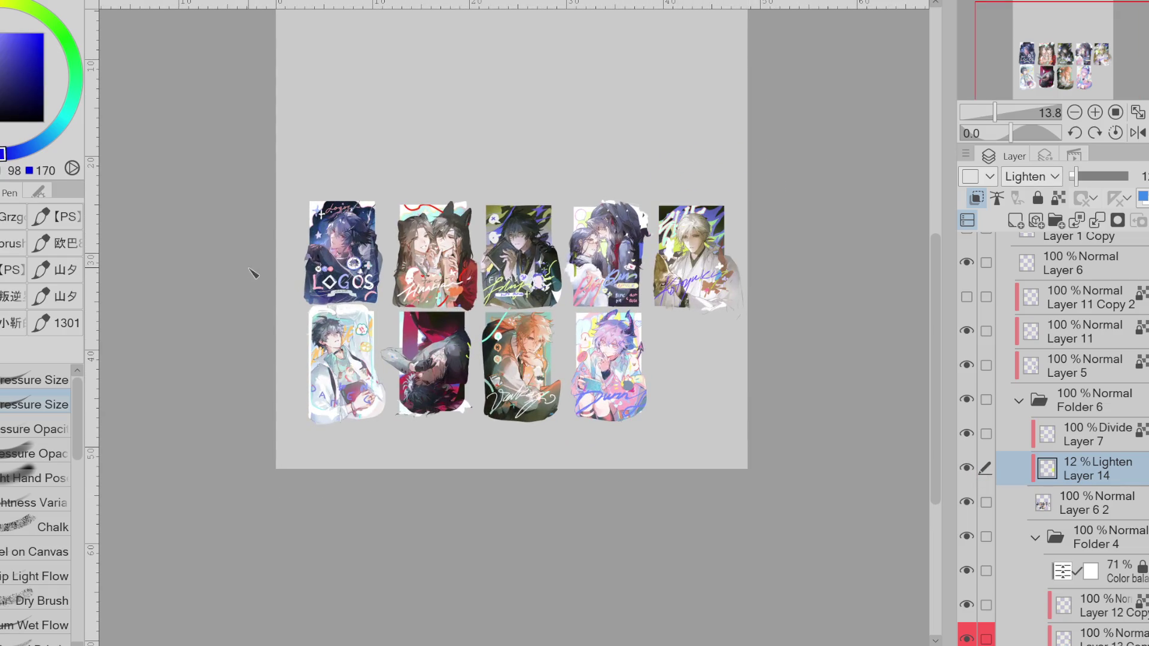
key("g")
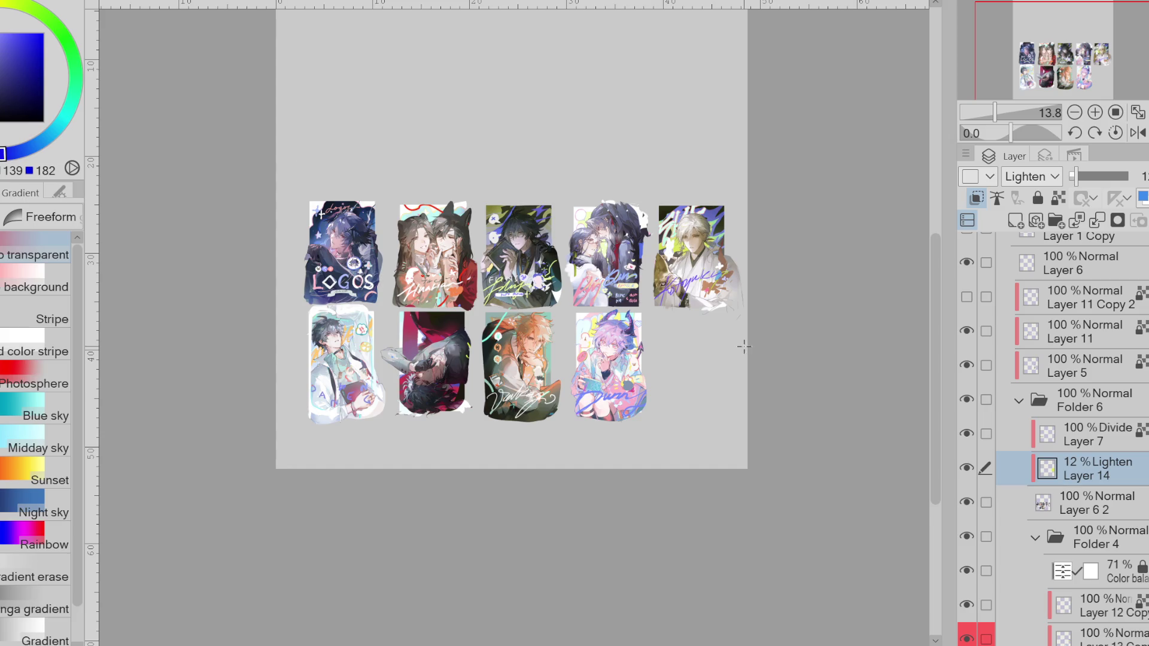
scroll(742, 228, "up", 5)
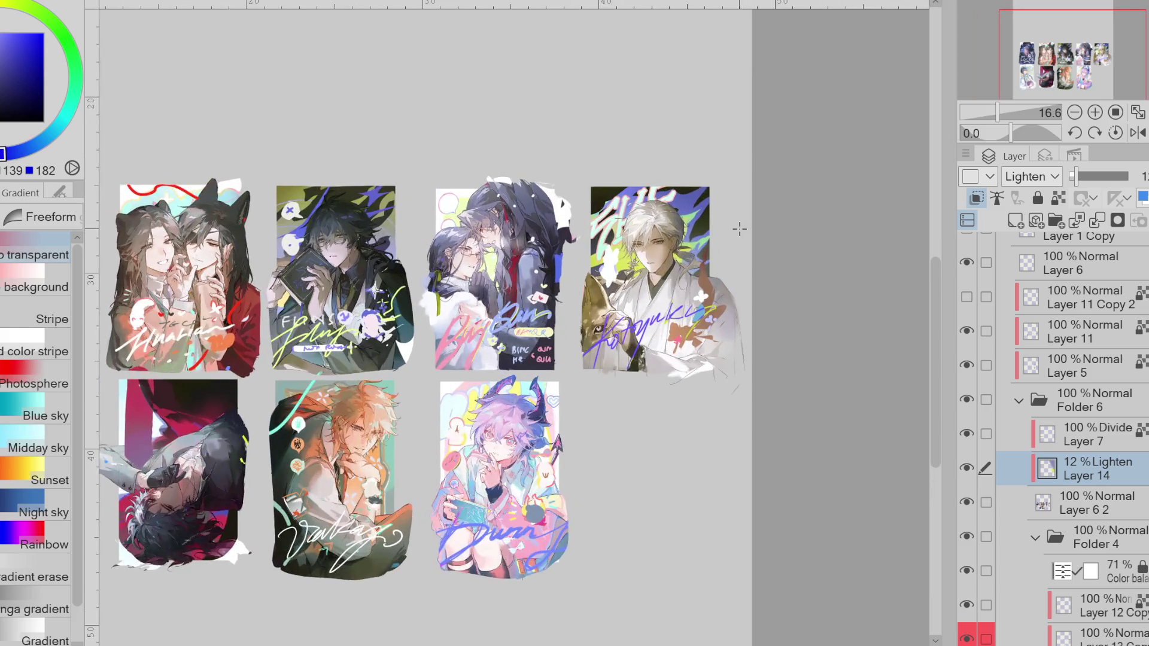
left_click(968, 468)
left_click(968, 469)
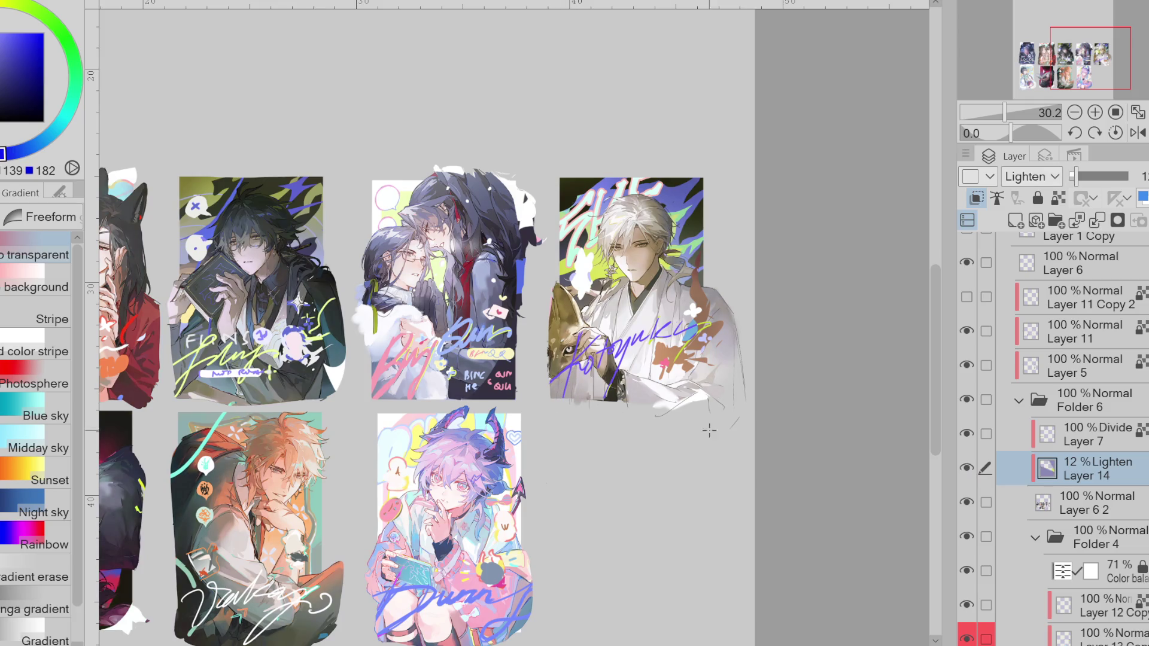
scroll(708, 430, "down", 2)
scroll(709, 430, "down", 1)
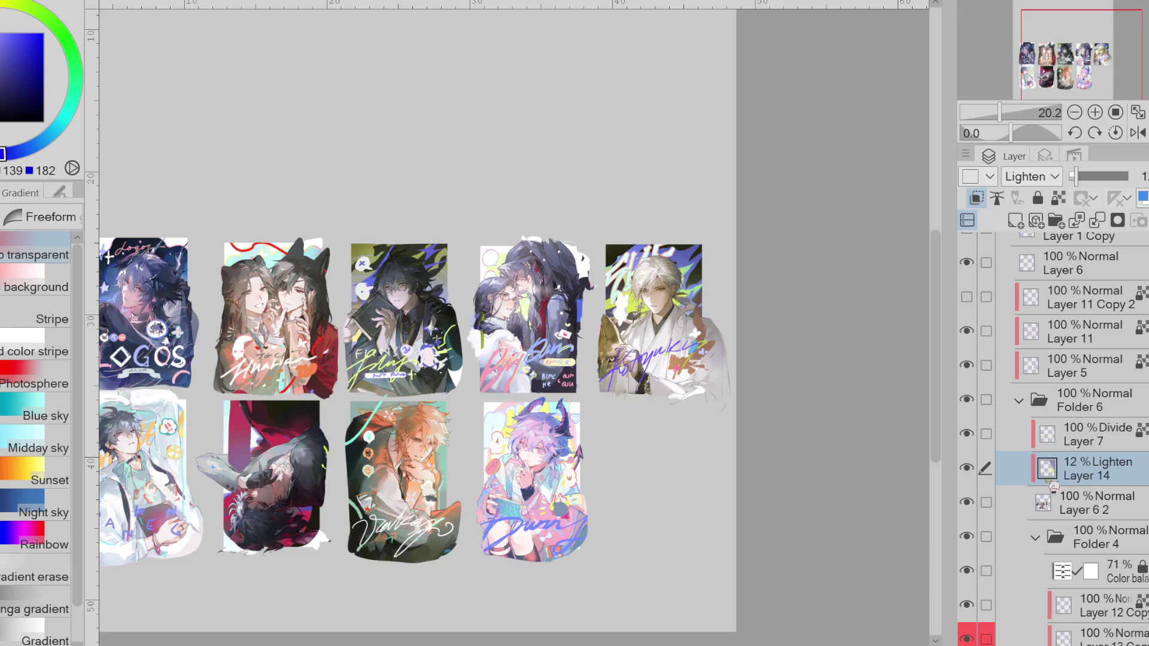
left_click_drag(641, 437, 665, 333)
key("ctrl+z")
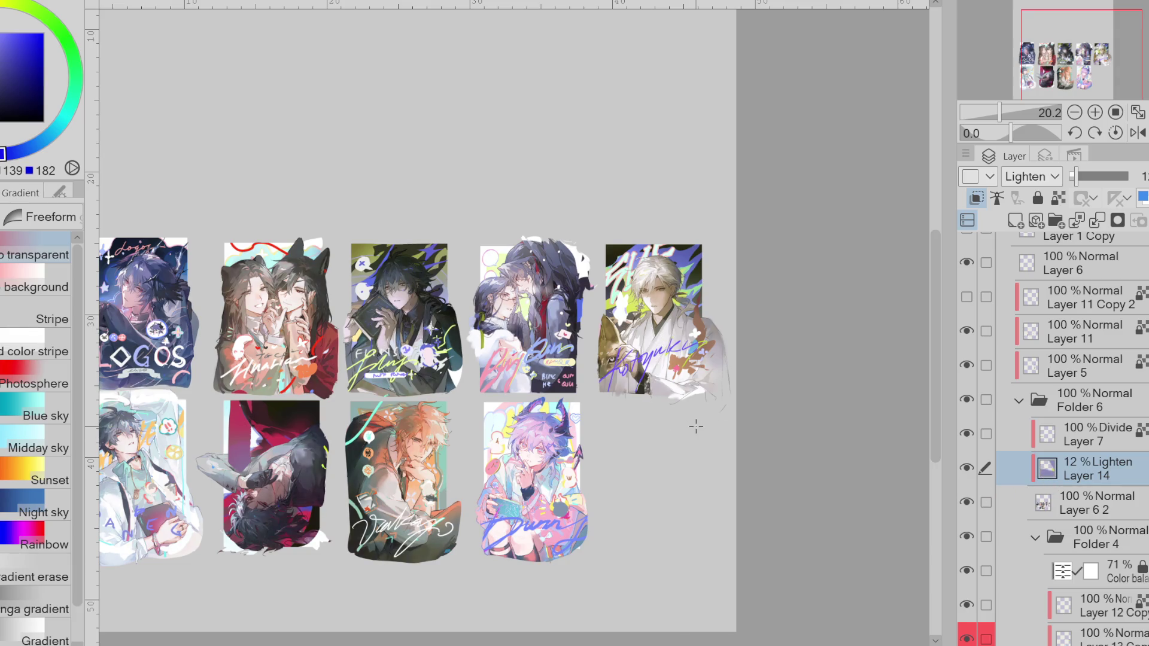
- Zoom out and compare the sheet with the tint layer on and off, leaving it visible
left_click(967, 468)
left_click(968, 468)
left_click(968, 468)
left_click(967, 468)
key("ctrl+minus")
left_click(968, 469)
left_click(968, 469)
left_click(968, 469)
left_click(968, 469)
left_click(975, 472)
- Fill the tint layer with purple and pick a dark blue for the soft airbrush
left_click(565, 161)
left_click(8, 154)
key("b")
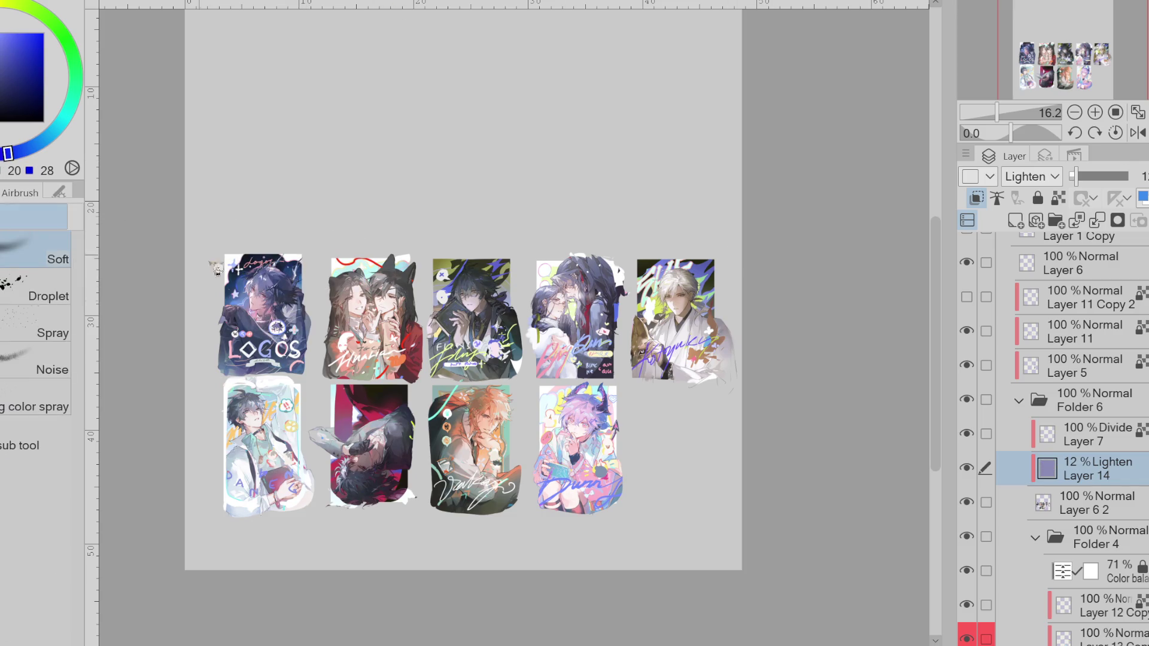
left_click(38, 144)
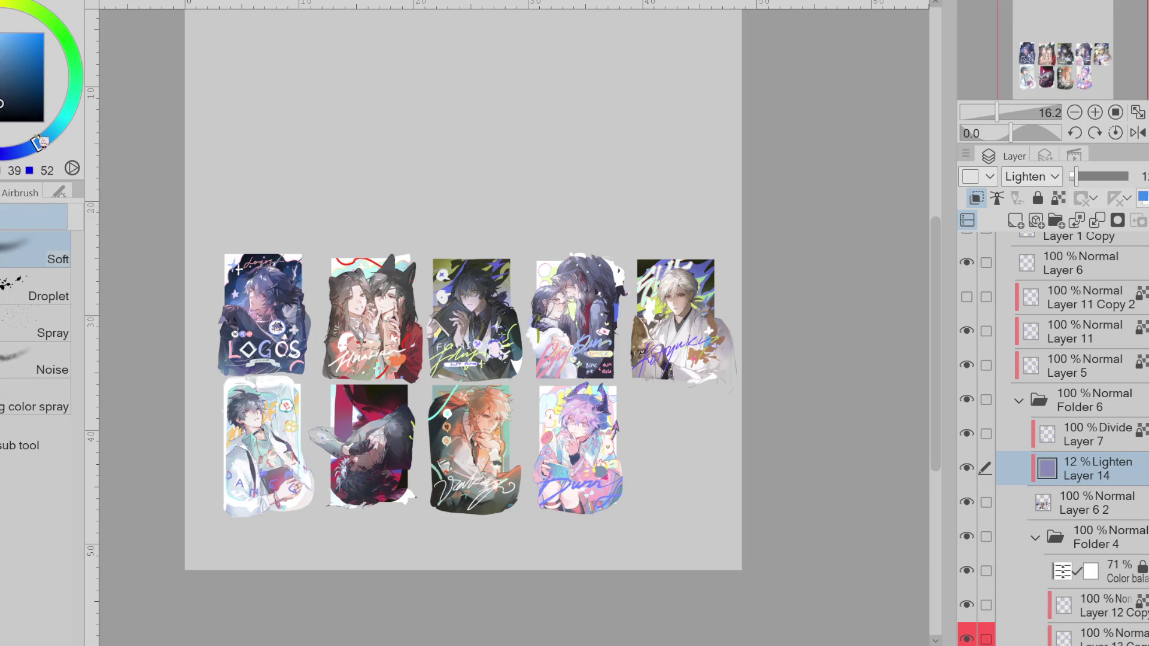
scroll(264, 321, "up", 3)
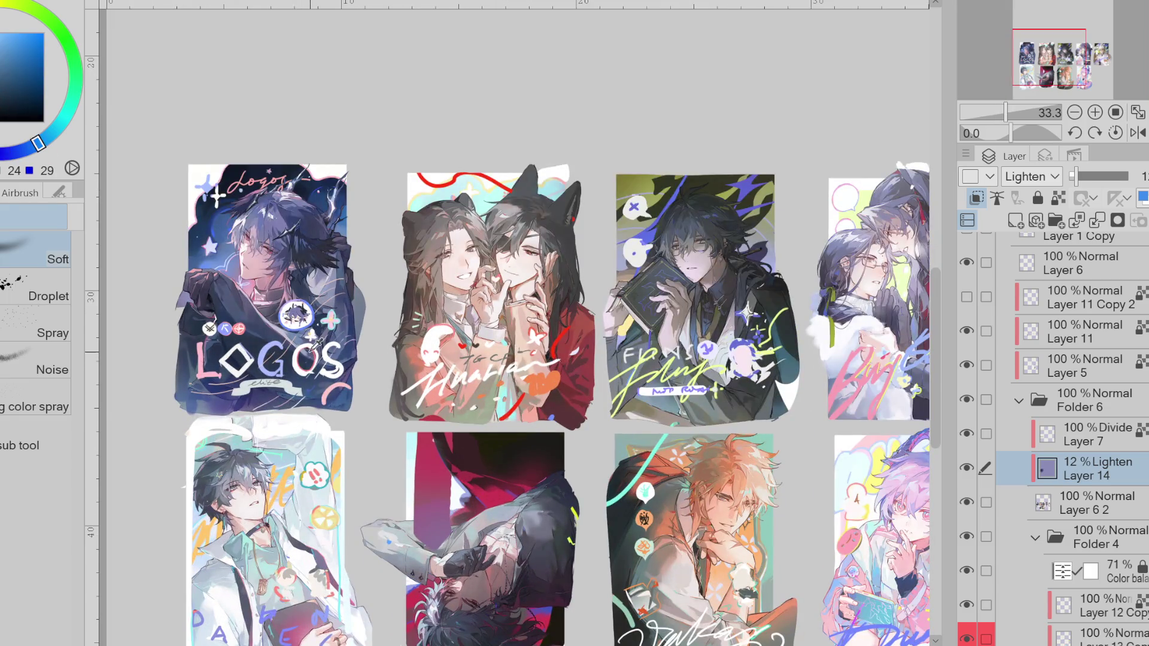
- Sample magenta, dark blue, orange-brown, dark green, teal and purple colours from the artwork
left_click(294, 282, "alt")
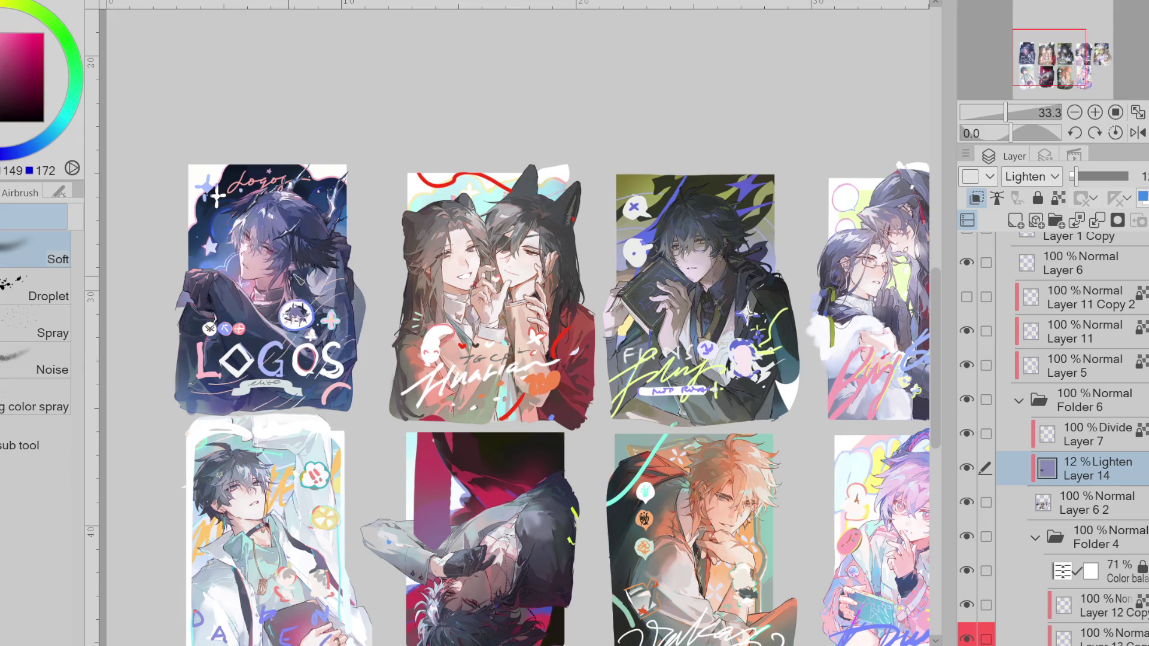
left_click(350, 304, "alt")
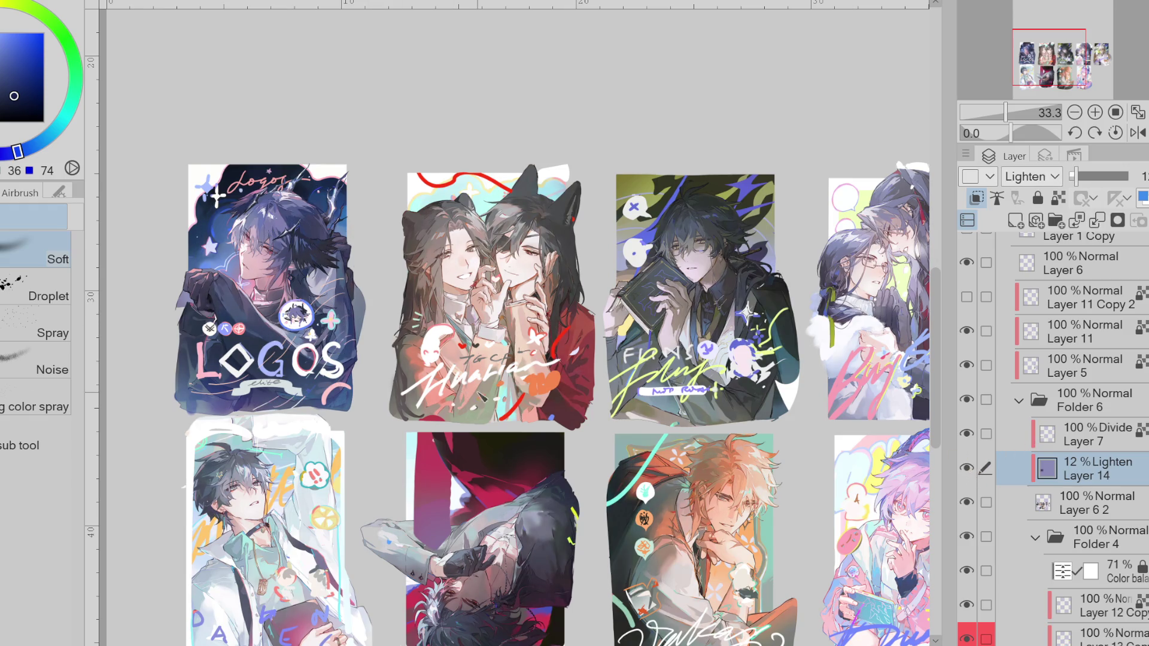
left_click(548, 383, "alt")
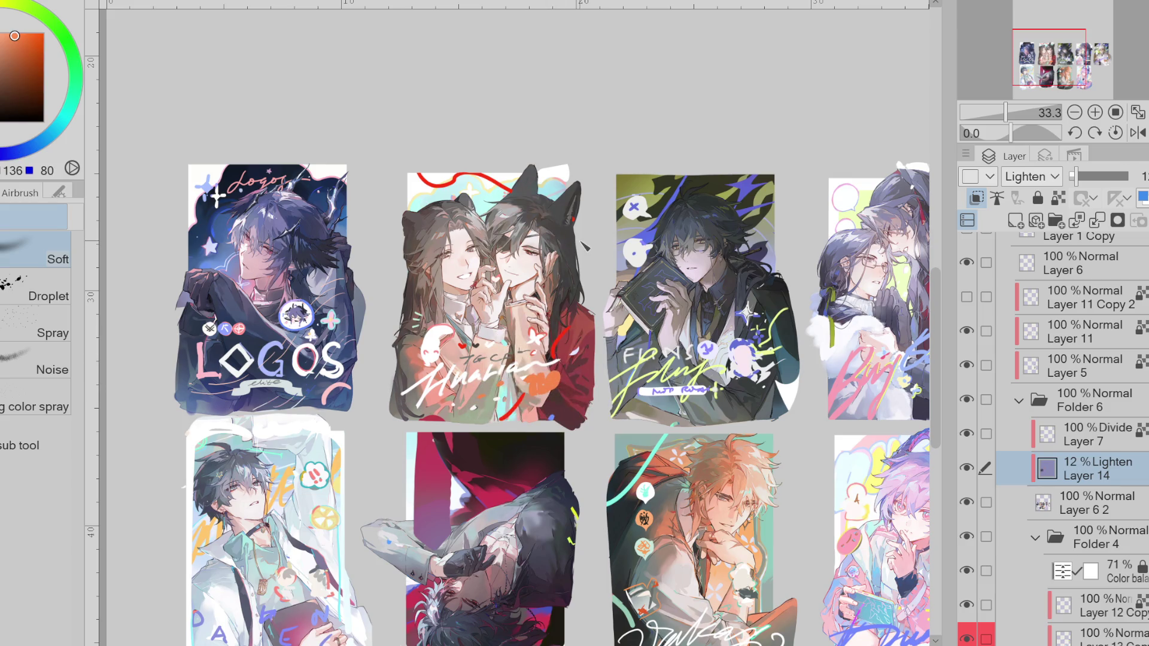
left_click(473, 193, "alt")
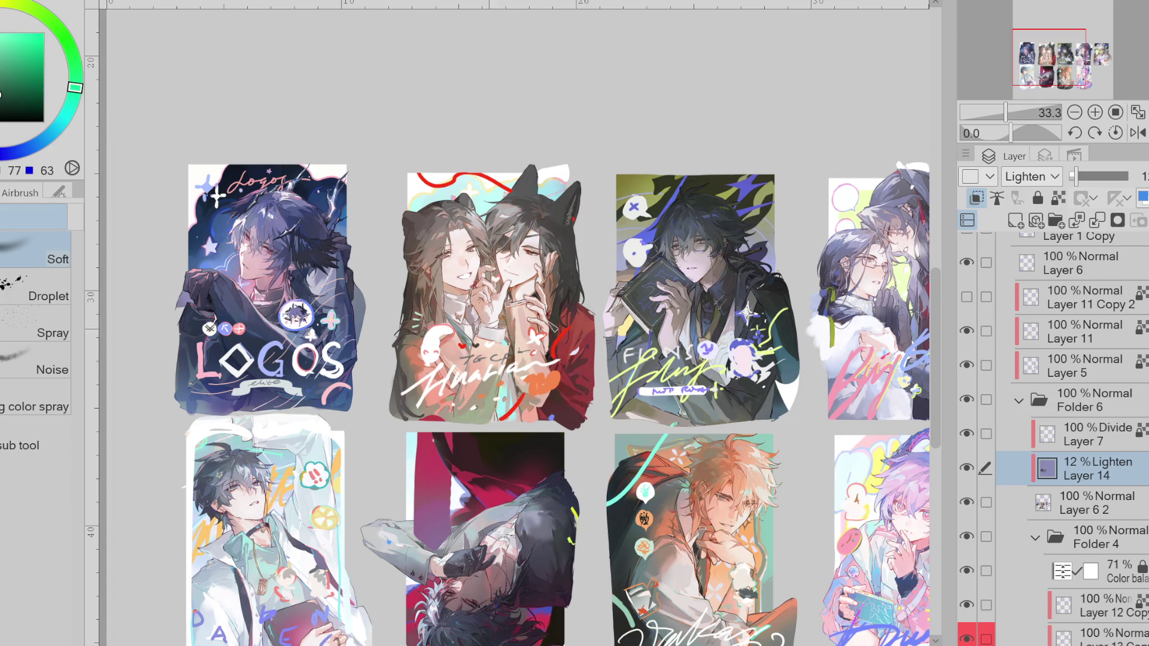
left_click(695, 213, "alt")
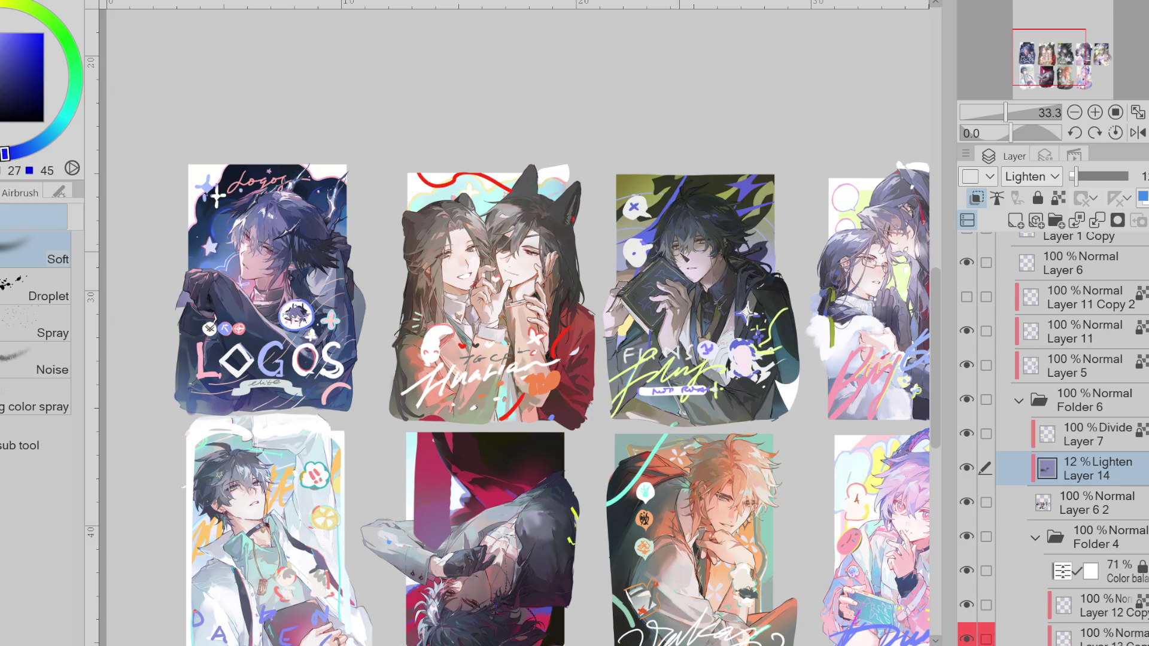
left_click(787, 349, "alt")
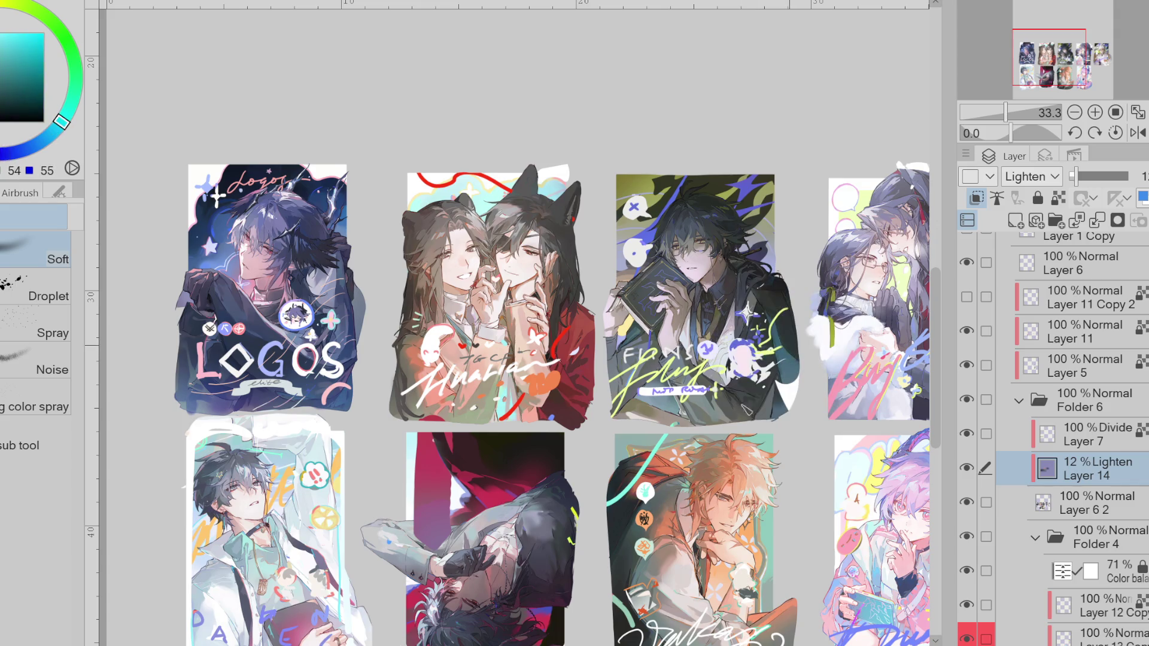
left_click(543, 467, "alt")
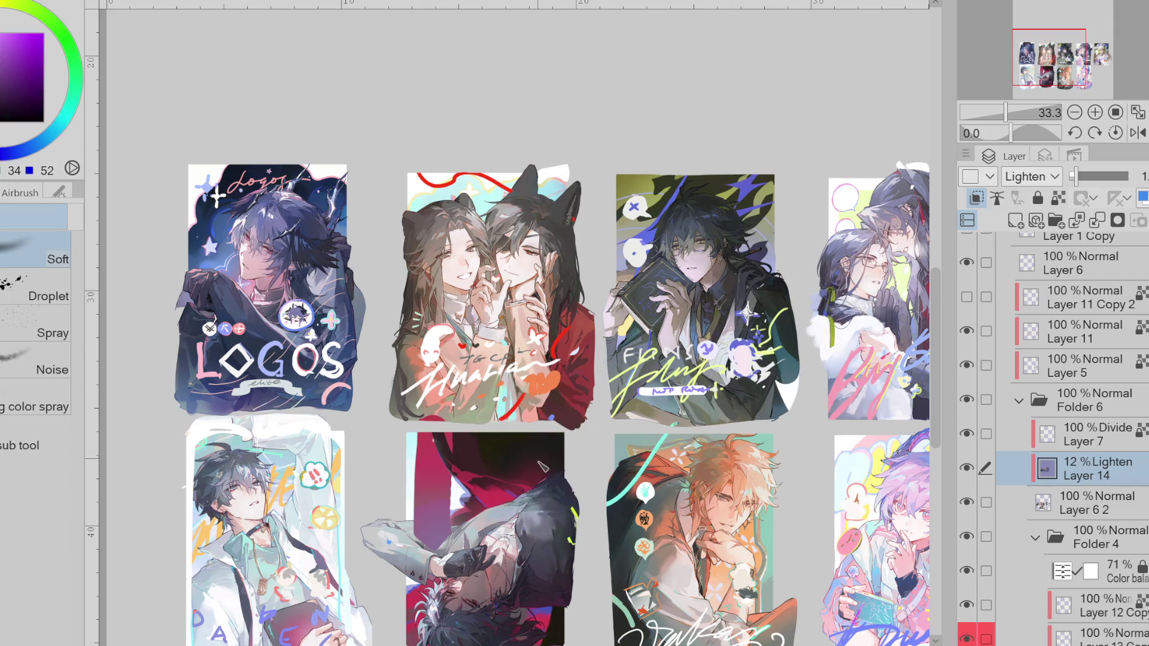
scroll(593, 522, "down", 3)
left_click(509, 406, "alt")
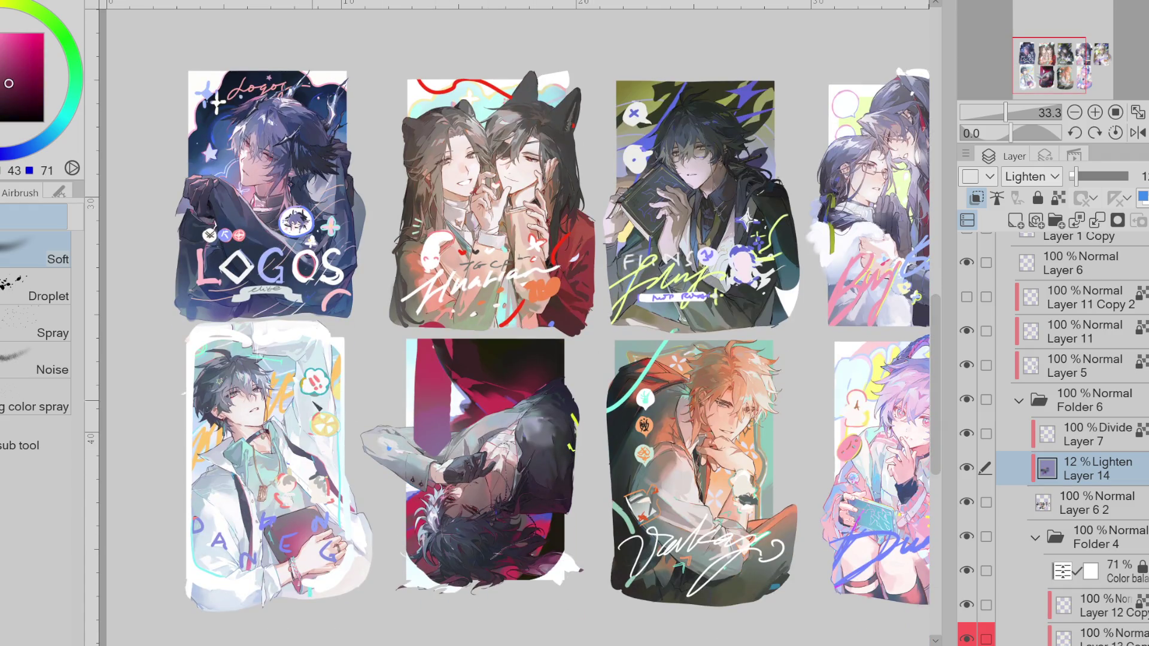
- Compare Layer 14's effect by toggling it repeatedly and choose a bright blue
left_click(968, 469)
left_click(968, 468)
left_click(969, 469)
left_click(968, 469)
left_click(968, 469)
left_click(969, 469)
left_click(10, 60)
left_click(12, 153)
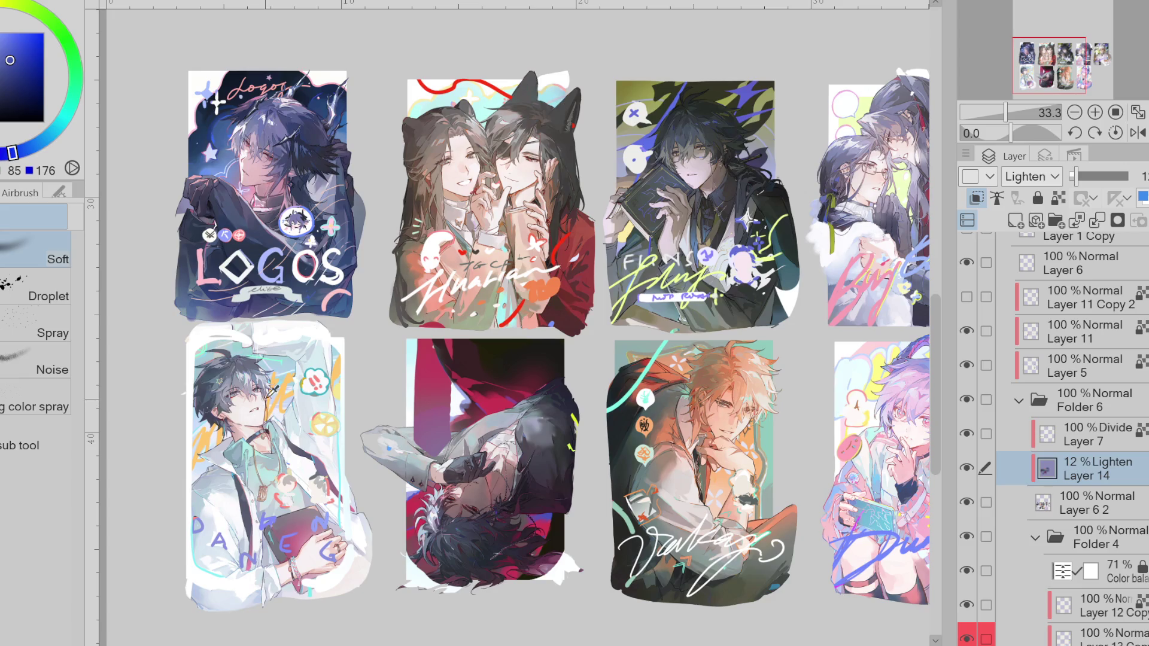
scroll(515, 335, "right", 5)
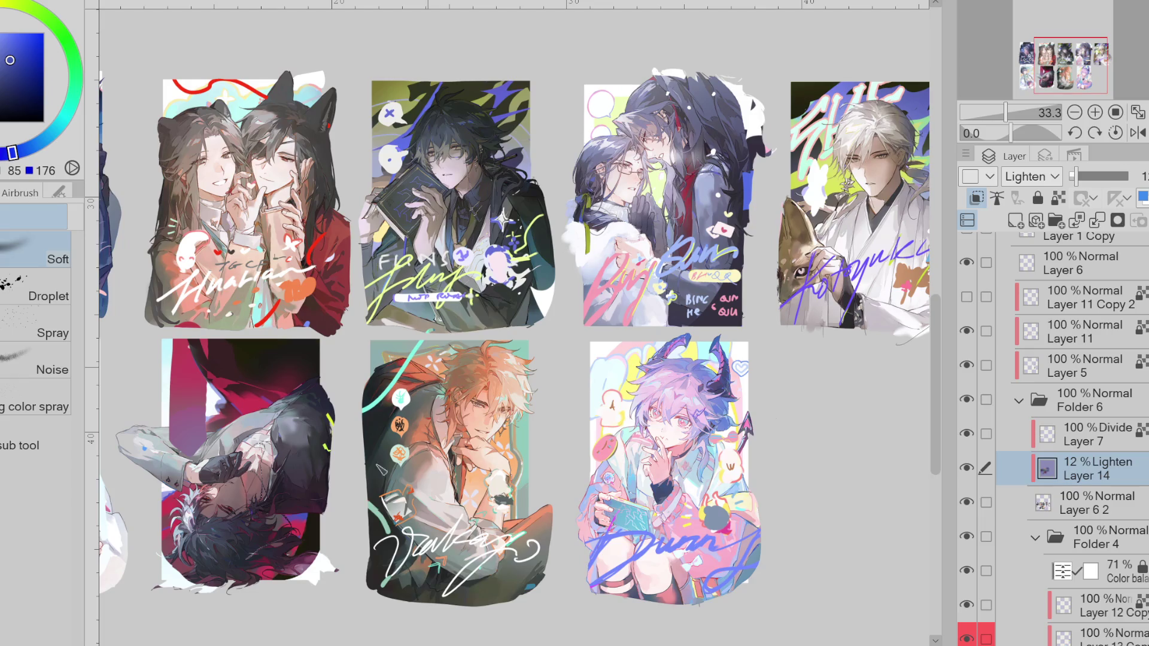
left_click(968, 469)
left_click(968, 469)
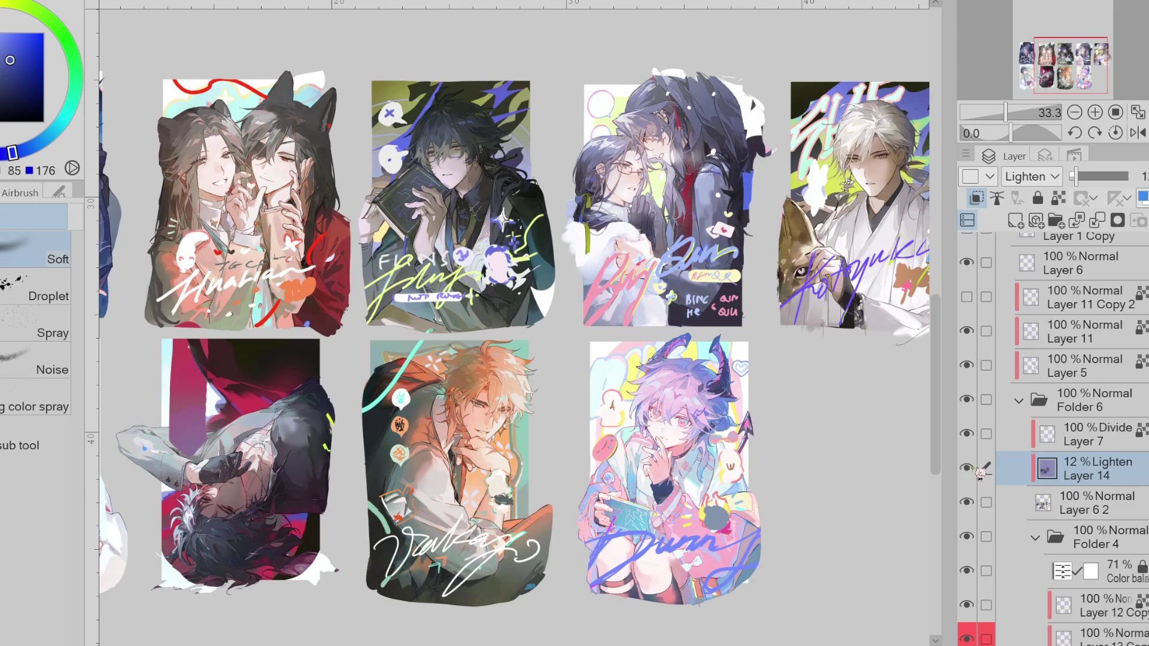
- Pick a dark colour, recheck Layer 14's effect, and set a light yellow-green as the other colour
left_click(656, 451, "alt")
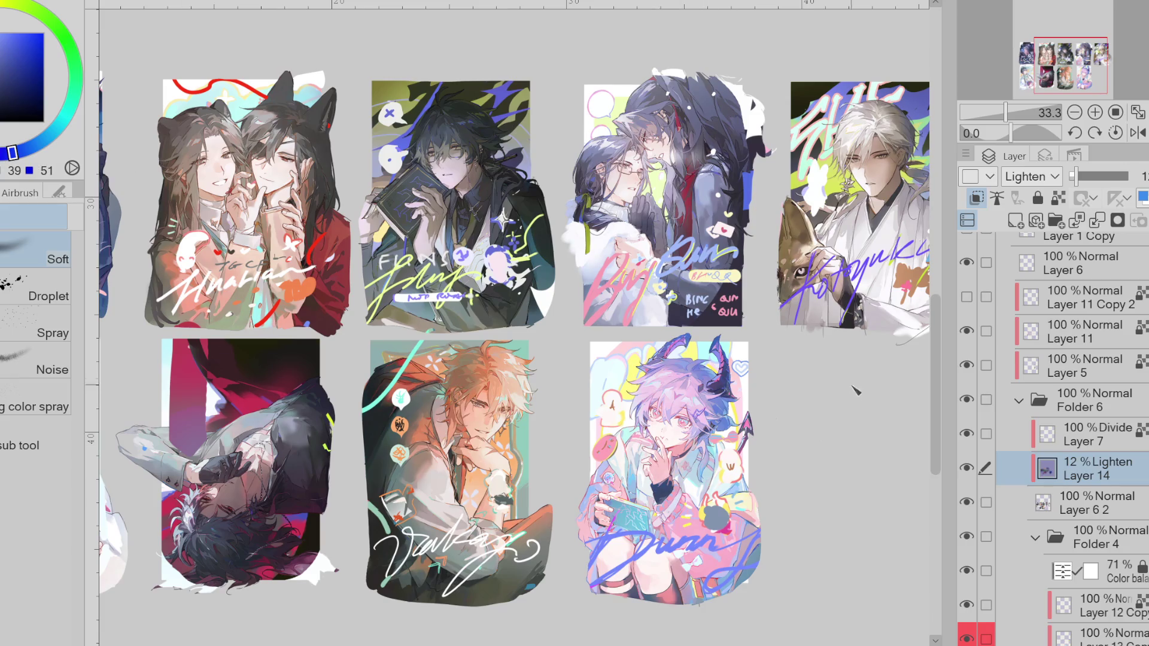
left_click(967, 468)
left_click(967, 468)
left_click(967, 468)
left_click(967, 468)
key("x")
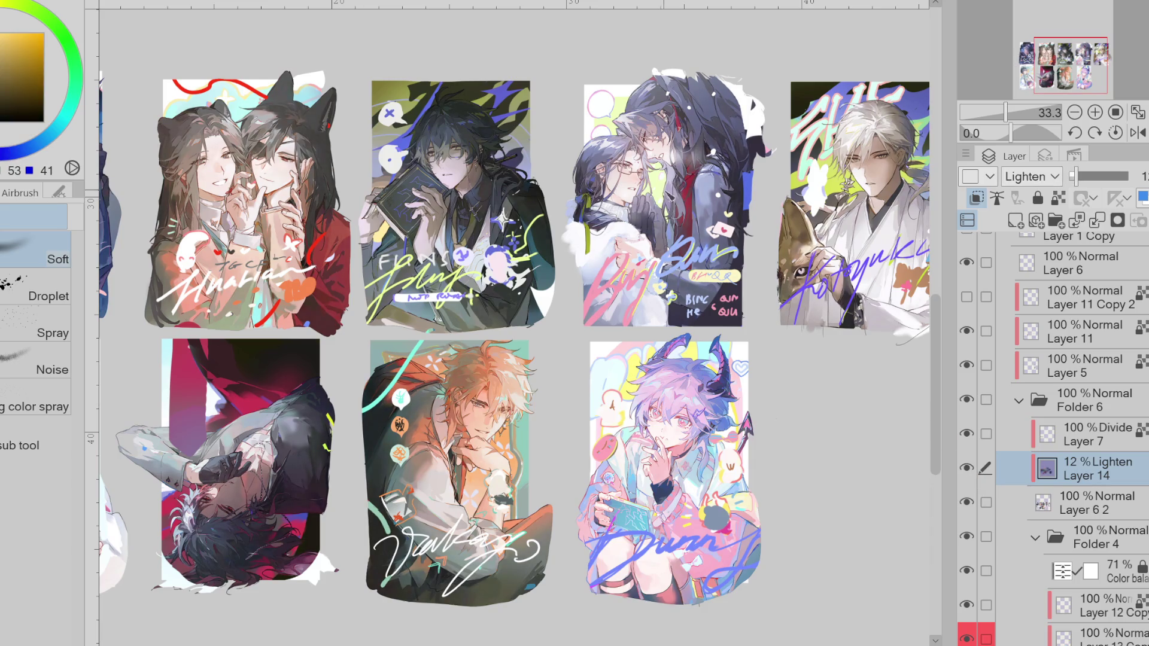
left_click(4, 3)
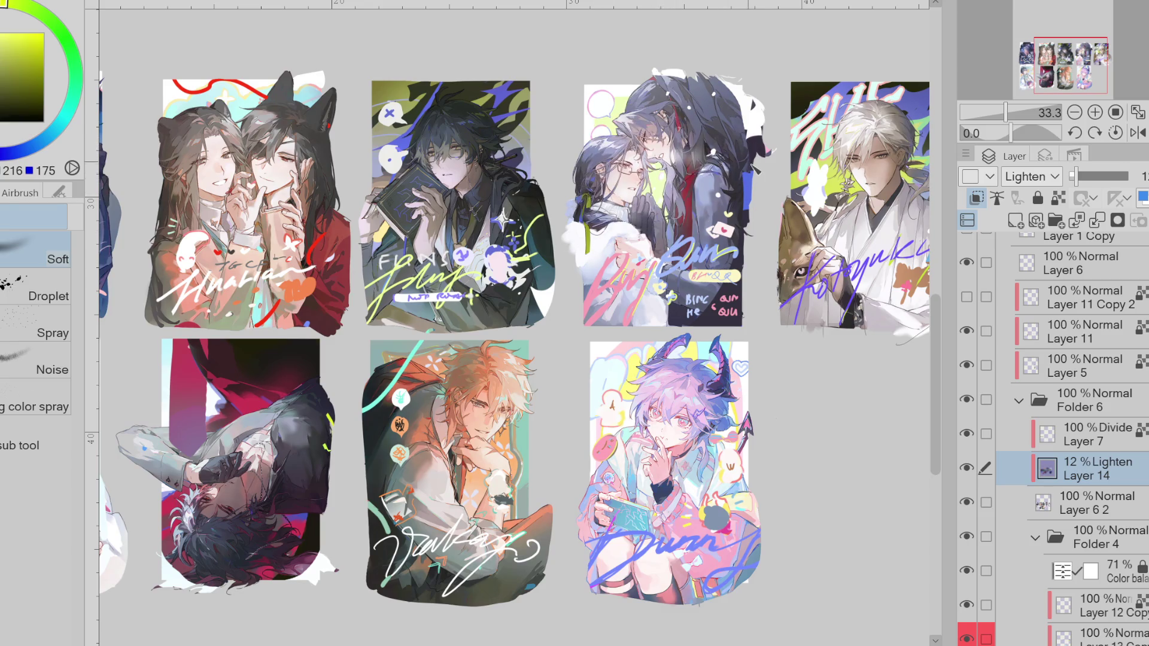
- Sample yellow-green and blue from the right-hand cards, zoom out, and move Layer 14 above Layer 7
left_click(740, 642)
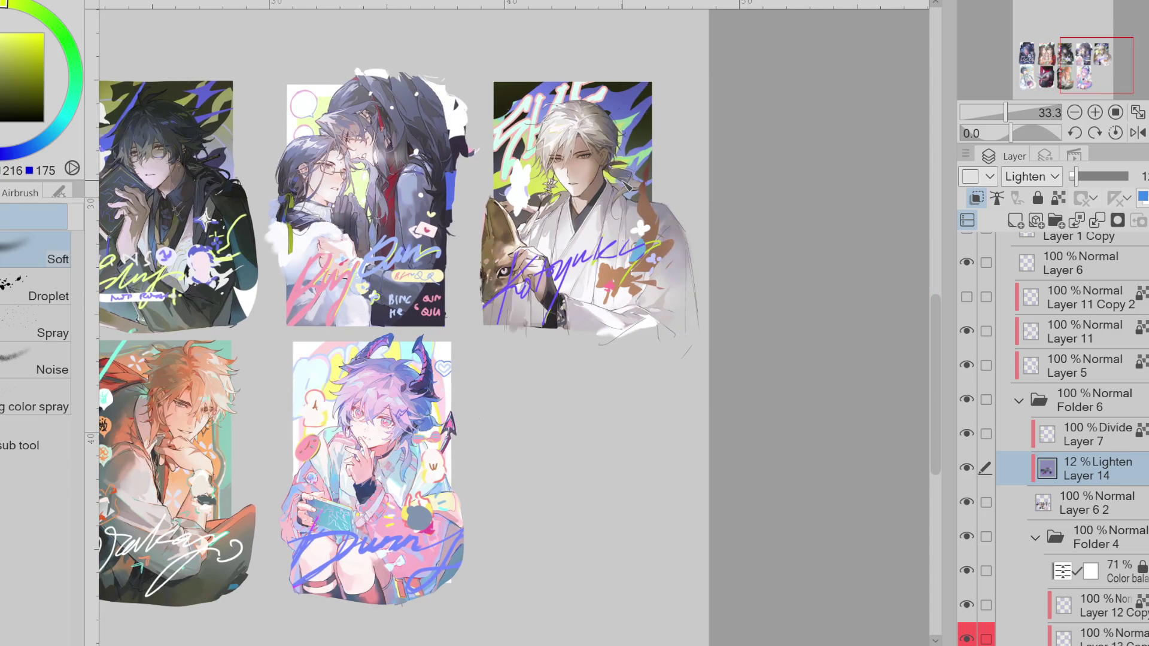
left_click(536, 188, "alt")
left_click(637, 150, "alt")
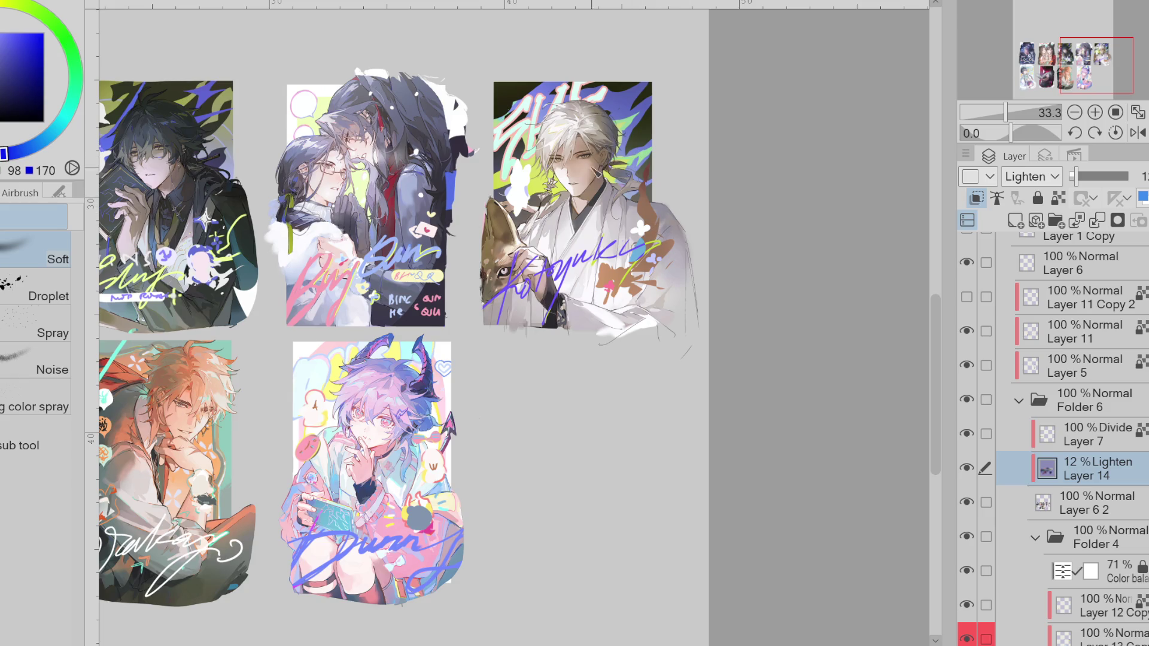
key("x")
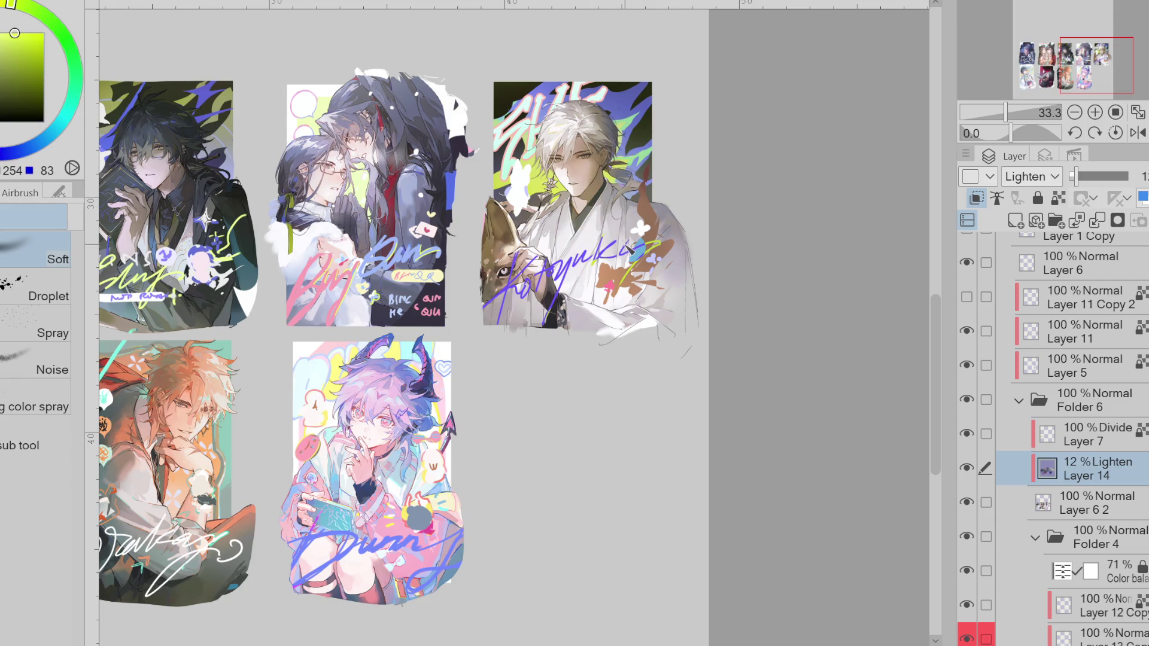
scroll(614, 288, "up", 1)
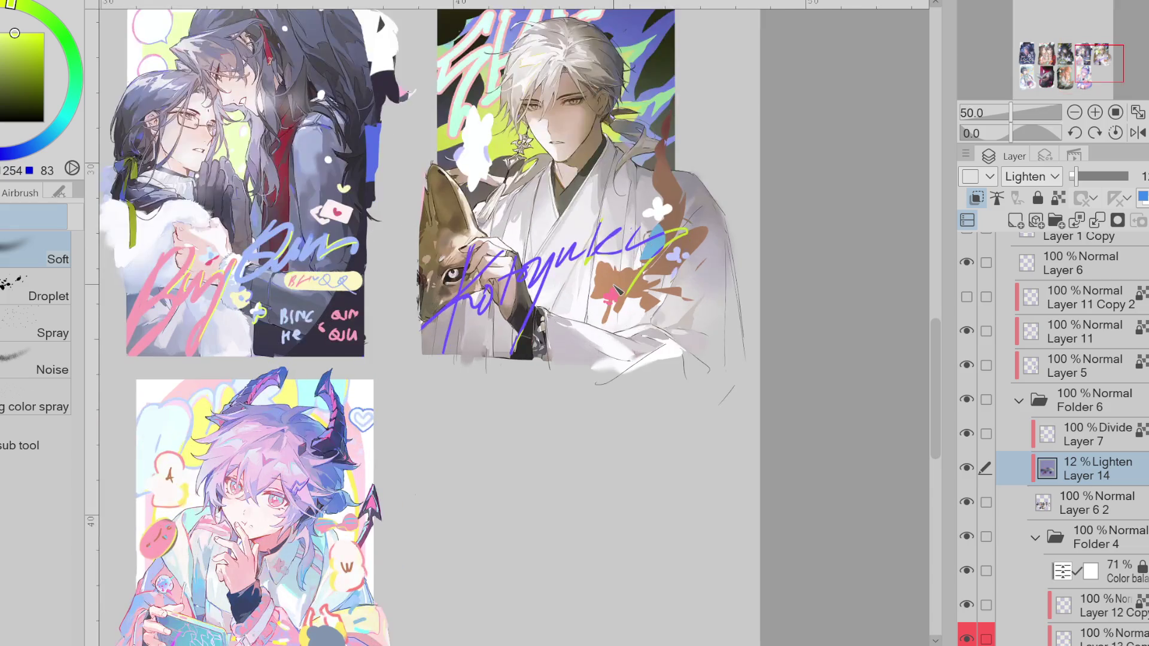
scroll(617, 290, "down", 1)
key("ctrl+minus")
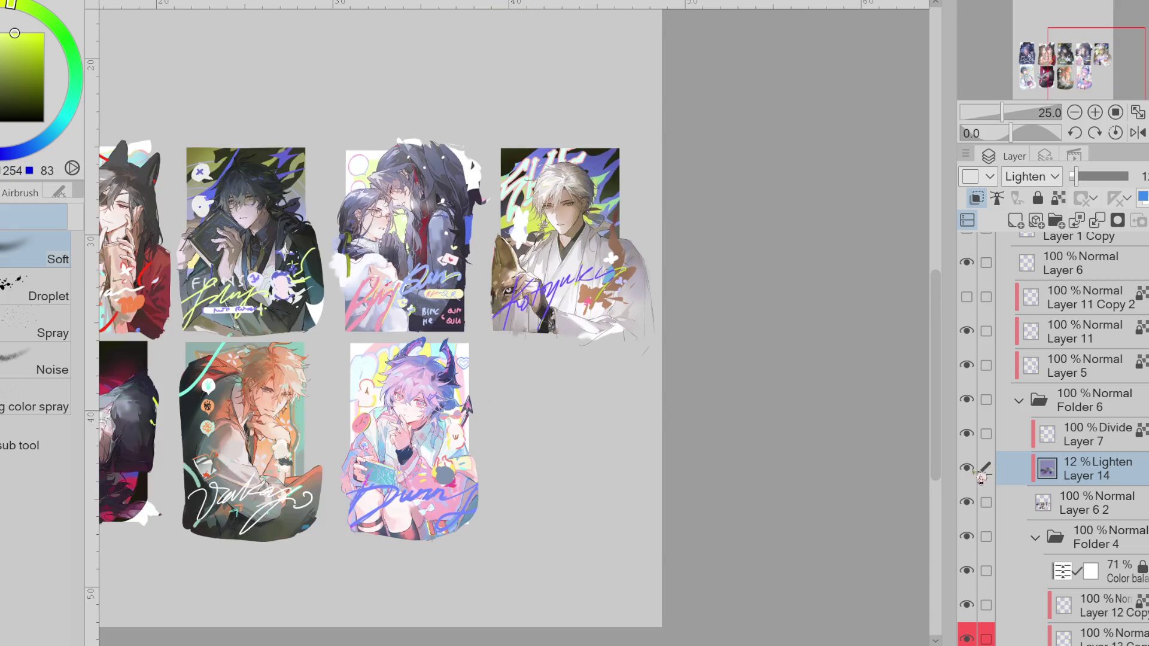
key("ctrl+minus")
key("ctrl+minus")
left_click_drag(1100, 476, 1095, 426)
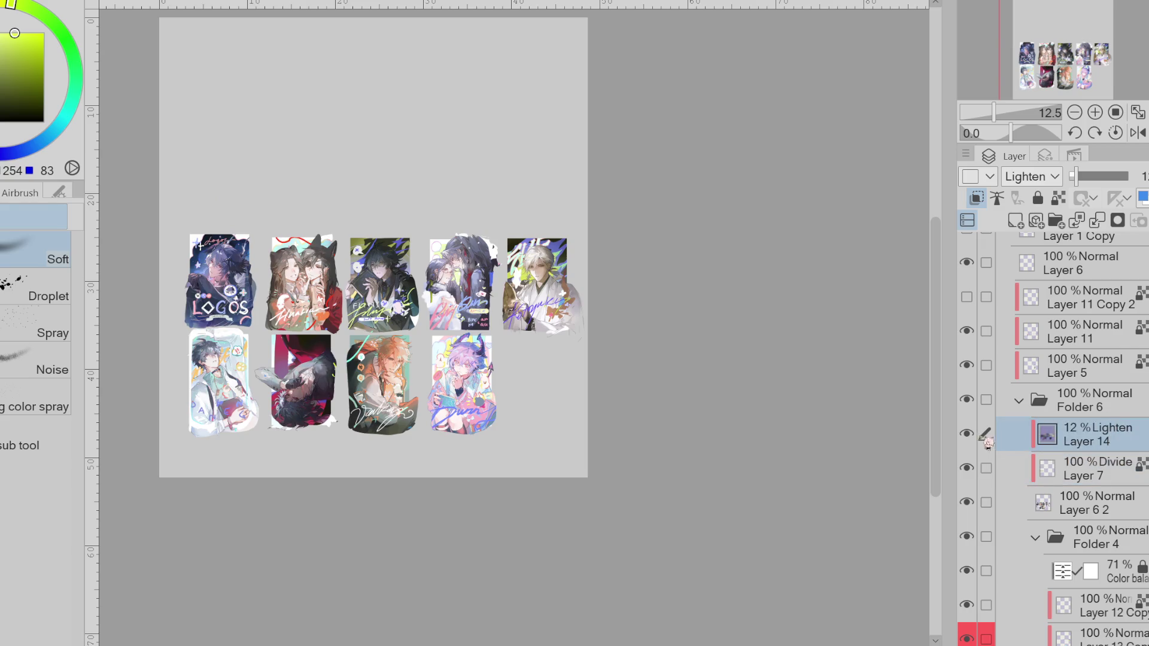
- Check Layer 7's effect, move Layer 14 back below it, and compare Layer 14 on and off
left_click(967, 467)
left_click(967, 468)
left_click_drag(1134, 430, 988, 475)
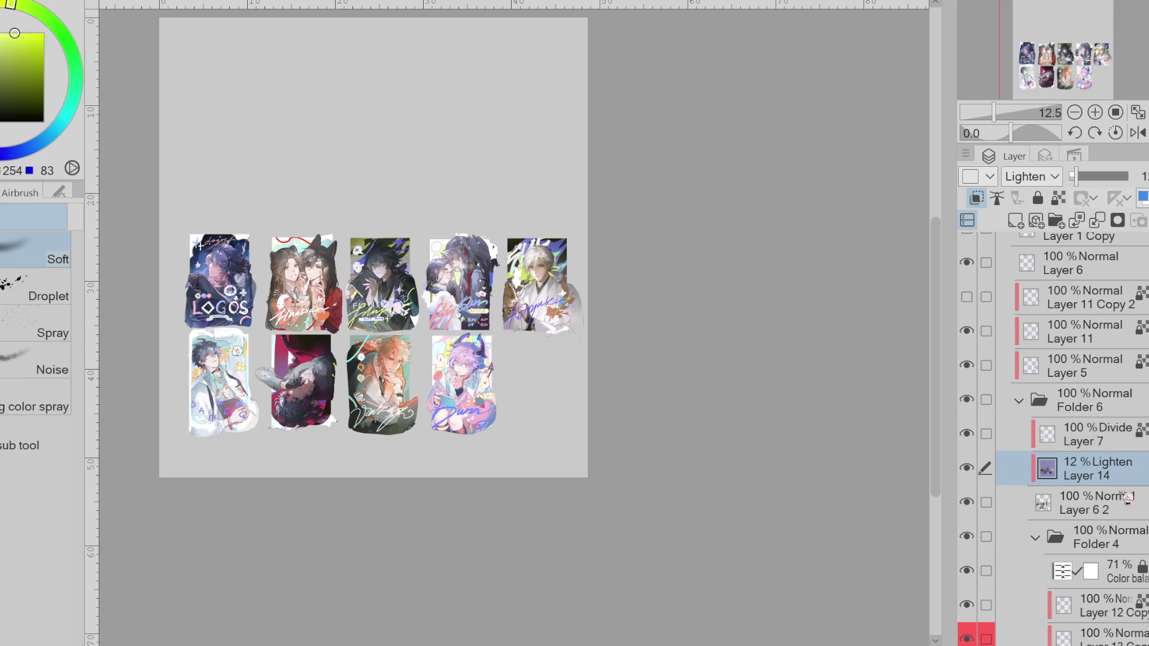
left_click(968, 469)
left_click(968, 469)
left_click(968, 469)
left_click(968, 469)
- Merge Layer 14 down into Layer 6 2, check the result, and select Layer 2 Copy
key("e")
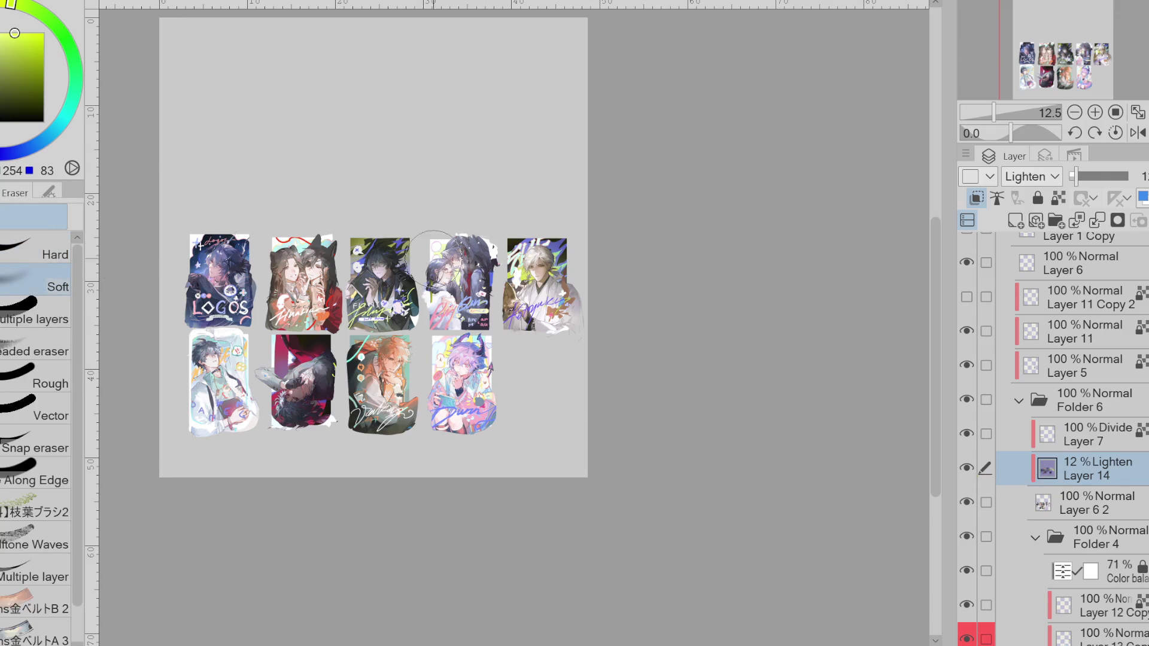
left_click(1097, 220)
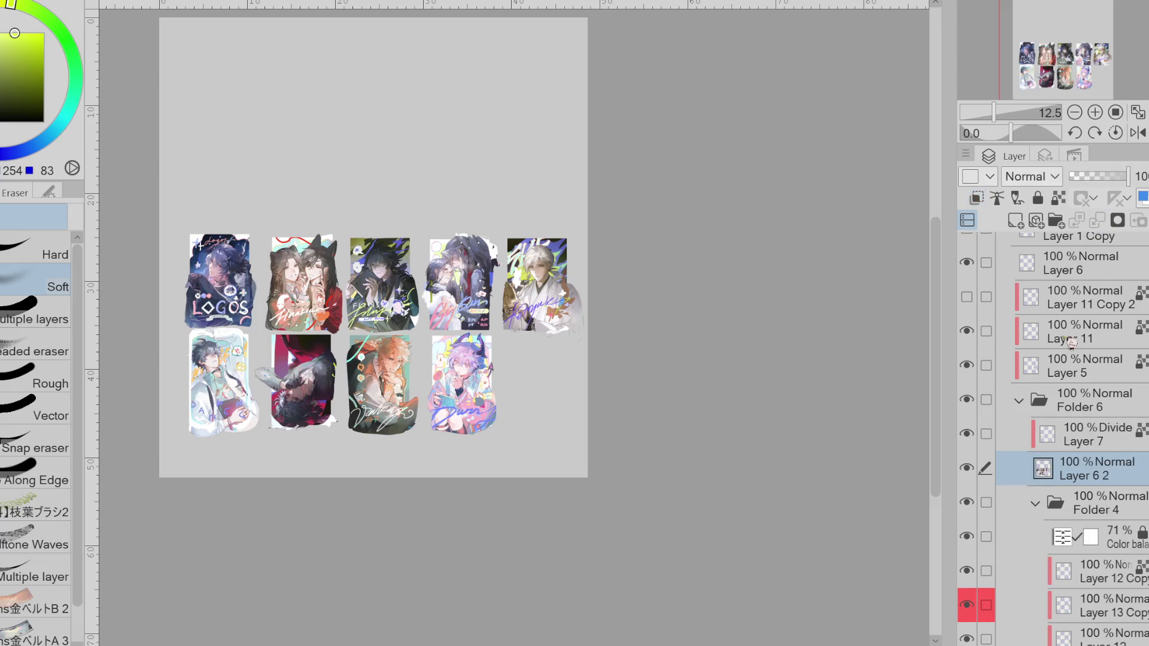
left_click(987, 467)
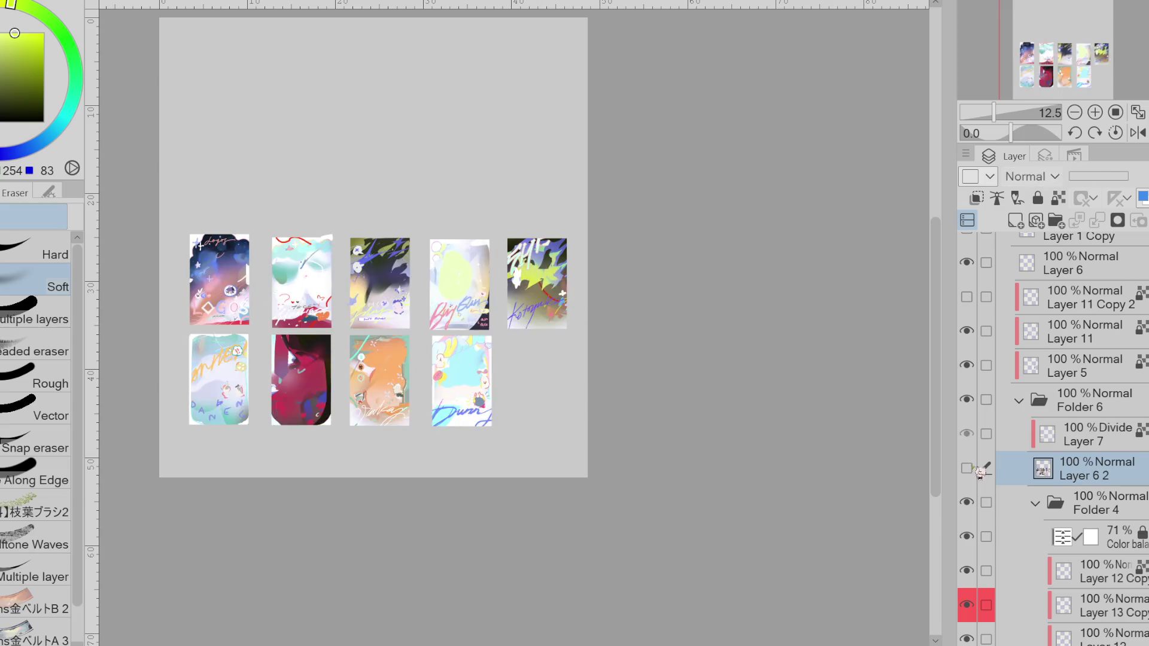
scroll(1084, 425, "down", 3)
scroll(1084, 425, "down", 1)
scroll(1085, 425, "up", 1)
left_click(1085, 425)
key("p")
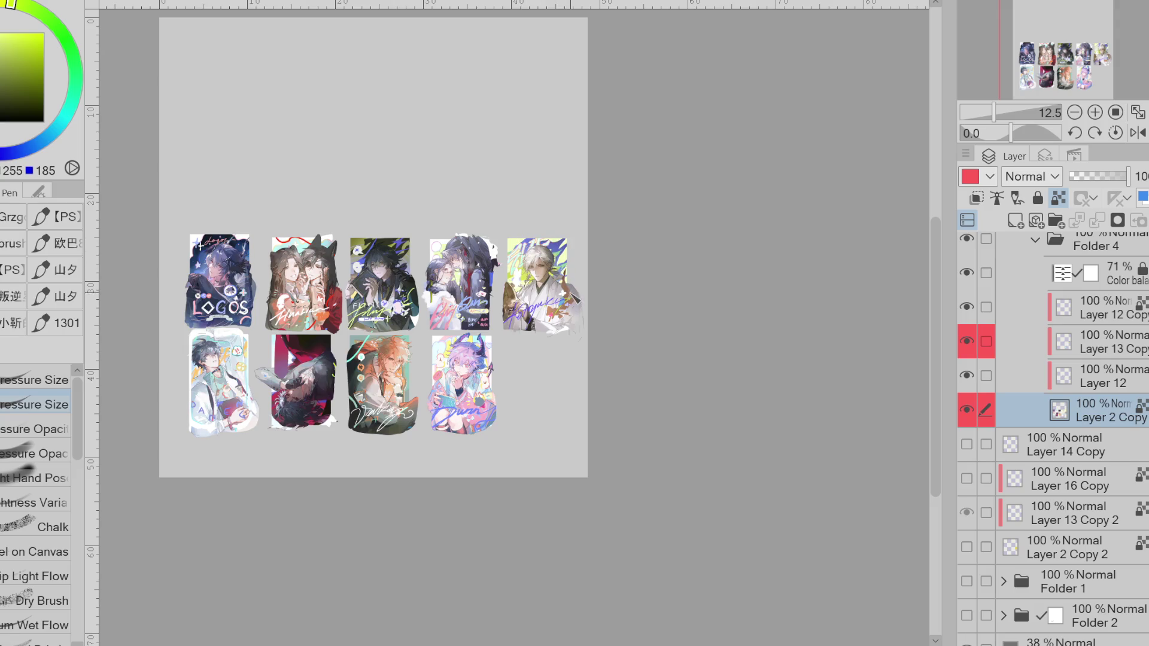
- Paint red, then yellow, over the fifth card's upper background
left_click(578, 318, "alt")
mouse_move(512, 263)
left_mouse_down()
mouse_move(563, 243)
mouse_move(562, 278)
left_mouse_up()
left_click(5, 33)
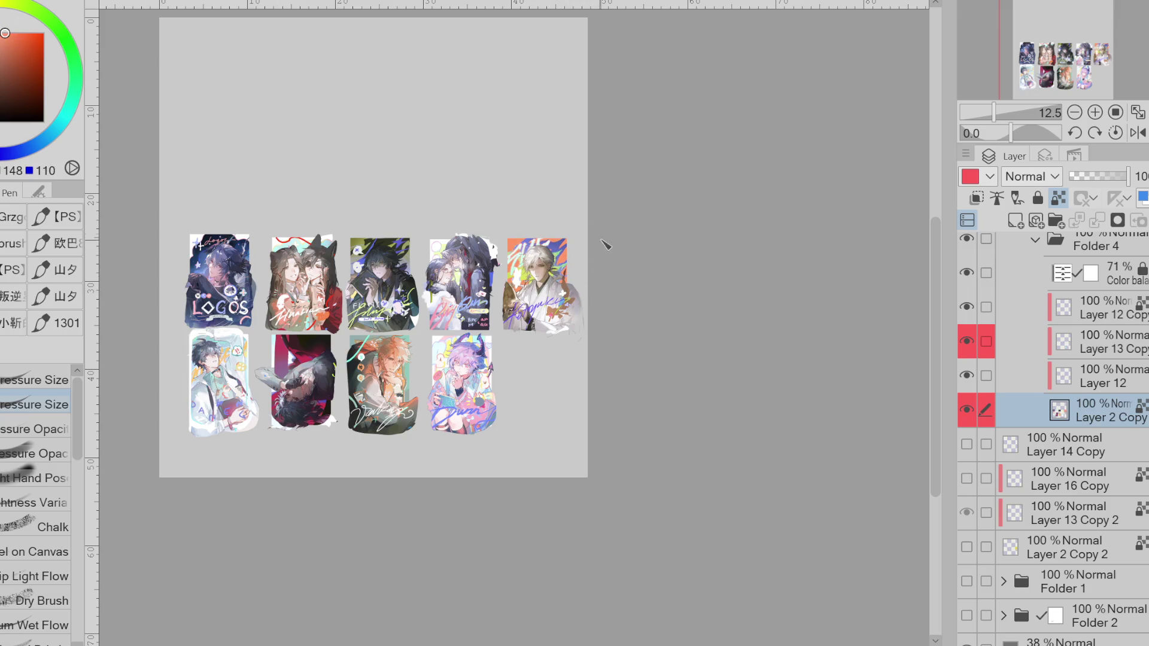
left_click(3, 38)
left_click_drag(509, 243, 562, 257)
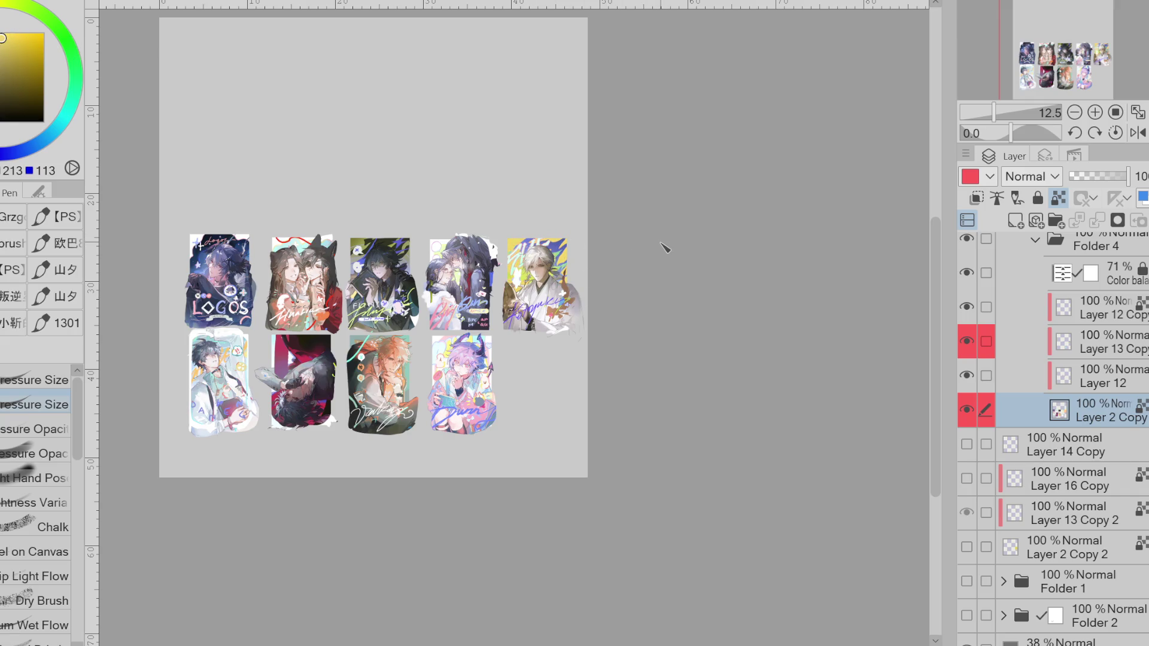
- Airbrush white over the fifth card, undo that stroke, and sample an orange
key("x")
key("b")
left_click_drag(509, 246, 542, 300)
key("ctrl+z")
left_click(514, 239, "alt")
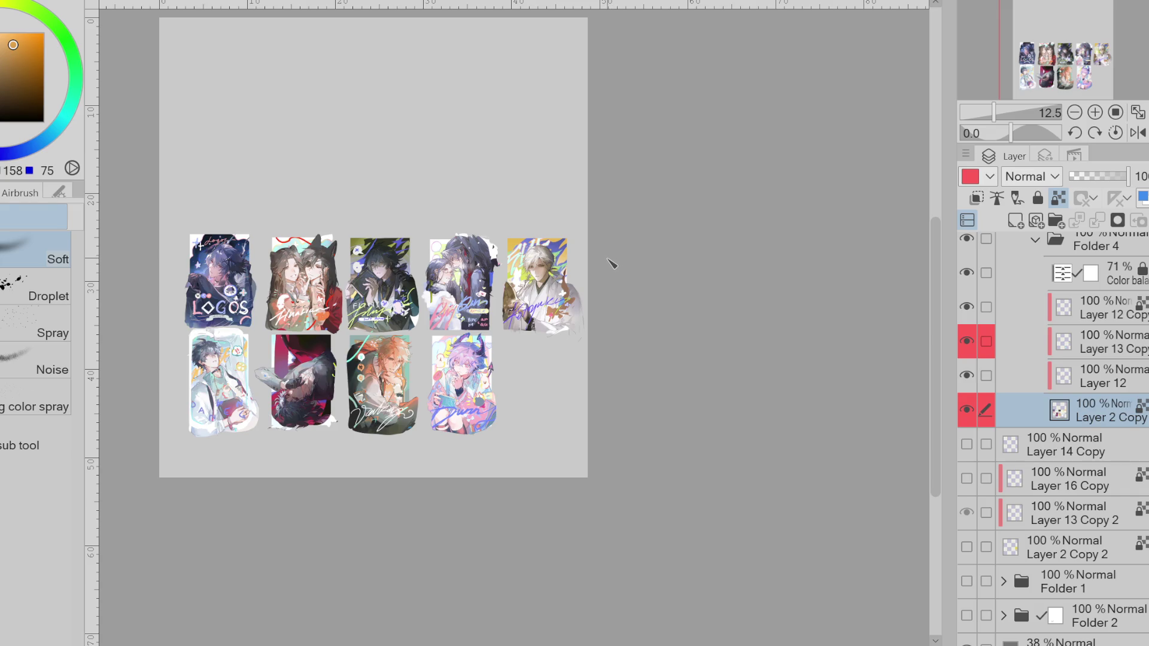
- Zoom in and select Layer 13 Copy for editing
scroll(611, 264, "up", 2)
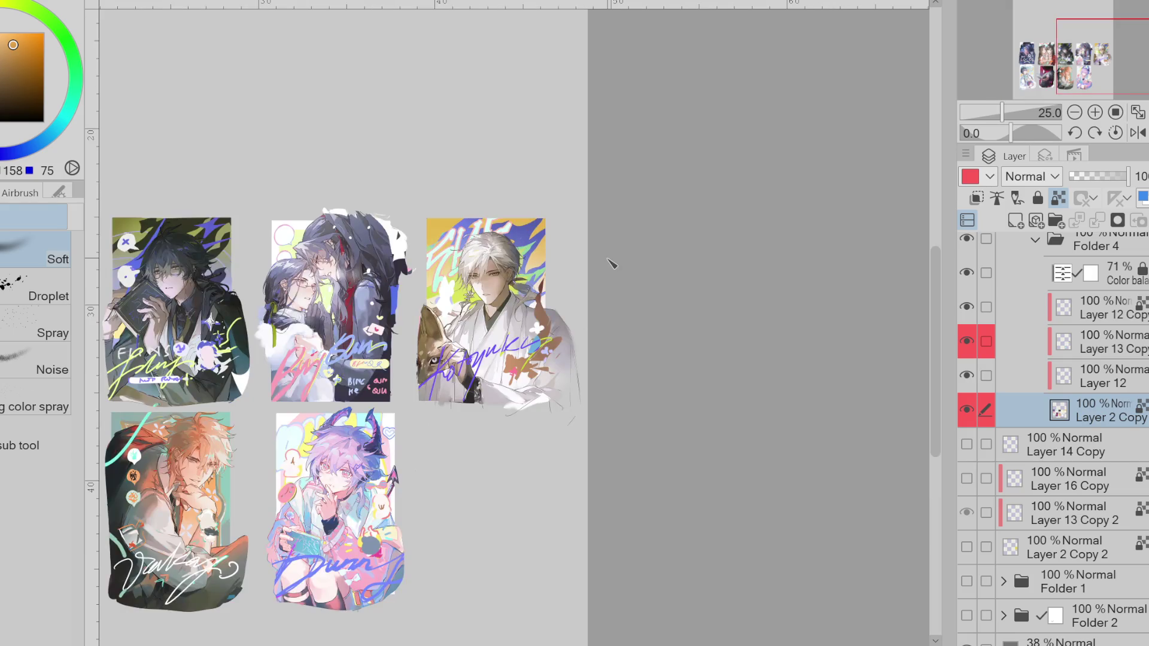
scroll(610, 263, "down", 2)
key("ctrl+plus")
left_click(976, 342)
left_click(980, 346)
scroll(661, 331, "down", 2)
key("w")
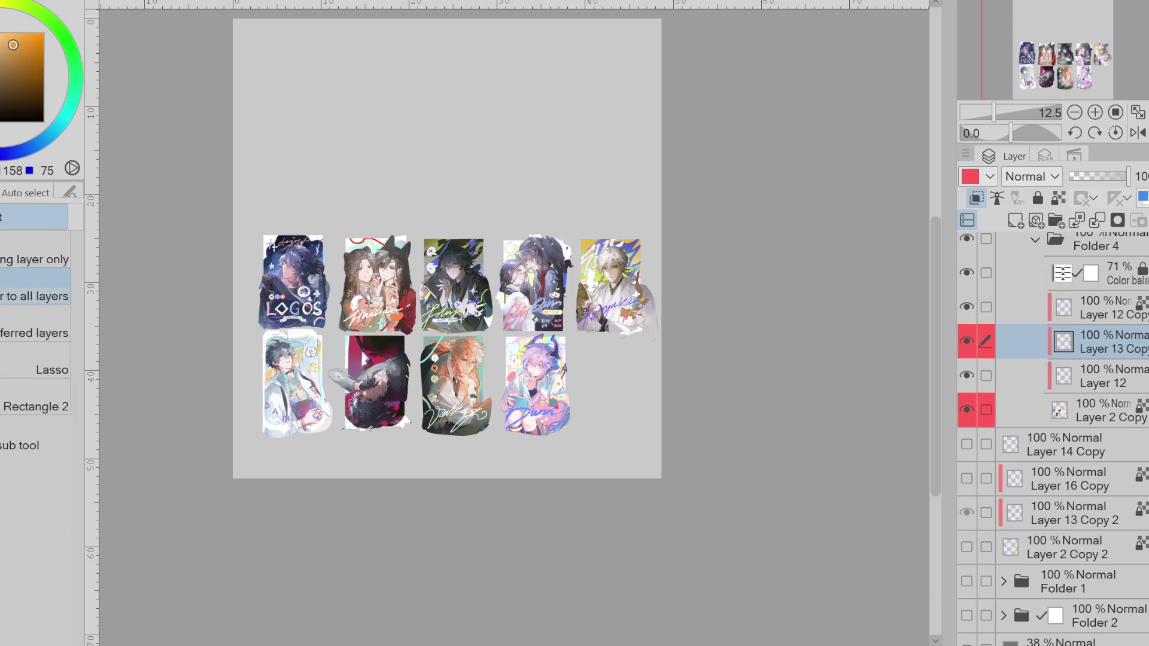
- Lasso around the fifth top-row card, make Layer 2 Copy active, and clear the selection
left_click(48, 371)
left_click_drag(591, 291, 652, 286)
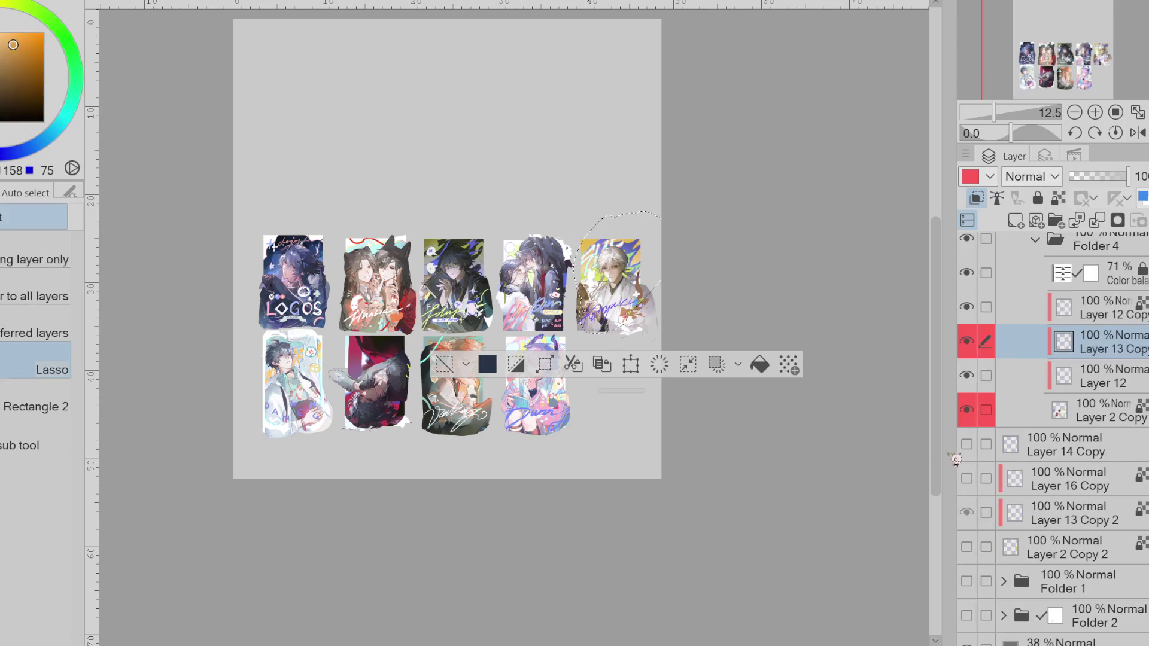
left_click(966, 409)
left_click(966, 410)
left_click(1065, 411)
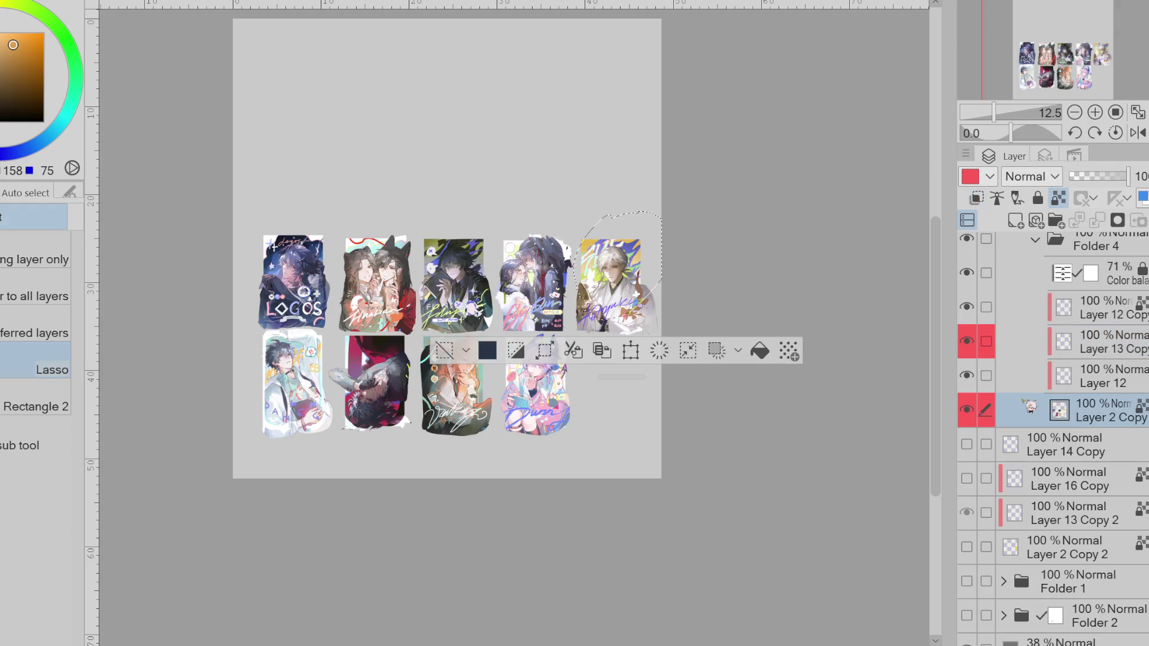
key("ctrl+d")
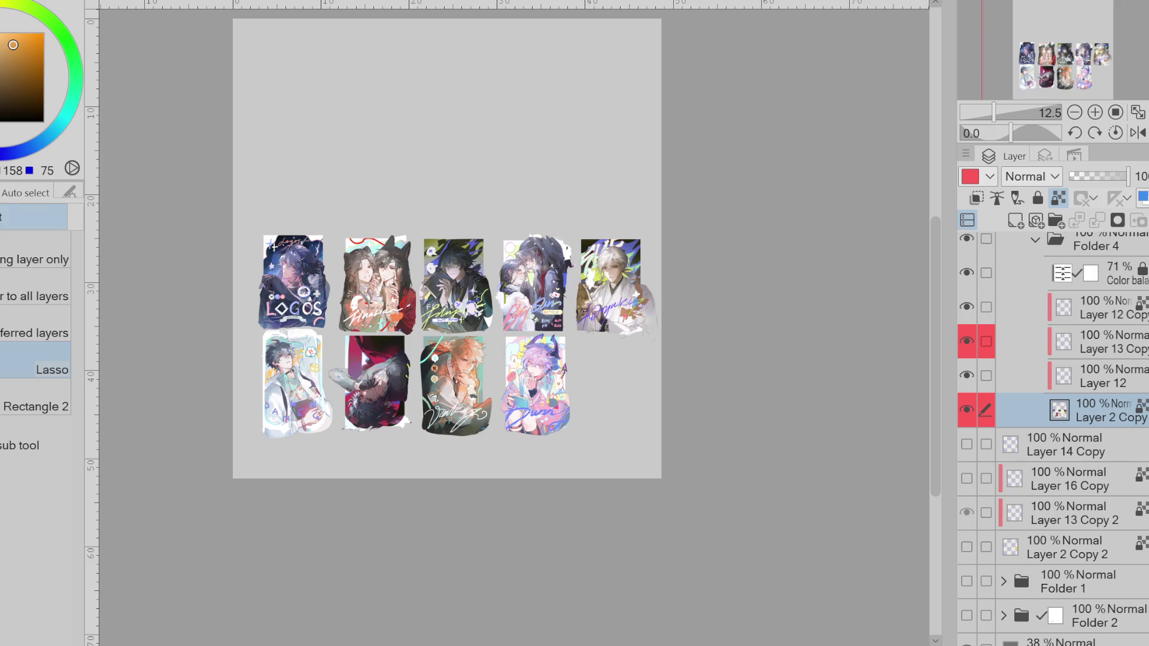
- With the Soft airbrush, sample oranges and blues from the cards and work on Layer 13 Copy
key("b")
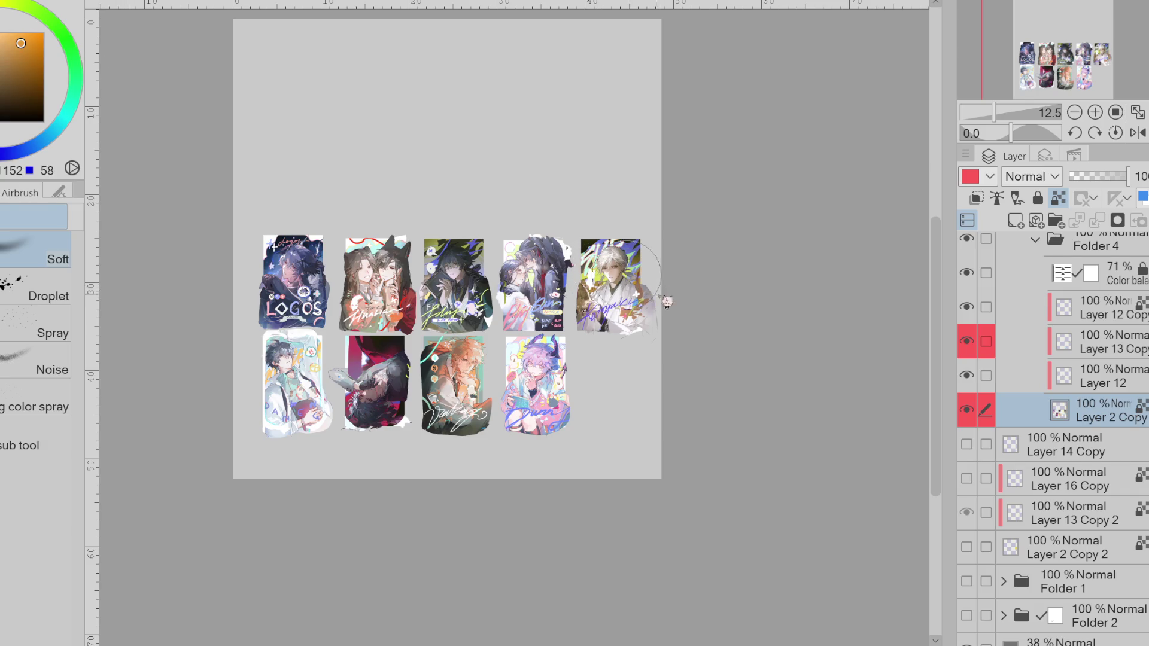
left_click(598, 288, "alt")
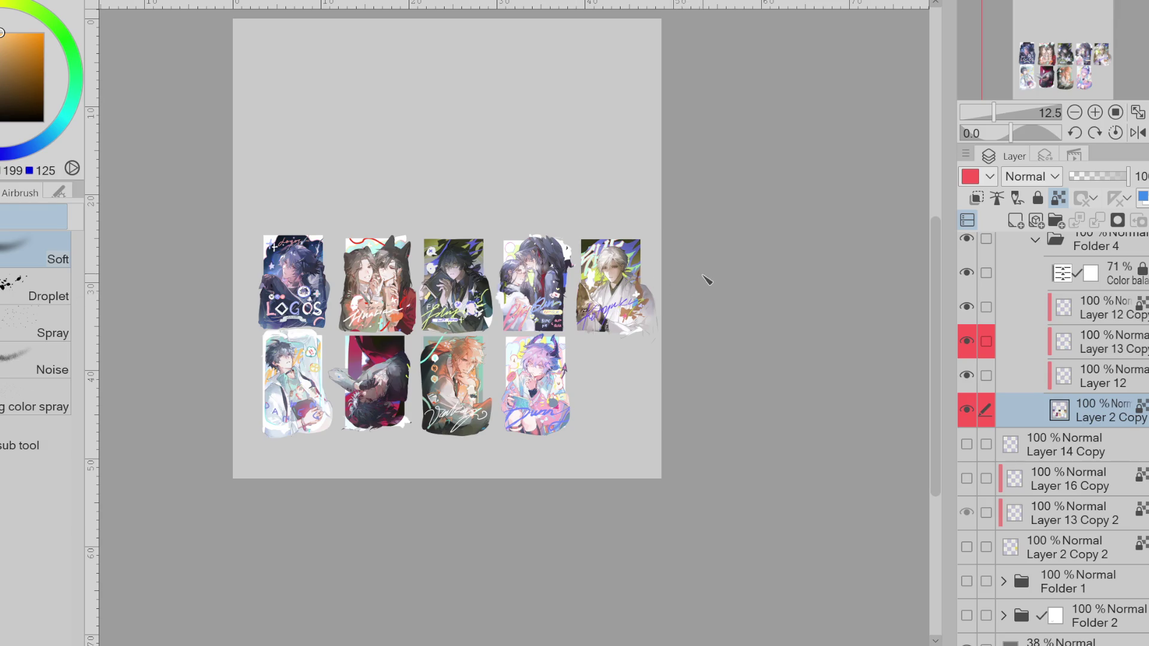
left_click(598, 313, "alt")
left_click(635, 259, "alt")
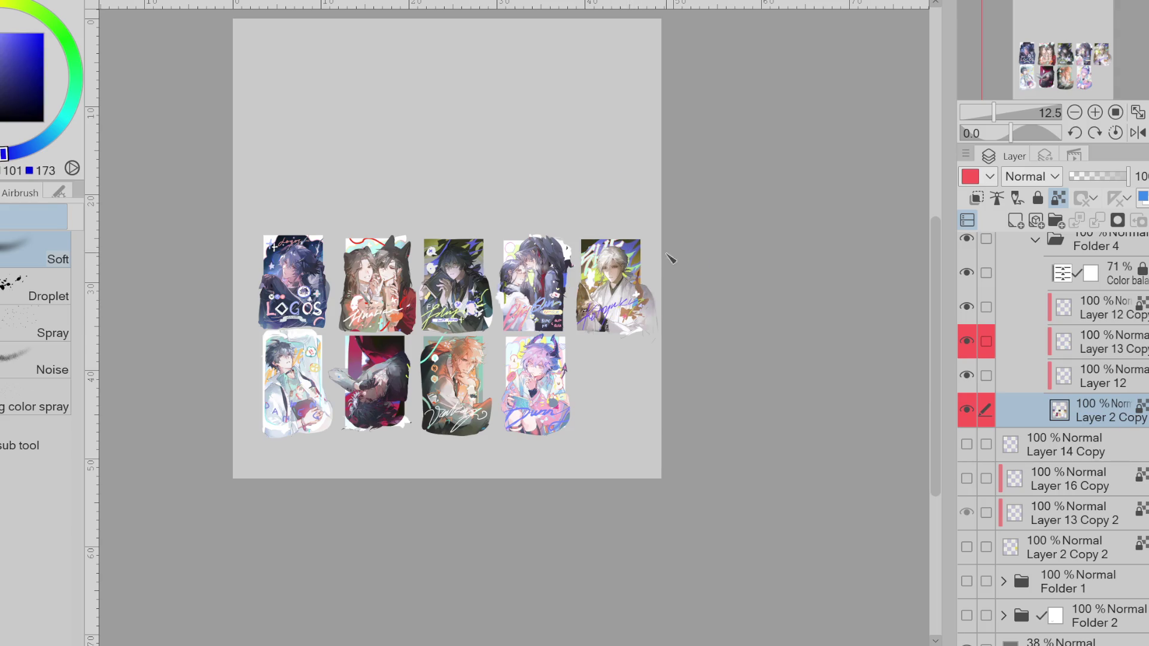
left_click(1012, 383)
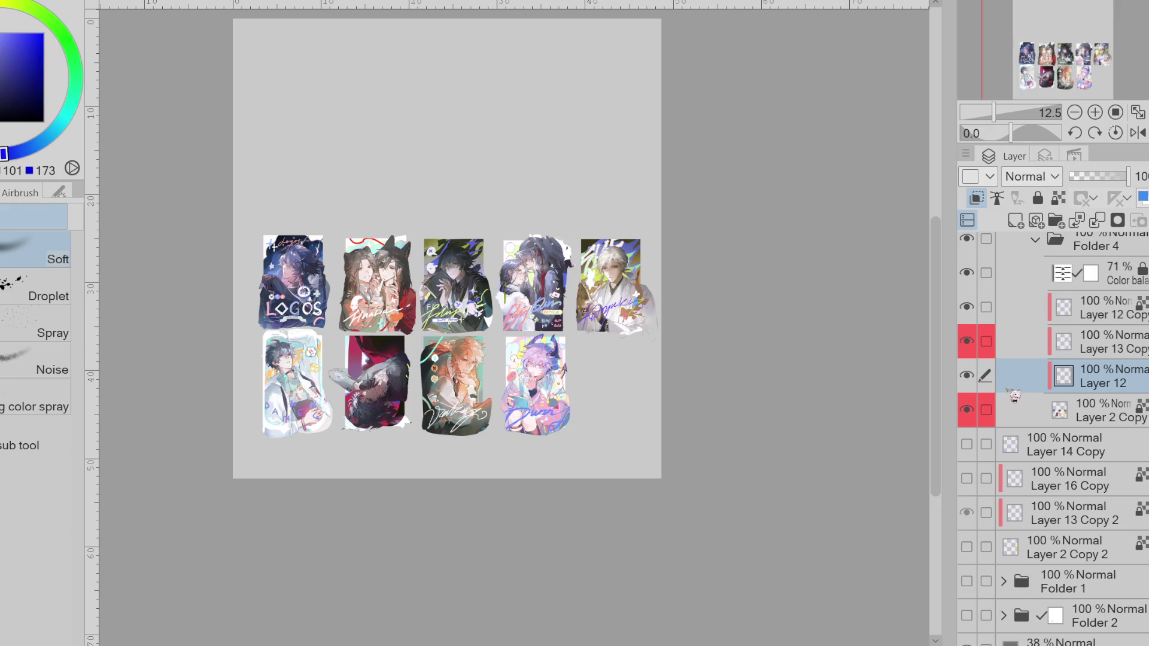
left_click(1017, 344)
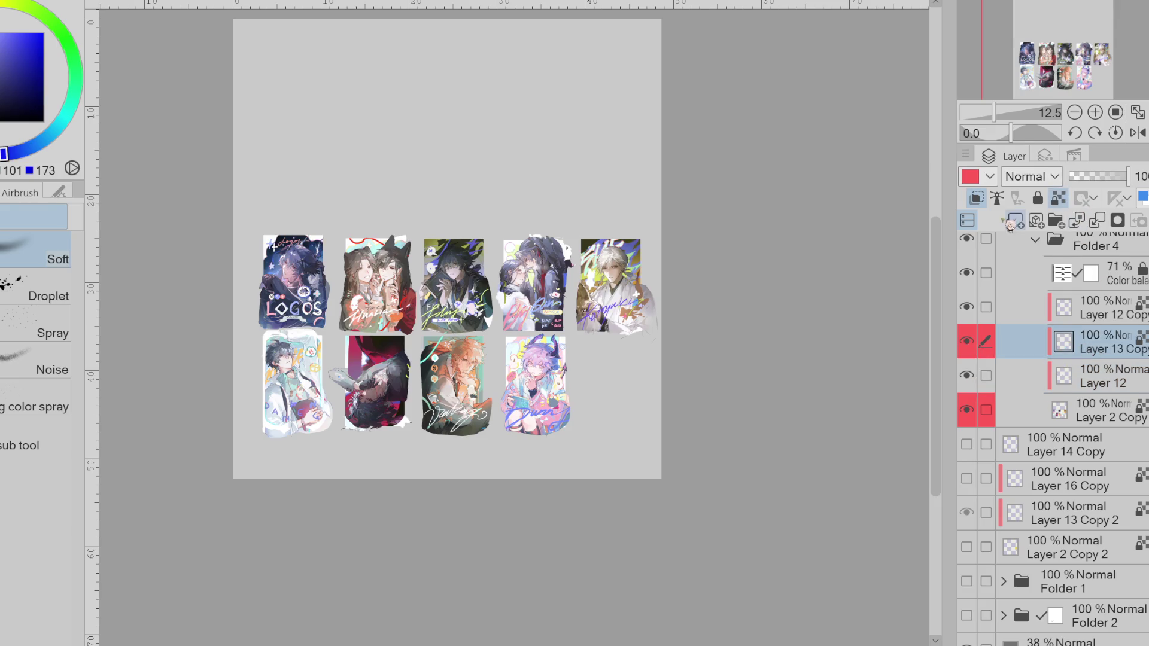
left_click(634, 254, "alt")
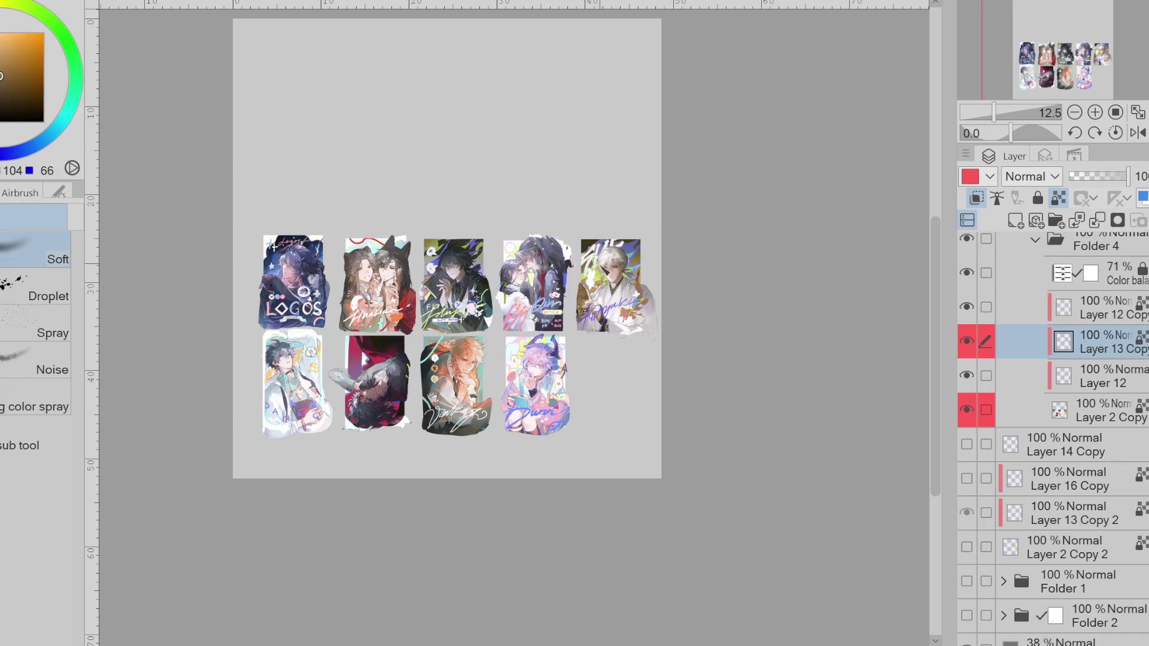
left_click(600, 271, "alt")
left_click(600, 272, "alt")
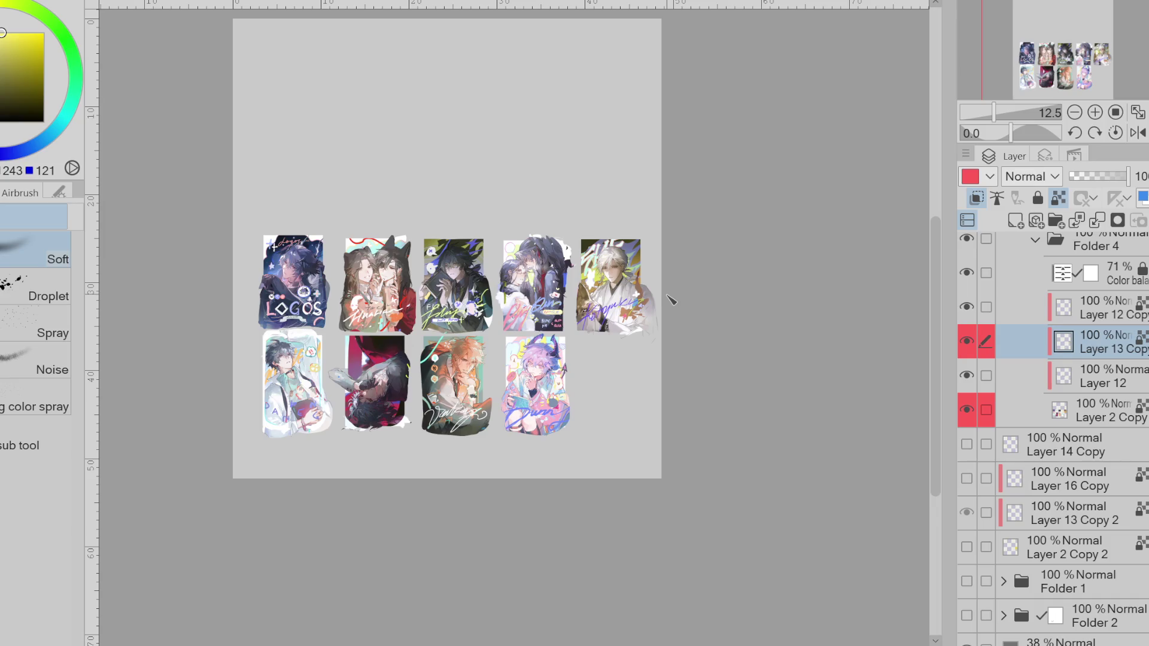
- Spray brighter yellow along the fifth card's right side, then sample a bright yellow
scroll(671, 299, "down", 2)
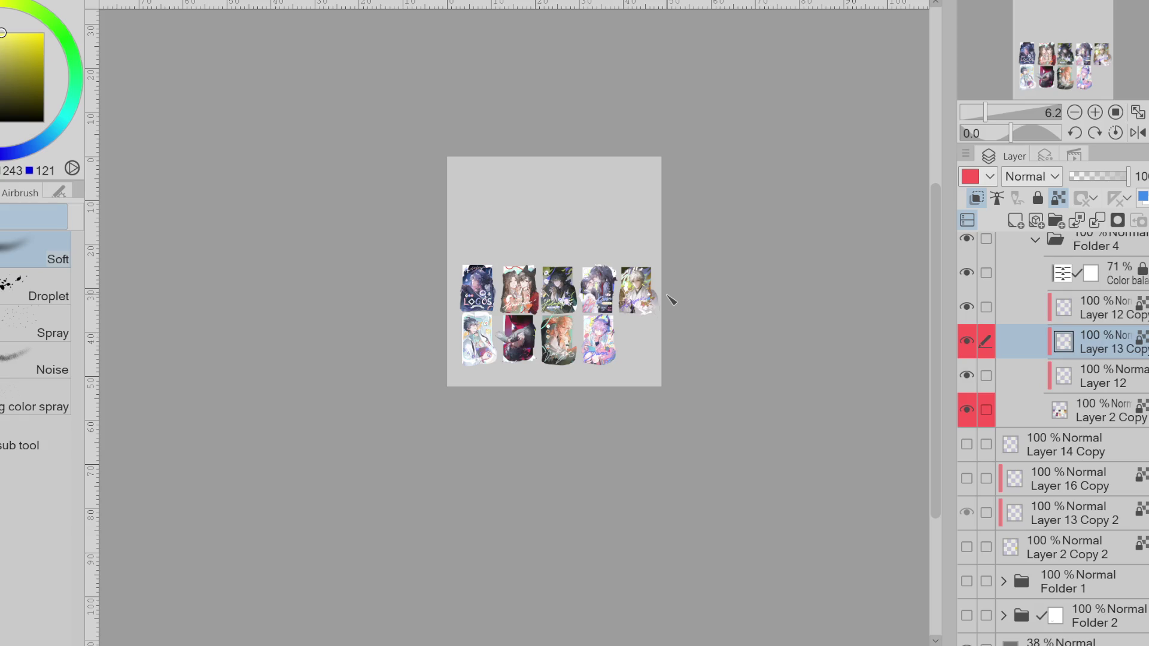
left_click_drag(645, 270, 654, 296)
scroll(658, 263, "down", 1)
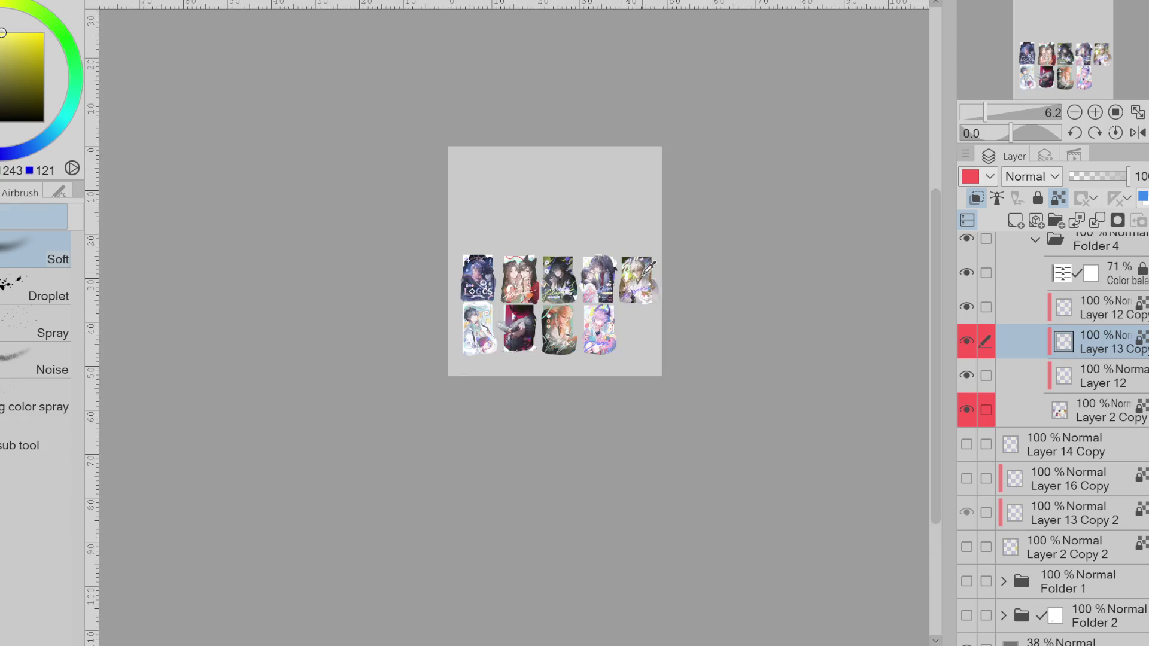
scroll(651, 267, "up", 2)
left_click(616, 282, "alt")
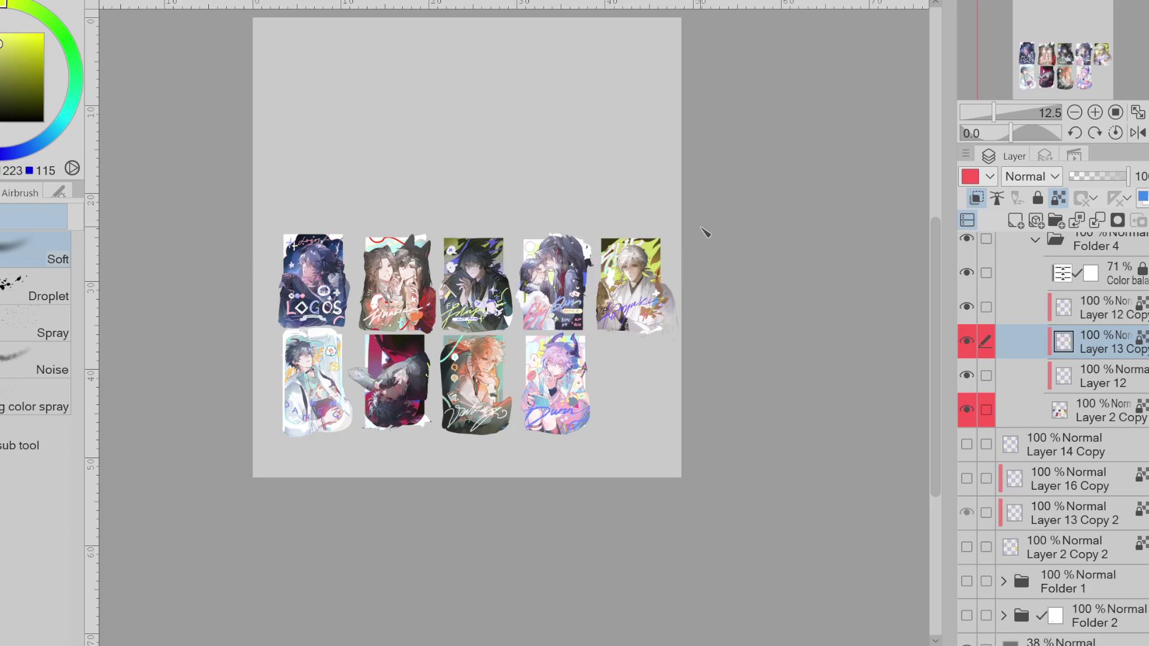
left_click(673, 257, "alt")
- On Layer 11, erase the fifth card's purple signature, then undo the erasure
scroll(640, 241, "up", 2)
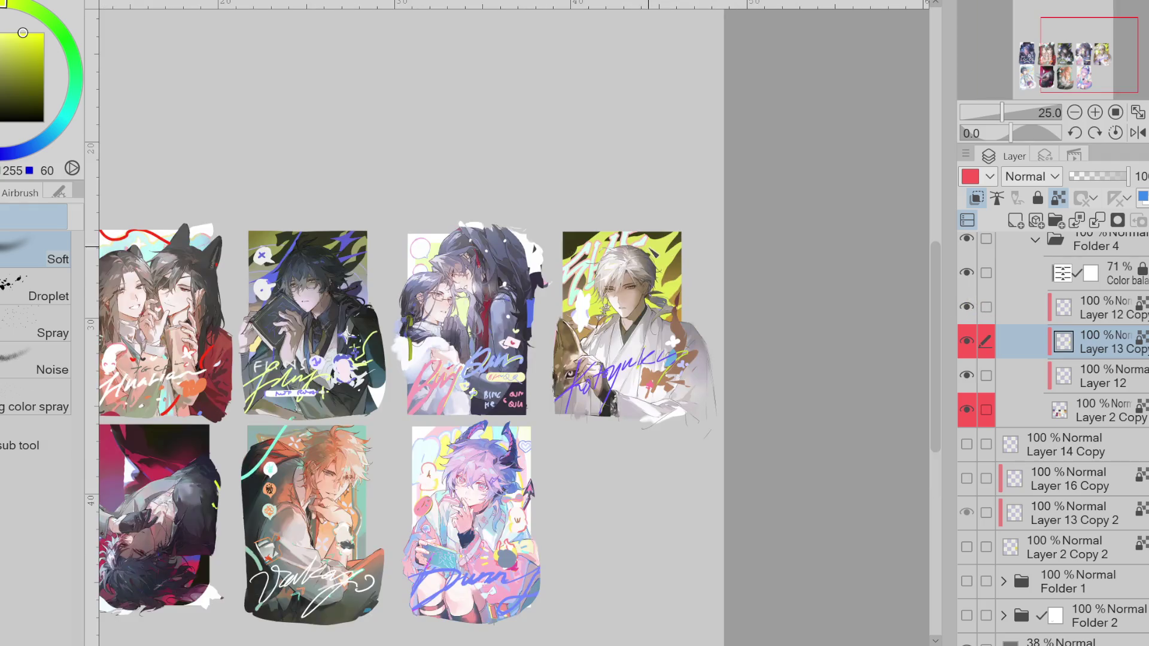
scroll(709, 274, "down", 2)
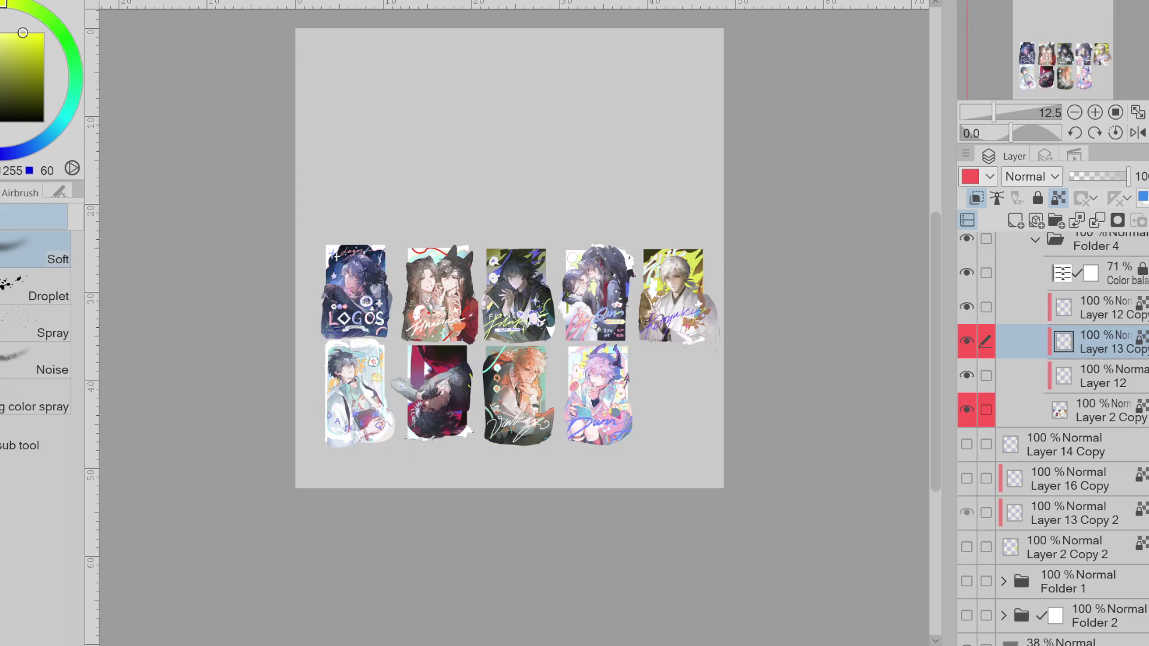
scroll(1054, 437, "up", 3)
scroll(1053, 437, "up", 3)
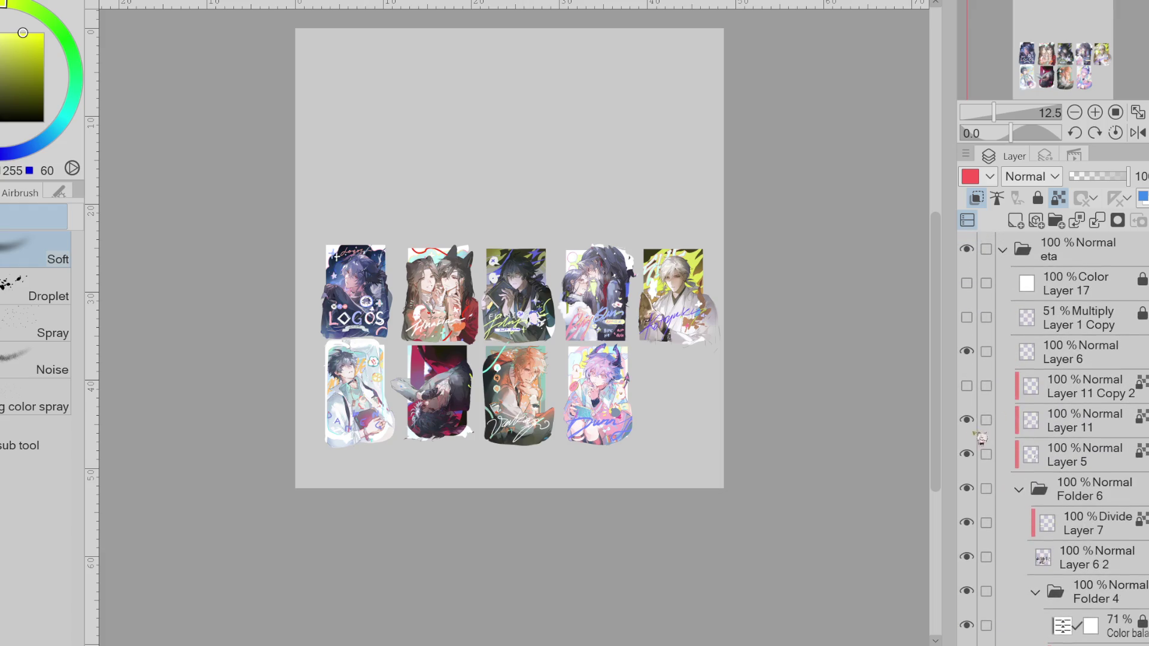
left_click(999, 426)
left_click_drag(679, 329, 708, 347)
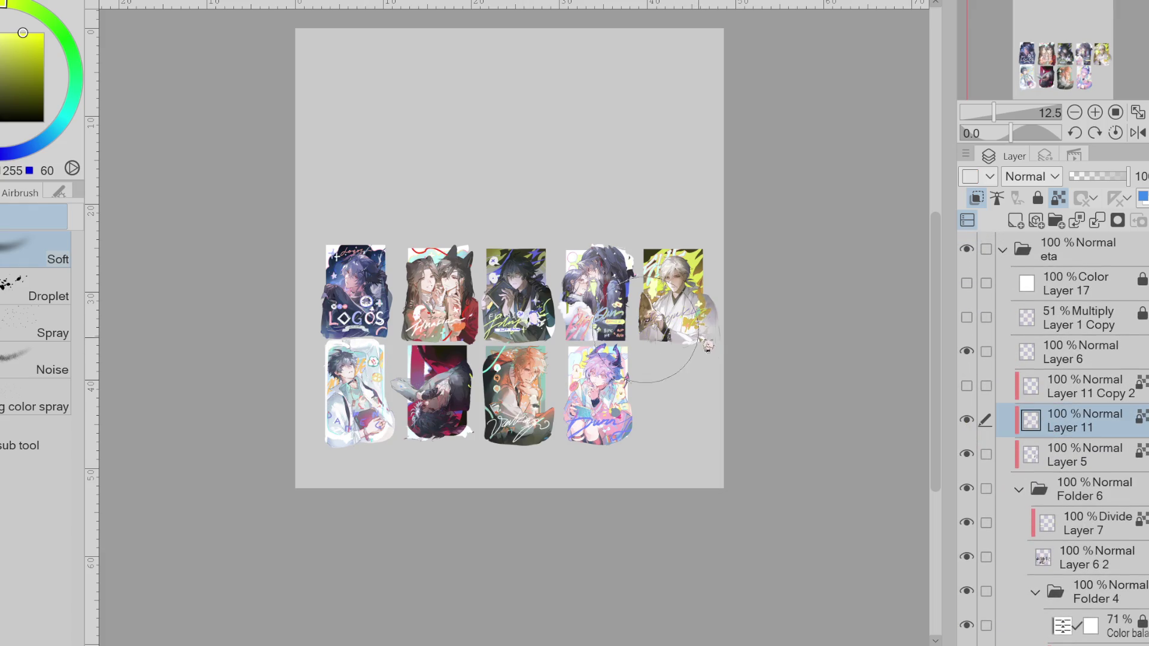
key("ctrl+z")
key("ctrl+y")
key("ctrl+z")
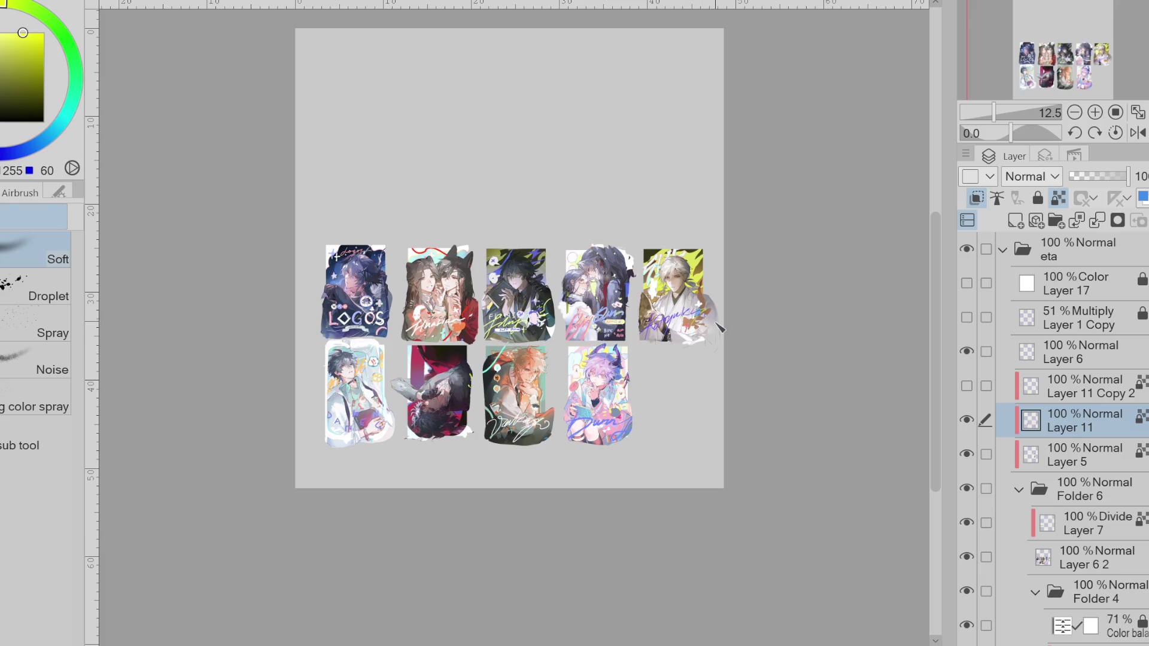
scroll(700, 315, "up", 2)
- Redraw the fifth card's title stroke in red with the Pen, shifting toward orange-red
key("p")
left_click(38, 35)
left_click_drag(576, 360, 652, 314)
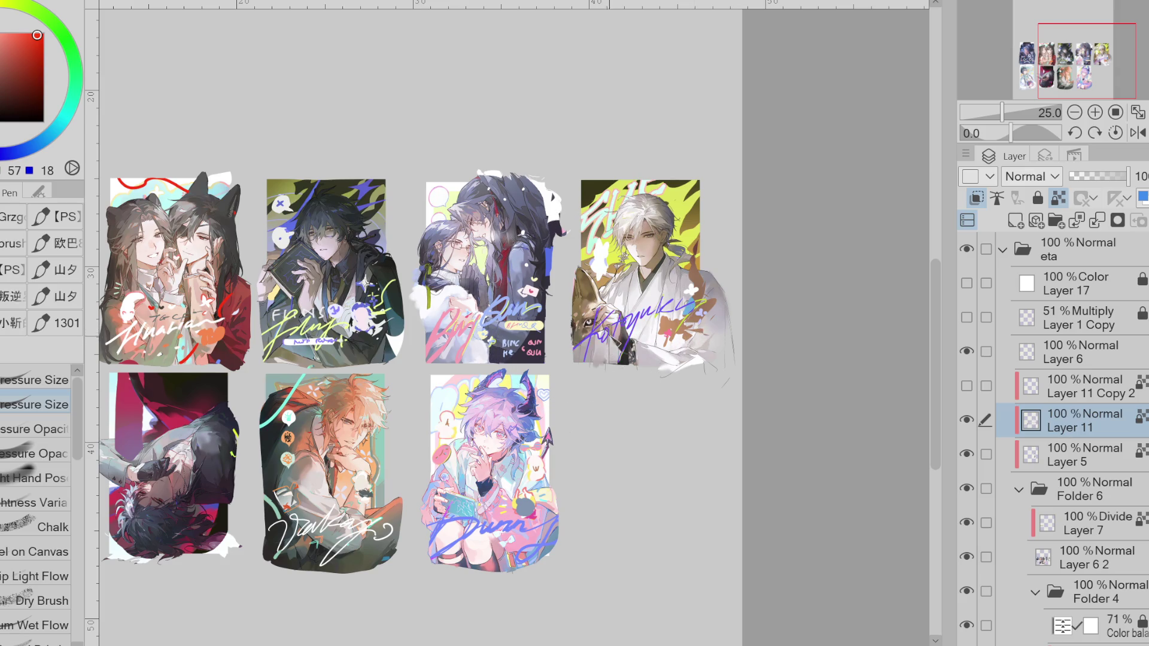
scroll(698, 305, "down", 1)
scroll(694, 308, "up", 1)
left_click(632, 327, "alt")
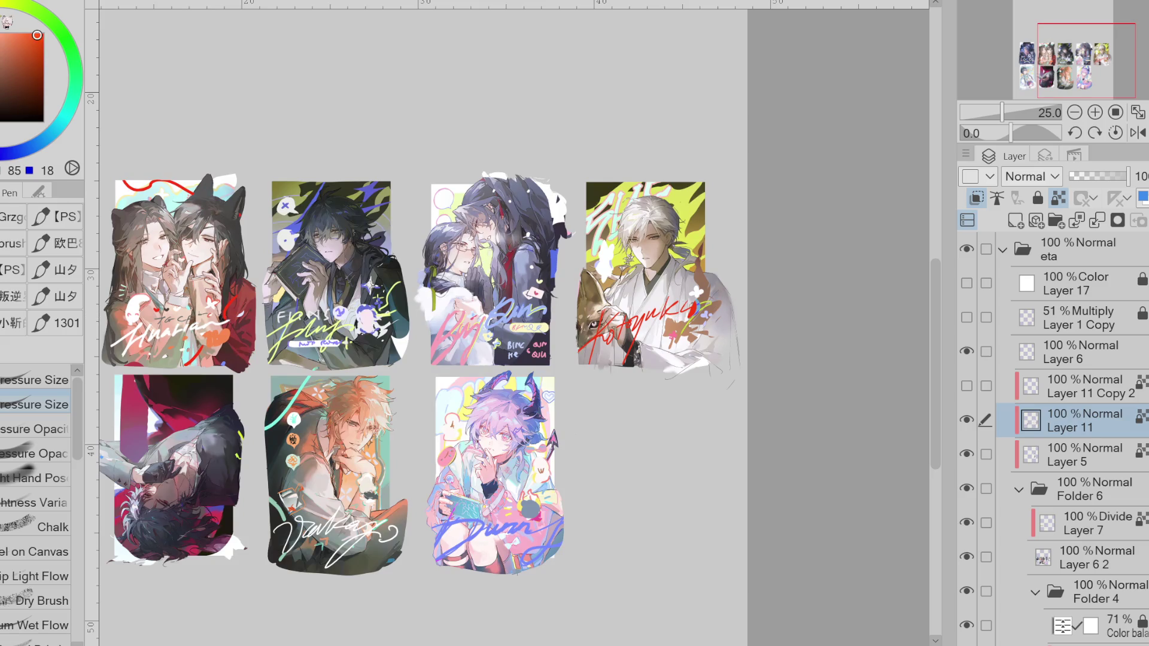
scroll(693, 329, "down", 1)
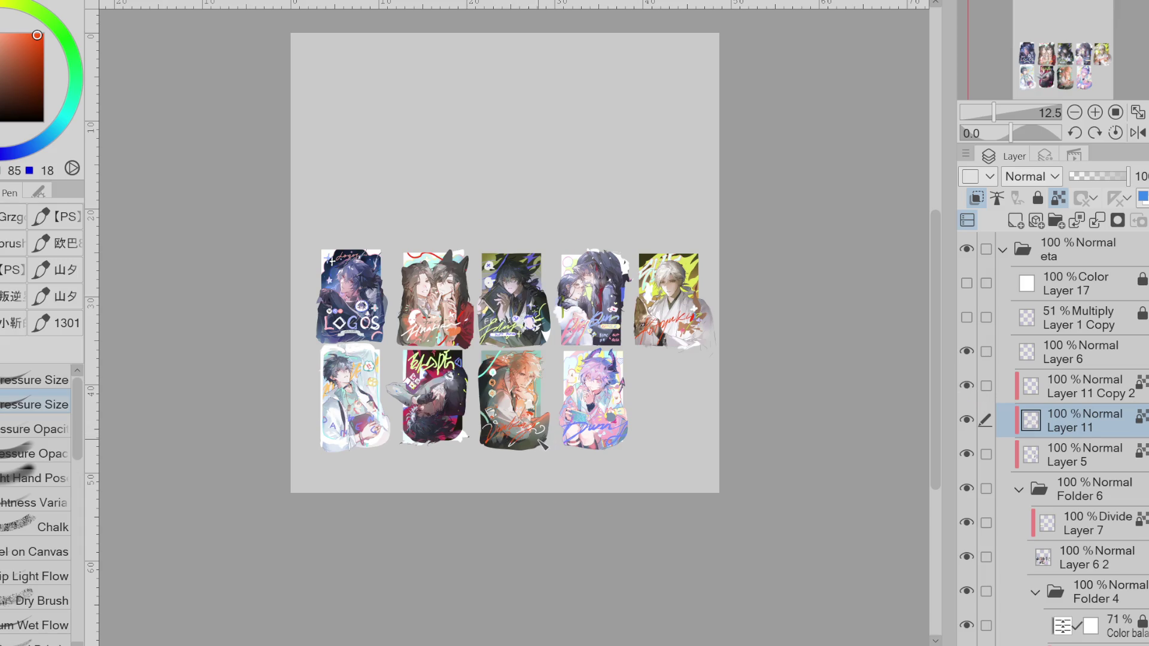
- Make Layer 11 active, unlock its transparent pixels, and sample cyan from the first second-row card
scroll(540, 446, "up", 4)
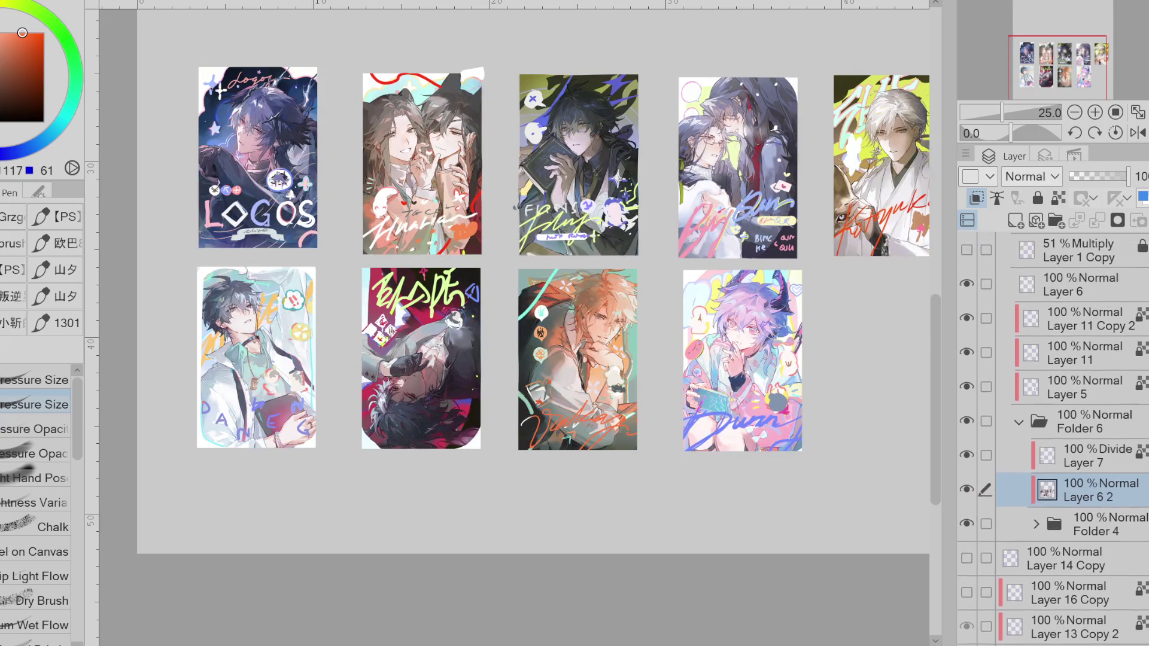
scroll(986, 419, "up", 2)
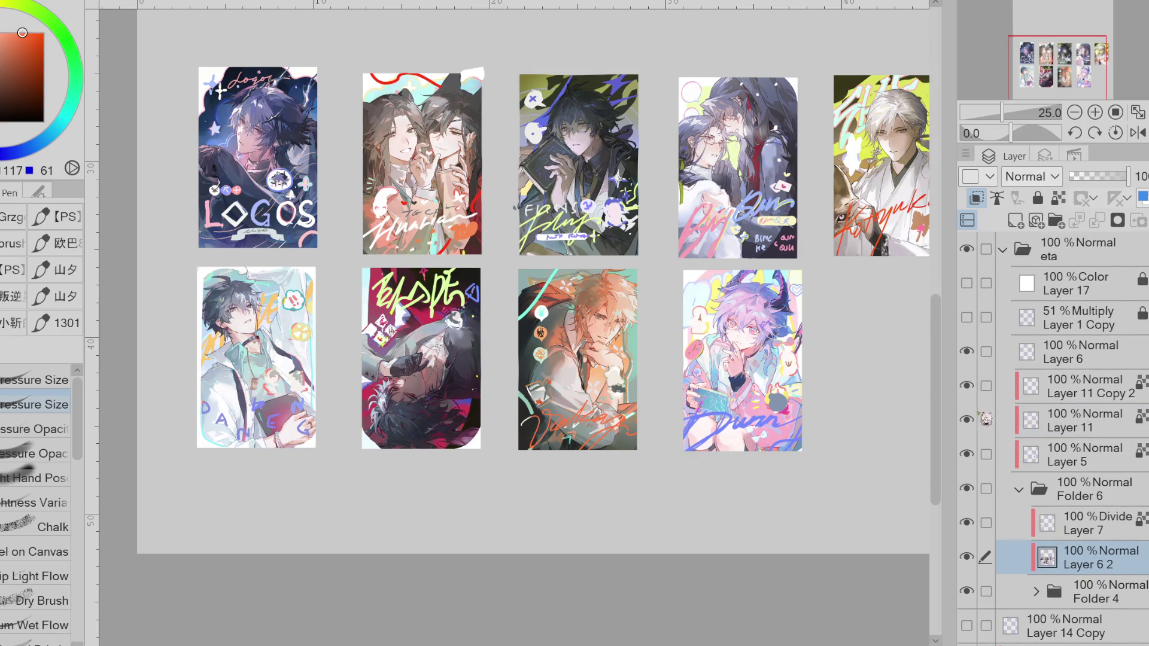
left_click(1093, 424)
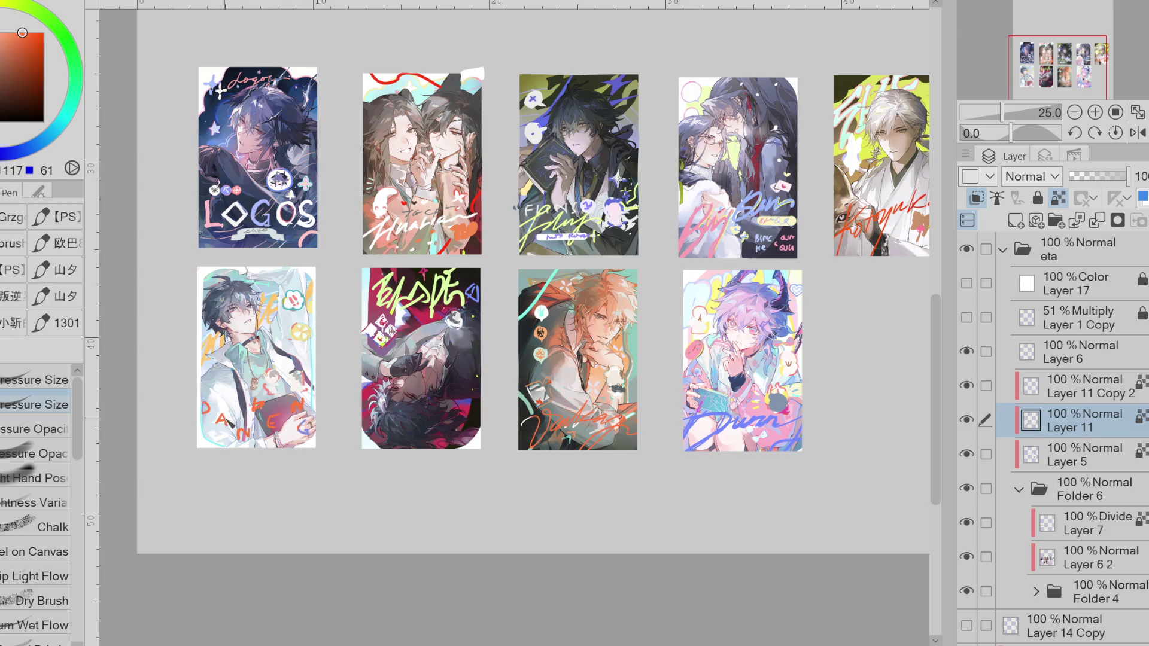
scroll(319, 446, "down", 2)
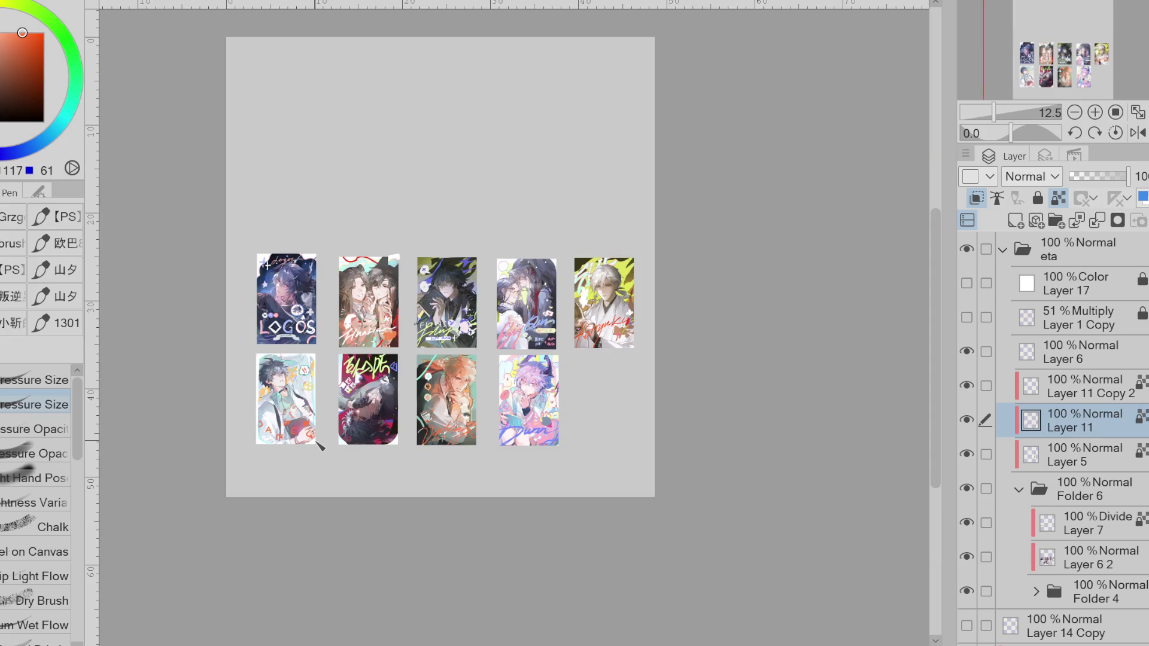
key("slash")
left_click(311, 370, "alt")
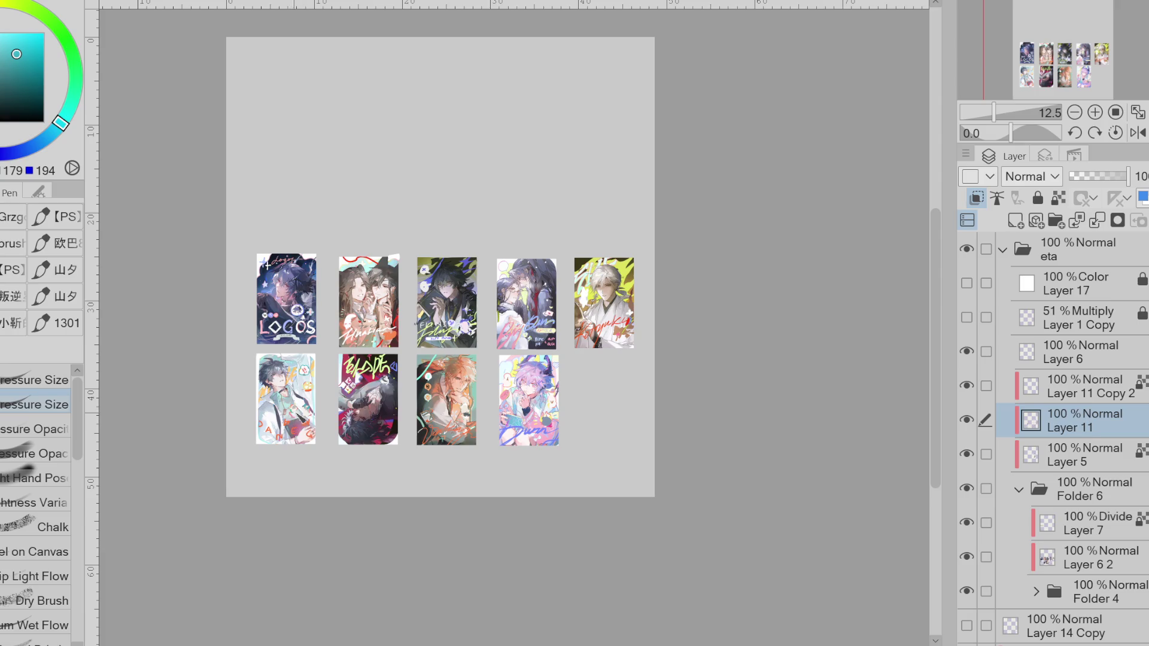
left_click(298, 382, "alt")
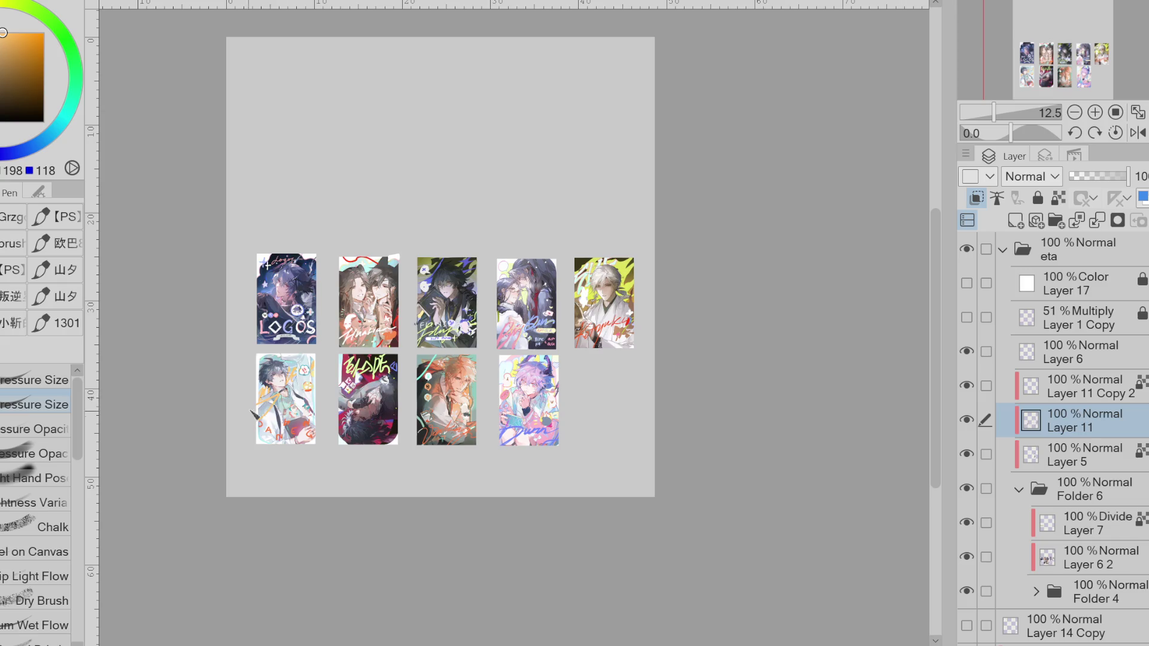
left_click(283, 426, "alt")
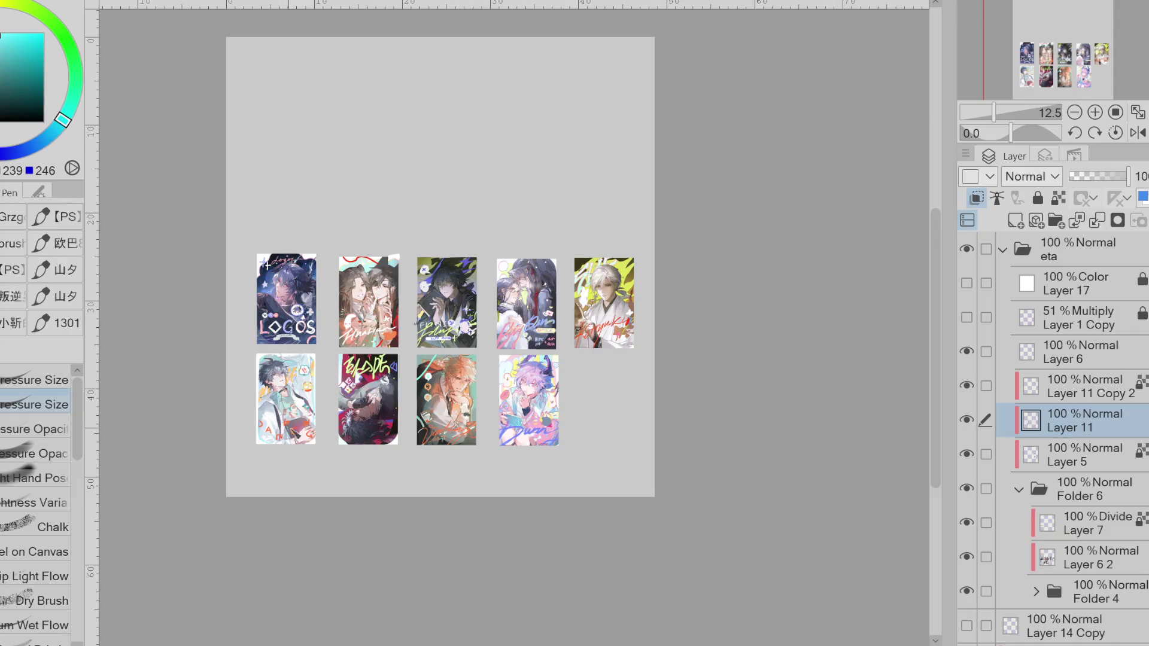
- Add small cyan strokes near the lower-left card's lettering and a dark stroke by the lemon sticker
scroll(300, 426, "up", 2)
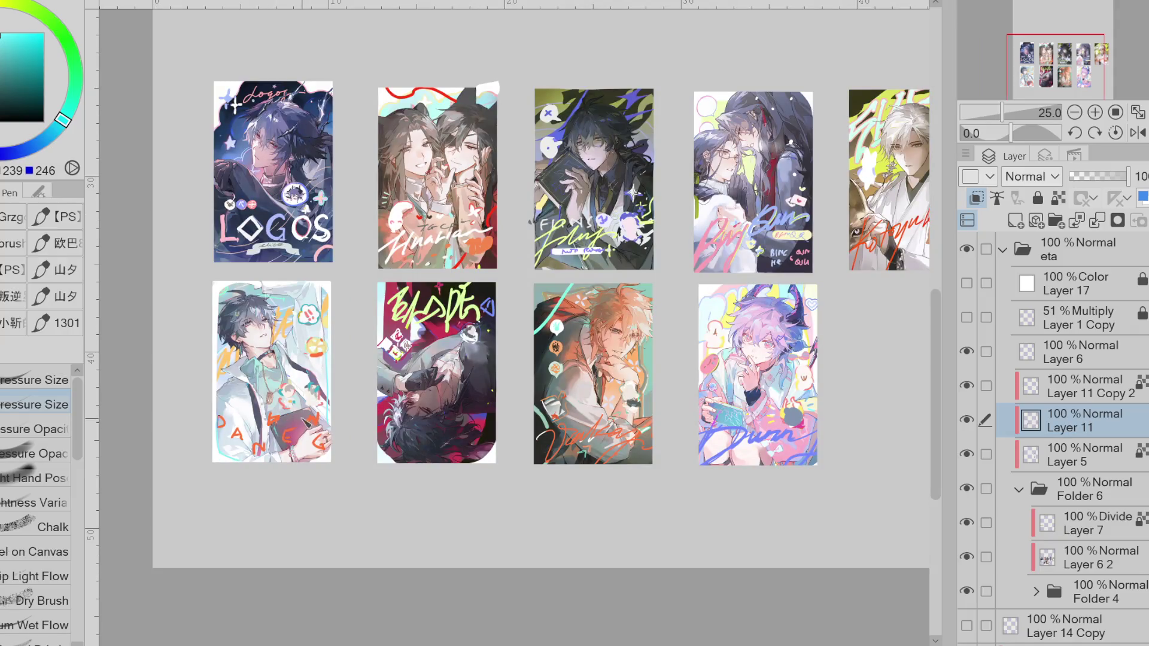
mouse_move(287, 420)
left_mouse_down()
mouse_move(309, 415)
mouse_move(273, 422)
left_mouse_up()
left_click_drag(296, 425, 314, 419)
left_click_drag(305, 332, 309, 341)
left_click(315, 317, "alt")
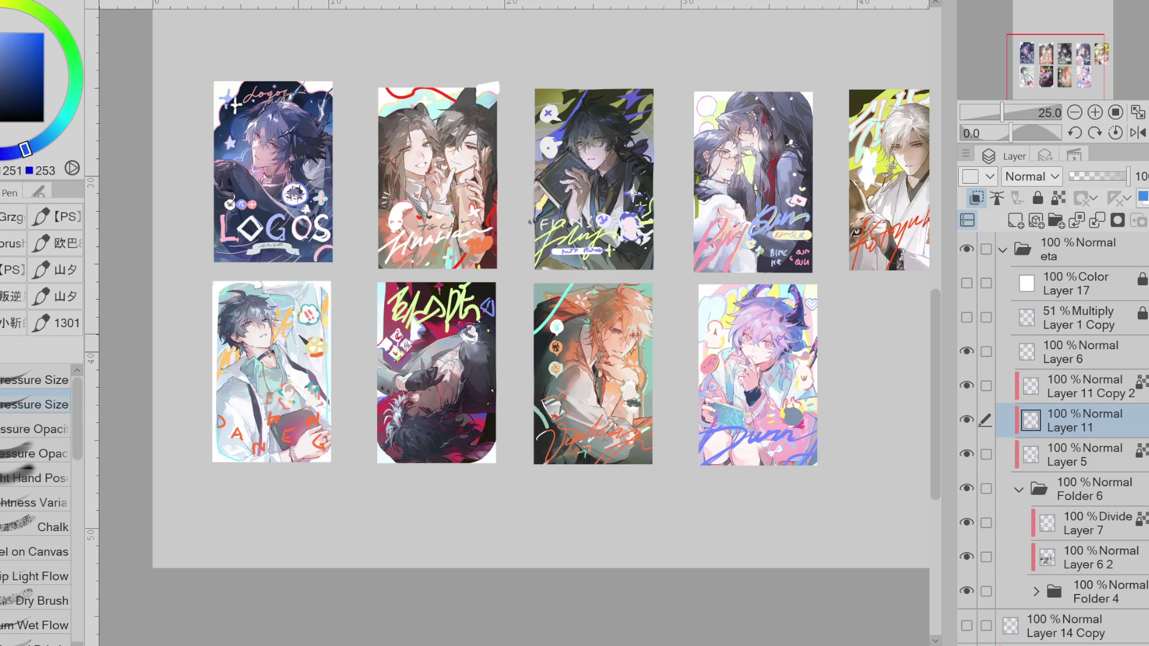
left_click(313, 346, "alt")
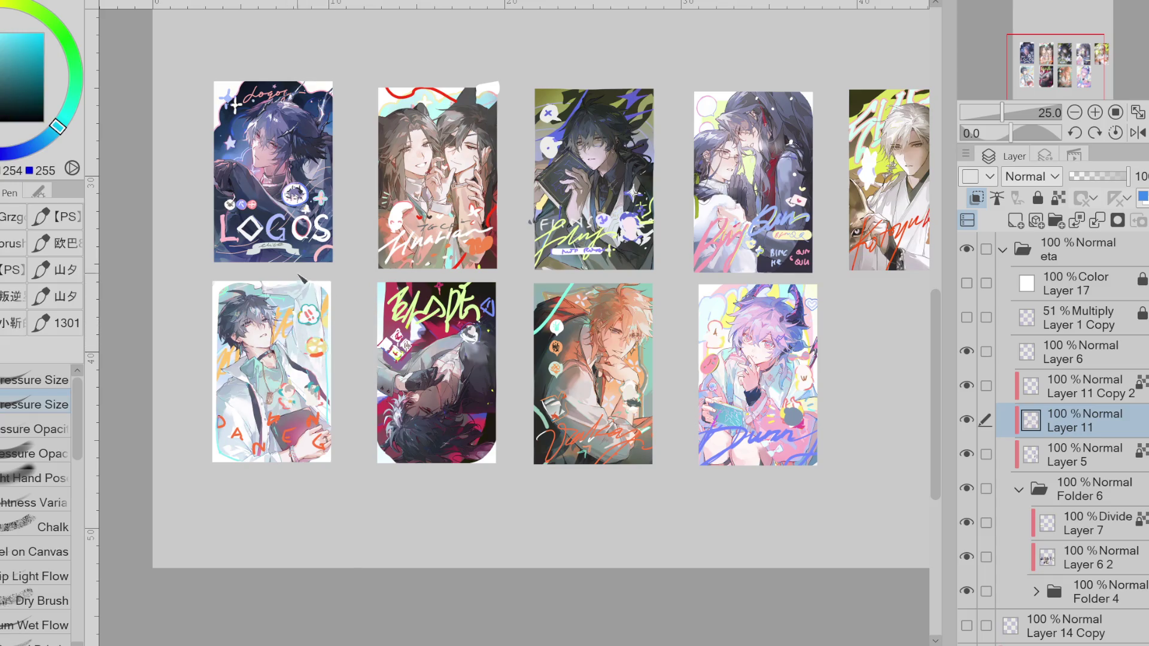
left_click_drag(238, 298, 243, 311)
key("ctrl+z")
- Sample a slightly different cyan, make and drop a small selection, and pick a darker blue
left_click(288, 422, "alt")
key("m")
left_click_drag(252, 411, 256, 430)
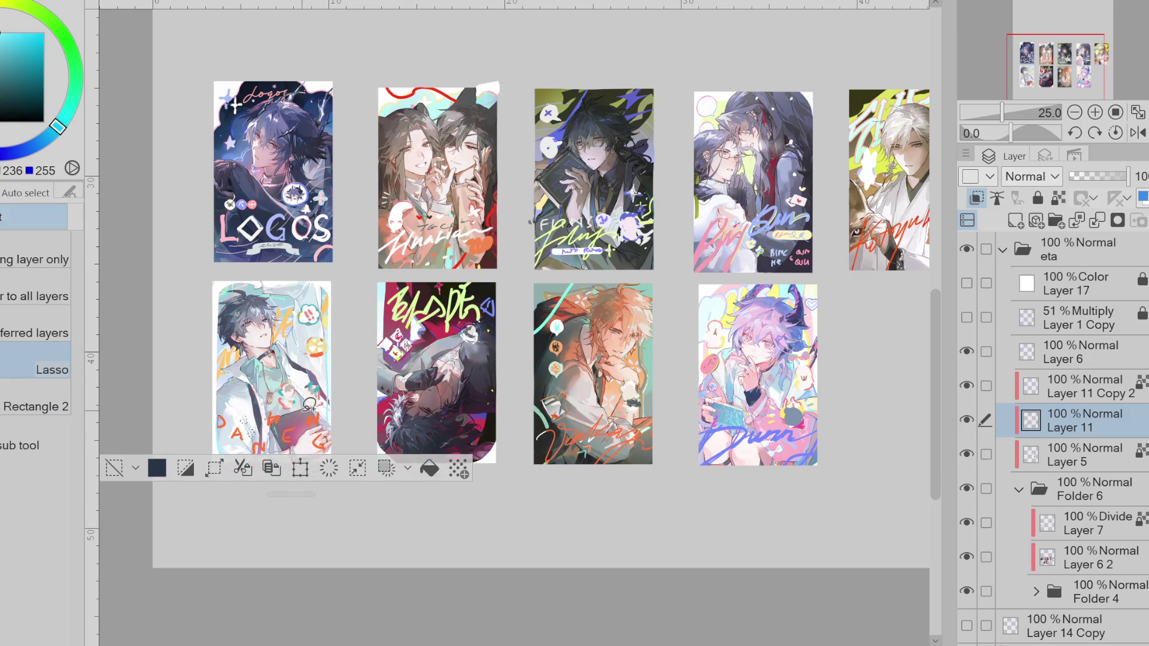
key("ctrl+d")
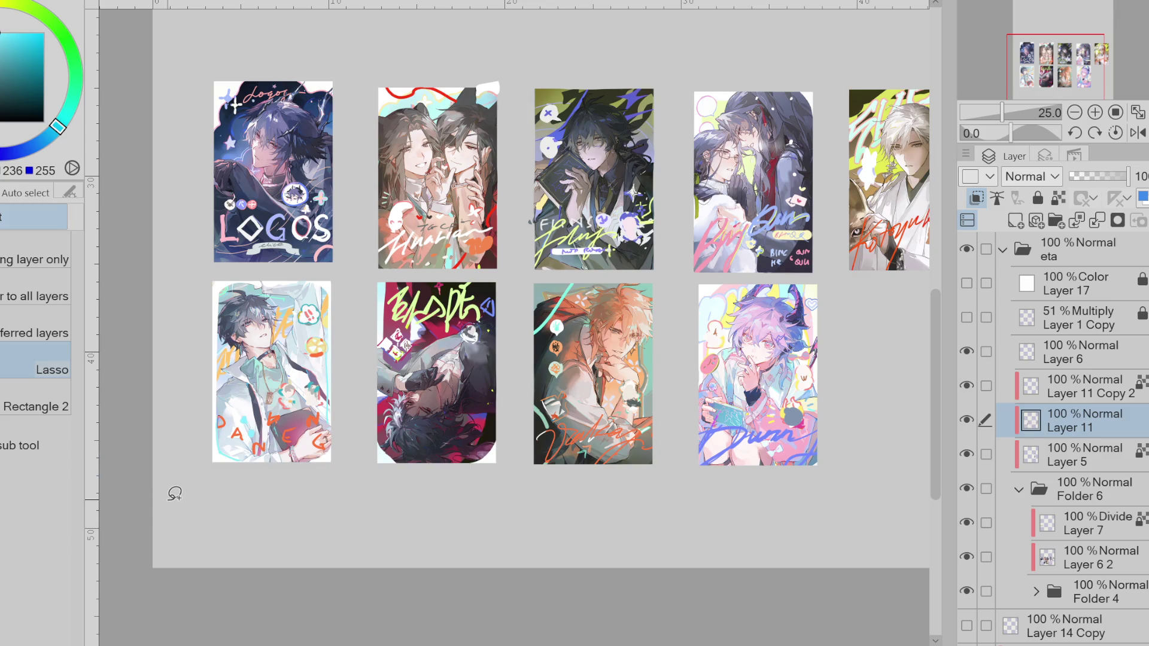
key("b")
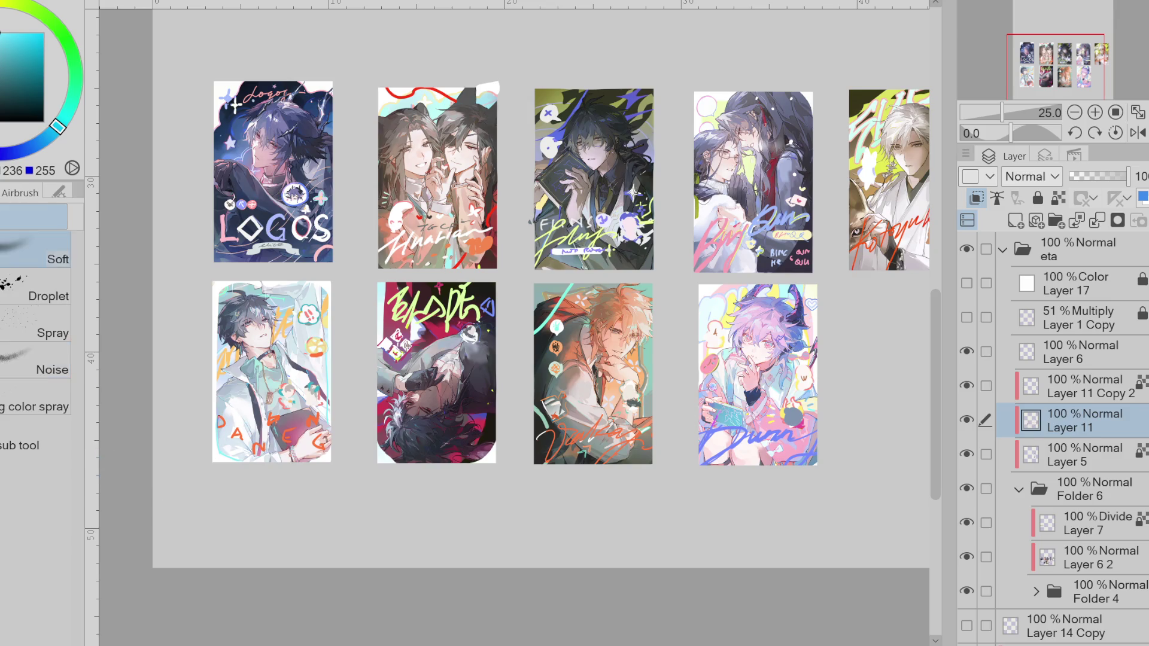
key("g")
left_click(52, 146)
left_click_drag(52, 147, 42, 141)
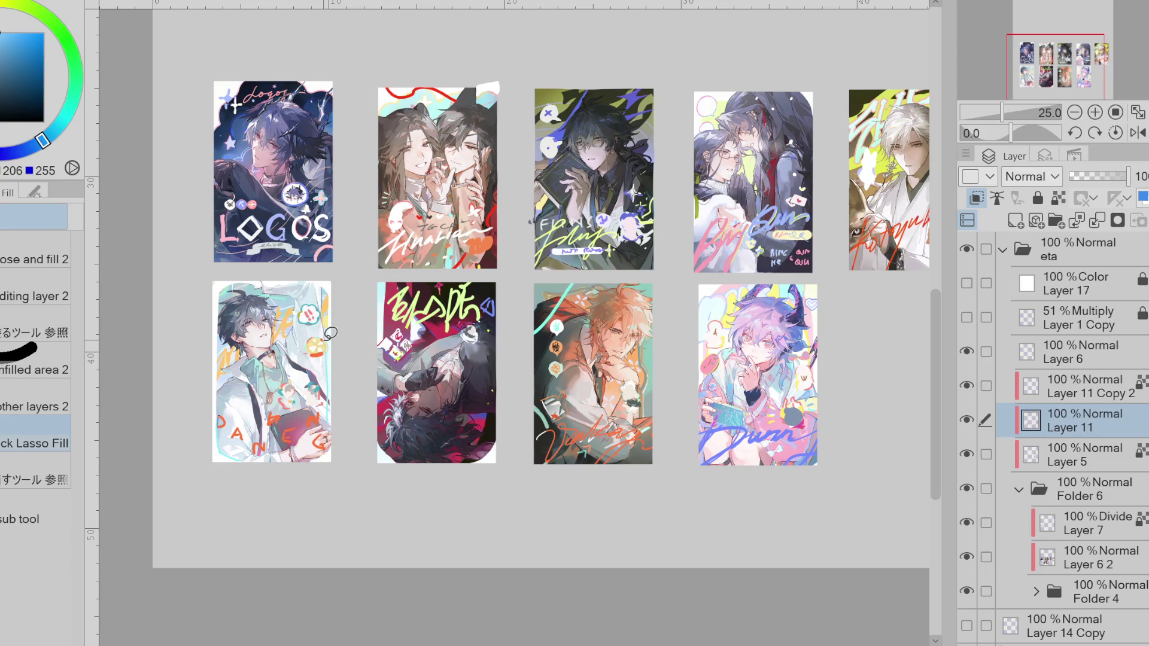
- Try blue pen strokes on the lower-left card and undo them, then sample orange and yellow and expand Folder 4
key("p")
left_click_drag(331, 361, 213, 441)
key("ctrl+z")
left_click_drag(277, 450, 321, 459)
key("ctrl+z")
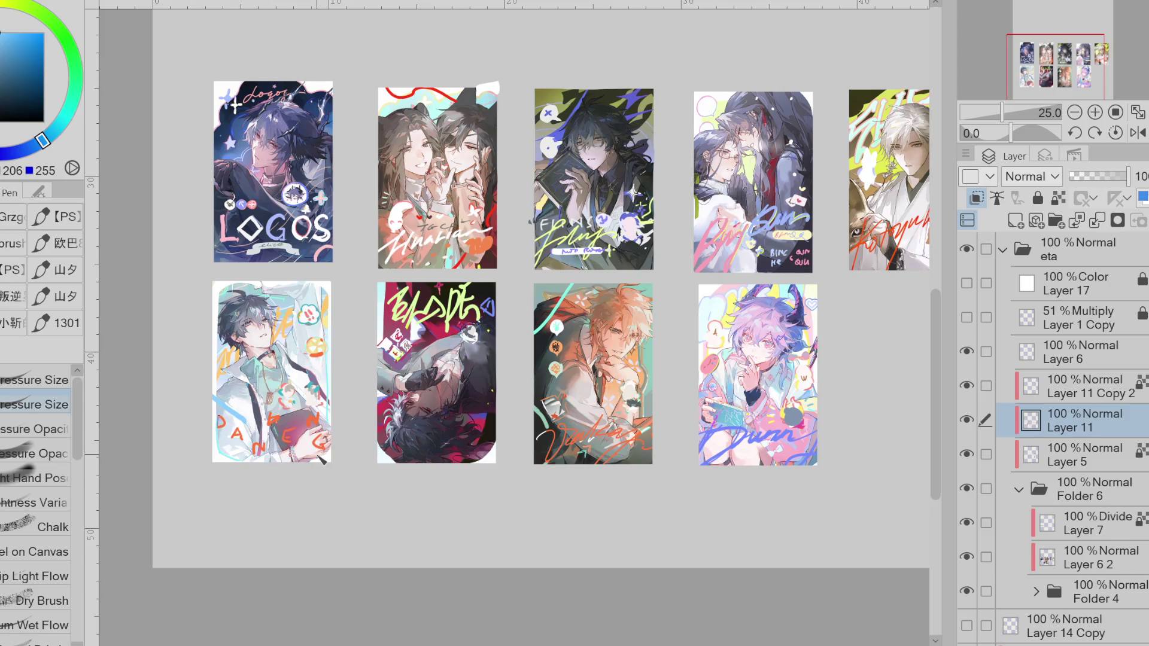
left_click(286, 324, "alt")
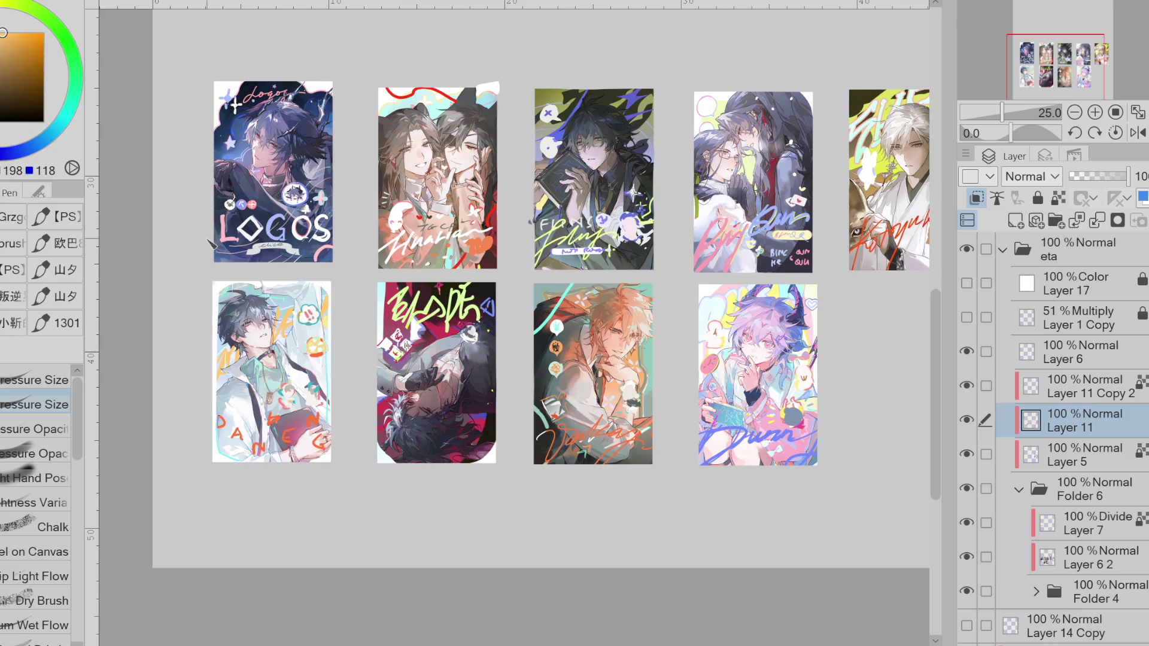
left_click(259, 298, "alt")
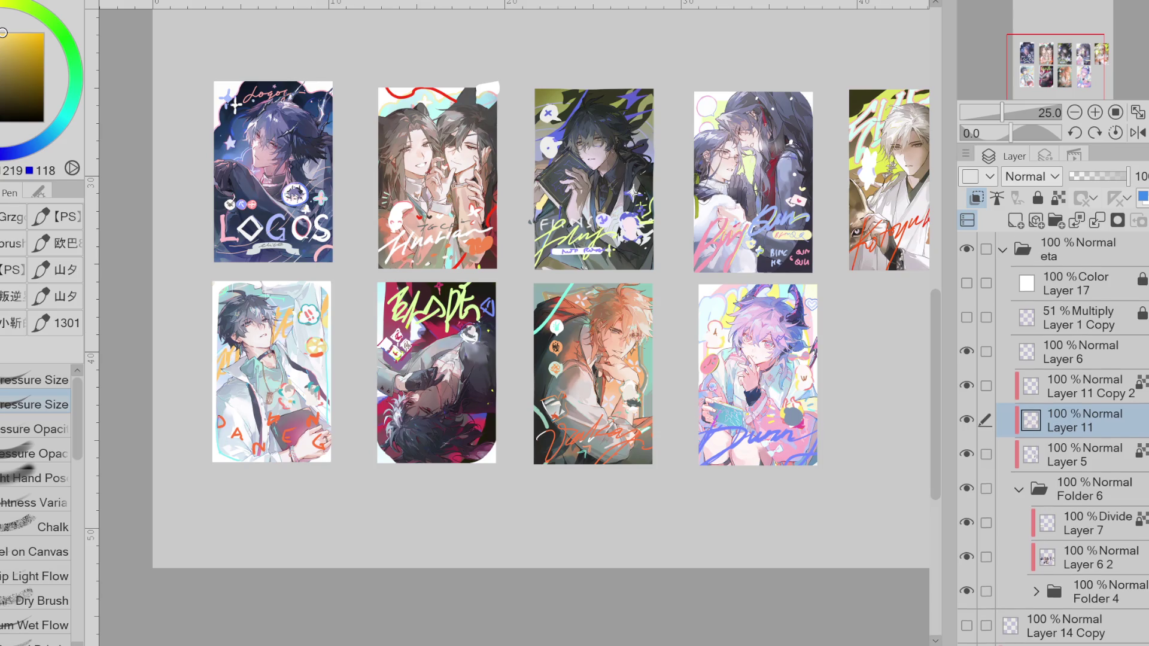
scroll(1053, 443, "down", 5)
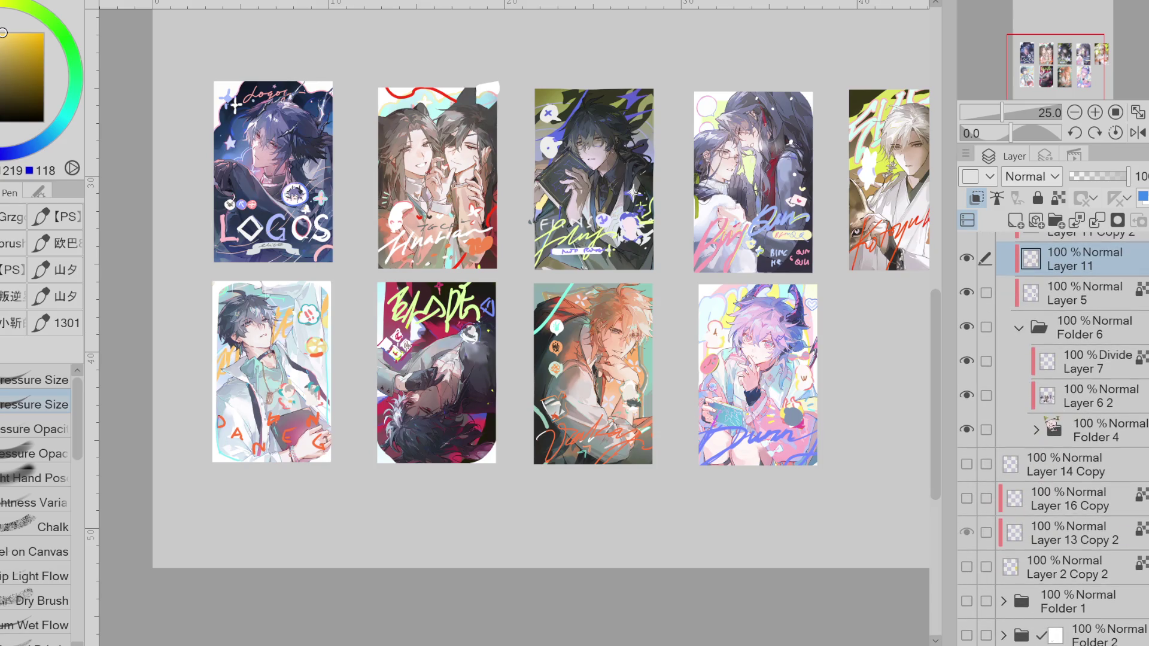
left_click(1037, 430)
- On Layer 12 Copy, lasso the lower-left card's strokes and adjust their Hue/Saturation
left_click(967, 498)
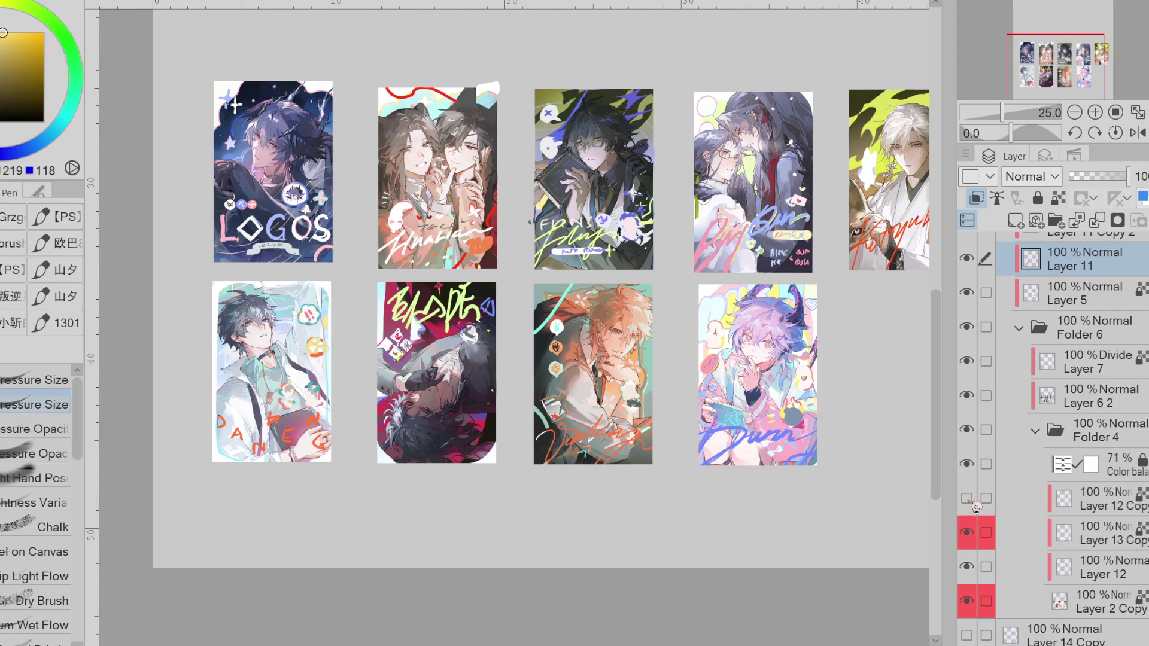
left_click(967, 499)
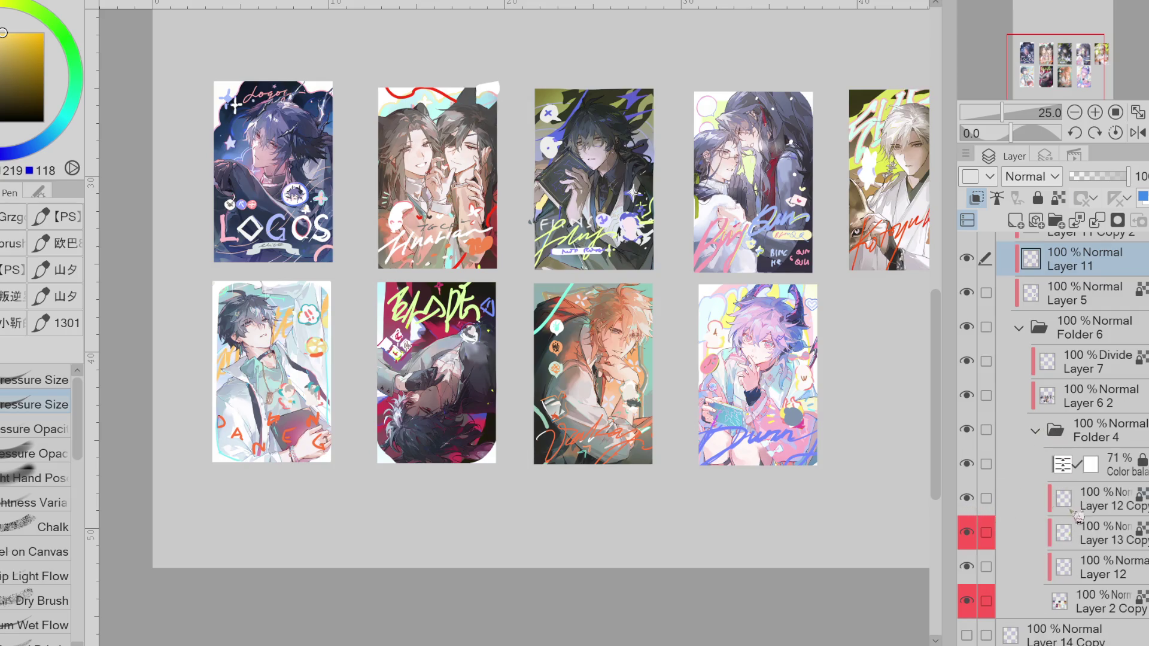
left_click(1101, 506)
key("m")
left_click_drag(320, 286, 334, 336)
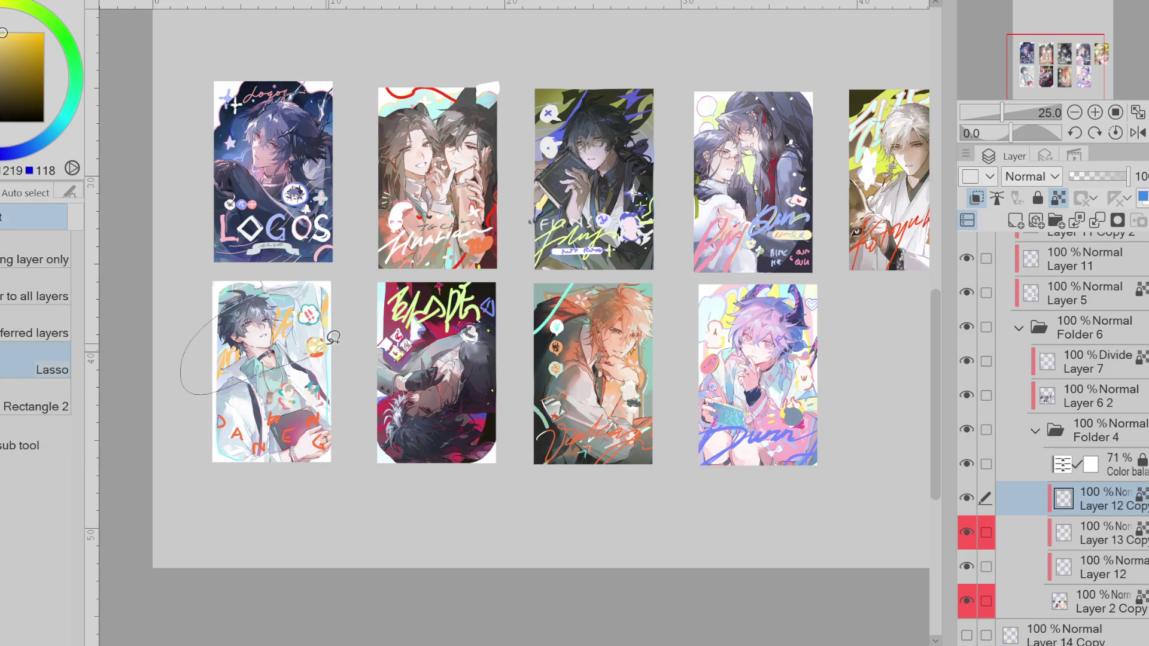
key("ctrl+u")
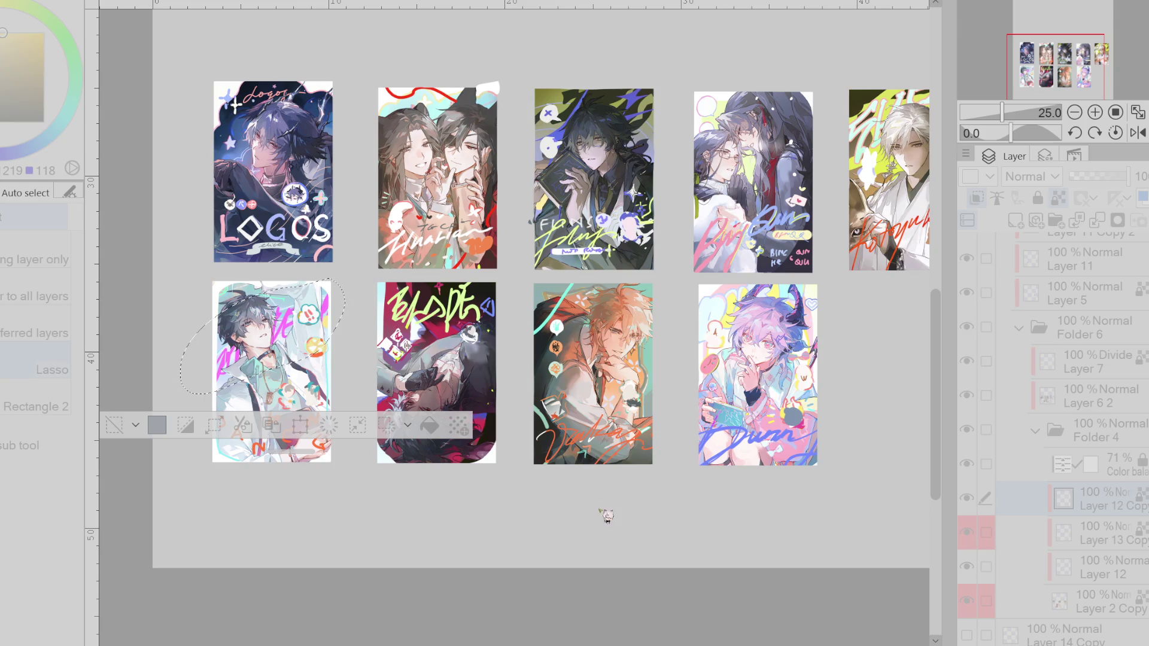
key("ctrl+plus")
key("ctrl+minus")
key("ctrl+minus")
key("ctrl+minus")
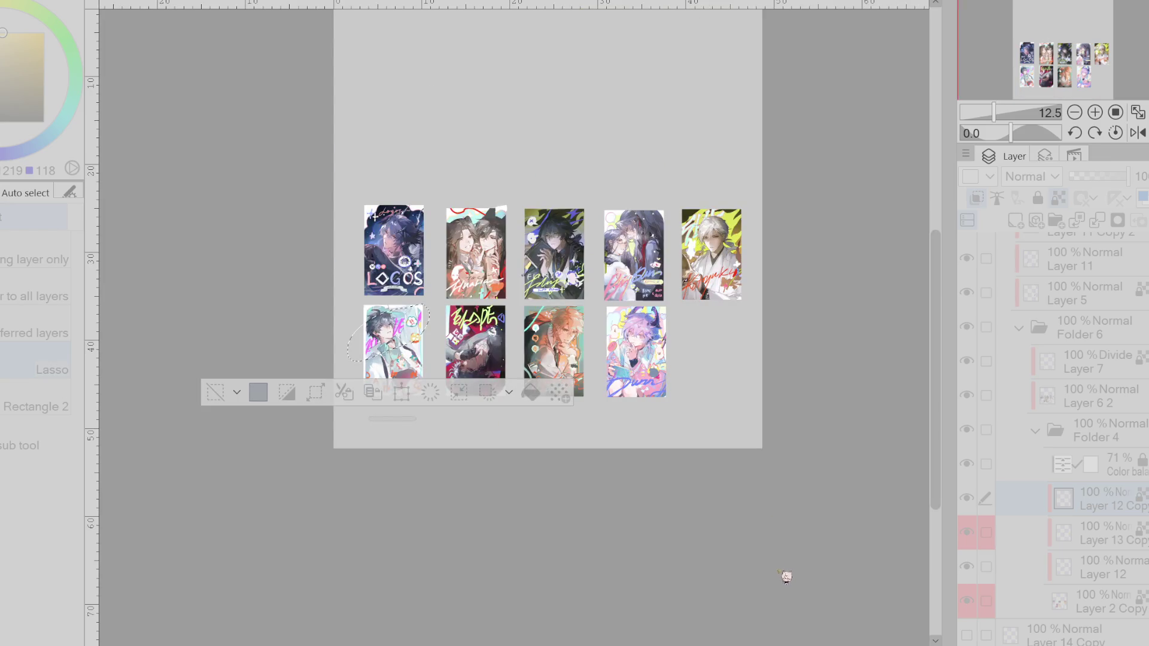
left_click_drag(359, 420, 336, 580)
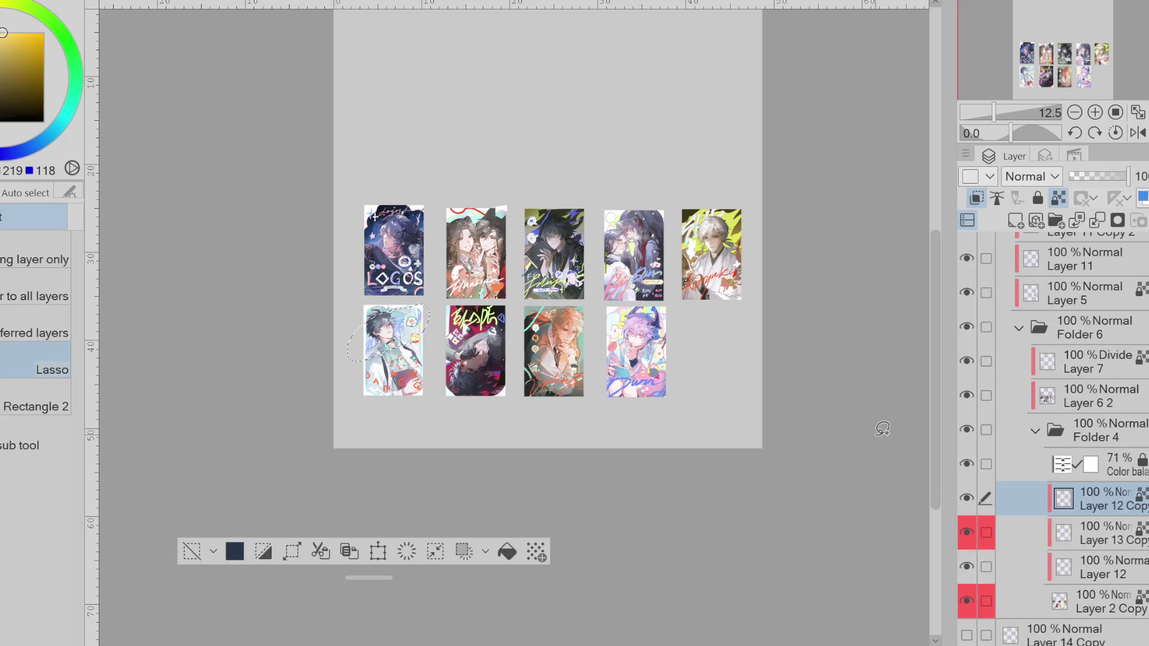
left_click(192, 550)
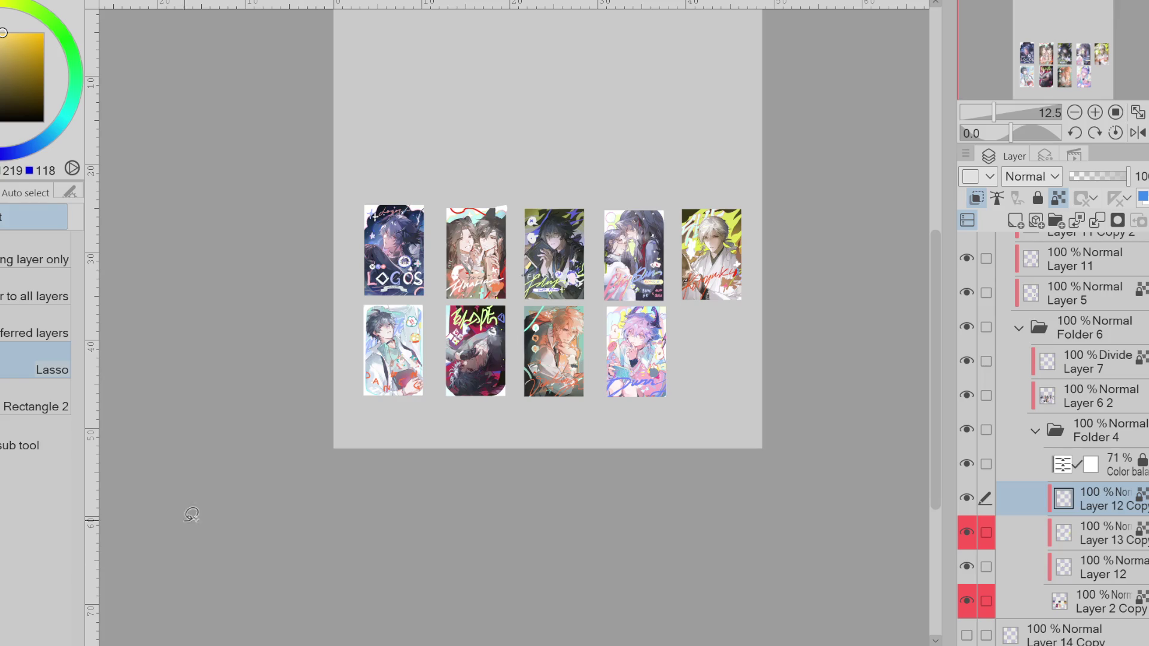
scroll(457, 348, "up", 1)
scroll(1066, 419, "up", 5)
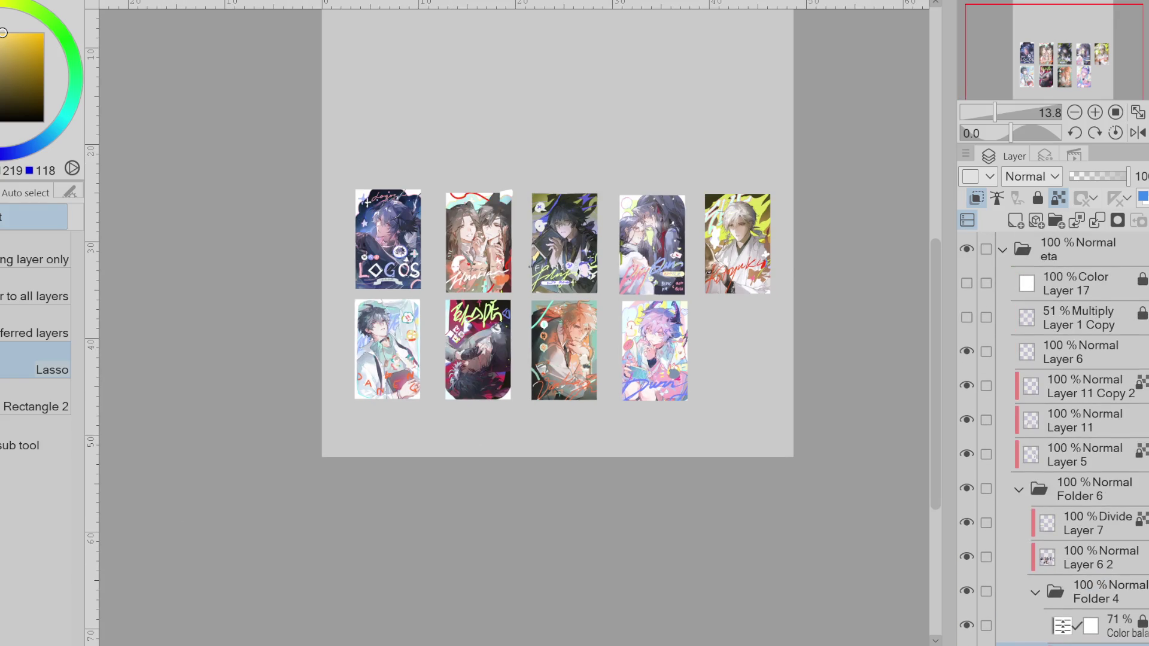
- On Layer 11 with the pen, try red marks on the lower-left card, undo them, and sample yellows
left_click(1030, 421)
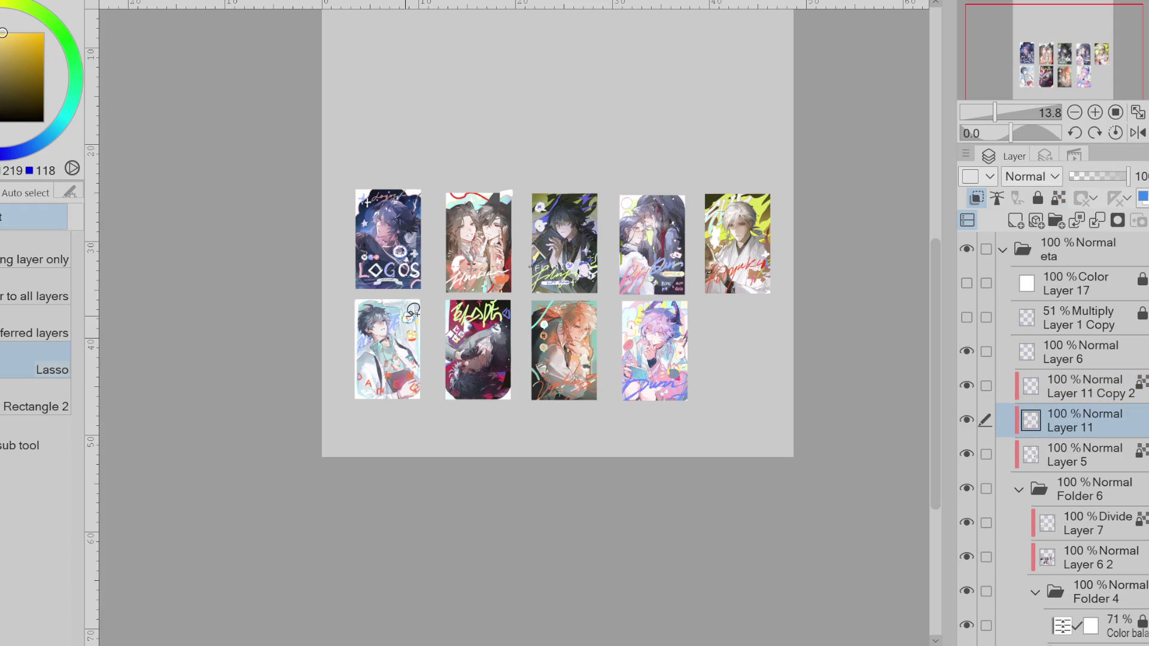
key("p")
left_click_drag(404, 346, 413, 349)
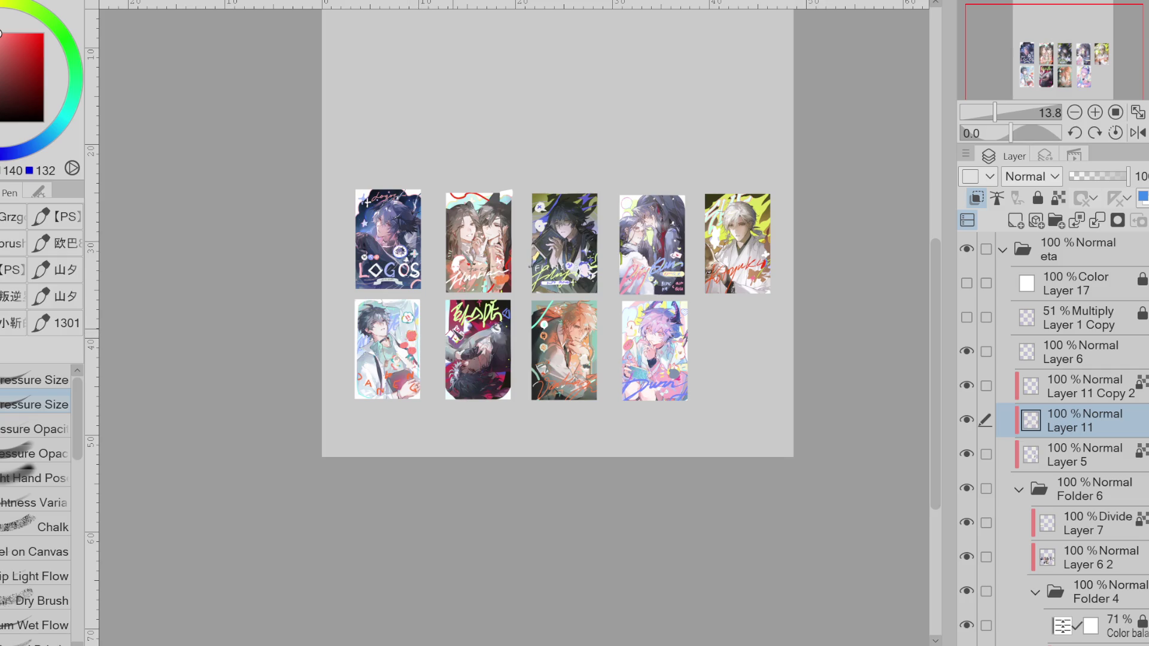
key("ctrl+z")
left_click(418, 335, "alt")
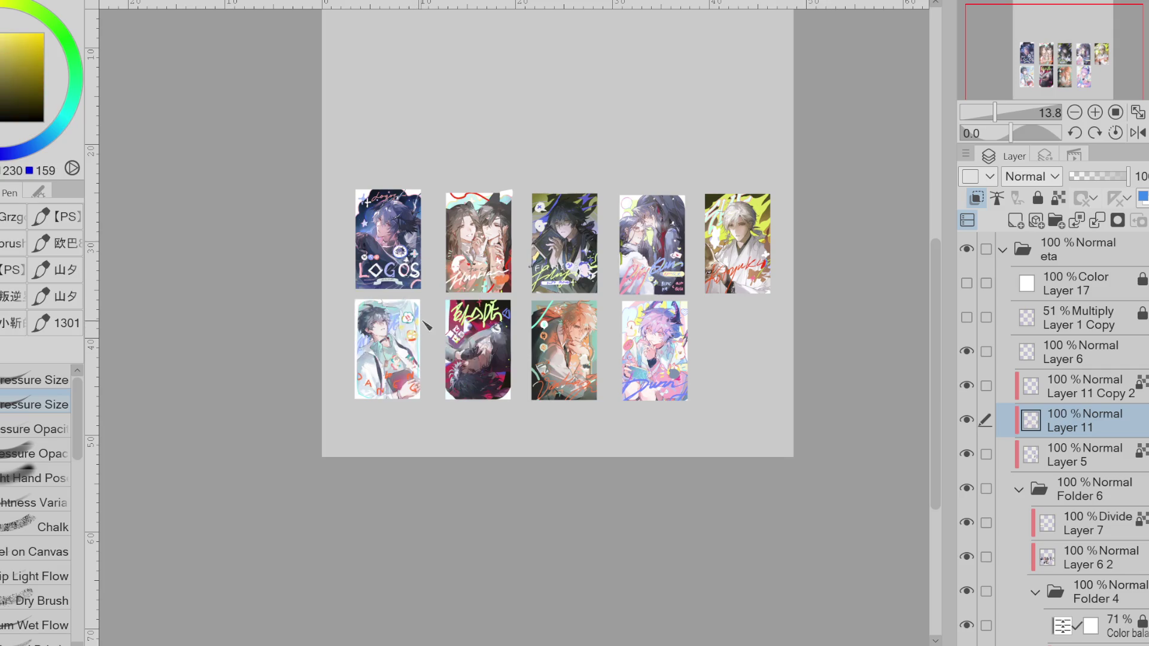
left_click(413, 339, "alt")
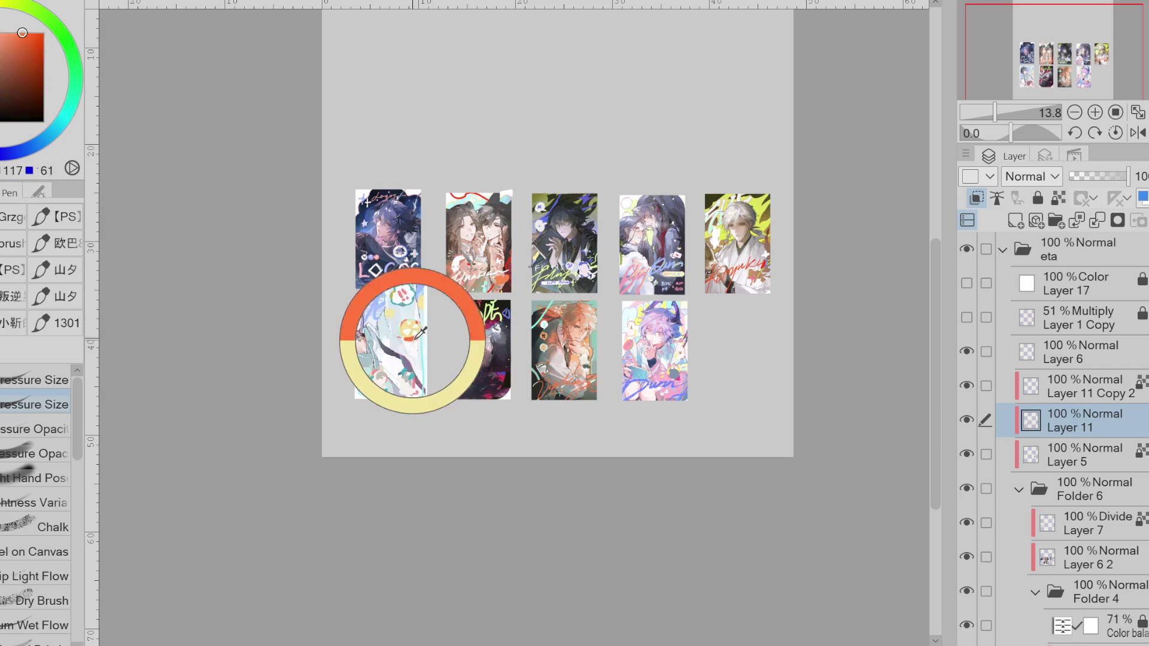
left_click(415, 338, "alt")
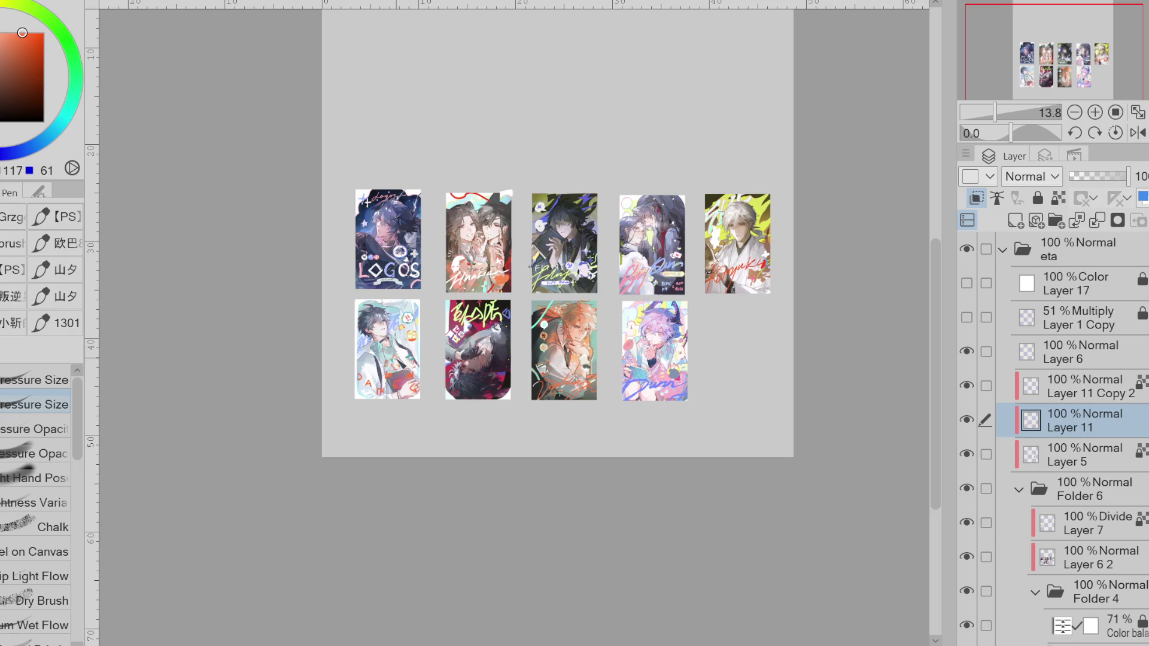
- Sample teal from the card and paint a short light teal stroke across the shirt, undoing the darker one
left_click(418, 362, "alt")
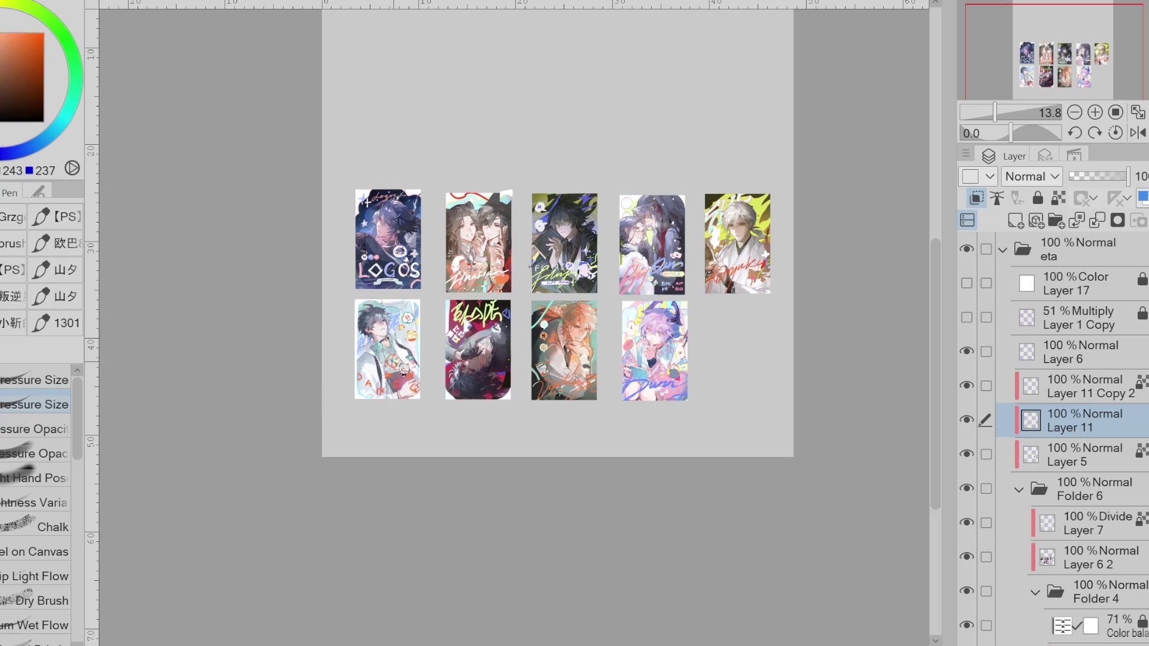
left_click(408, 354, "alt")
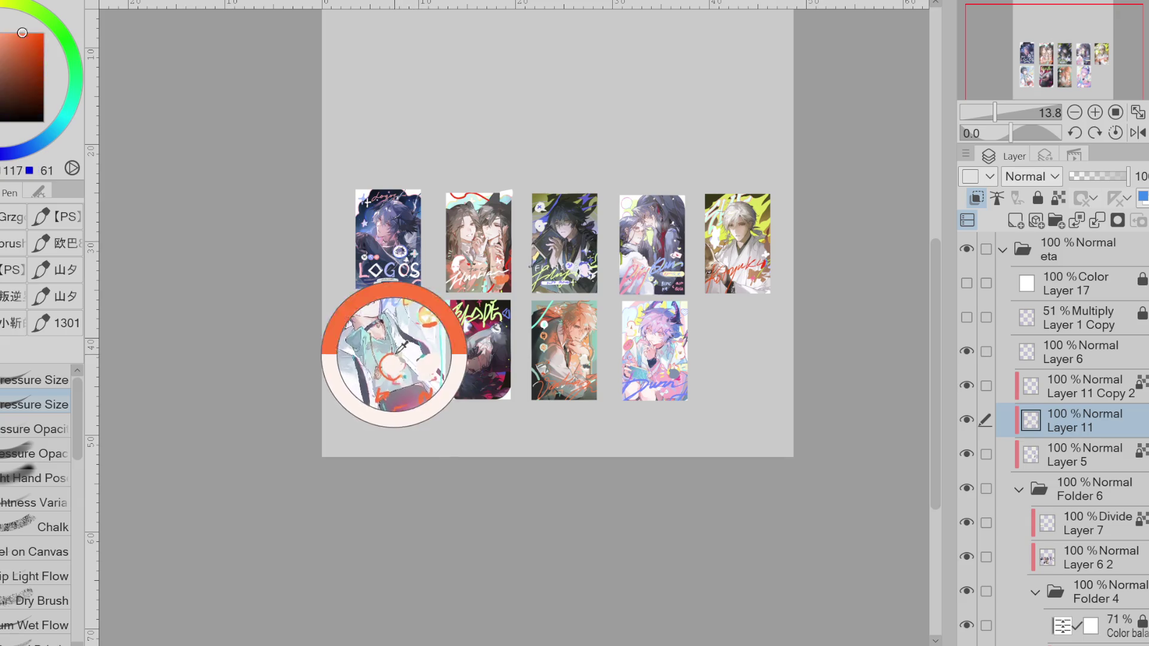
left_click(422, 312, "alt")
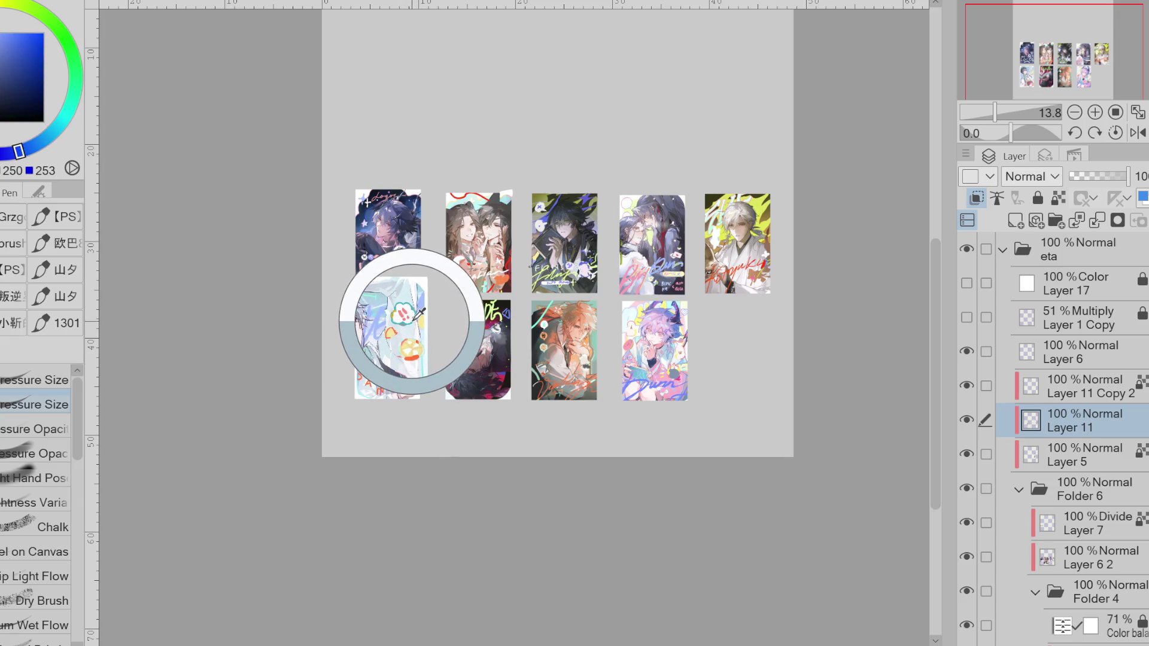
left_click_drag(422, 313, 425, 328)
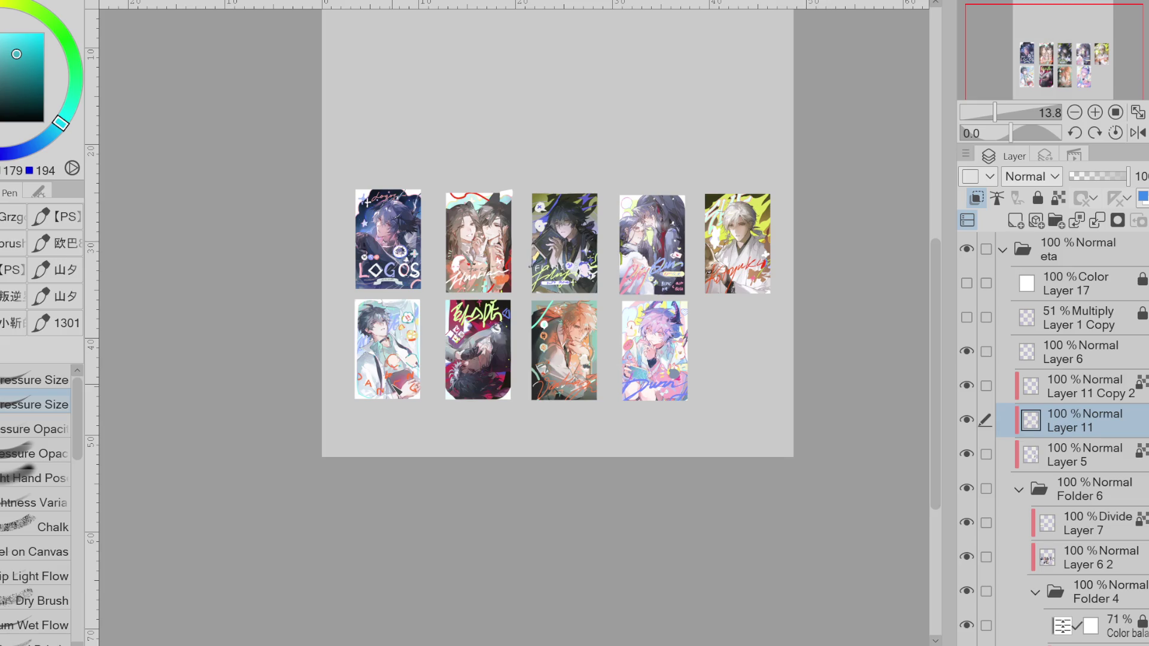
left_click_drag(358, 365, 380, 365)
left_click(371, 367, "alt")
left_click_drag(355, 362, 380, 362)
key("ctrl+z")
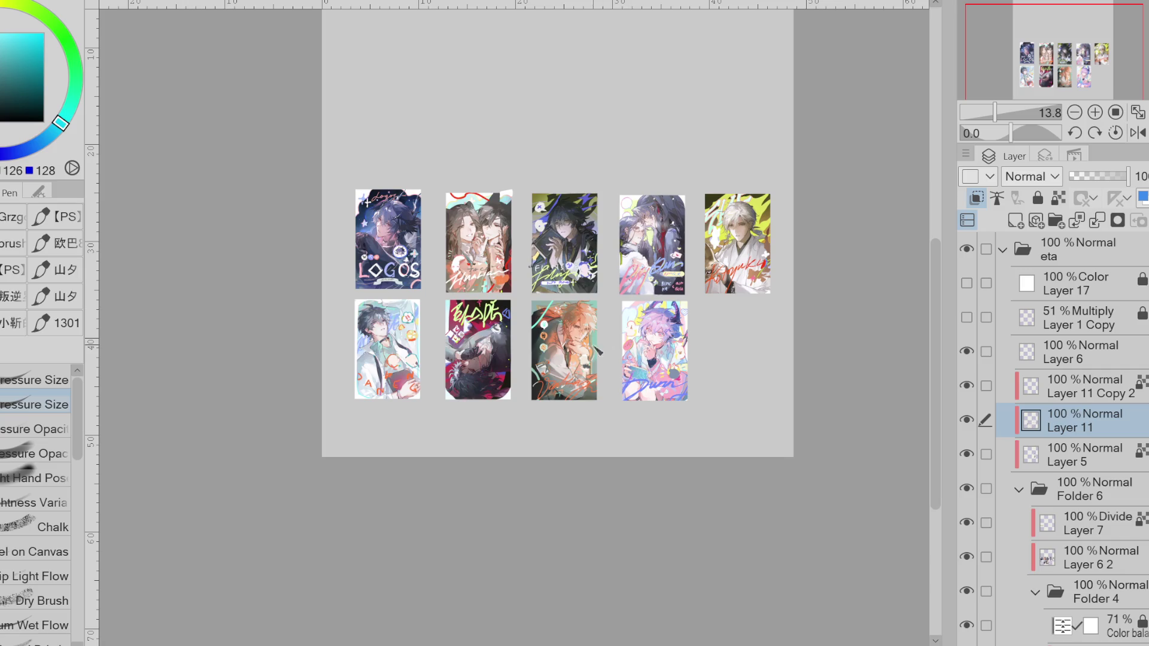
- Turn the artwork greyscale with the Color layer and select the background Layer 3
scroll(388, 375, "up", 2)
scroll(482, 342, "down", 3)
left_click(966, 282)
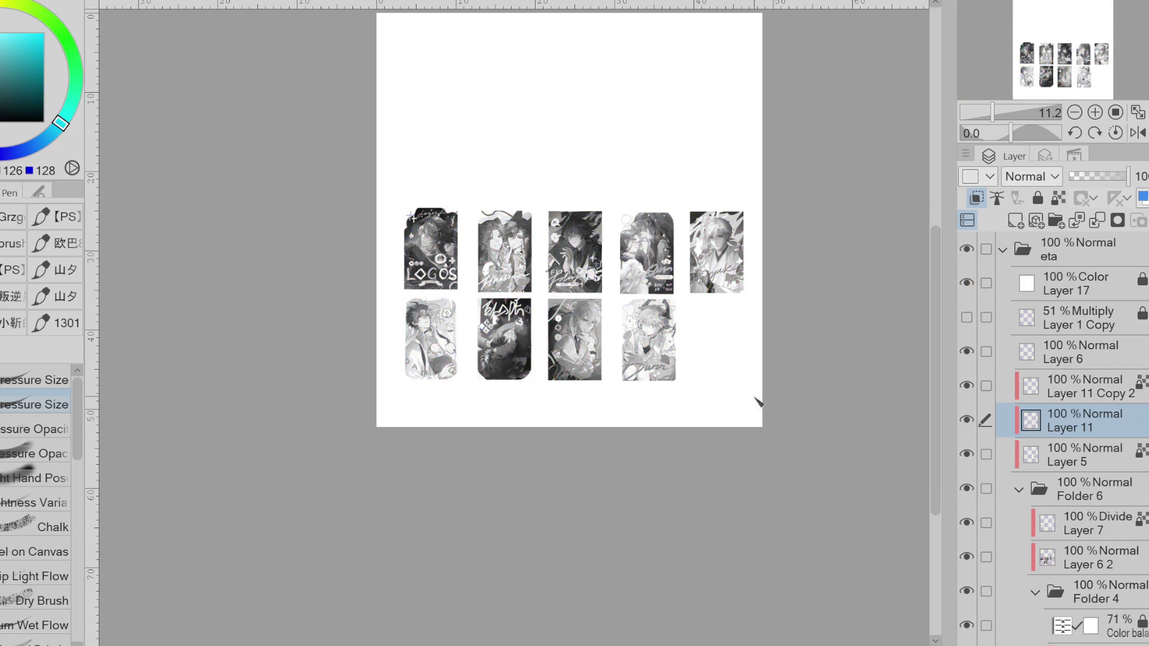
scroll(1019, 562, "down", 4)
scroll(1019, 574, "down", 5)
scroll(985, 616, "down", 2)
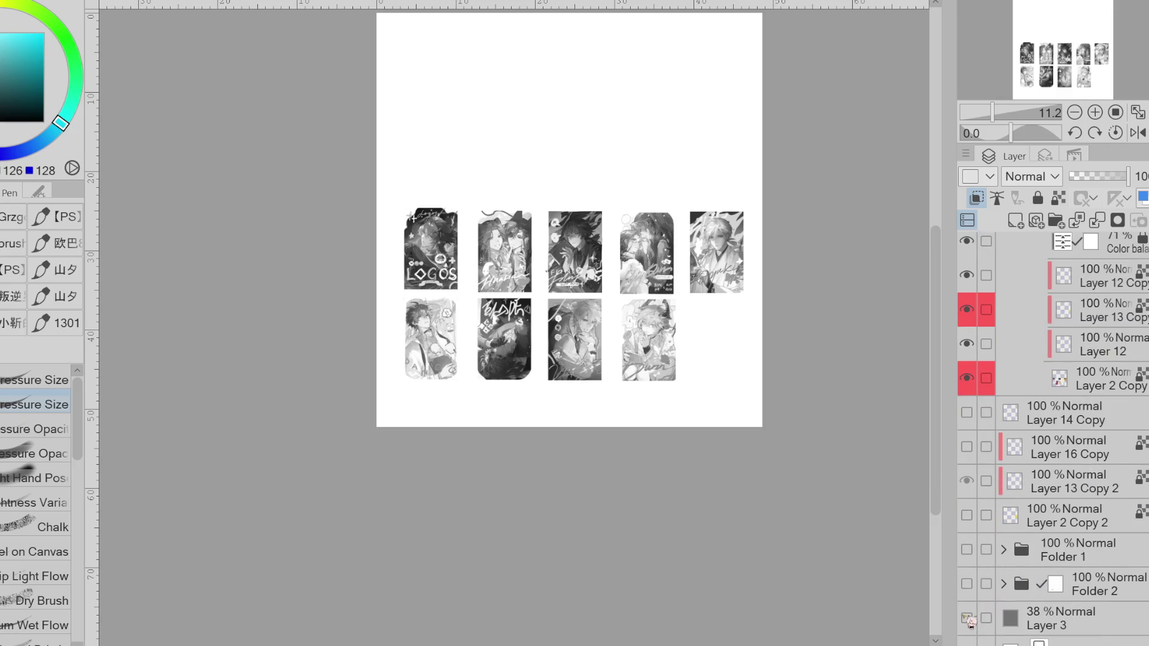
left_click(982, 620)
left_click_drag(1126, 177, 1111, 177)
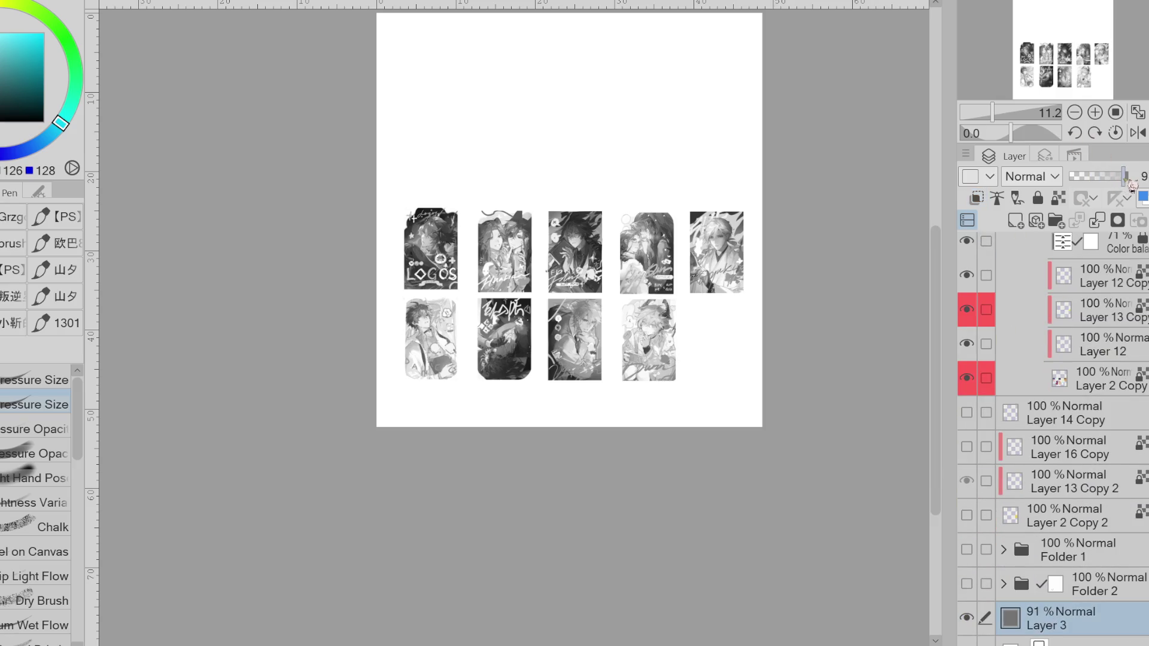
- Flip the Color layer repeatedly to compare greyscale and full colour, ending in colour
scroll(1099, 558, "up", 1)
scroll(1099, 558, "up", 9)
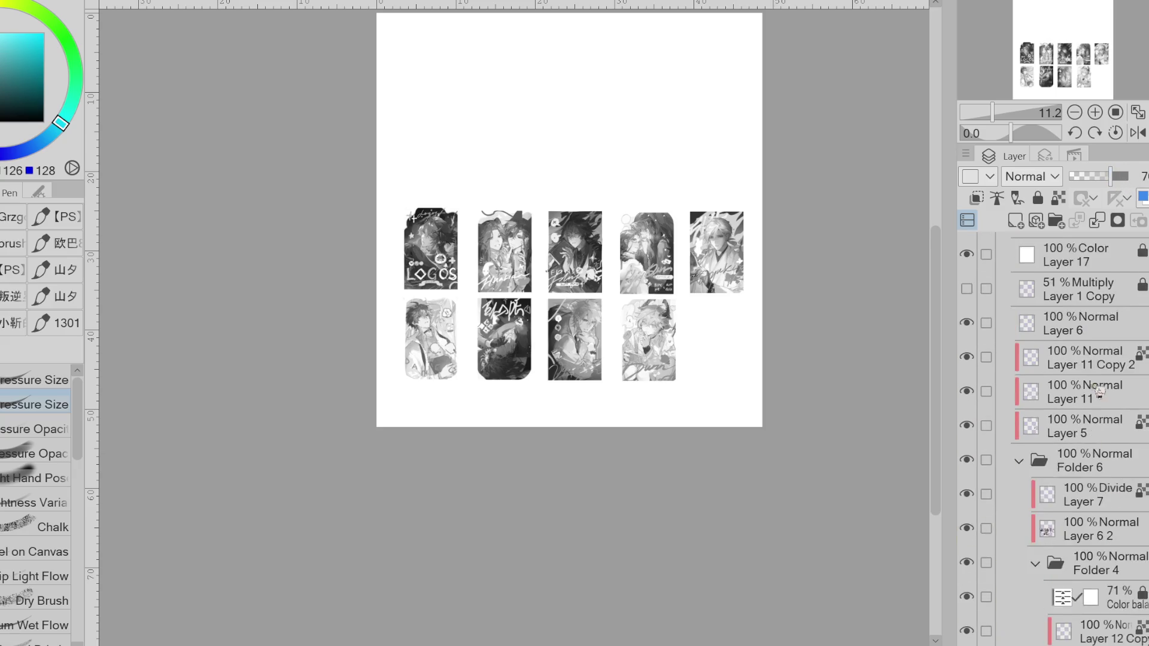
scroll(1018, 419, "up", 1)
left_click(967, 283)
left_click(966, 283)
left_click(967, 283)
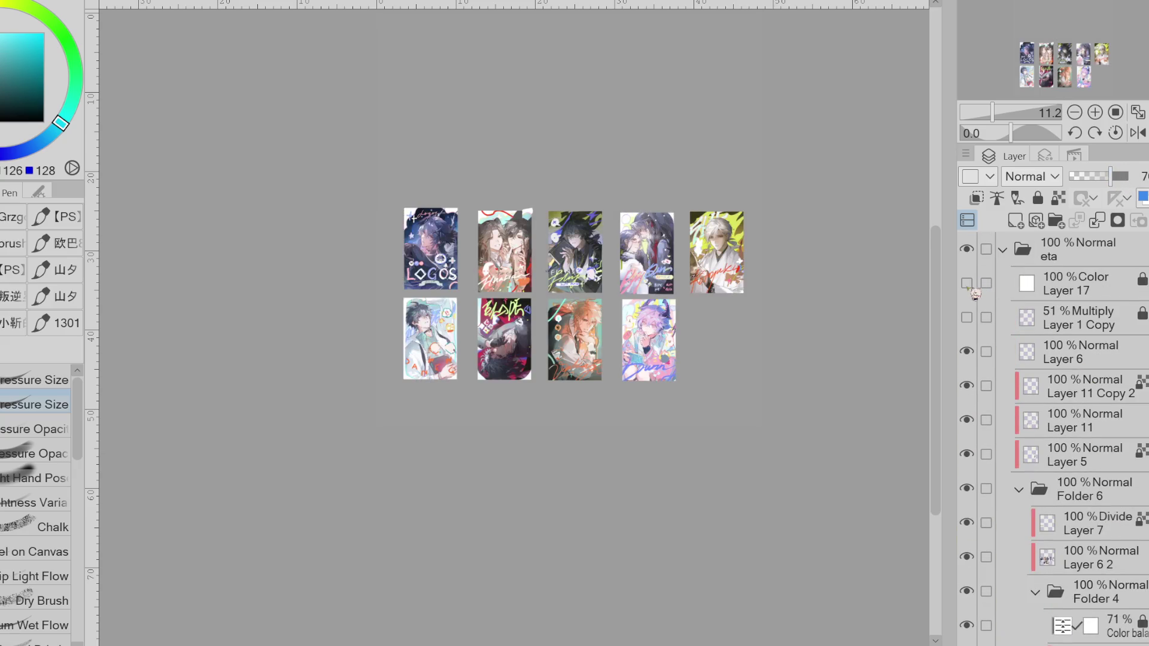
left_click(967, 283)
left_click(967, 283)
left_click(966, 283)
left_click(967, 283)
- Raise Layer 3 opacity to 100% and switch the artwork back to greyscale
scroll(1094, 551, "down", 2)
scroll(1094, 551, "down", 5)
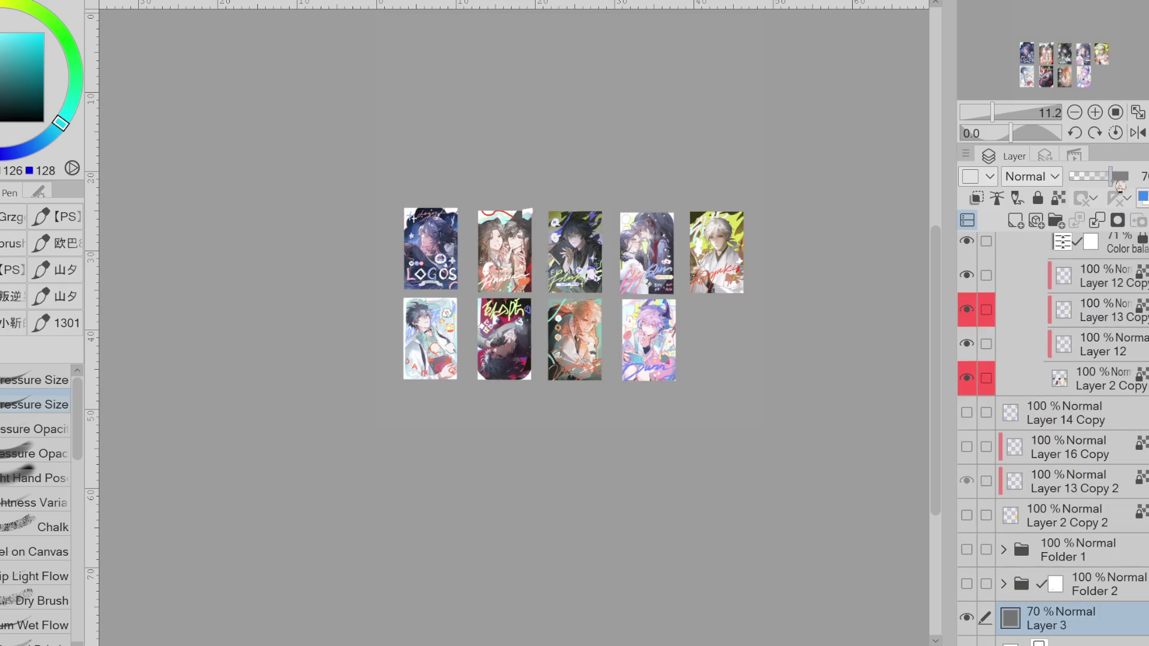
left_click_drag(1113, 177, 1132, 177)
scroll(592, 191, "down", 2)
scroll(1044, 329, "up", 3)
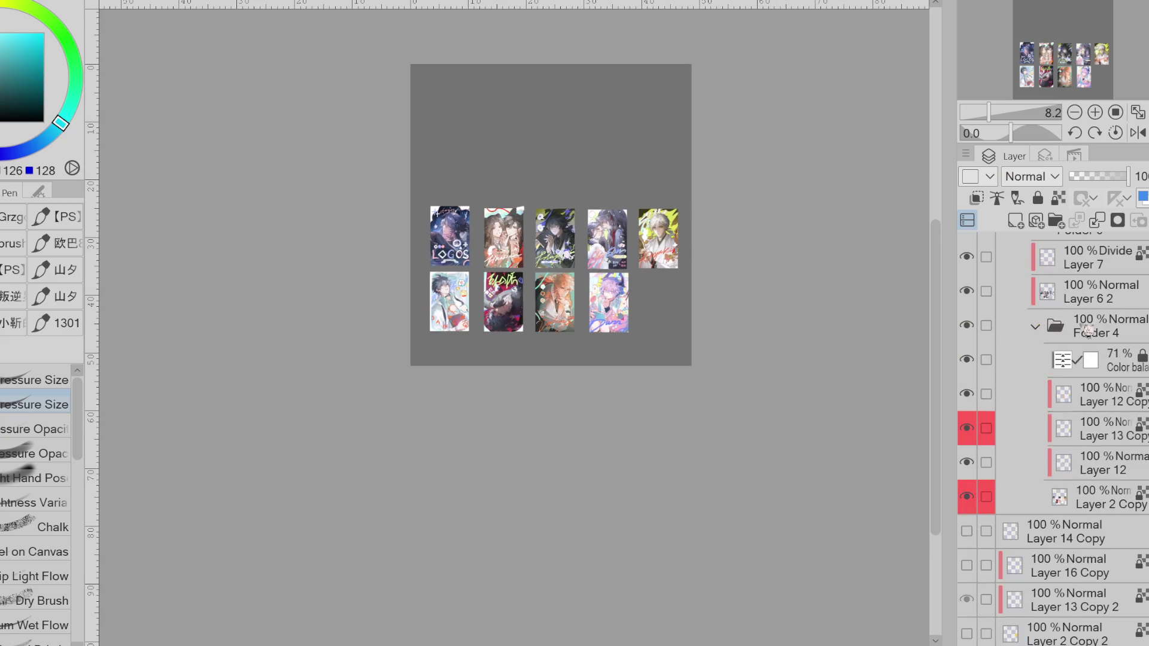
scroll(1045, 329, "up", 4)
left_click(967, 283)
- Check Layer 12 by hiding and showing it, then select Layer 12 Copy with the lasso
scroll(1017, 359, "down", 3)
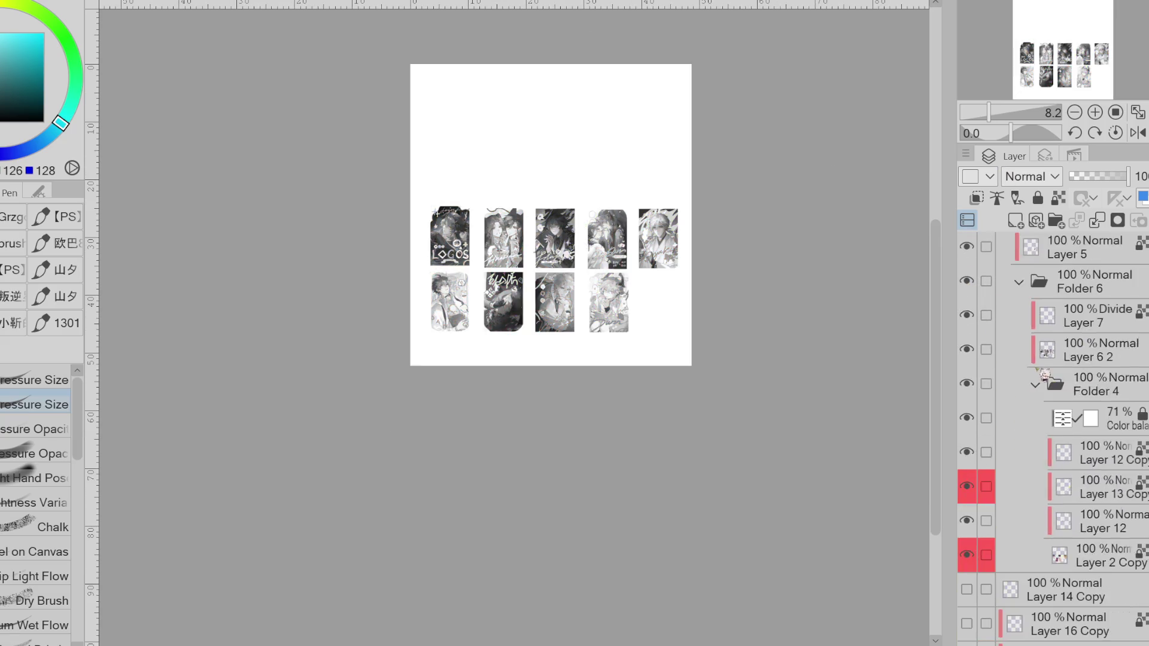
scroll(1017, 359, "down", 4)
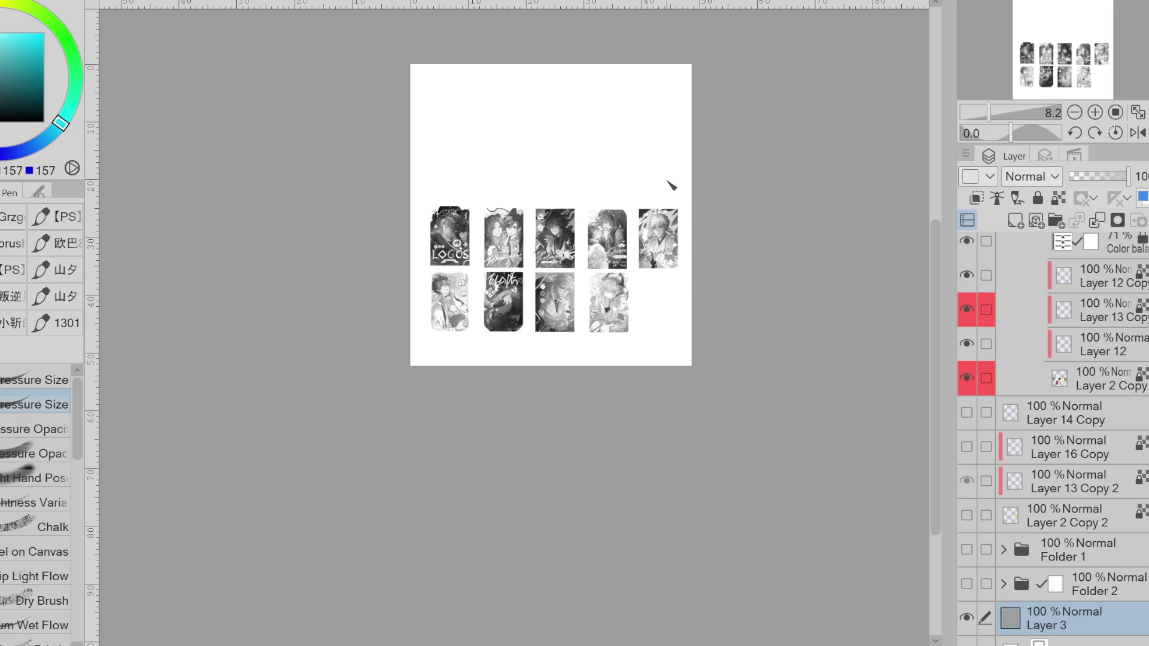
scroll(662, 192, "down", 1)
scroll(662, 193, "up", 2)
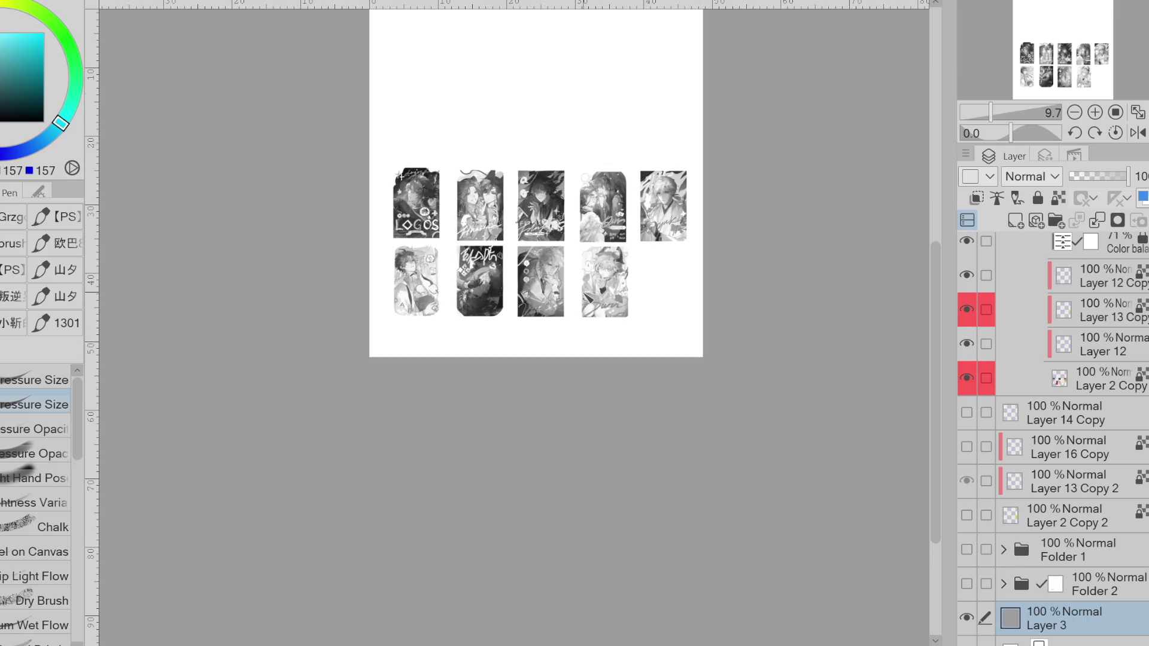
scroll(517, 264, "down", 1)
scroll(518, 264, "down", 2)
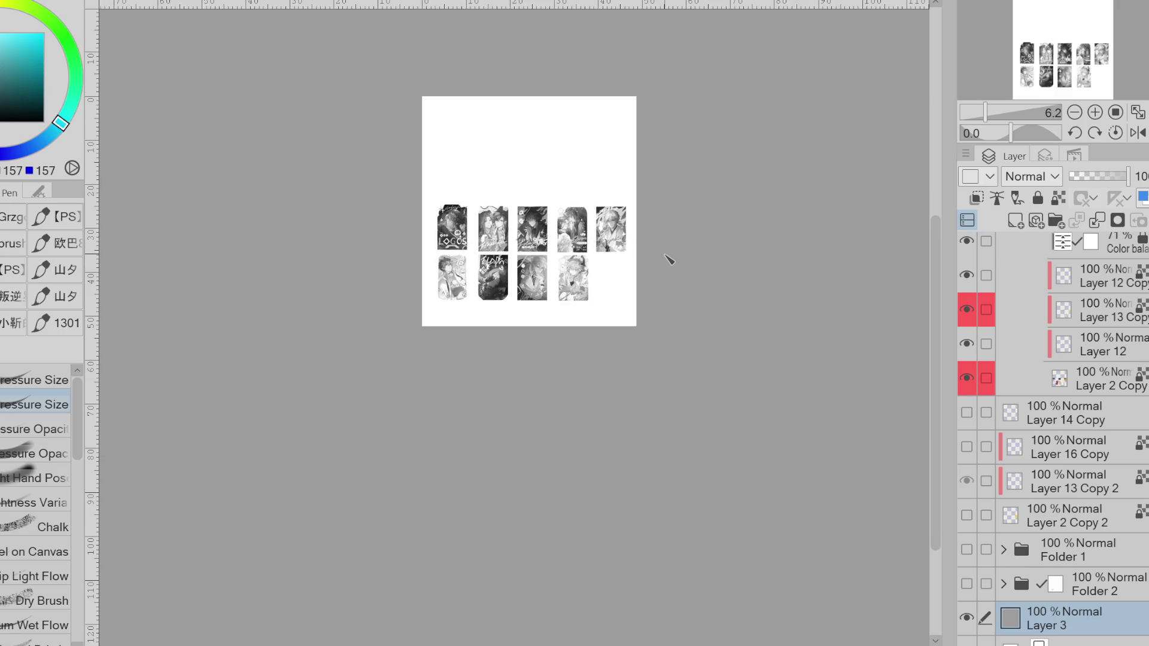
left_click(970, 343)
left_click(971, 344)
left_click(1046, 275)
key("o")
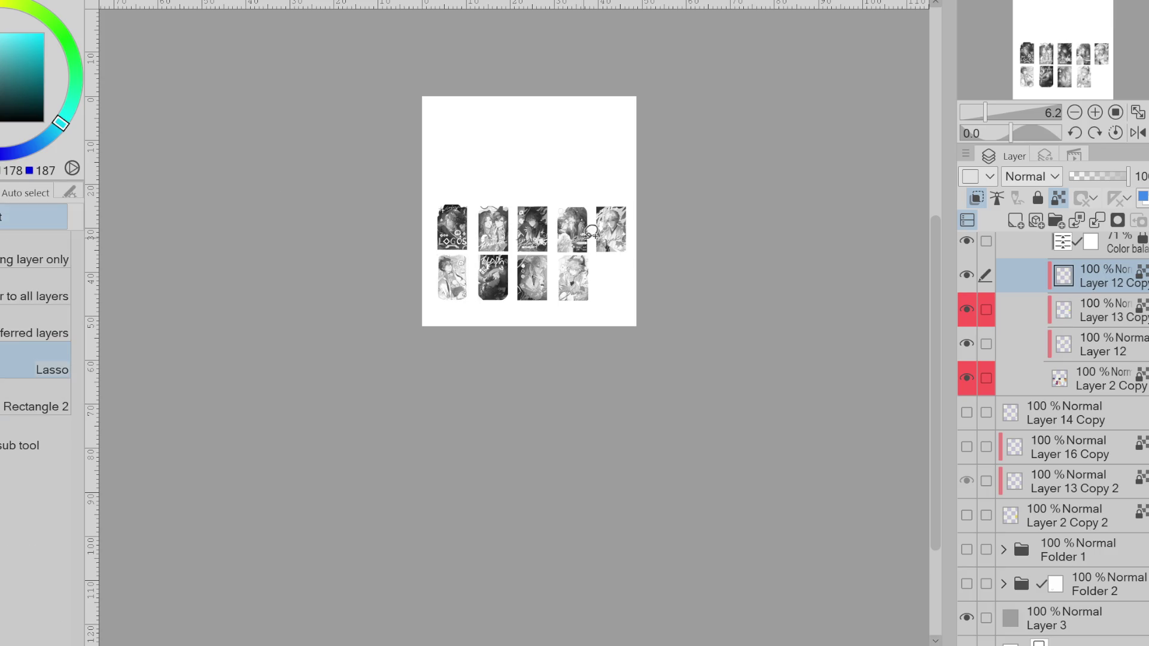
left_click_drag(609, 195, 629, 235)
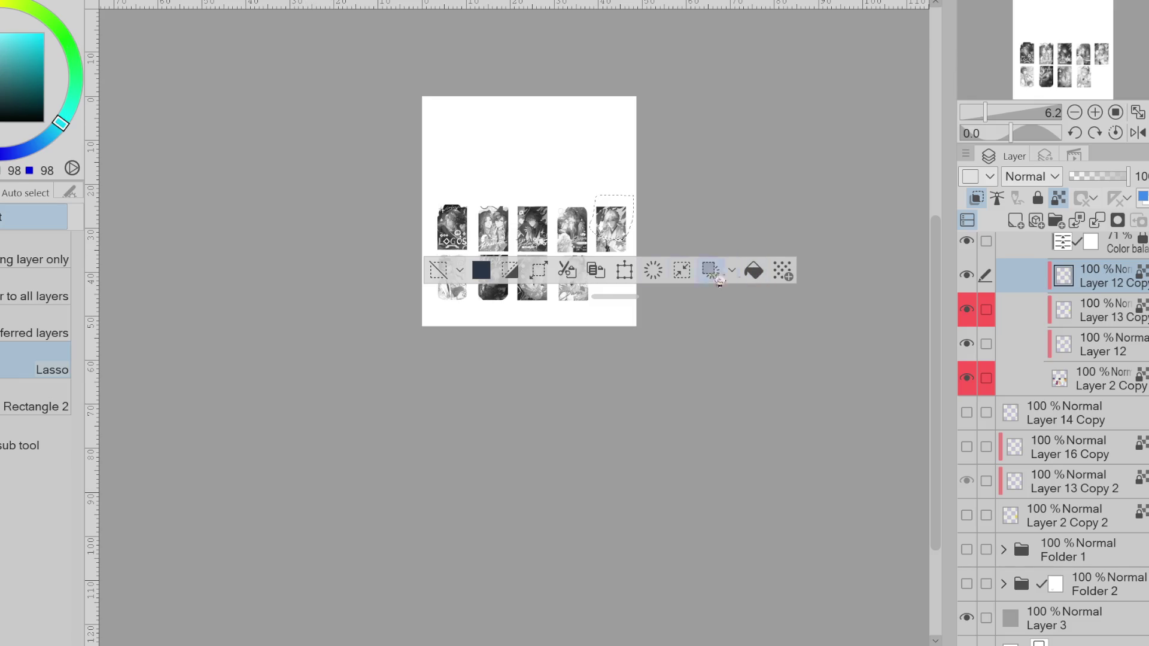
left_click(438, 270)
key("ctrl+z")
left_click(438, 270)
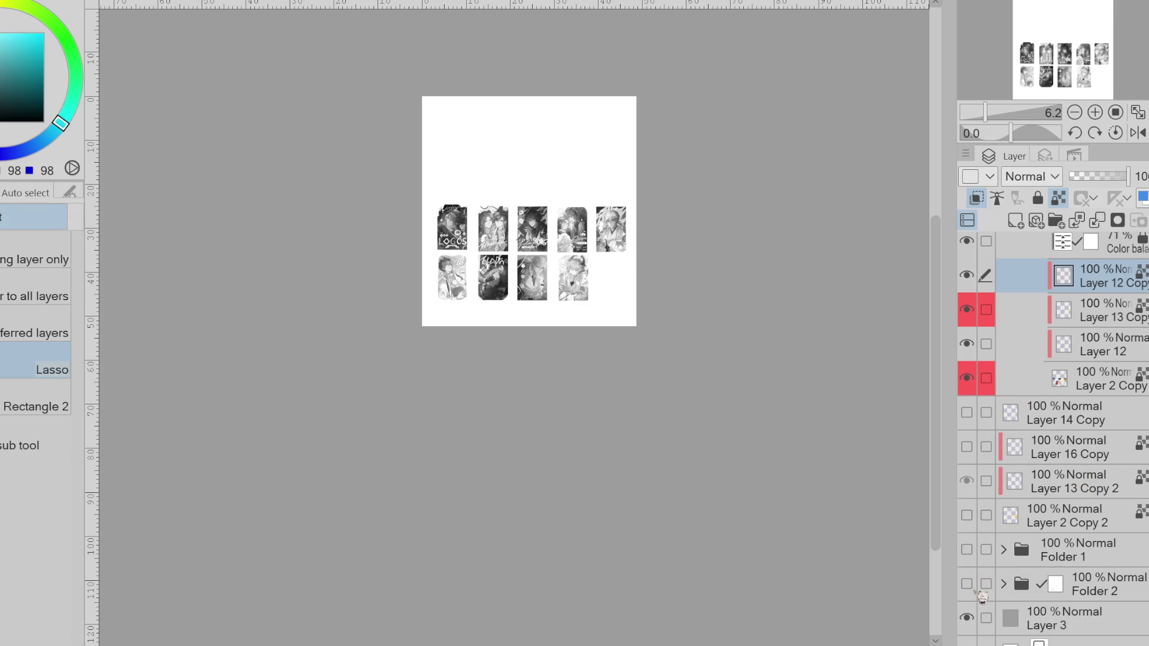
left_click(967, 619)
left_click(1018, 620)
scroll(1100, 339, "up", 8)
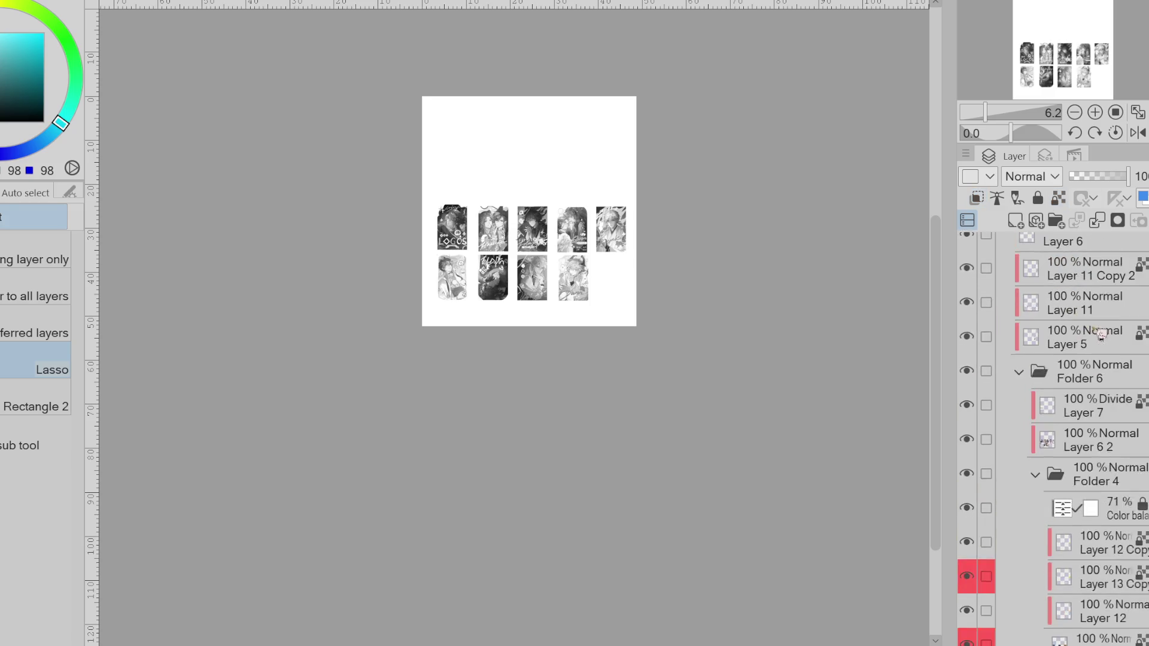
- Restore full colour and lower Layer 3 opacity to about 48%
left_click(968, 283)
scroll(1087, 436, "down", 5)
scroll(1087, 435, "down", 4)
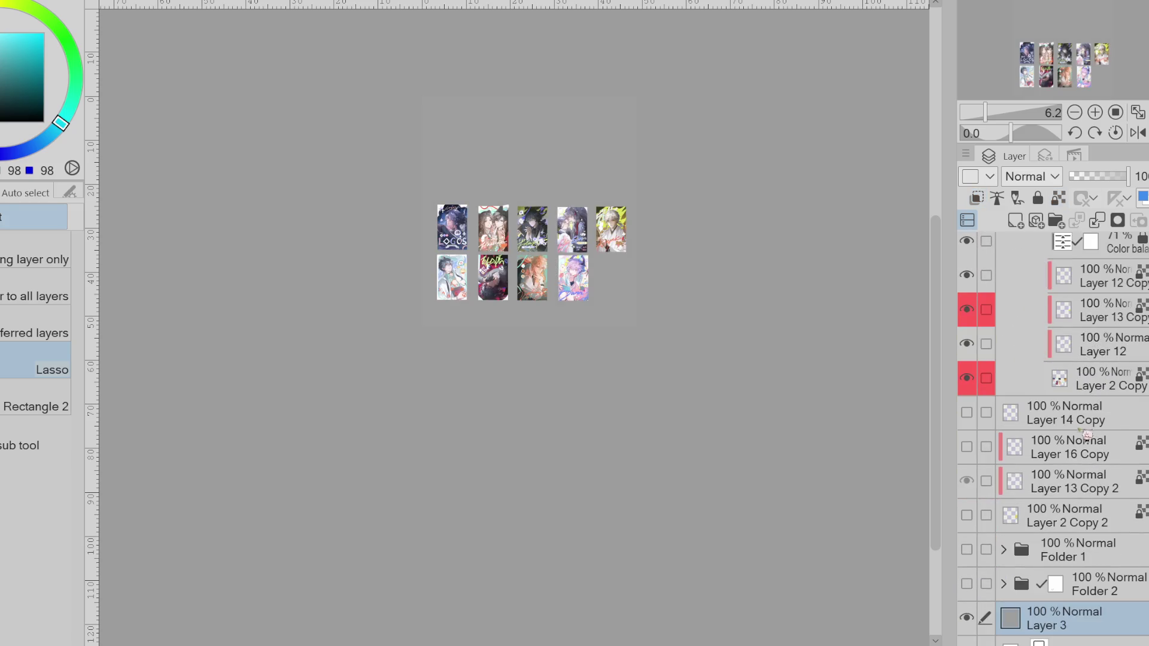
left_click_drag(1085, 180, 1108, 181)
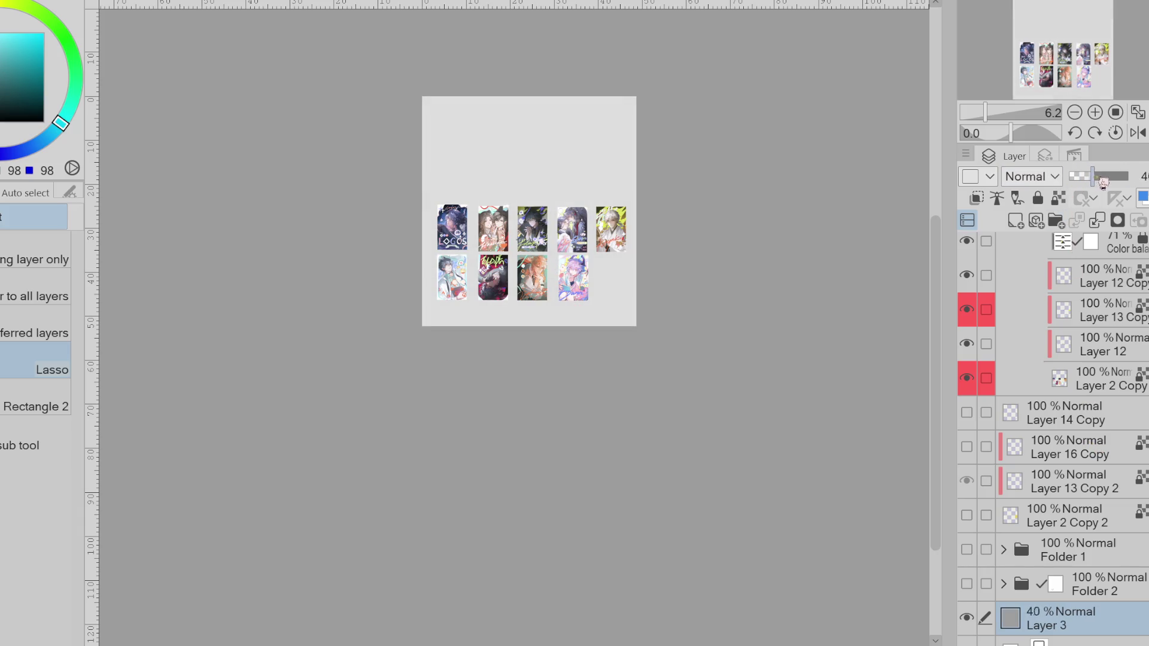
- Compare the third card with Layer 12 hidden and shown, leaving it visible
scroll(516, 205, "up", 3)
scroll(516, 205, "up", 2)
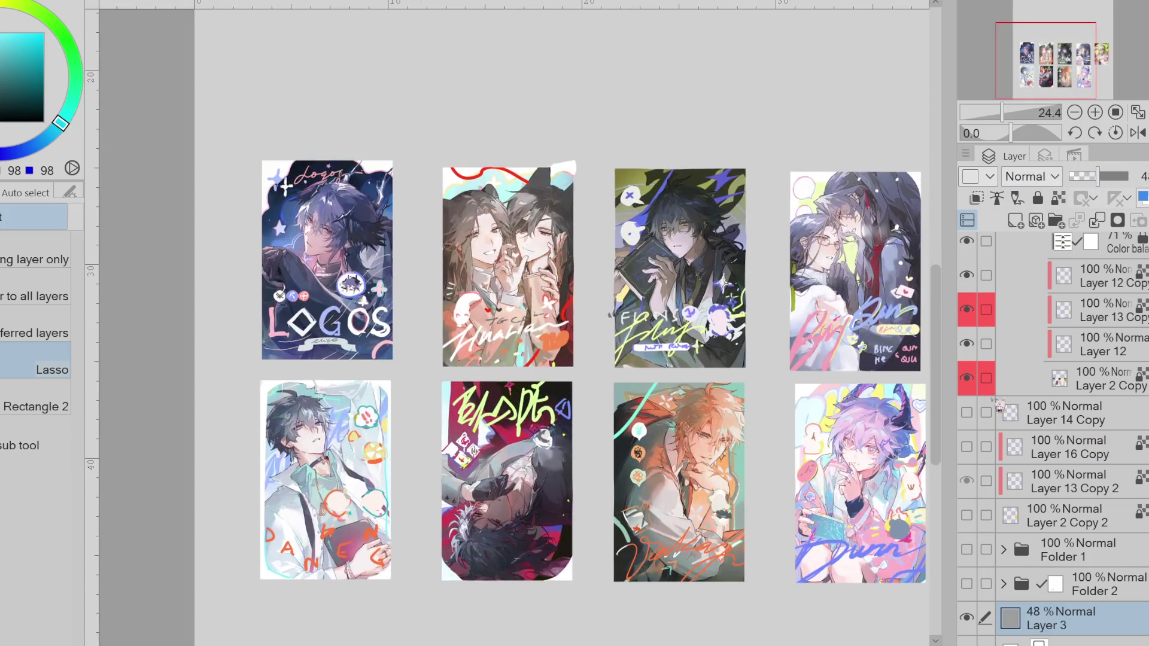
scroll(1086, 436, "up", 3)
left_click(967, 462)
left_click(967, 462)
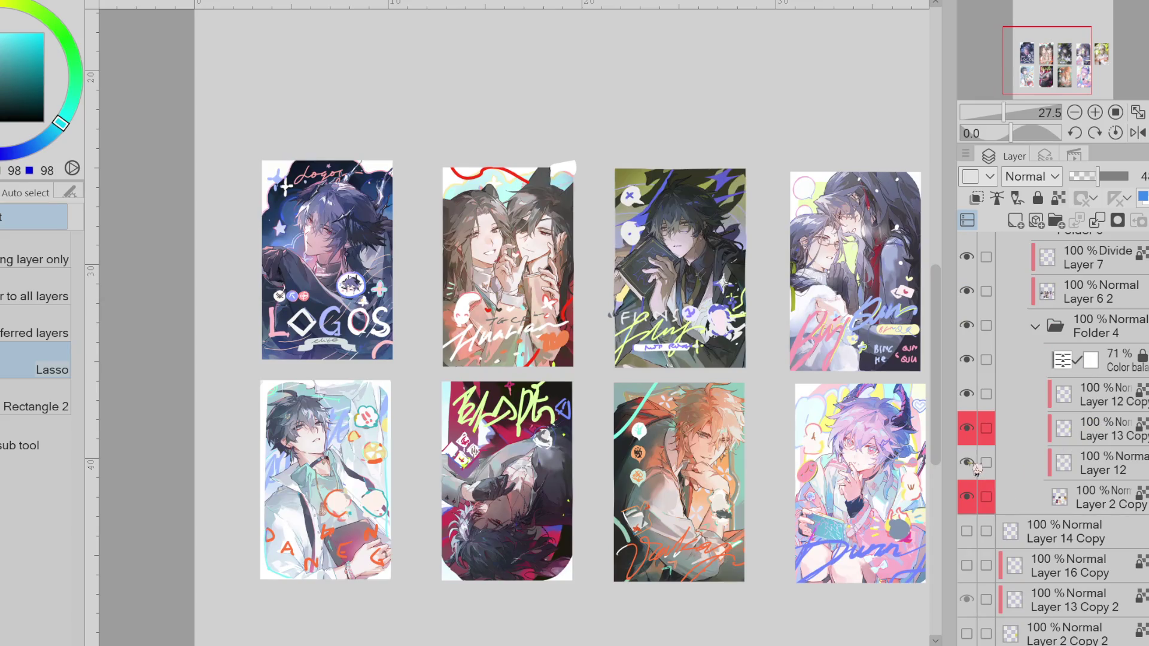
left_click(968, 462)
left_click(968, 463)
left_click(968, 463)
left_click(969, 464)
left_click(968, 463)
left_click(968, 463)
- Compare the cards with Layer 12 Copy strokes toggled, keep them visible, and collapse Folder 4
left_click(981, 393)
left_click(981, 393)
left_click(981, 393)
left_click(980, 393)
left_click(981, 392)
left_click(981, 394)
scroll(675, 315, "down", 2)
left_click(1035, 327)
- Compare the LOGOS card with Layer 7 toggled, then lower Divide Layer 7 to 53%
scroll(1051, 412, "up", 3)
scroll(1052, 412, "up", 2)
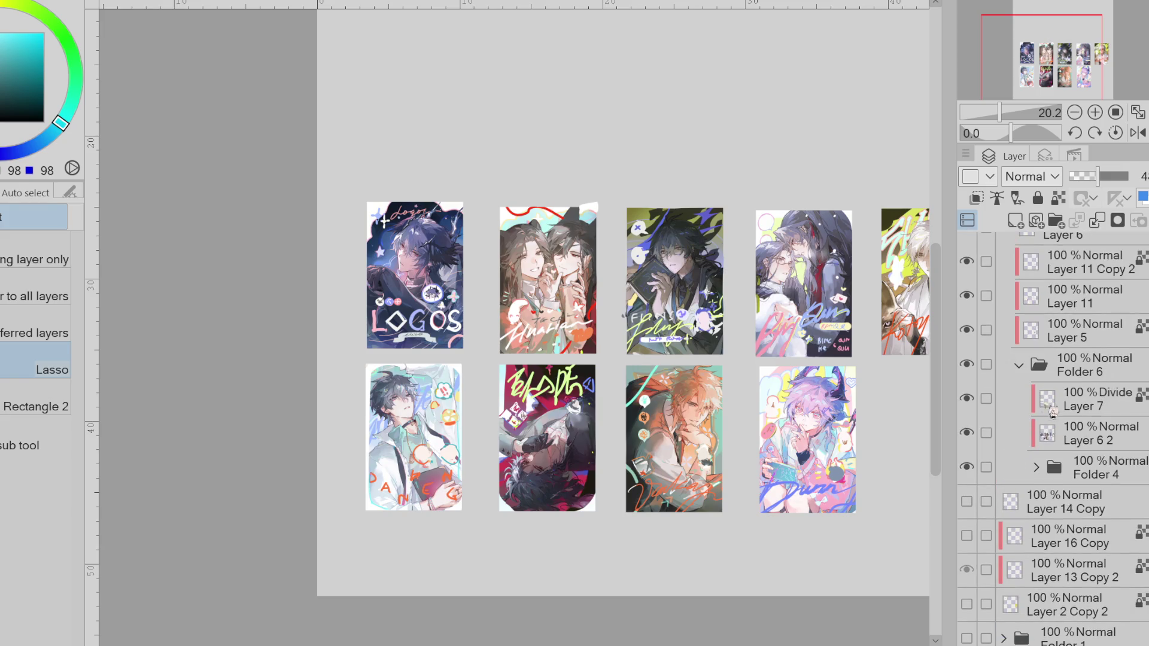
left_click(967, 398)
left_click(967, 398)
left_click(967, 398)
left_click(967, 398)
left_click(1062, 398)
left_click_drag(1105, 177, 1108, 178)
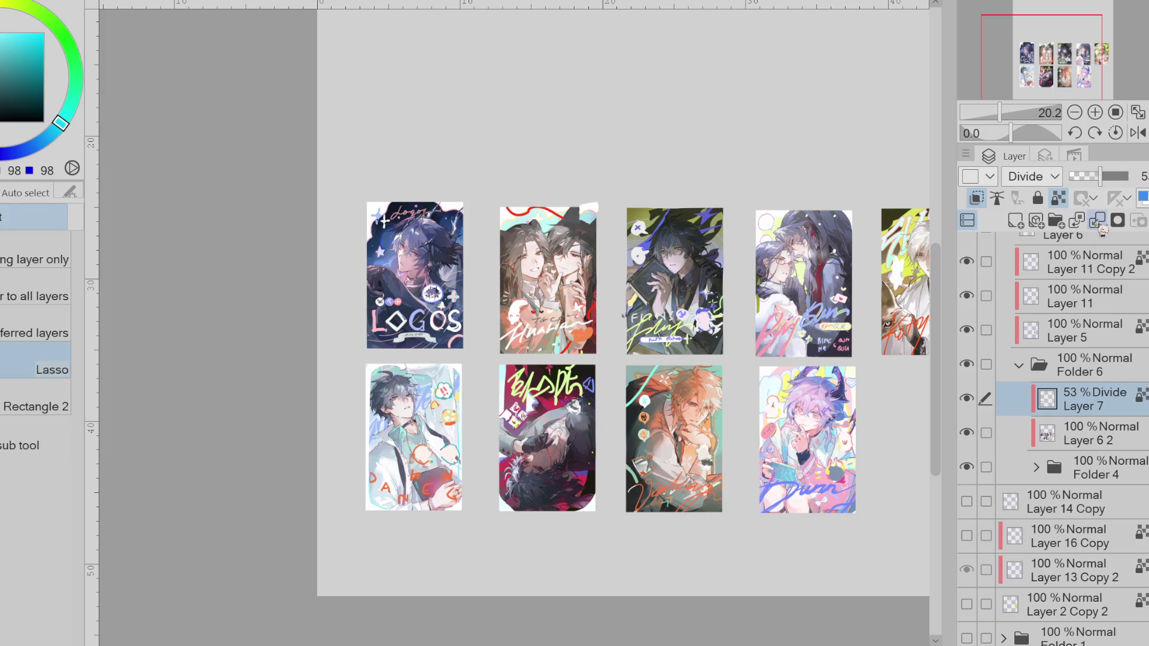
- Merge the 53% Divide Layer 7 into Layer 6 2 and clip it to the layer below
left_click(1070, 436)
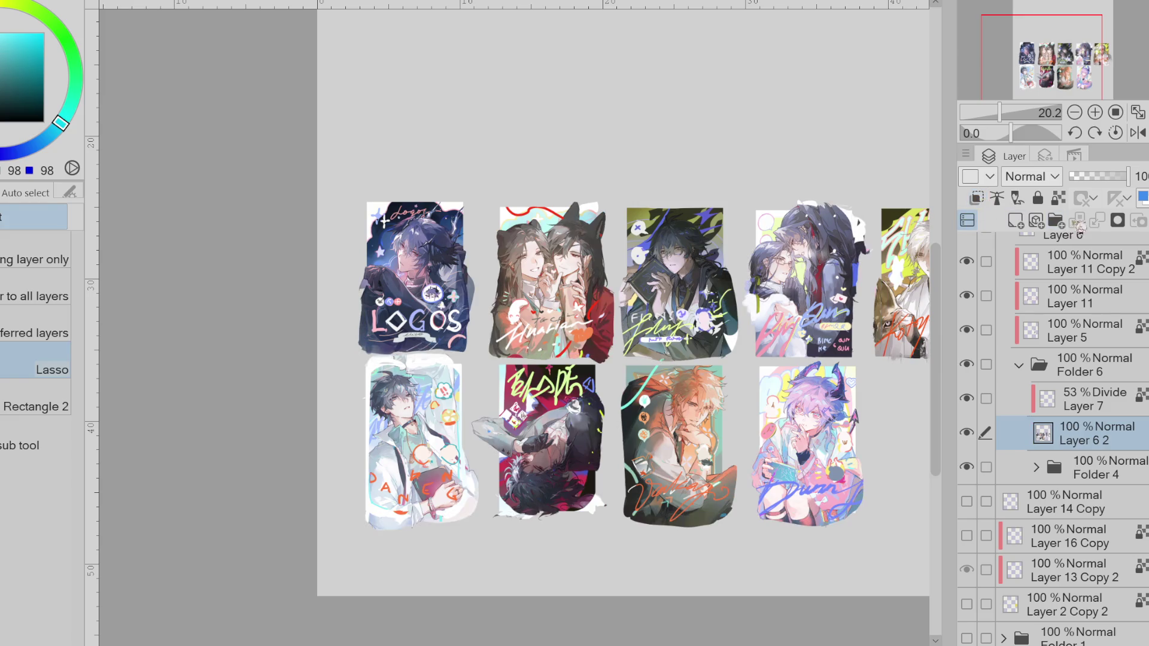
left_click(1096, 407)
left_click(1099, 222)
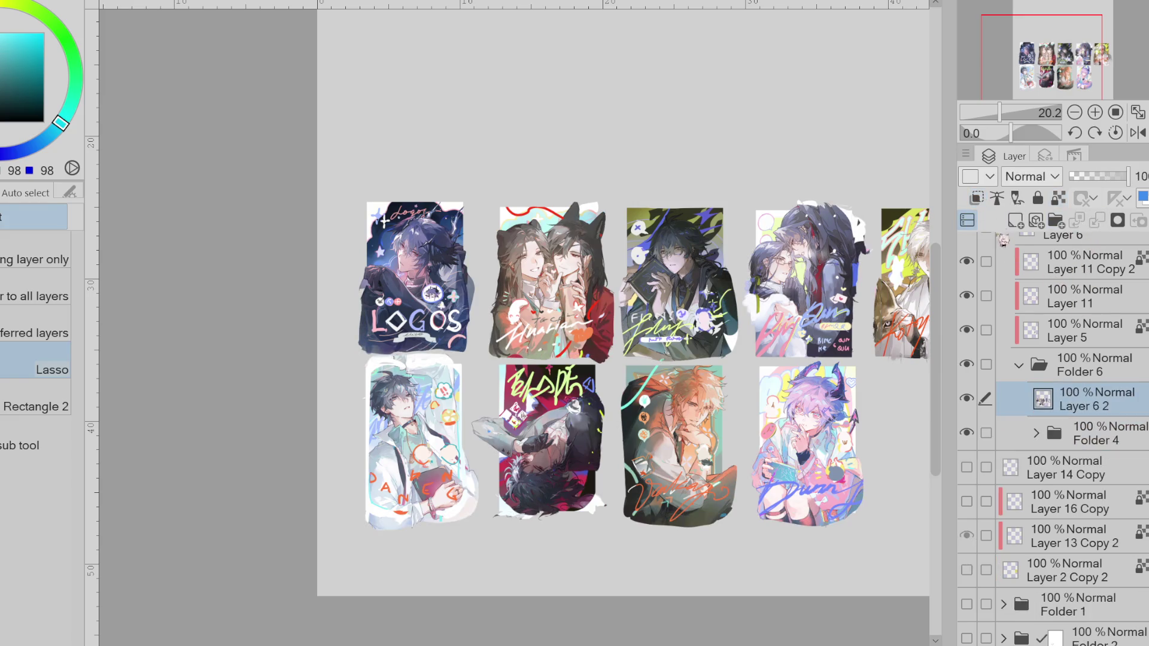
left_click(977, 198)
key("ctrl+plus")
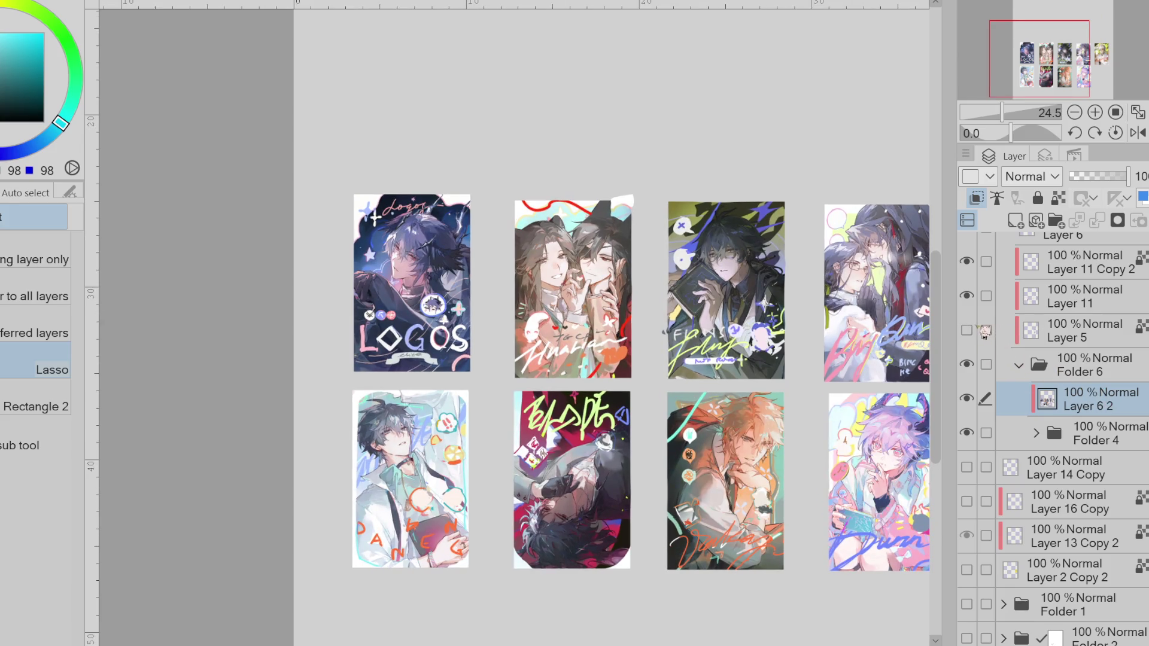
- Hide and reshow the Layer 5, Layer 11 and Layer 11 Copy 2 lettering to check it
scroll(497, 250, "down", 1)
scroll(497, 250, "down", 2)
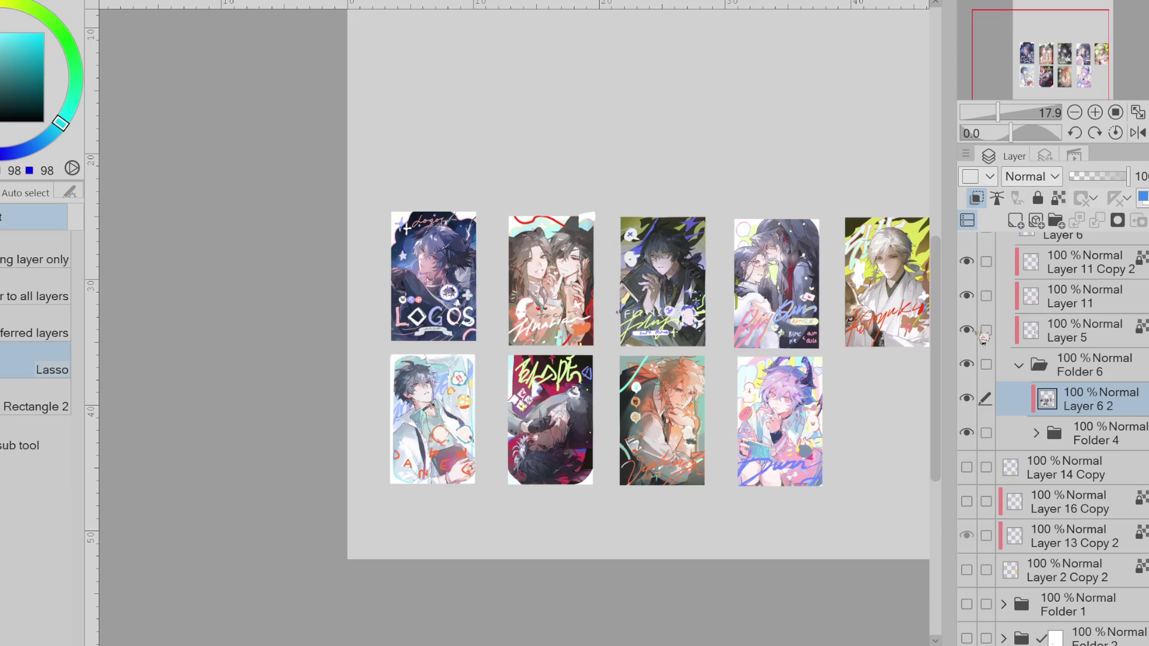
left_click(1039, 338)
left_click_drag(967, 330, 979, 277)
left_click(967, 261)
left_click(1029, 365)
left_click(1004, 334)
left_click(967, 296)
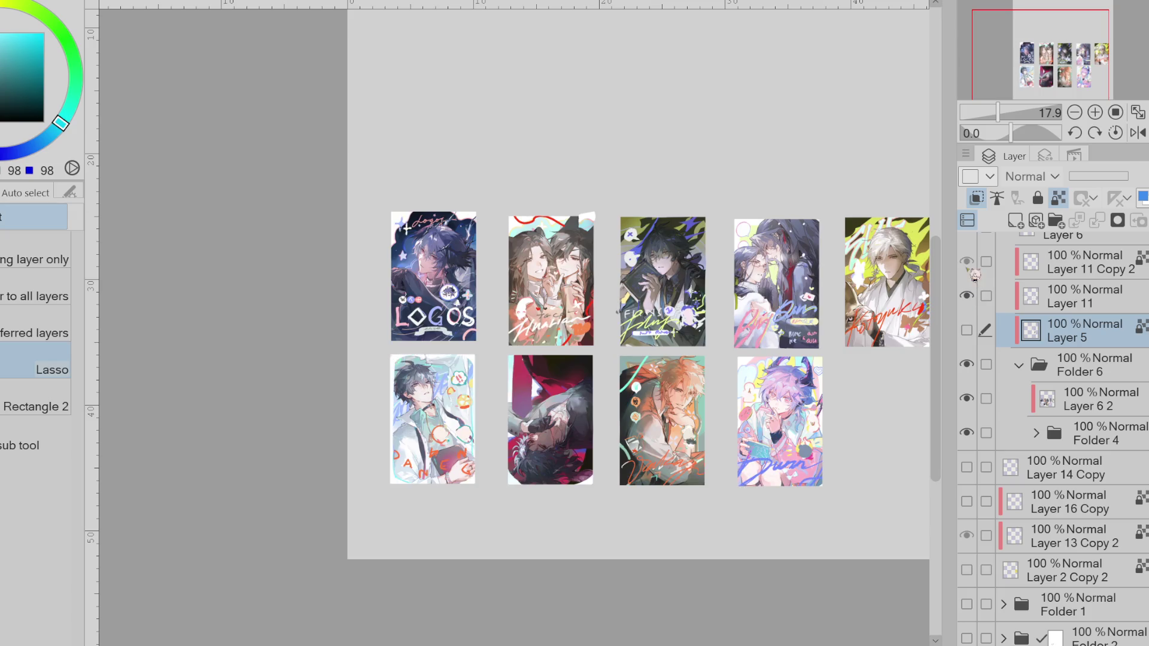
left_click(967, 262)
left_click(967, 296)
scroll(1084, 302, "up", 2)
left_click_drag(968, 386, 968, 419)
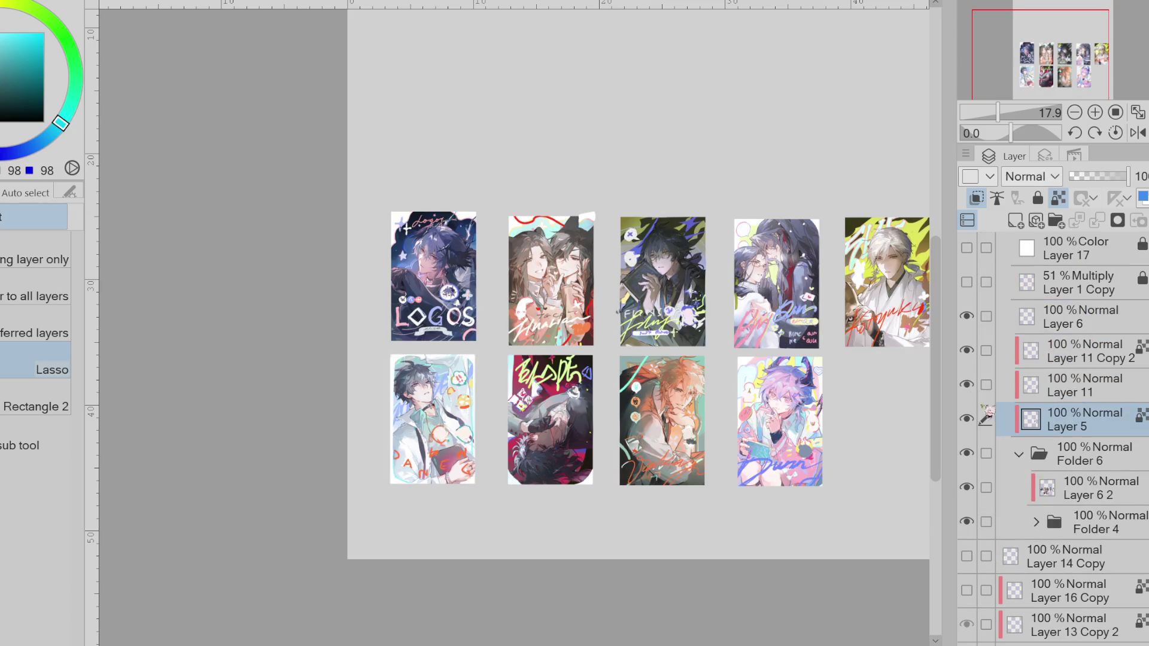
- Select Layer 11 and Layer 11 Copy 2, hide the card illustrations, and delete Layer 6
left_click(986, 385)
left_click(986, 350)
left_click(967, 316)
left_click(1035, 331)
left_click(968, 317)
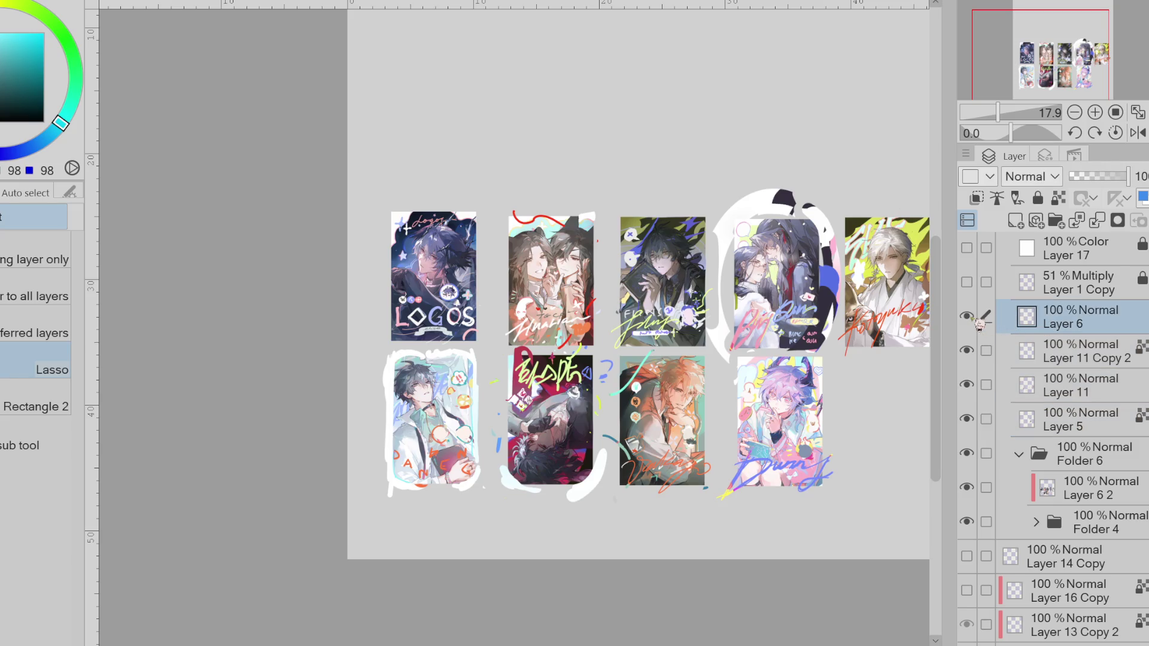
left_click(967, 453)
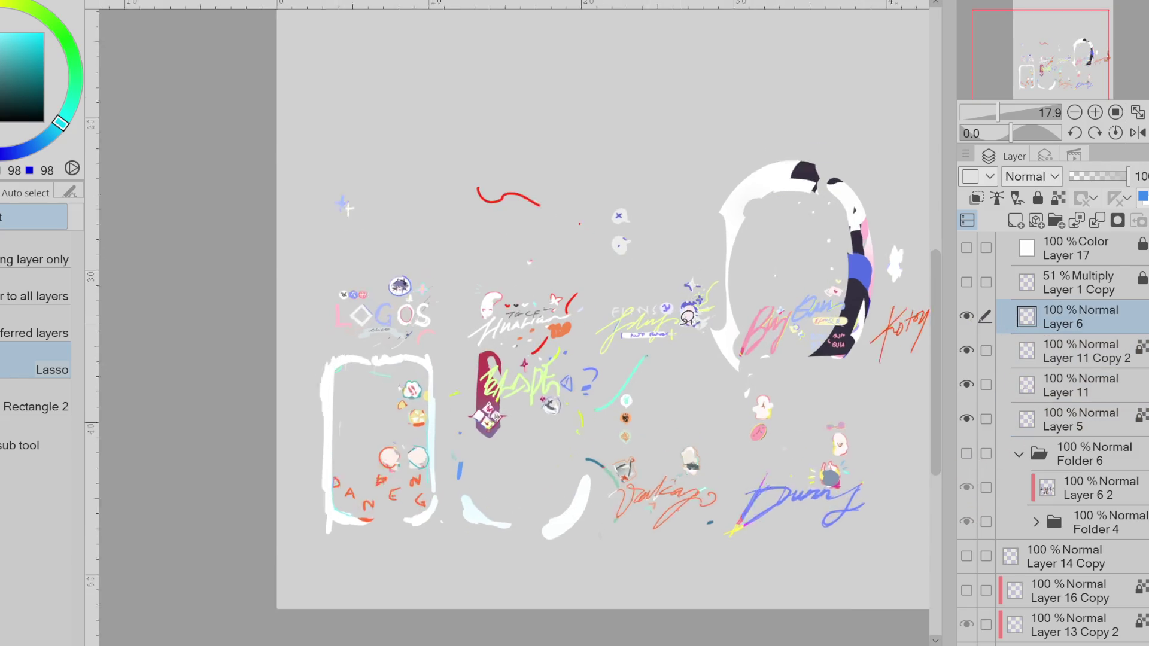
left_click(967, 316)
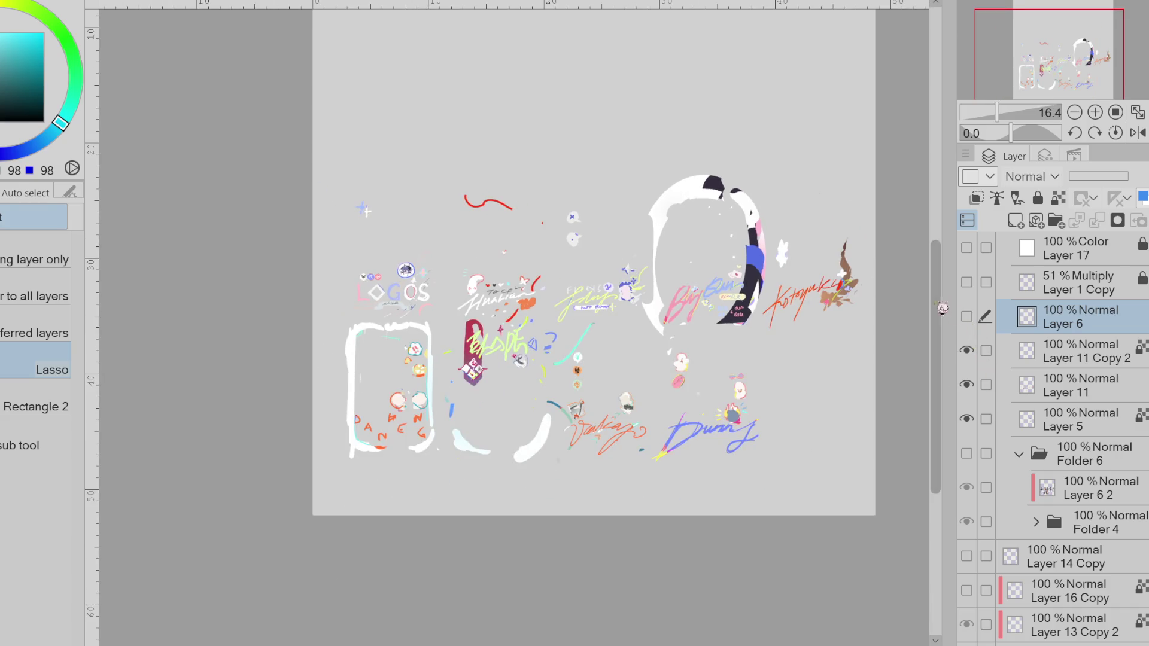
key("Delete")
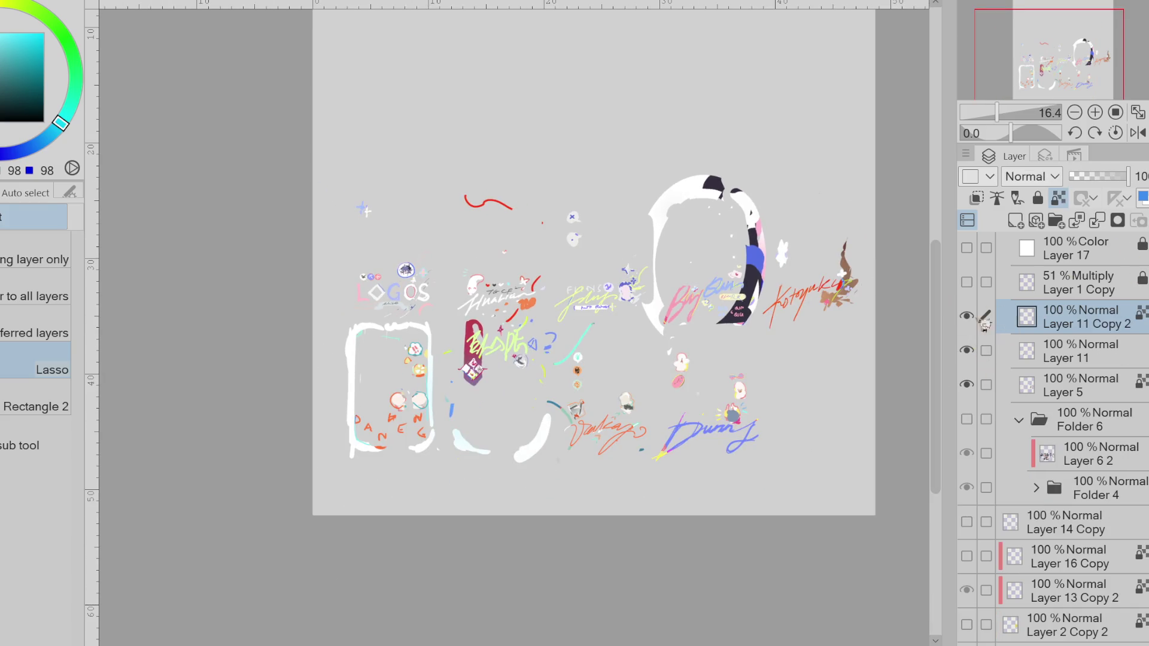
- Toggle Layer 11 and Layer 5 visibility repeatedly to check each layer's content
left_click(968, 350)
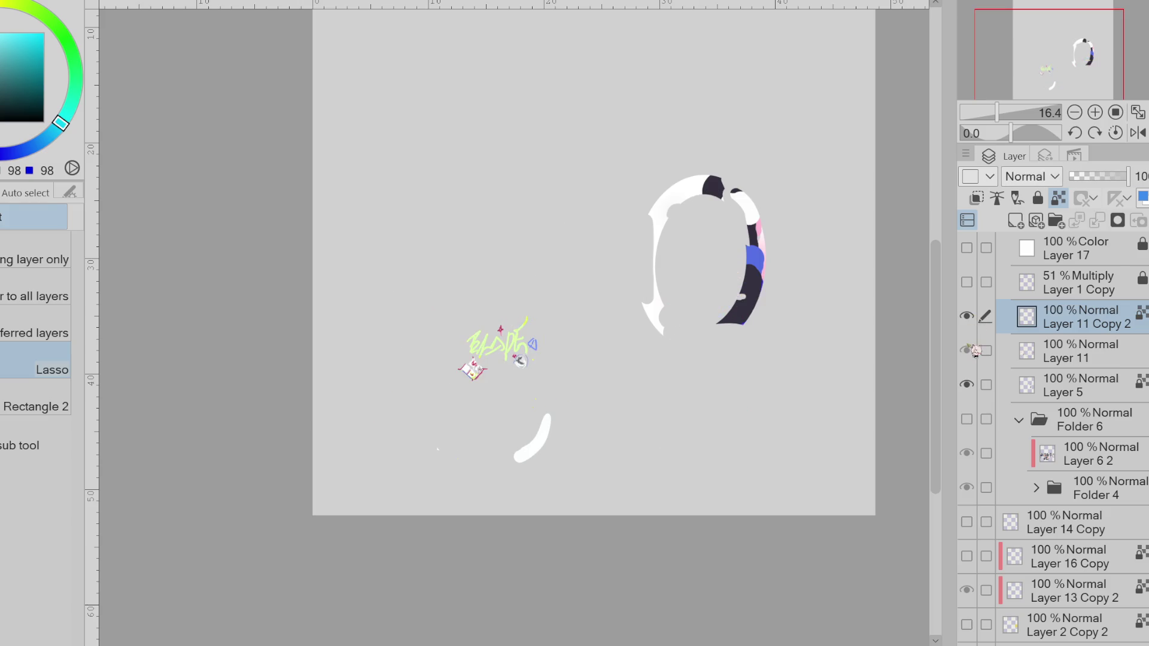
left_click(968, 384)
left_click(968, 383)
left_click(968, 384)
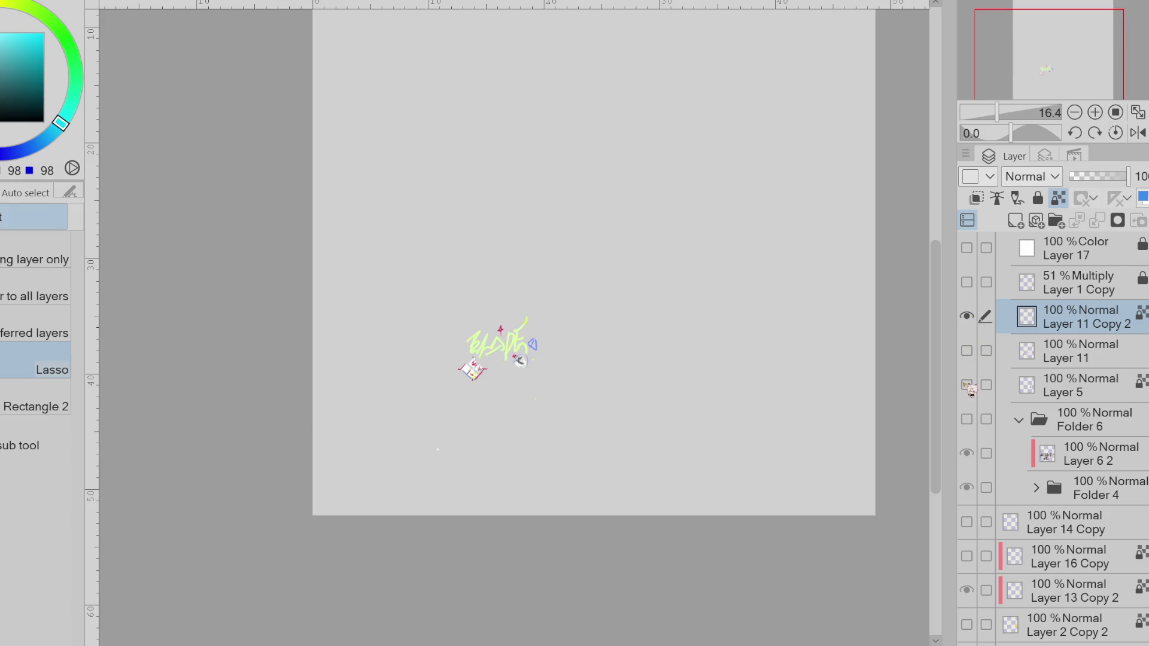
left_click(968, 384)
left_click(968, 350)
left_click(967, 350)
left_click(968, 385)
left_click(968, 385)
left_click(968, 385)
left_click(967, 385)
left_click(968, 385)
left_click(968, 385)
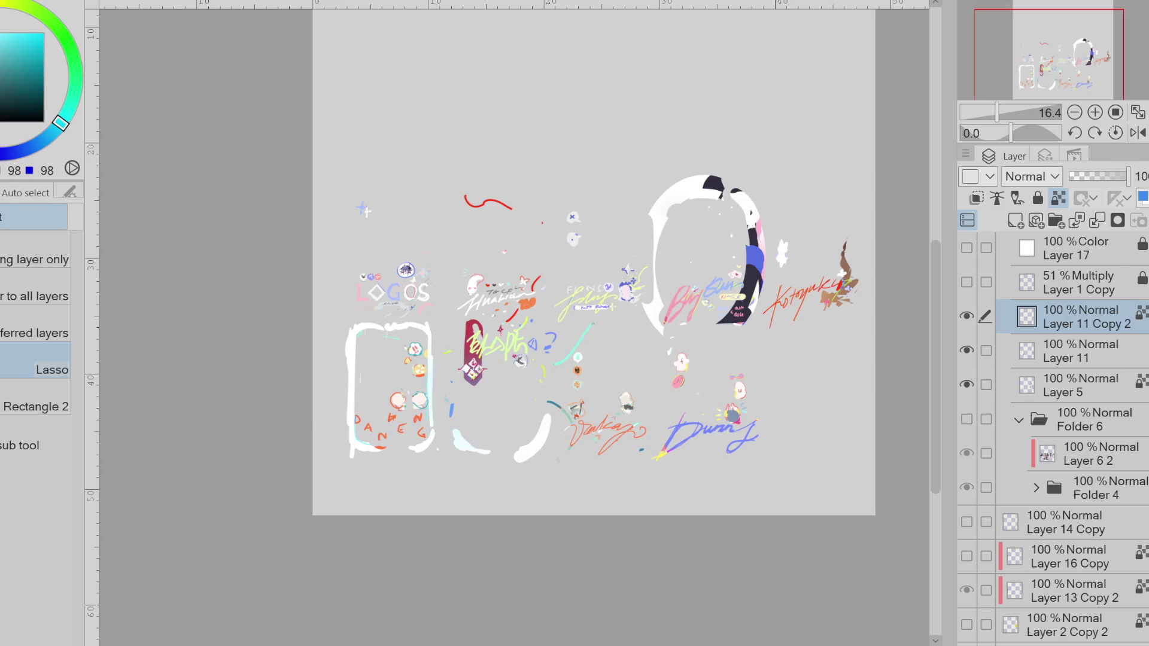
- Hide Layer 5, bring the card illustrations back behind the sketches, and select Layer 5
scroll(503, 308, "up", 2)
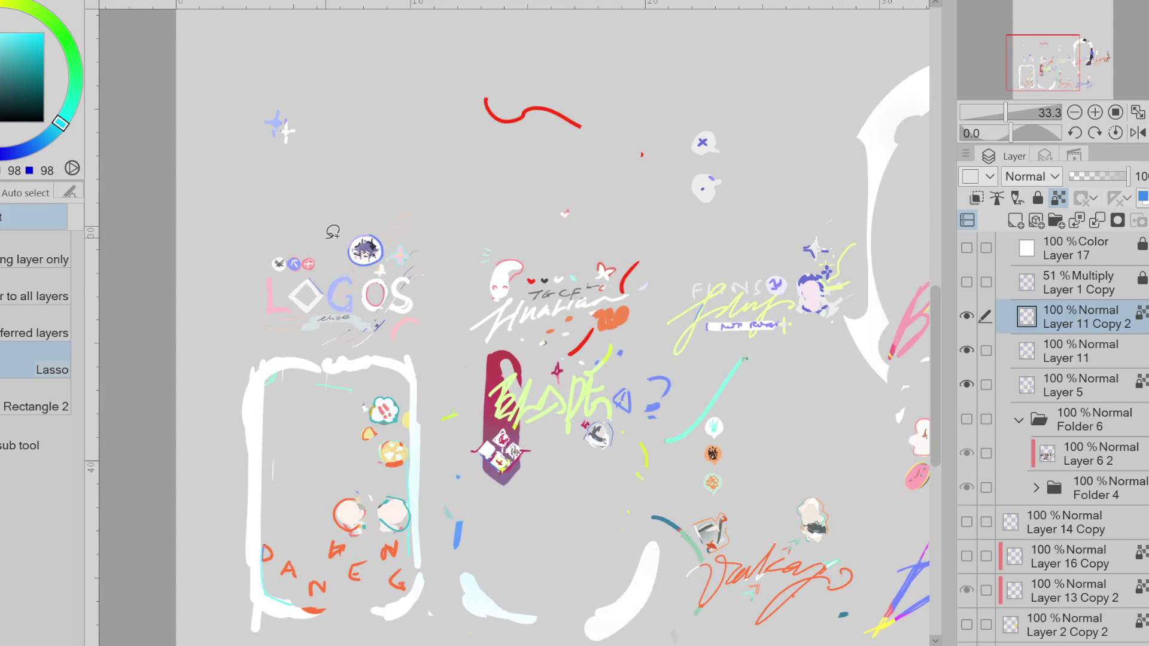
scroll(333, 231, "up", 1)
left_click(968, 283)
left_click(967, 282)
scroll(291, 287, "up", 2)
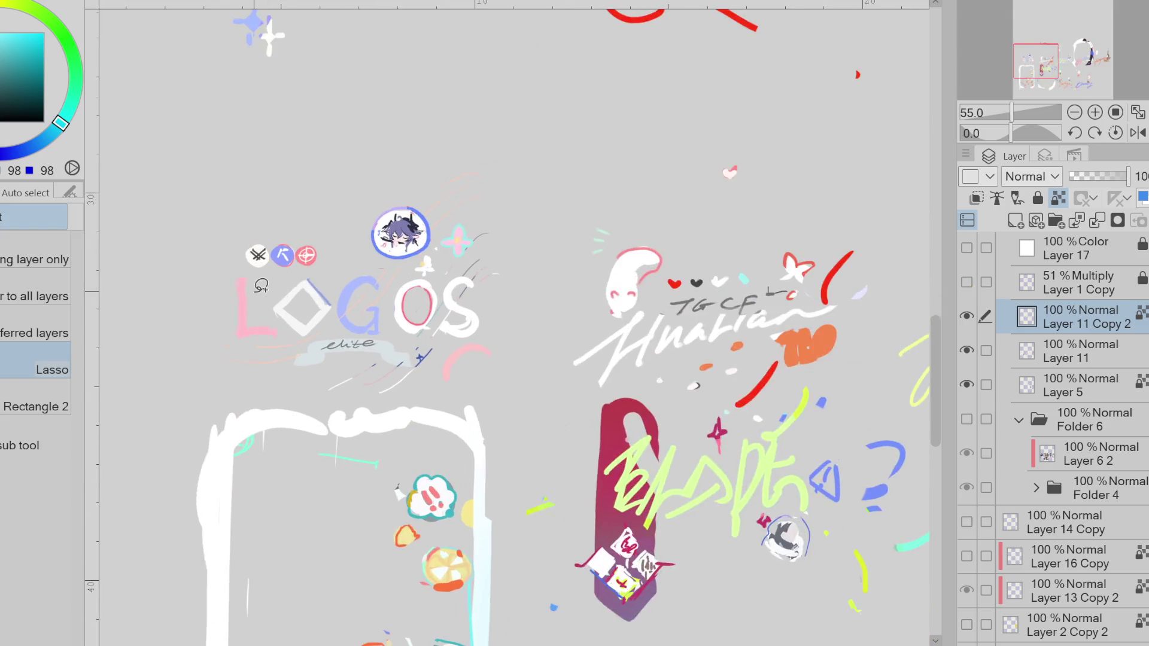
left_click(976, 385)
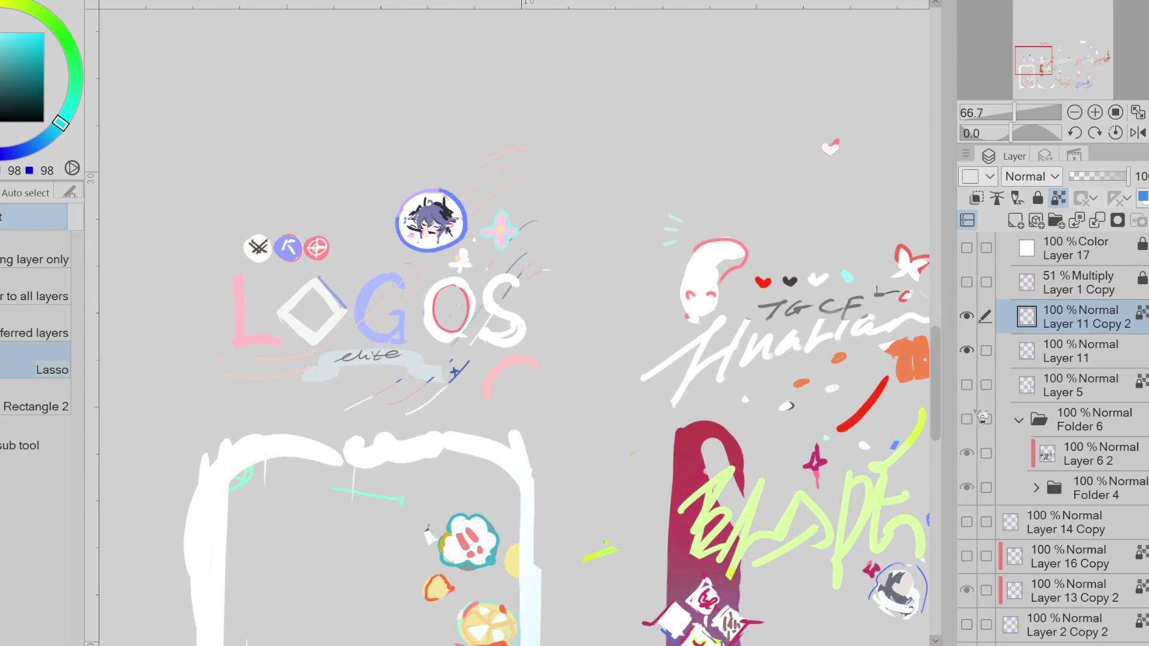
left_click(976, 453)
left_click(974, 430)
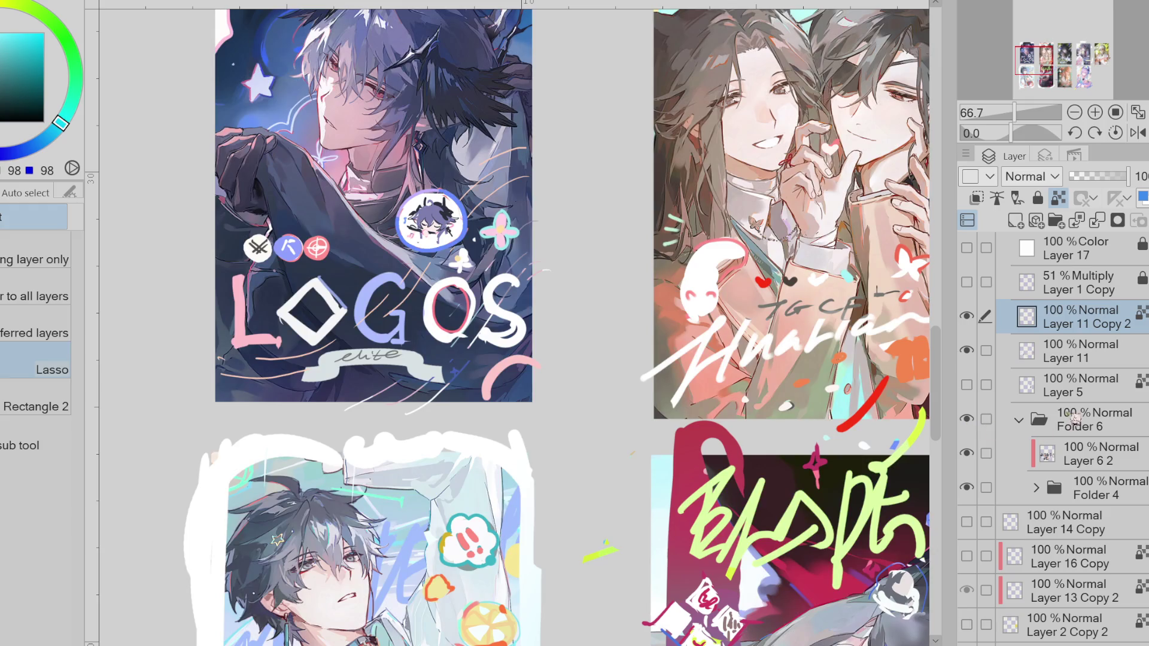
left_click(1071, 385)
- Flash Layer 11's lettering off and on, then hide both Layer 11 lettering layers
left_click(969, 350)
left_click(969, 351)
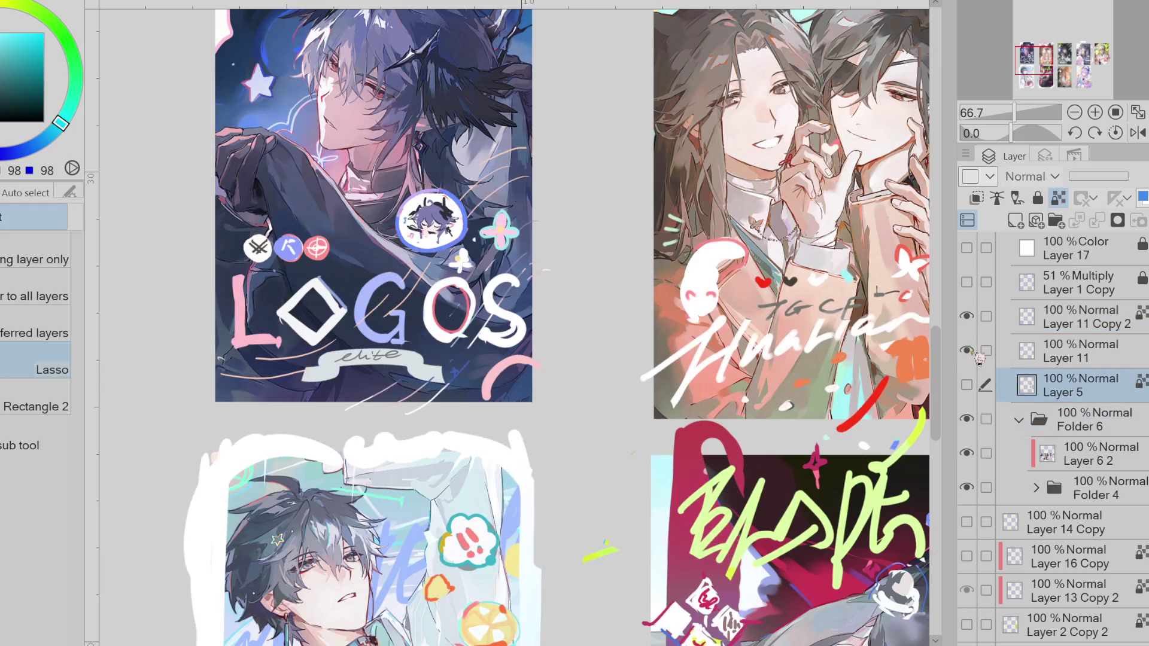
scroll(433, 207, "up", 1)
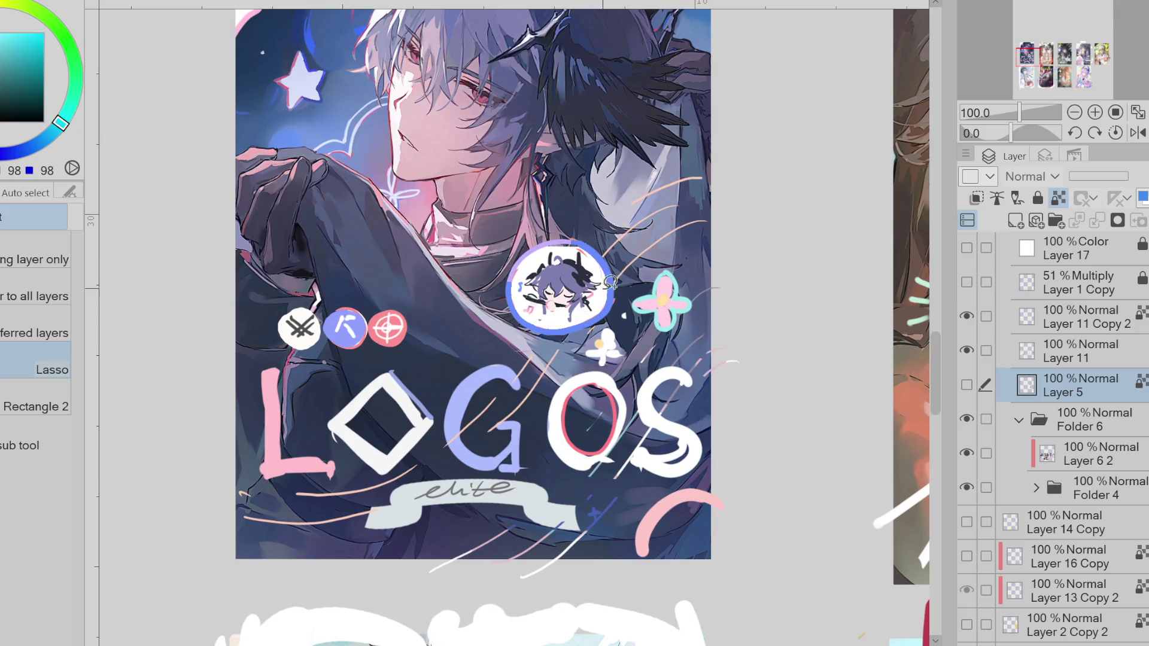
left_click(967, 351)
left_click(967, 351)
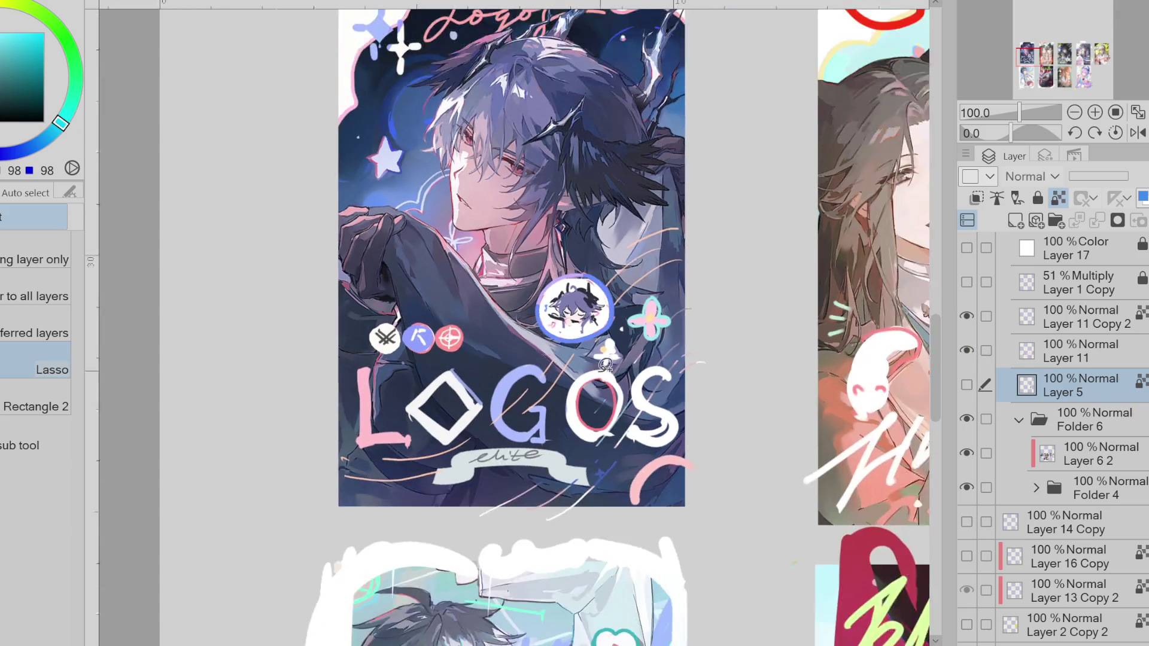
scroll(904, 353, "down", 3)
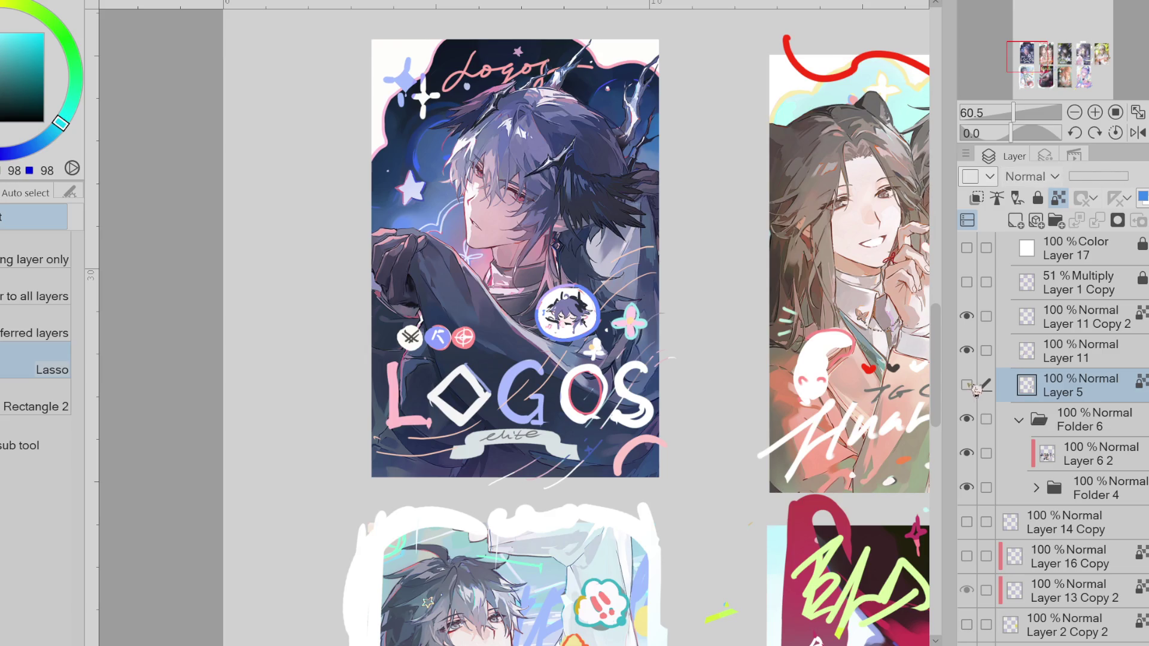
left_click_drag(967, 316, 967, 351)
- Toggle Layer 5 briefly and bring the lettering overlays back onto the cards
left_click(966, 385)
left_click(967, 385)
scroll(924, 383, "down", 2)
scroll(946, 382, "down", 2)
left_click(966, 384)
left_click(966, 385)
left_click(967, 351)
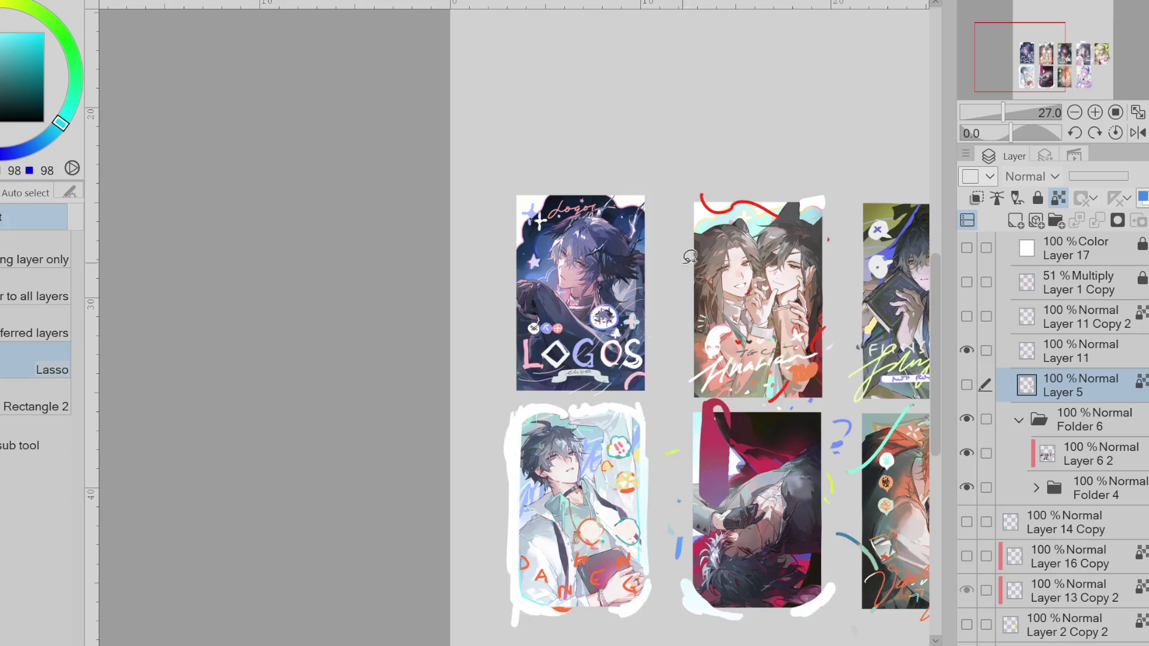
- Zoom in and compare the cards with Layer 11 Copy 2 and Layer 11 toggled
key("ctrl+plus")
left_click(967, 316)
left_click(967, 316)
left_click(967, 316)
scroll(602, 229, "down", 2)
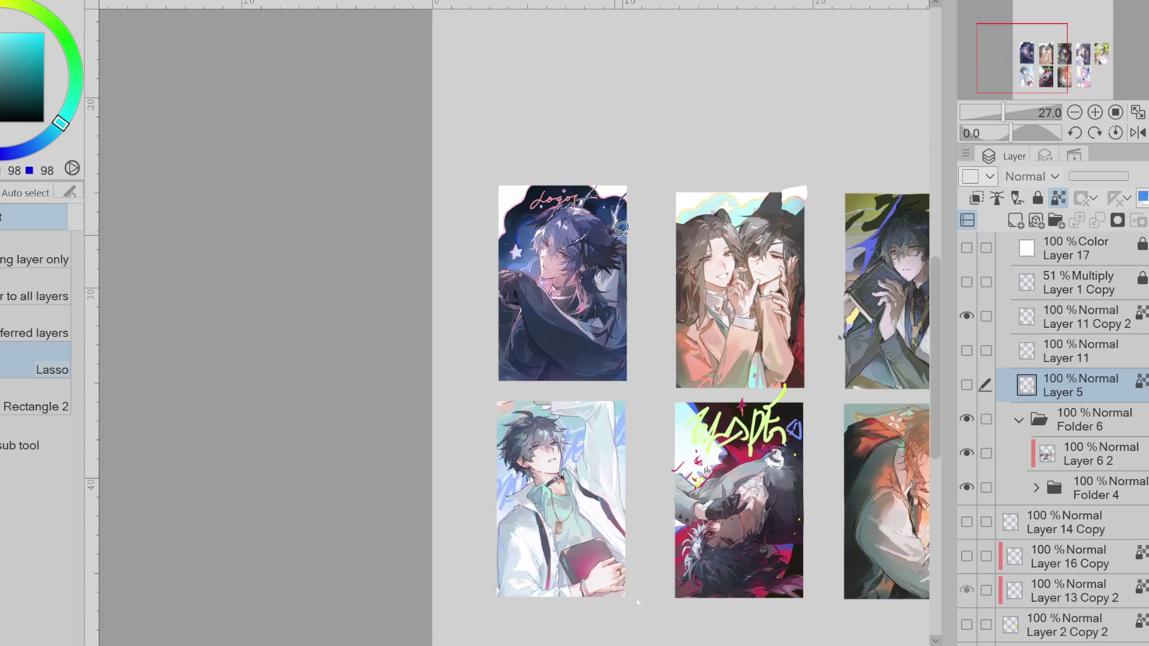
left_click(967, 350)
left_click(967, 350)
- Show the Layer 11 LOGOS lettering, select Layer 11, and give it a purple layer colour
scroll(644, 237, "up", 3)
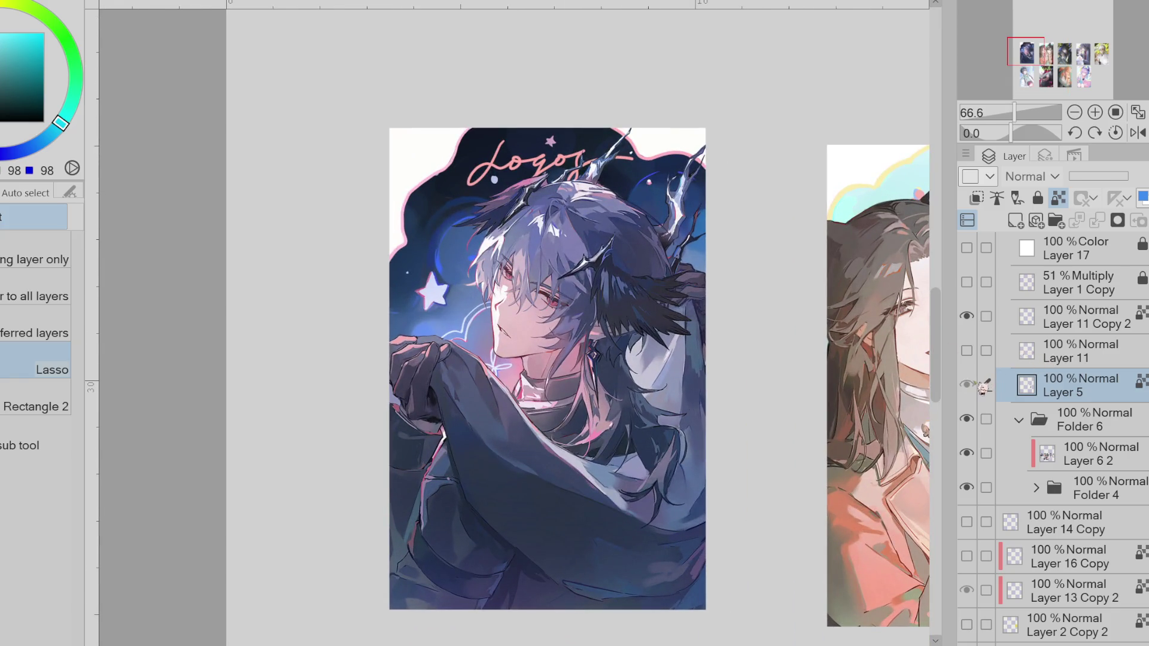
left_click(967, 350)
left_click(997, 357)
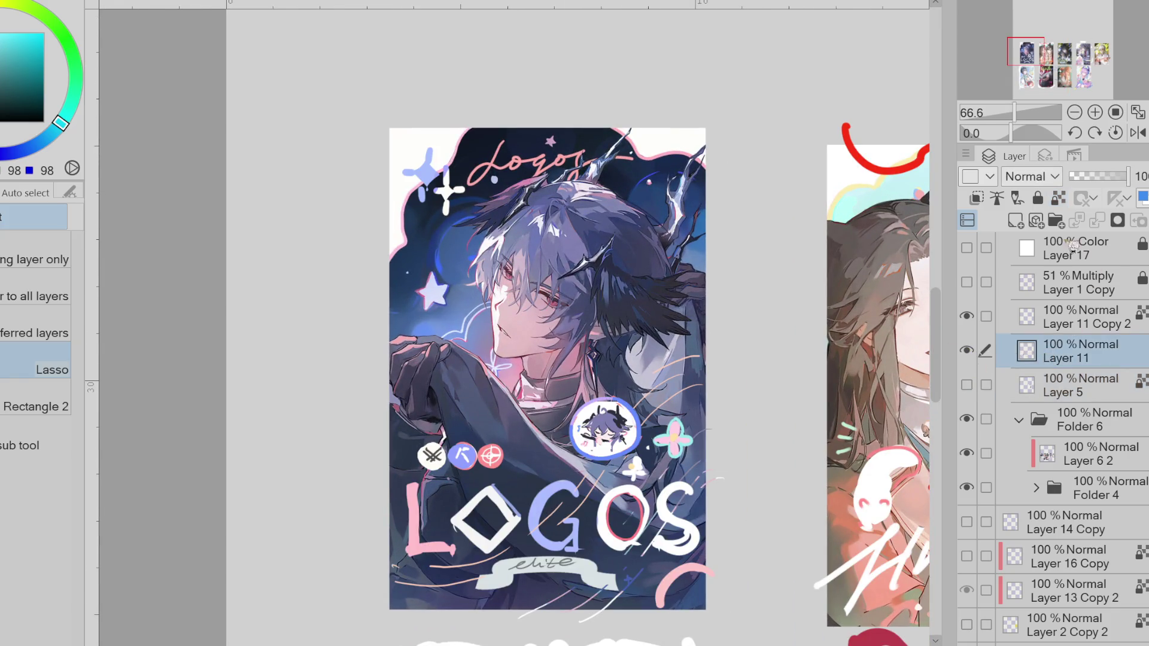
left_click(971, 177)
scroll(751, 344, "up", 1)
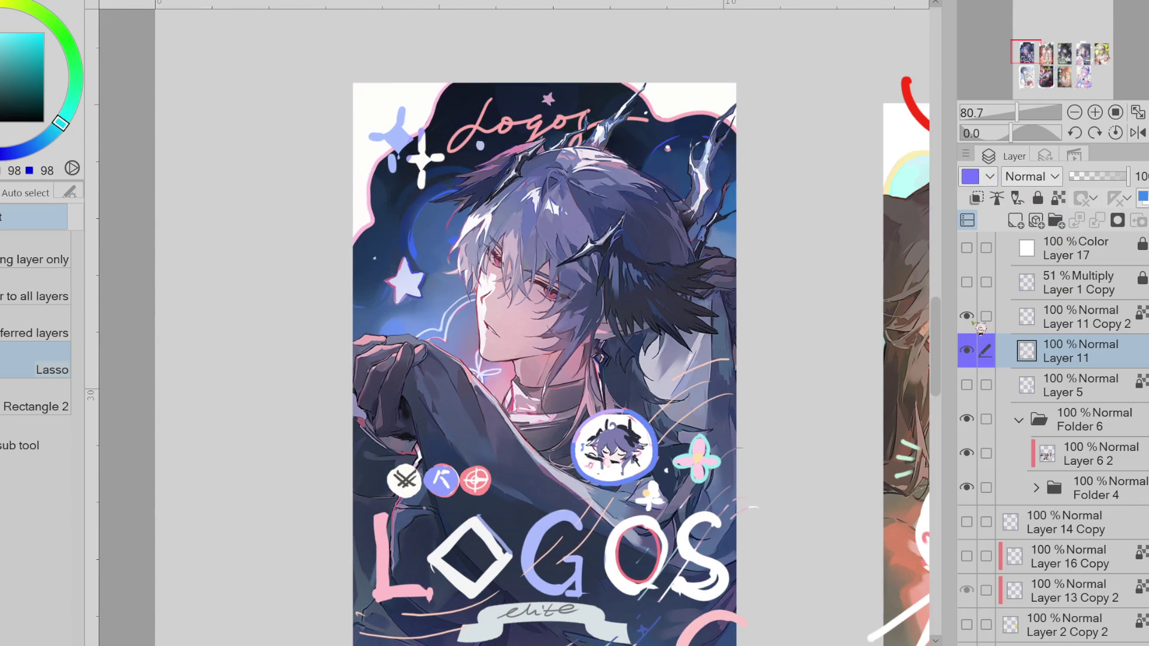
- Fade Layer 11 to 50% opacity and hide the Folder 6 card illustrations
left_click_drag(1082, 176, 1099, 176)
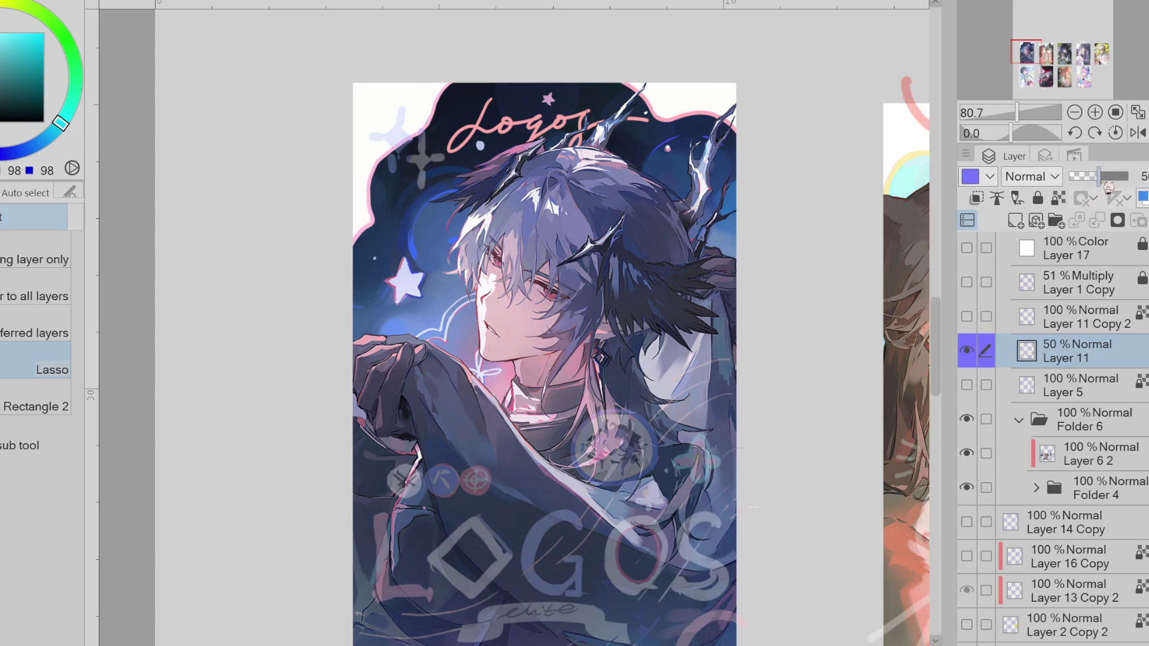
left_click(967, 419)
scroll(666, 238, "down", 1)
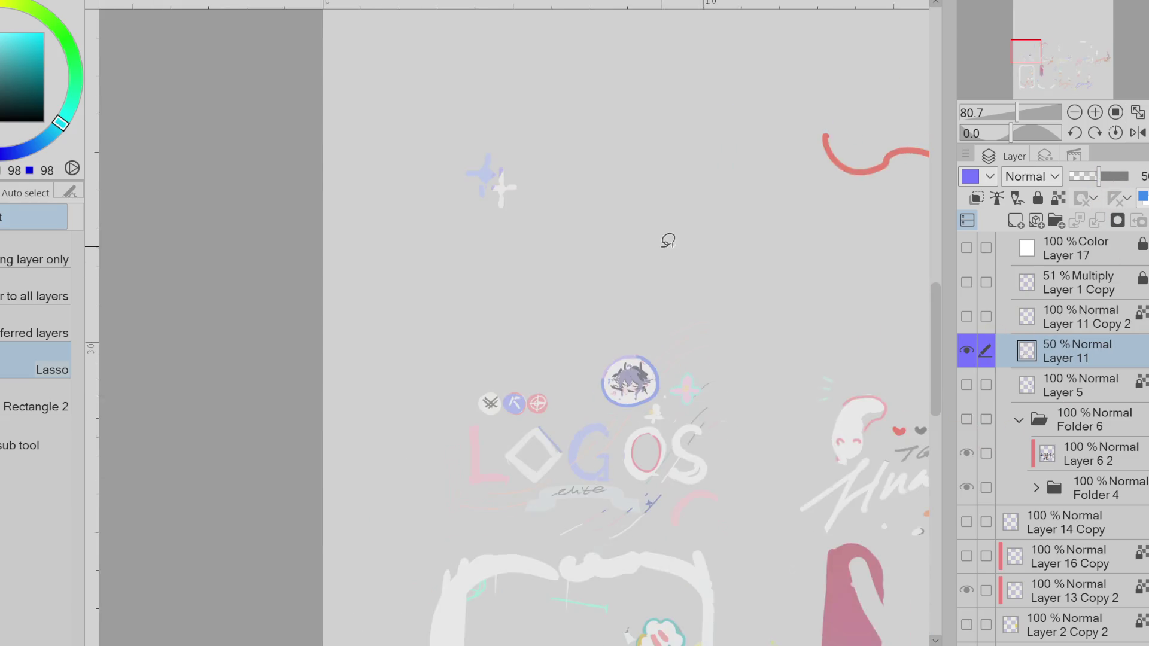
scroll(1000, 351, "down", 3)
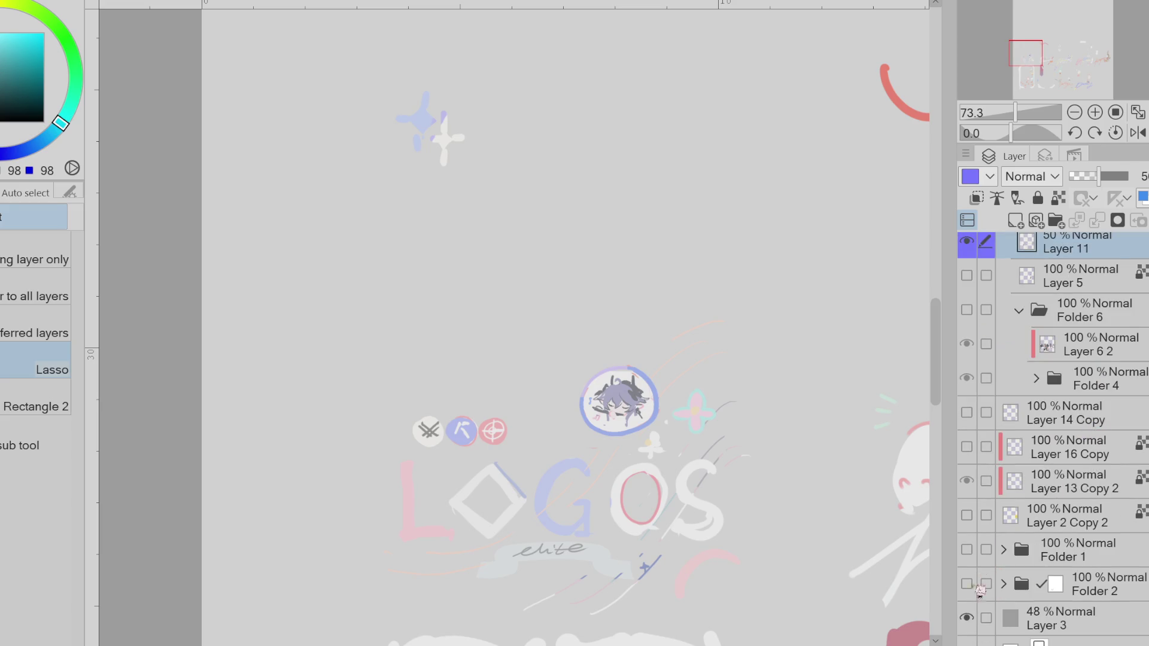
- Raise the gray backdrop Layer 3's opacity to about 76%
left_click(968, 620)
left_click(968, 620)
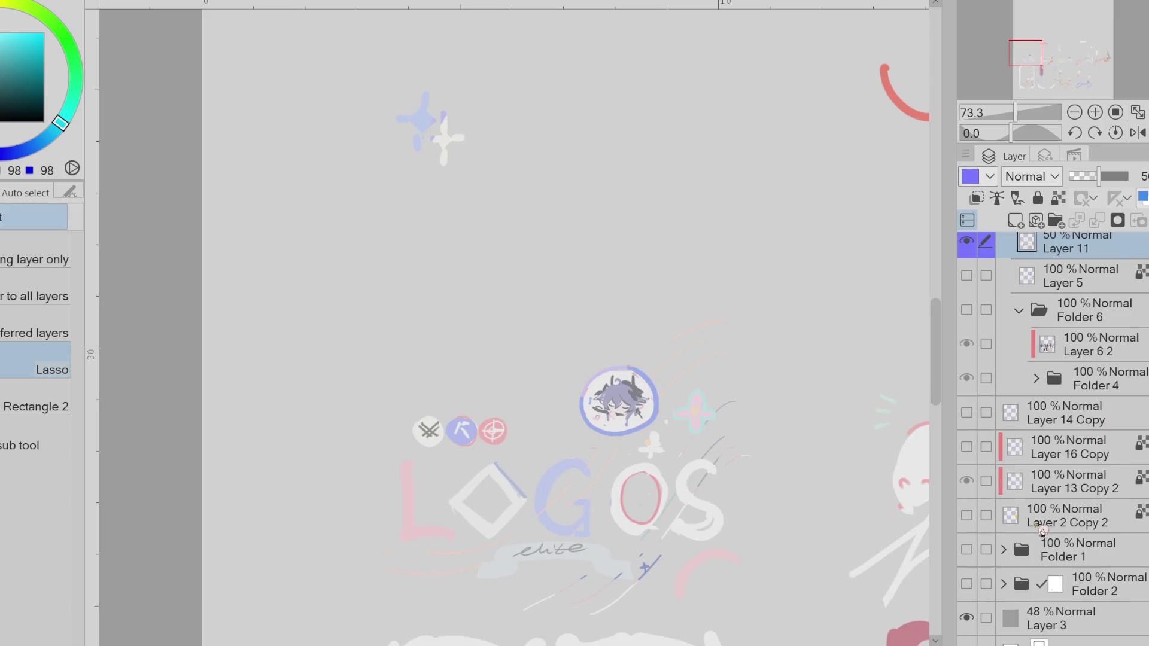
left_click(1093, 625)
left_click(1117, 176)
scroll(1066, 471, "up", 3)
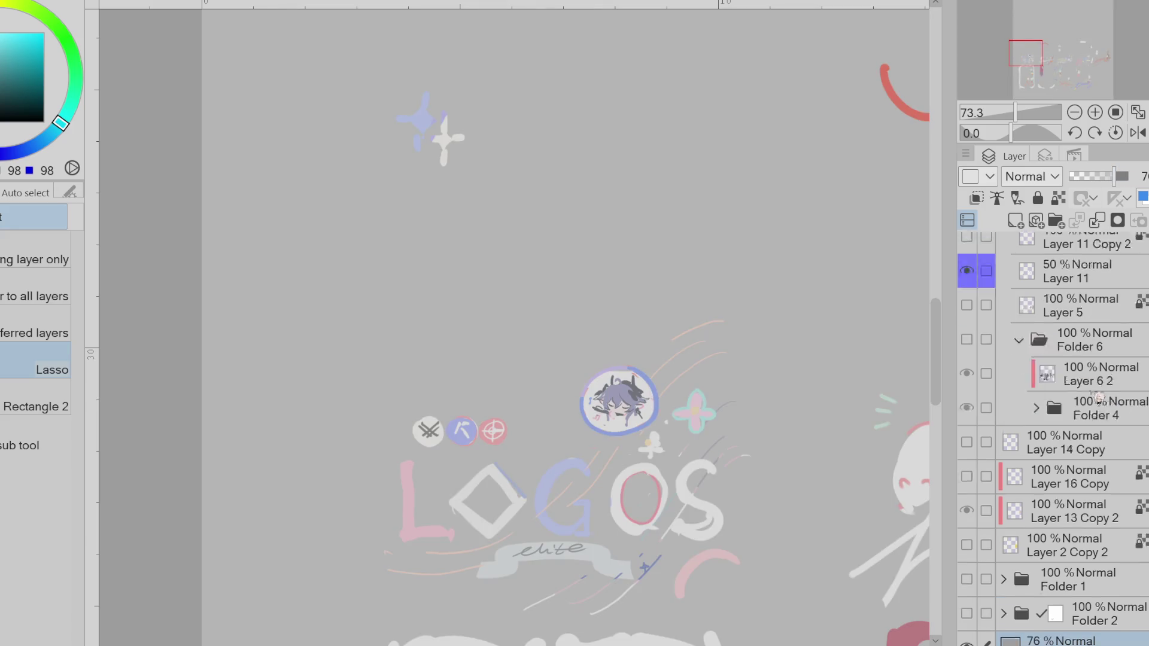
scroll(1066, 471, "up", 2)
- Add a new empty Layer 6 above Layer 11 and switch to the Text tool
left_click(1079, 393)
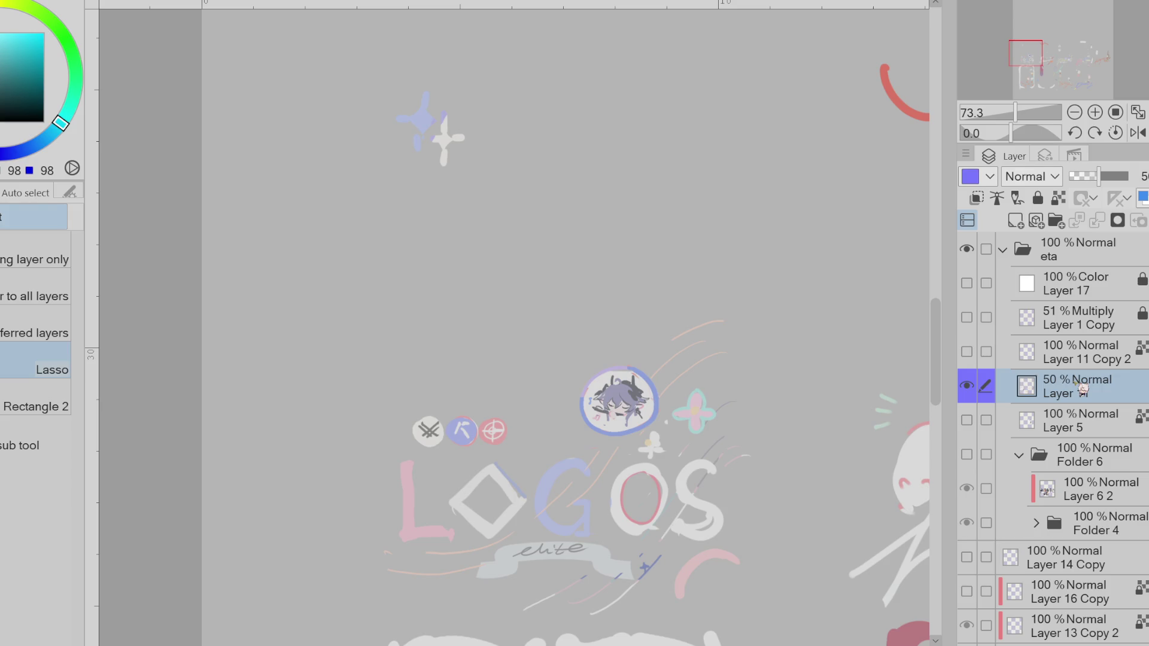
left_click(1016, 221)
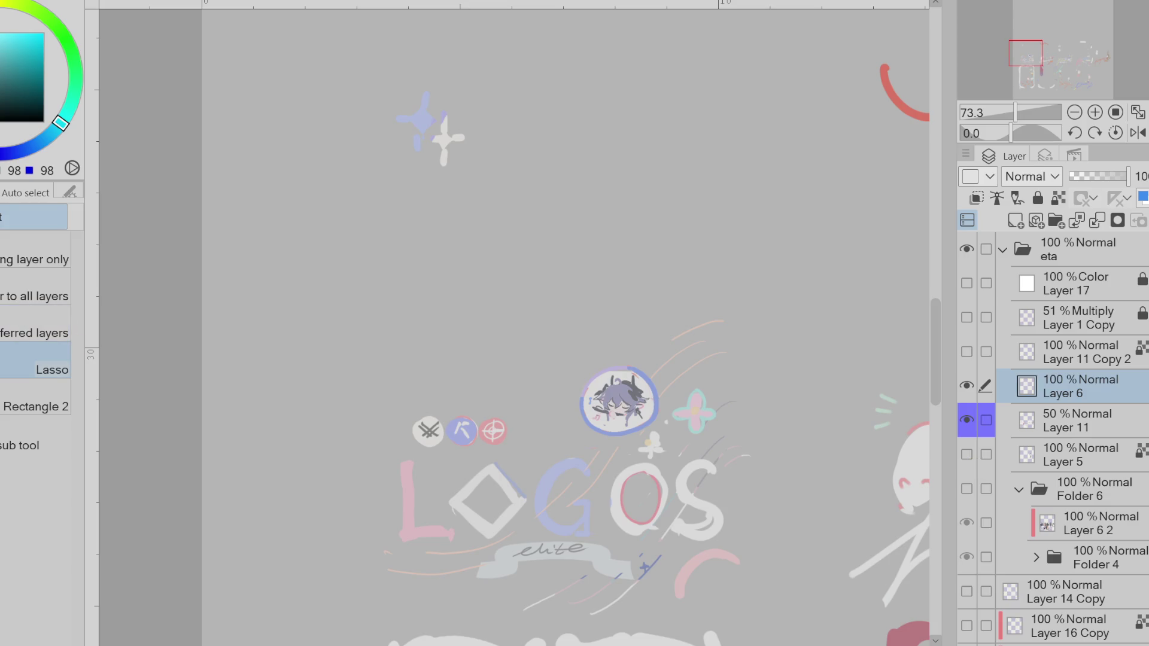
key("t")
scroll(231, 325, "down", 2)
scroll(240, 329, "down", 2)
scroll(401, 415, "up", 1)
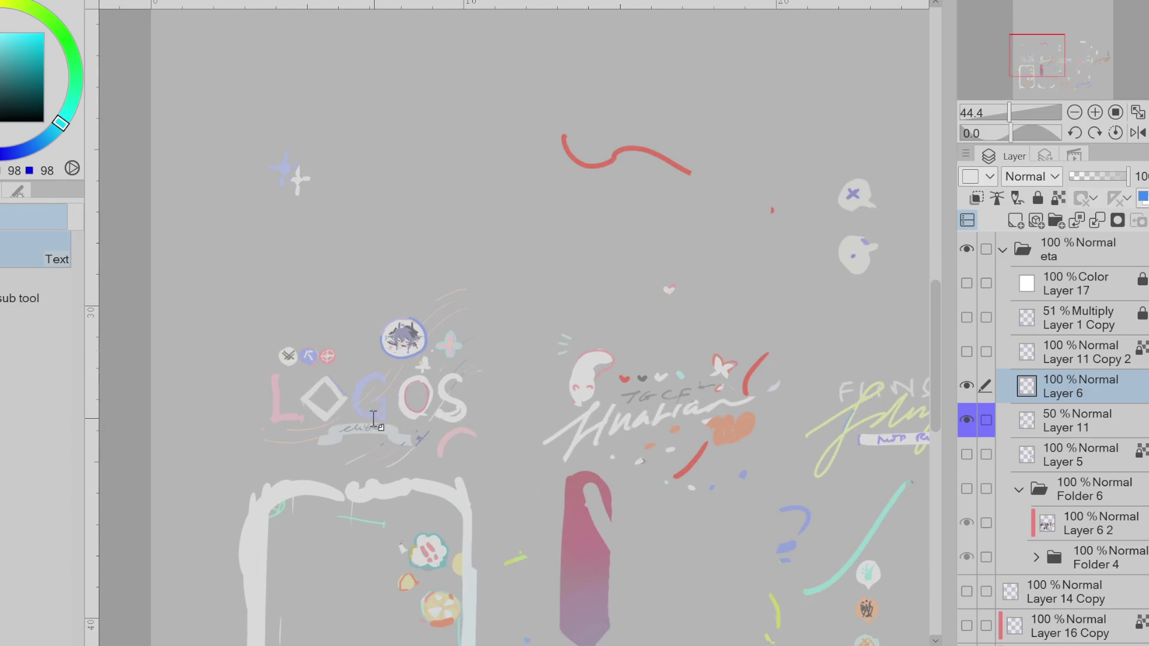
- Type 'logos' in a new text box over the hand-drawn LOGOS lettering
left_click(300, 380)
type("lo")
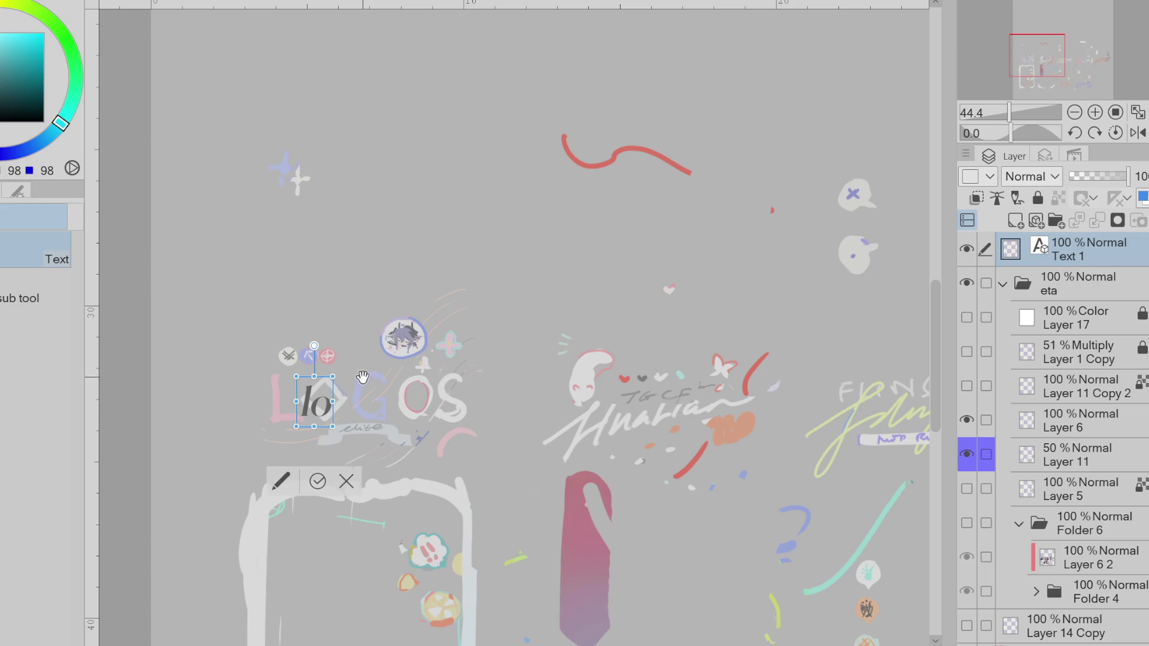
type("s")
key("BackSpace")
type("gos")
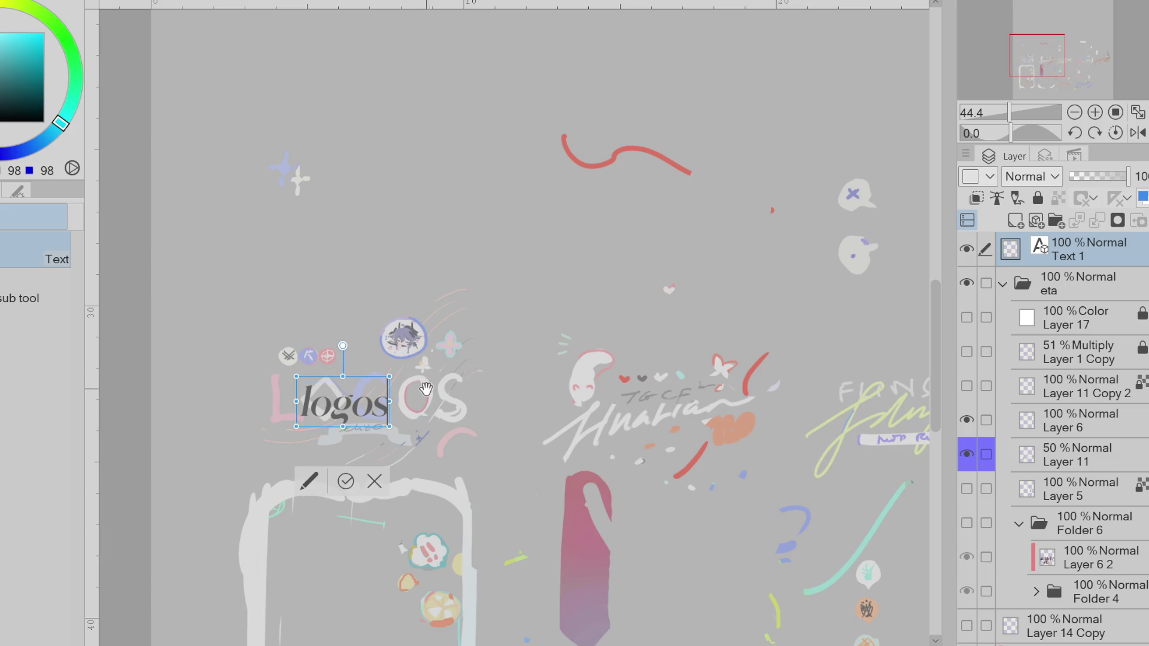
- Turn off italic in the text settings and browse the font list
left_click(36, 191)
left_click(16, 403)
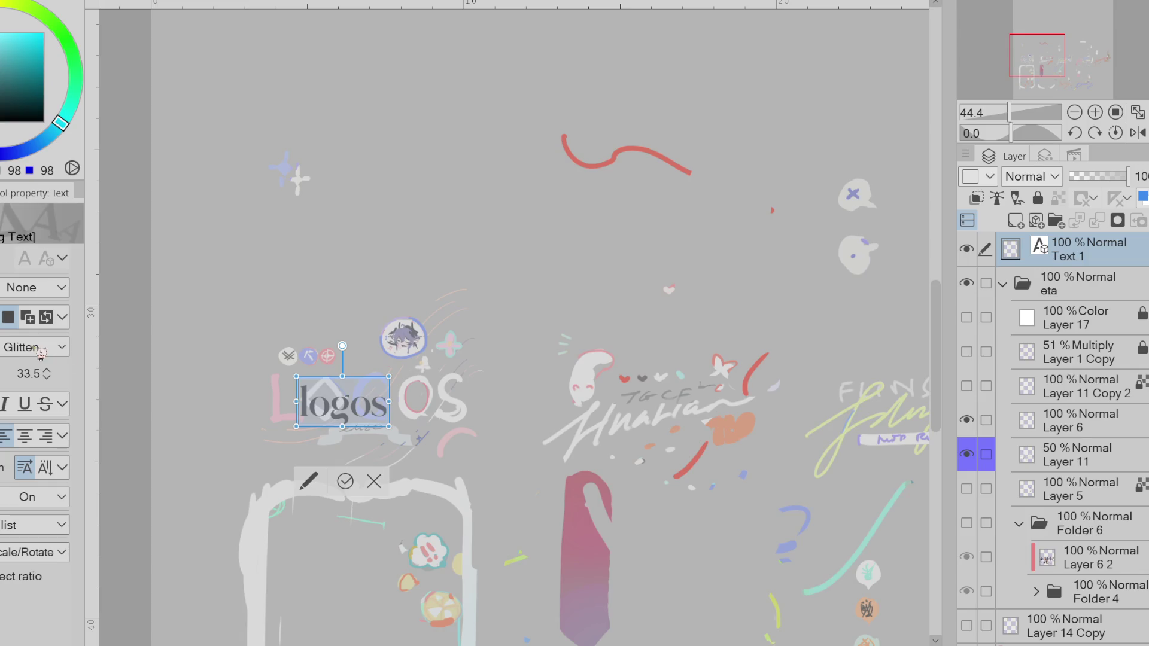
scroll(40, 353, "down", 3)
scroll(40, 353, "down", 1)
scroll(40, 353, "down", 2)
scroll(40, 353, "down", 1)
scroll(40, 354, "down", 1)
scroll(41, 354, "down", 1)
scroll(41, 353, "down", 1)
scroll(40, 353, "down", 1)
scroll(41, 353, "down", 1)
scroll(41, 353, "down", 1)
scroll(41, 353, "down", 1)
scroll(41, 354, "up", 2)
scroll(41, 352, "down", 2)
scroll(40, 352, "down", 1)
scroll(41, 352, "down", 2)
scroll(41, 352, "down", 1)
scroll(42, 352, "down", 1)
scroll(42, 352, "down", 1)
scroll(42, 352, "down", 1)
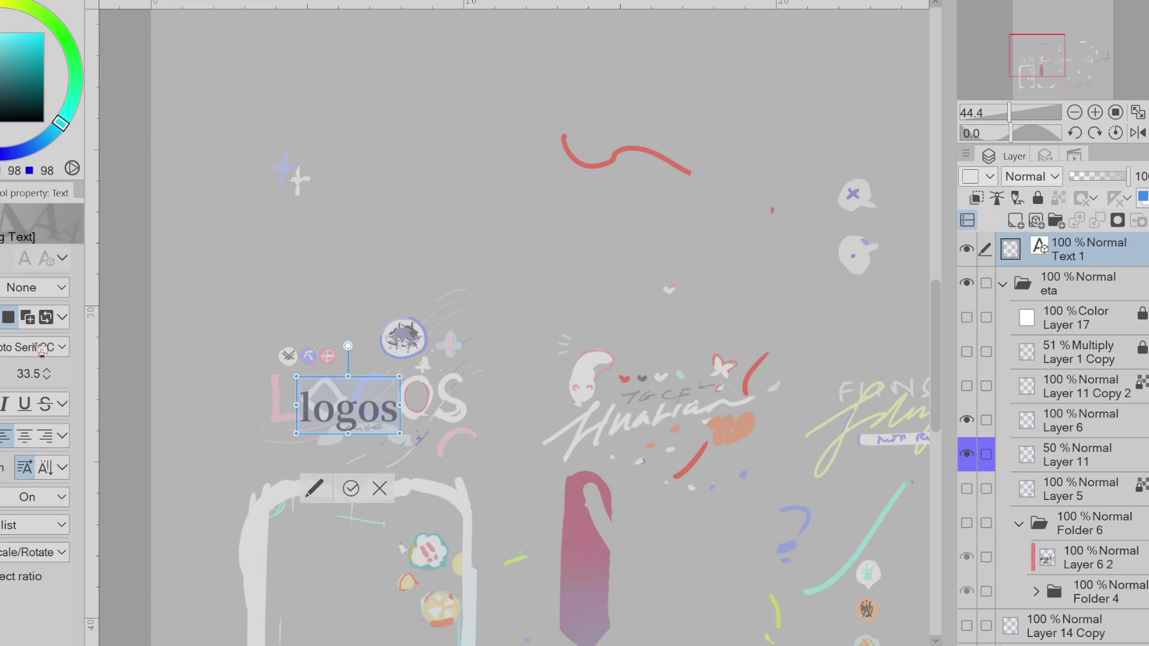
scroll(42, 352, "down", 1)
scroll(42, 352, "down", 1)
- Replace the text with uppercase 'LOGOS' and choose the serif banner font
left_click(356, 420)
left_click_drag(412, 413, 179, 399)
type("LO")
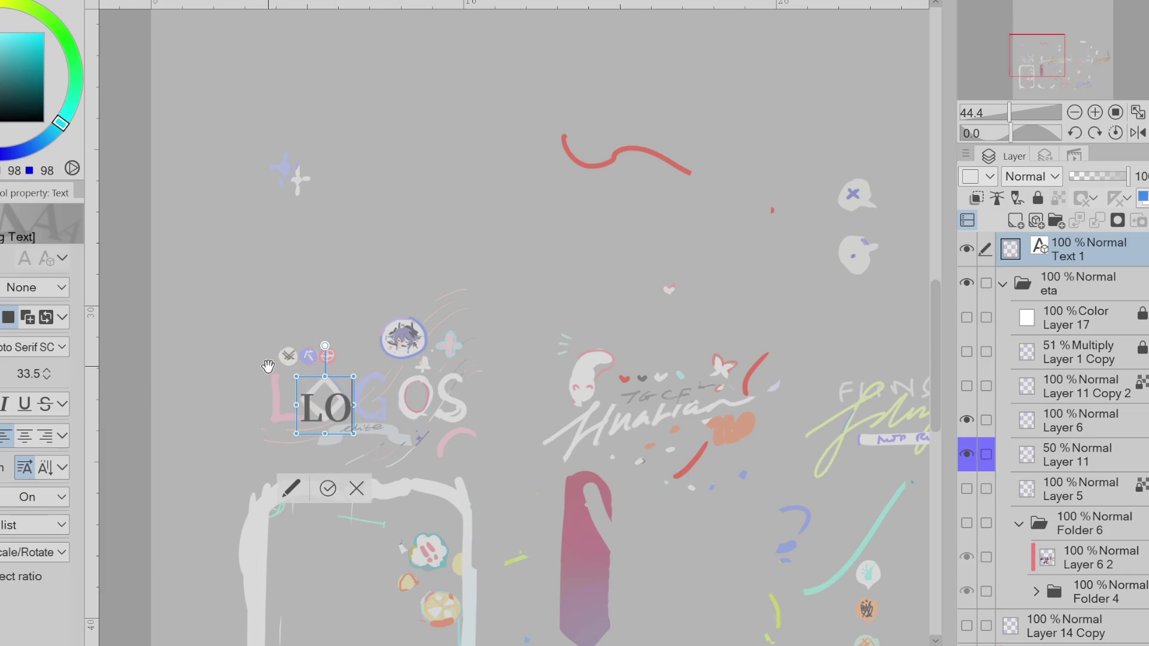
type("GOS")
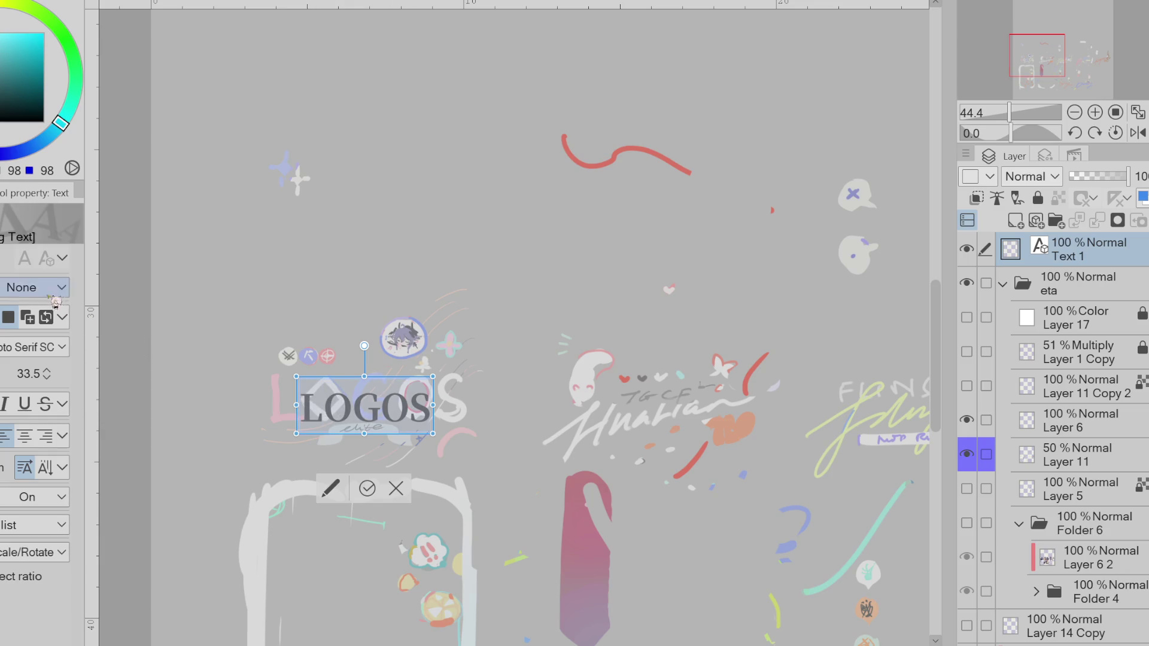
scroll(47, 350, "down", 1)
scroll(47, 350, "down", 1)
scroll(47, 350, "down", 1)
scroll(47, 351, "down", 1)
scroll(47, 350, "down", 1)
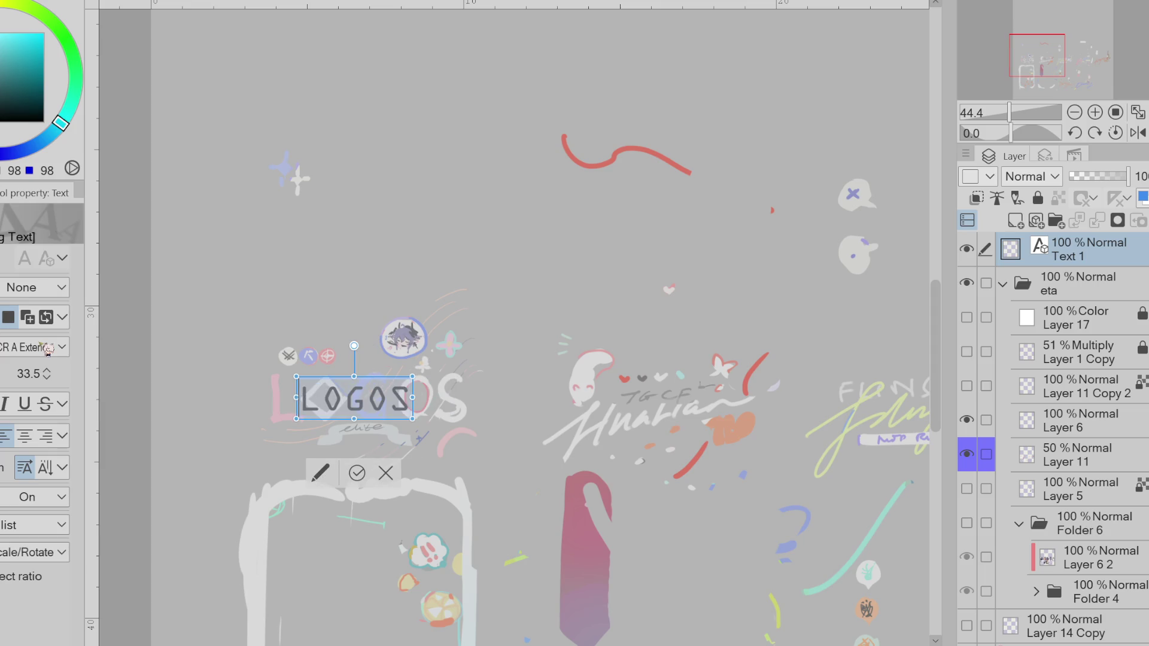
scroll(54, 376, "up", 6)
scroll(54, 375, "up", 6)
scroll(54, 375, "up", 6)
scroll(54, 375, "up", 6)
scroll(54, 376, "up", 4)
scroll(54, 375, "up", 3)
scroll(54, 376, "up", 1)
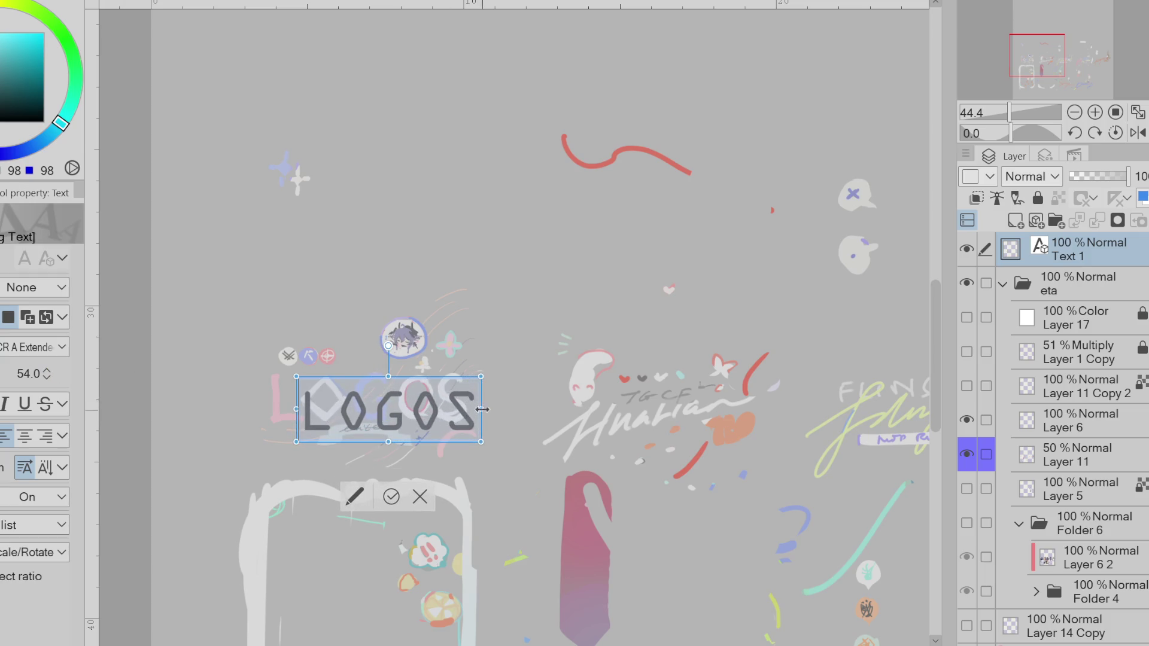
- Position the LOGOS title over the hand lettering and make it bold
left_click_drag(489, 433, 471, 420)
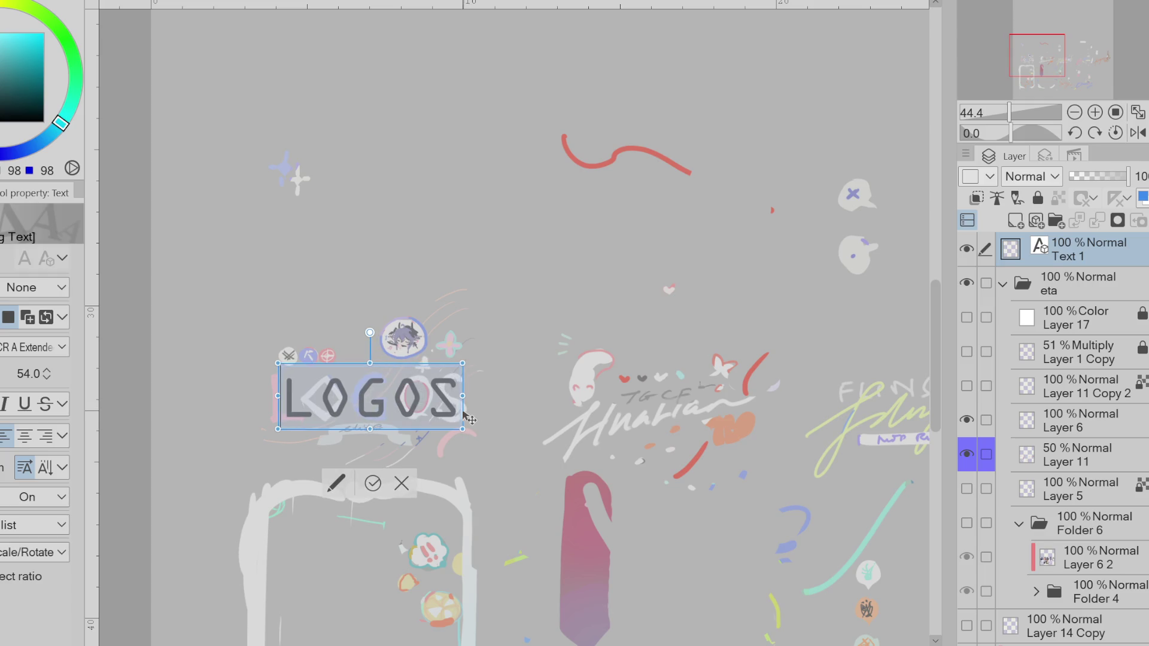
scroll(48, 352, "down", 2)
scroll(48, 352, "down", 1)
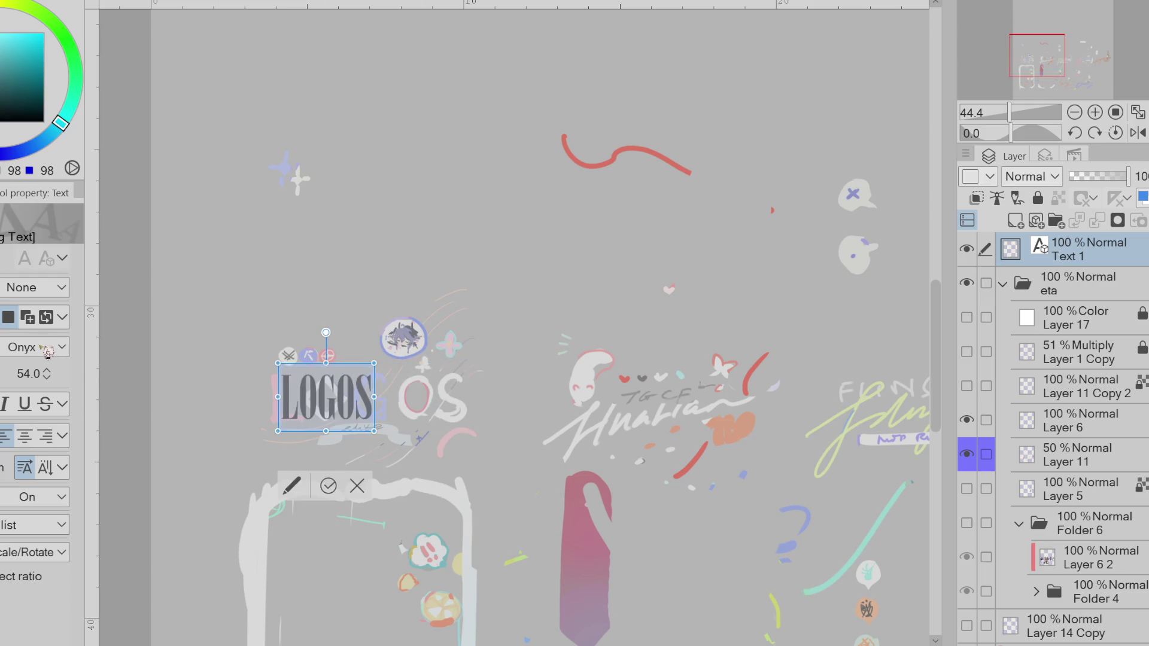
scroll(48, 352, "down", 1)
scroll(48, 352, "down", 1)
scroll(48, 352, "down", 1)
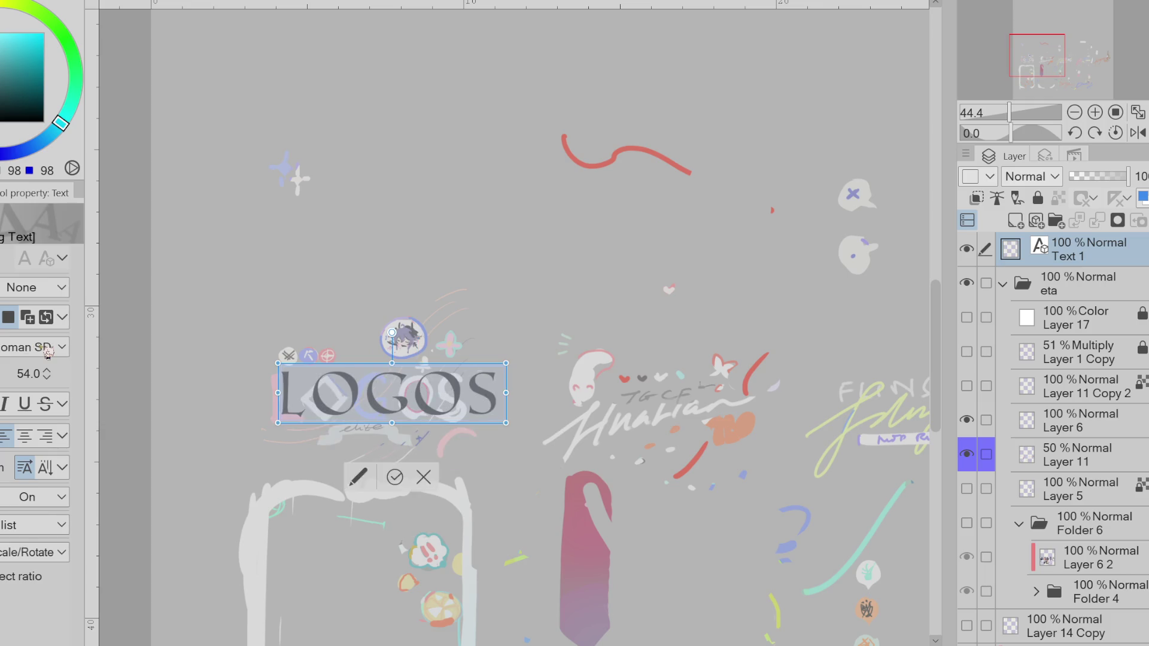
scroll(48, 352, "down", 1)
scroll(48, 352, "down", 1)
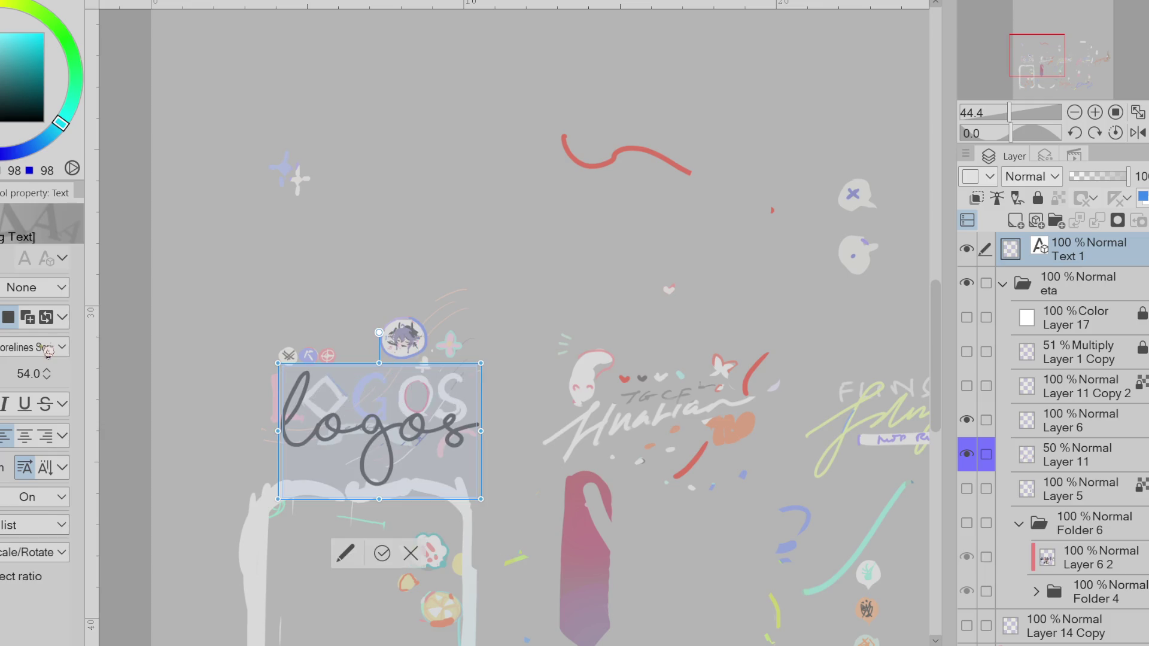
scroll(48, 352, "down", 1)
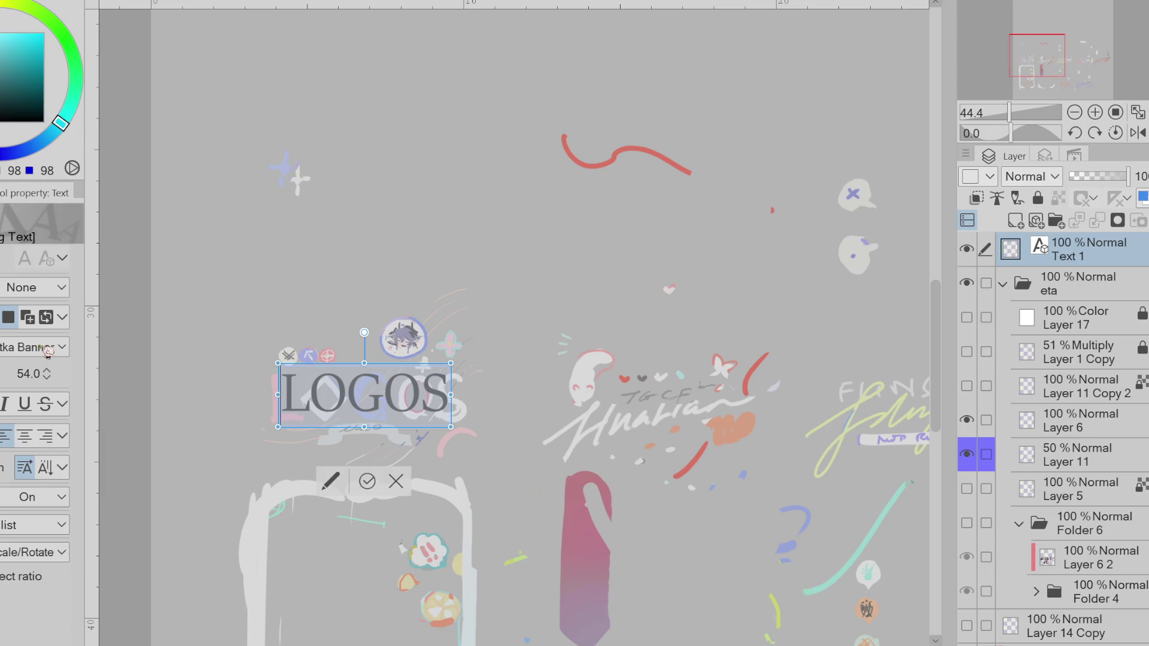
left_click(62, 404)
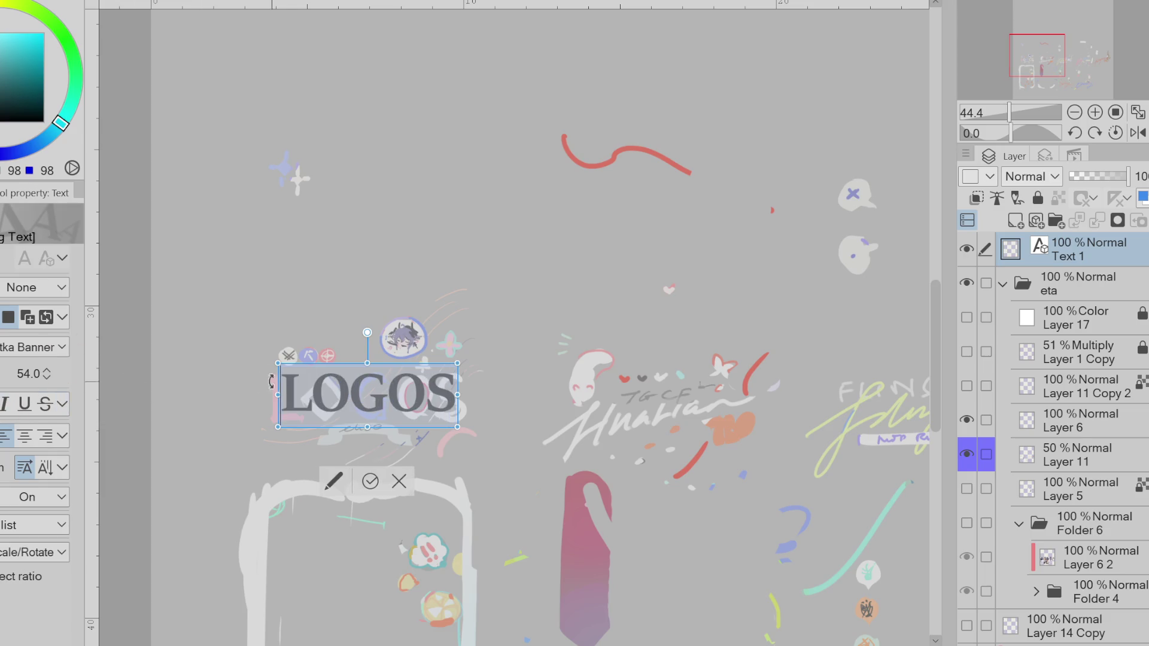
left_click_drag(396, 362, 378, 367)
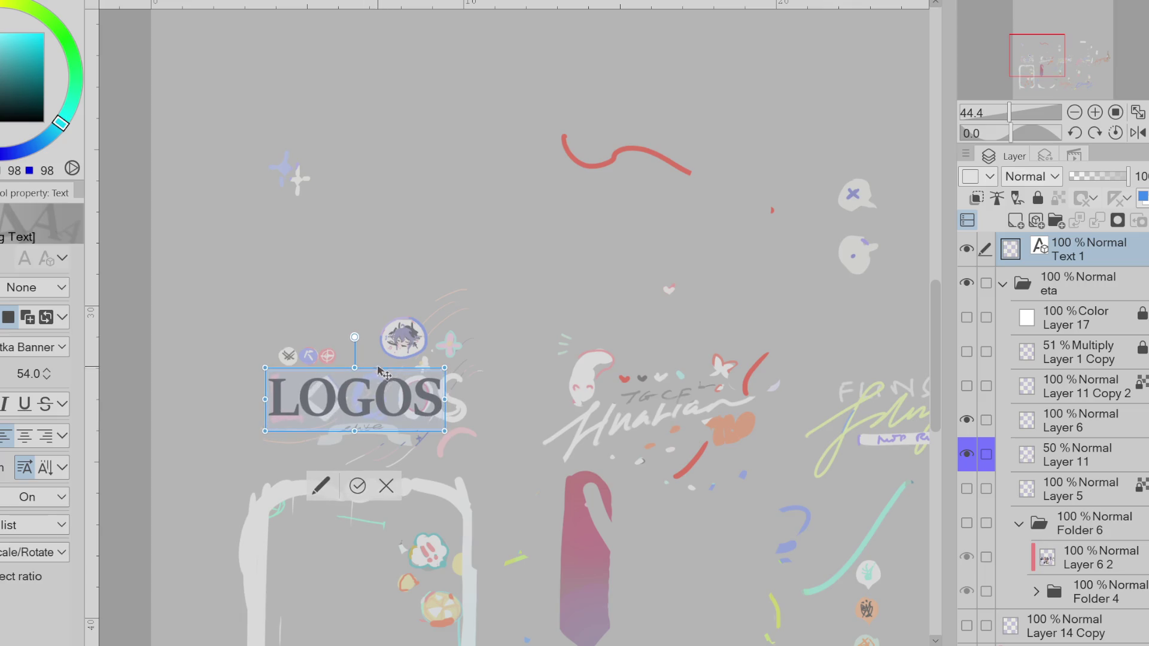
- Enlarge the LOGOS title to size 61, nudge it into place, and commit
left_click(47, 370)
left_click(52, 371)
left_click(53, 371)
left_click_drag(417, 376, 419, 371)
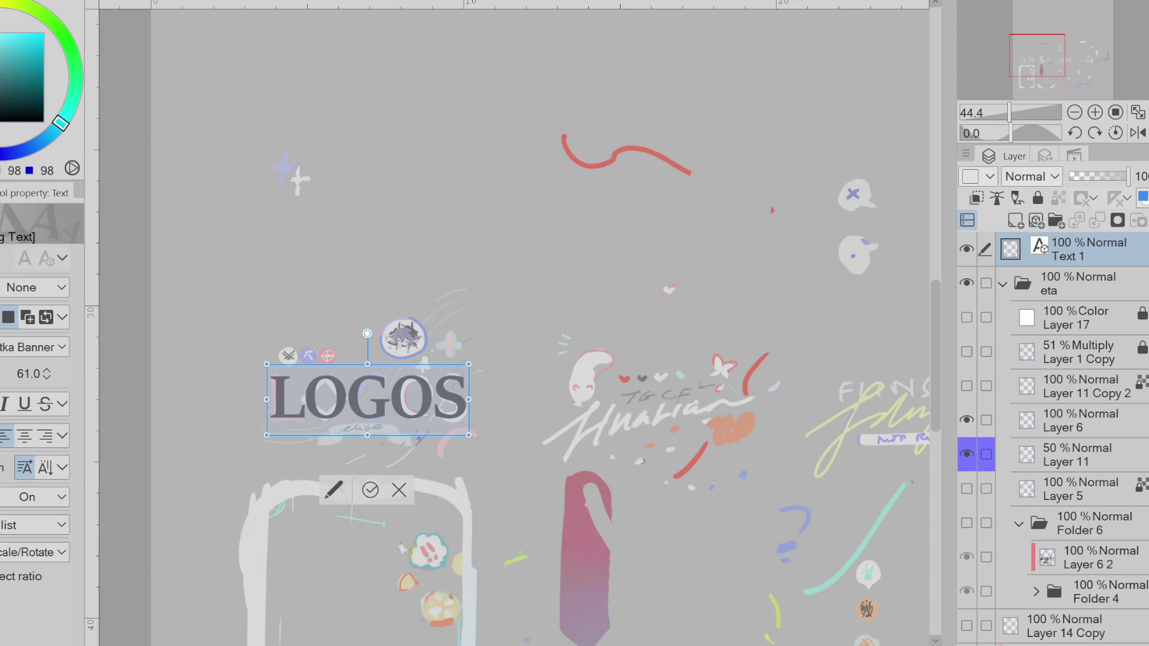
left_click(370, 490)
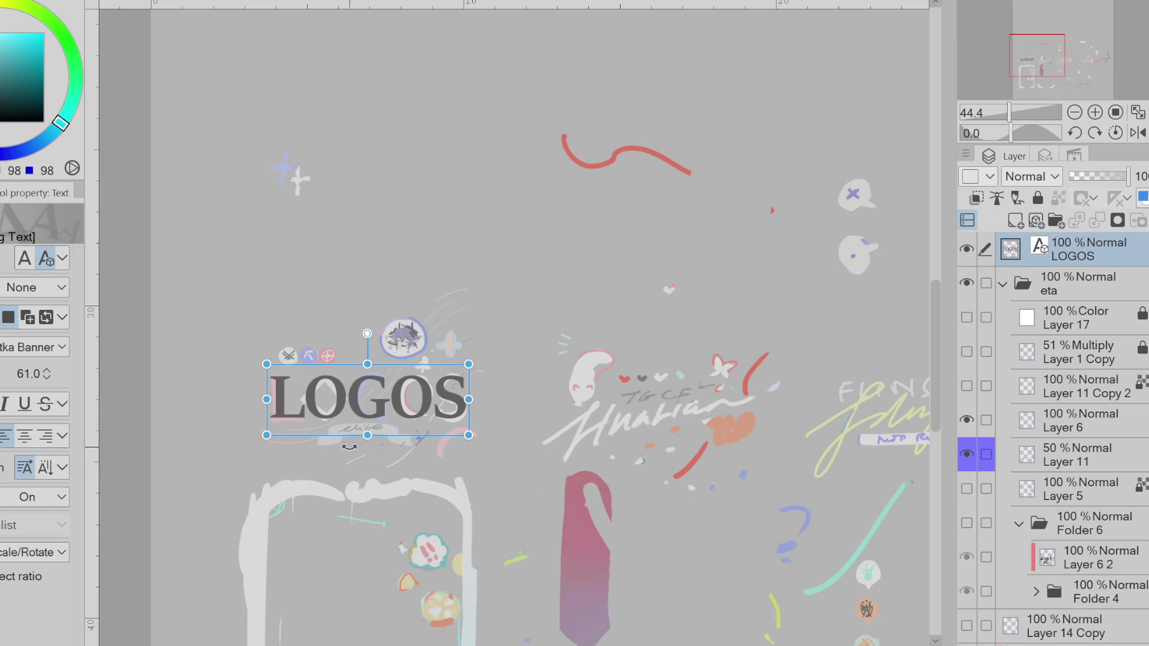
- Make all the LOGOS title text white
scroll(351, 419, "down", 2)
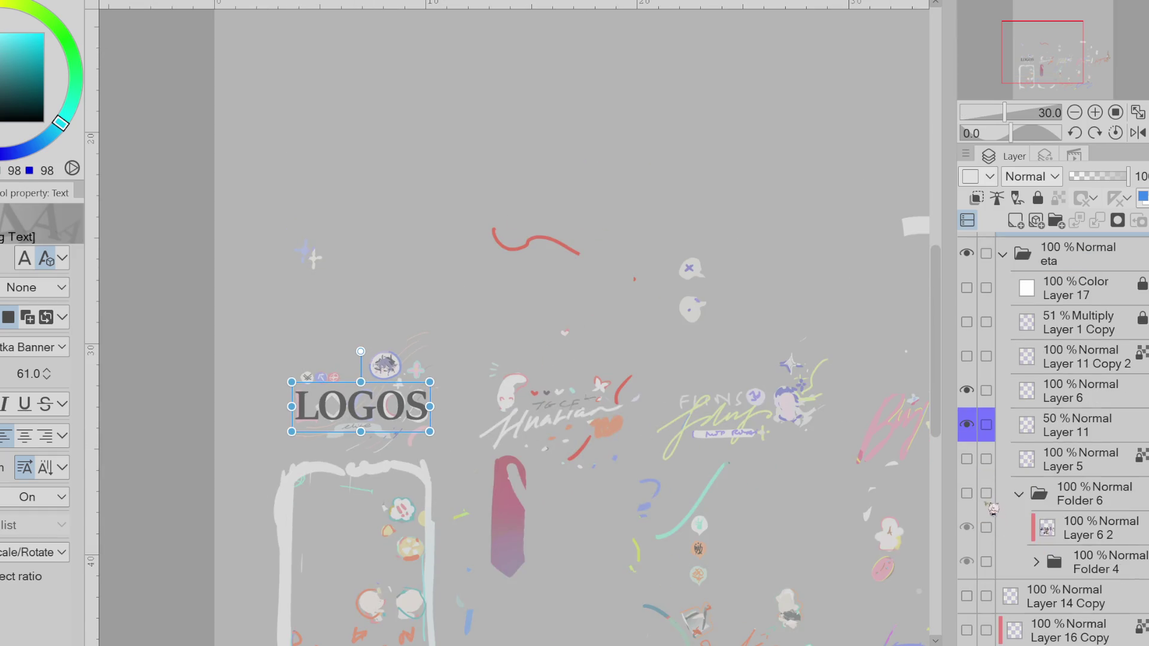
left_click(371, 402)
key("ctrl+a")
left_click(12, 46)
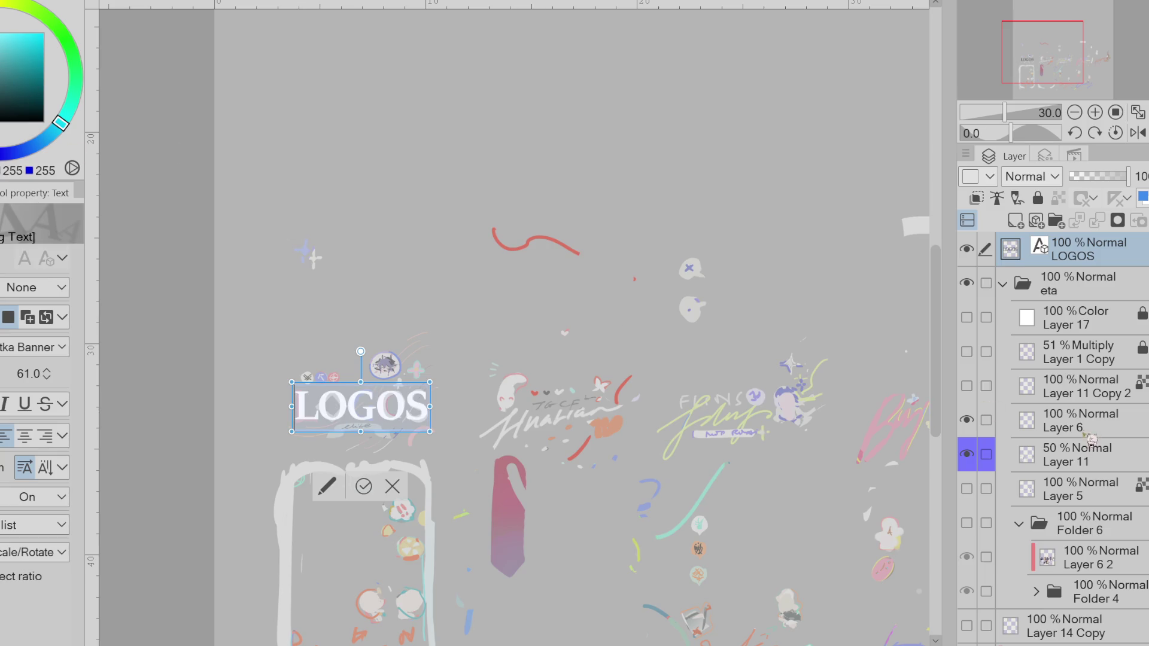
- Show Folder 6 and Layer 6 in full colour, keeping Layer 17 and Layer 11's scribbles hidden
left_click(968, 523)
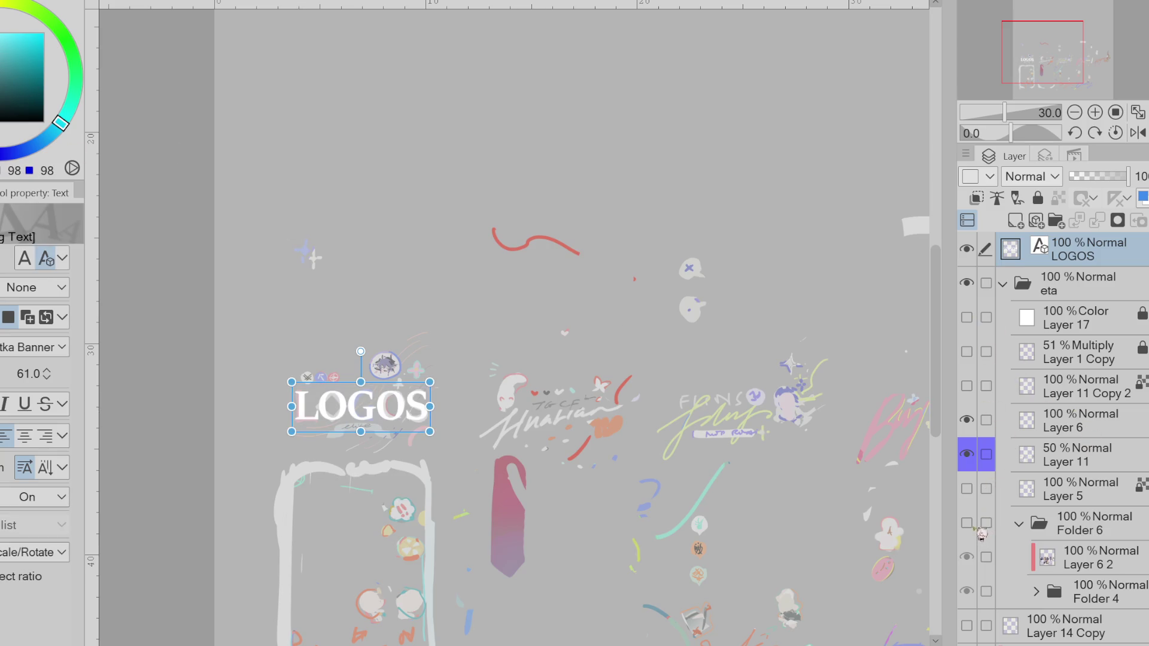
scroll(415, 371, "up", 2)
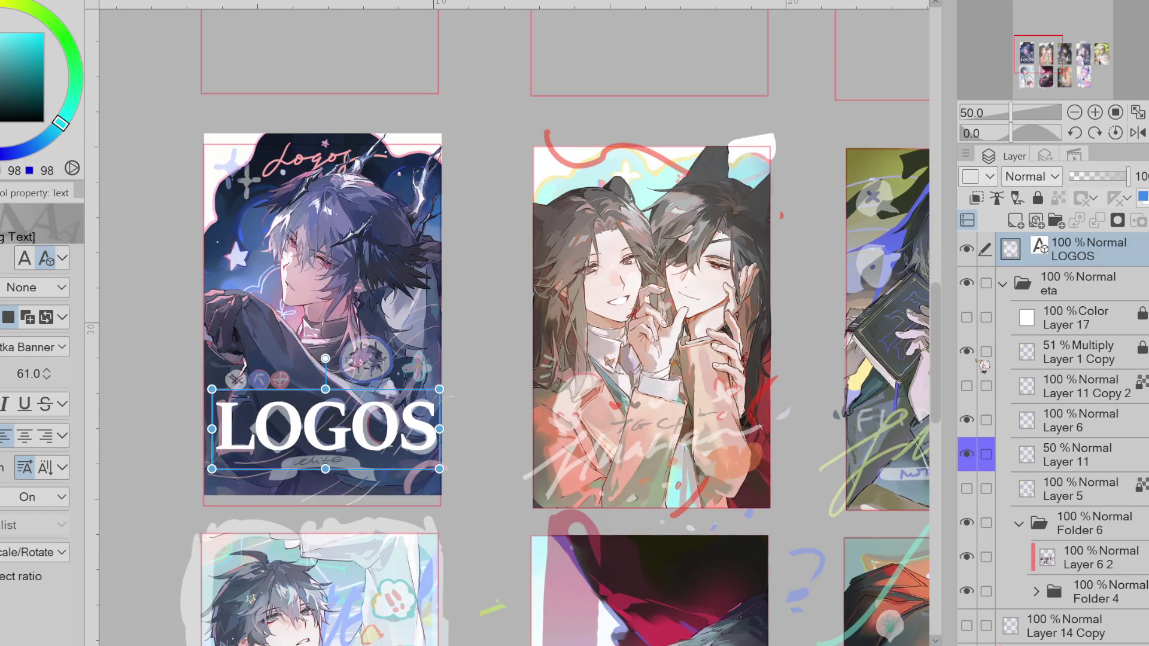
left_click(1051, 355)
left_click(967, 317)
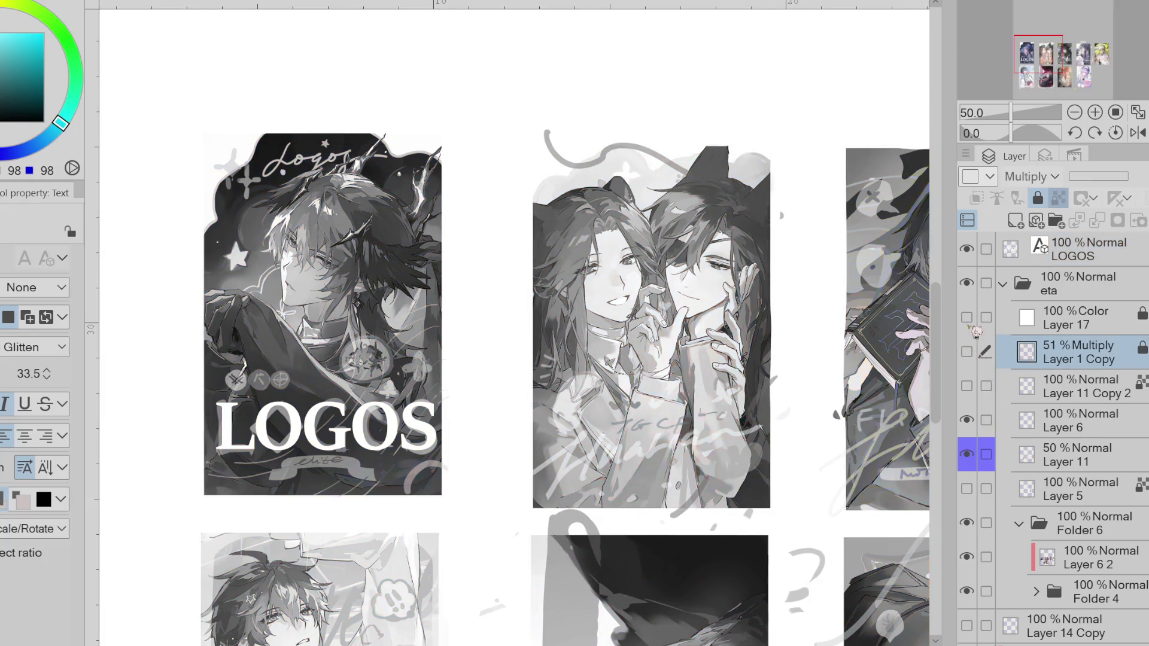
left_click(966, 317)
left_click(967, 419)
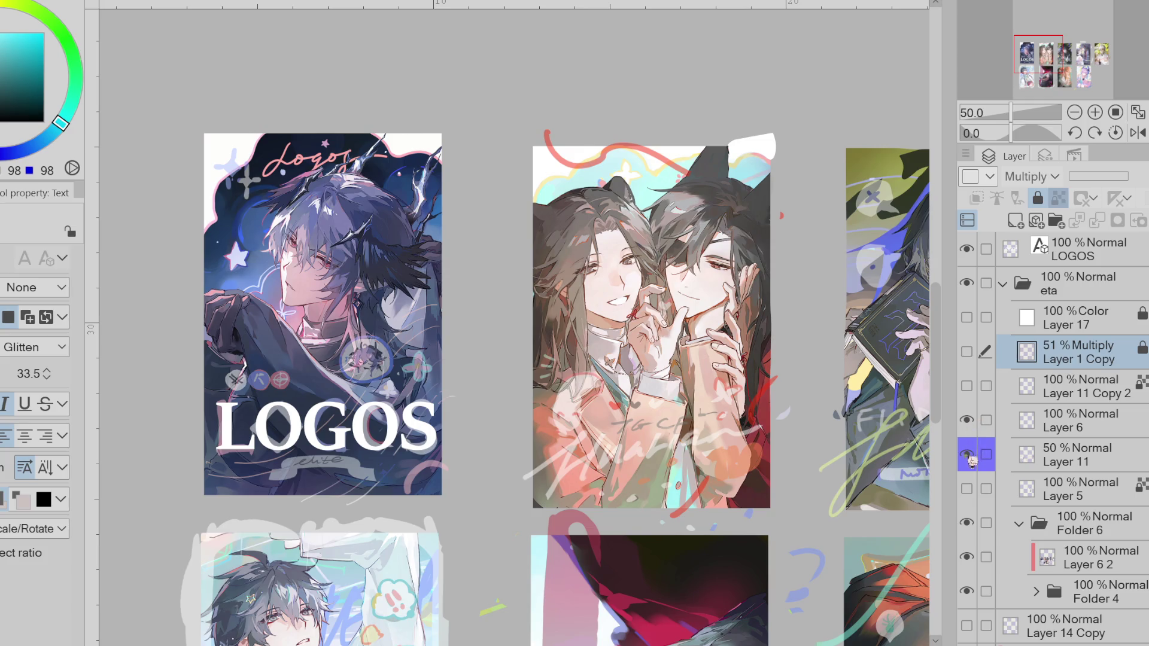
left_click(968, 455)
scroll(580, 336, "down", 1)
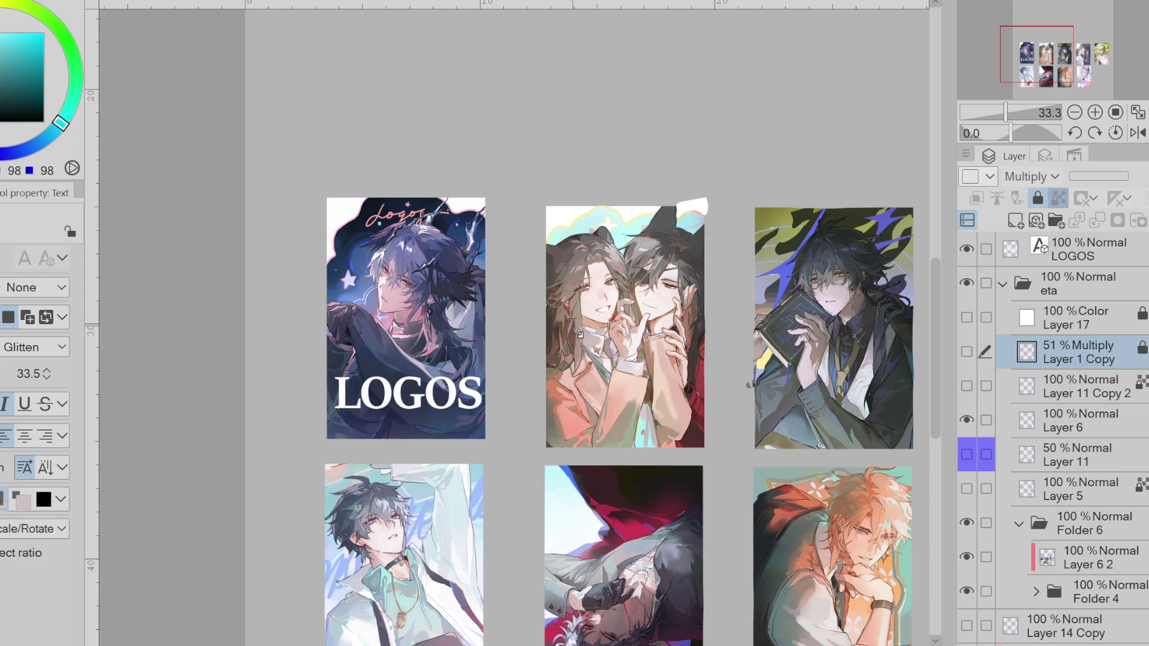
scroll(580, 336, "down", 1)
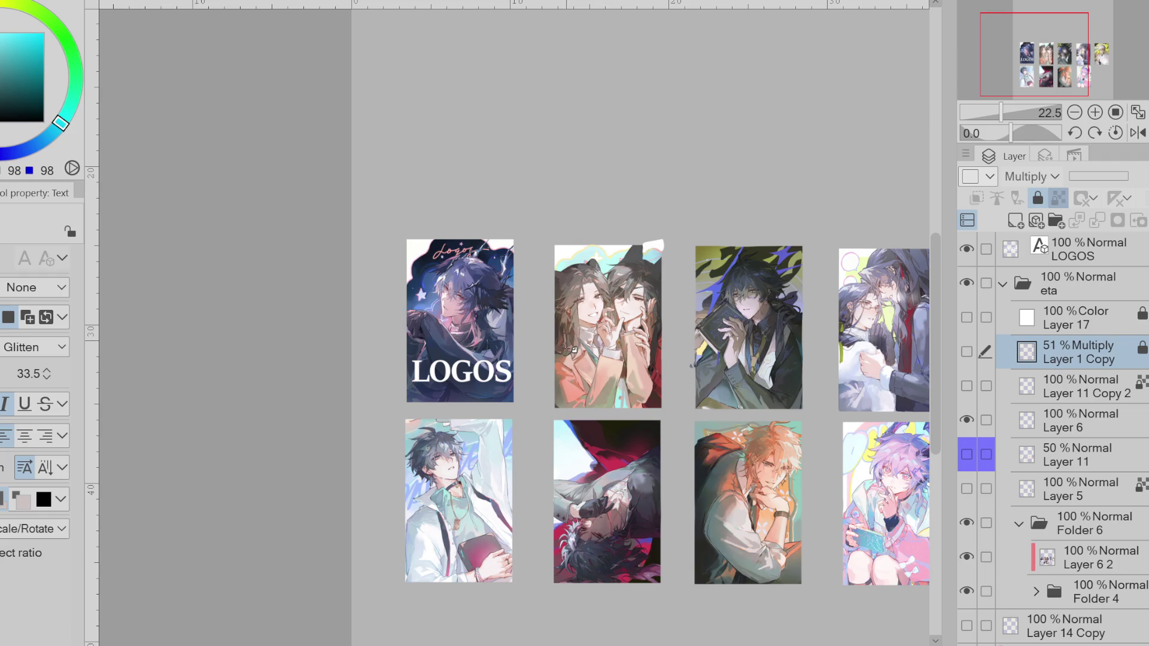
scroll(480, 357, "up", 1)
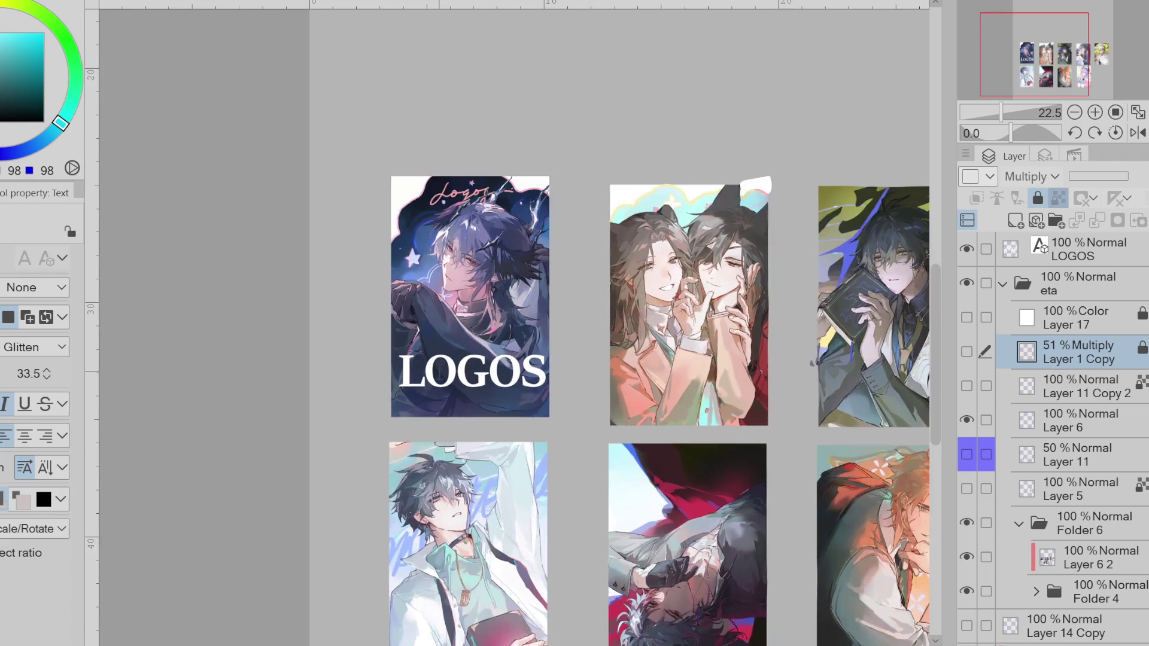
- Delete the LOGOS text layer after toggling Layer 6 and Layer 11 visibility
scroll(480, 356, "up", 1)
scroll(481, 357, "up", 1)
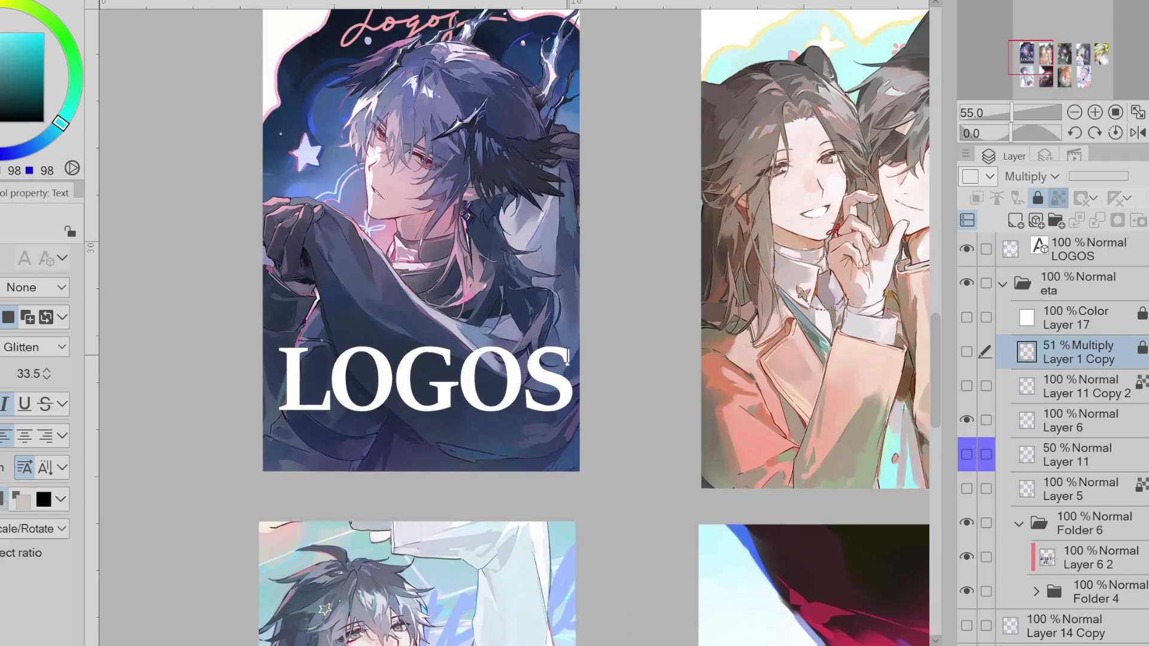
left_click(967, 420)
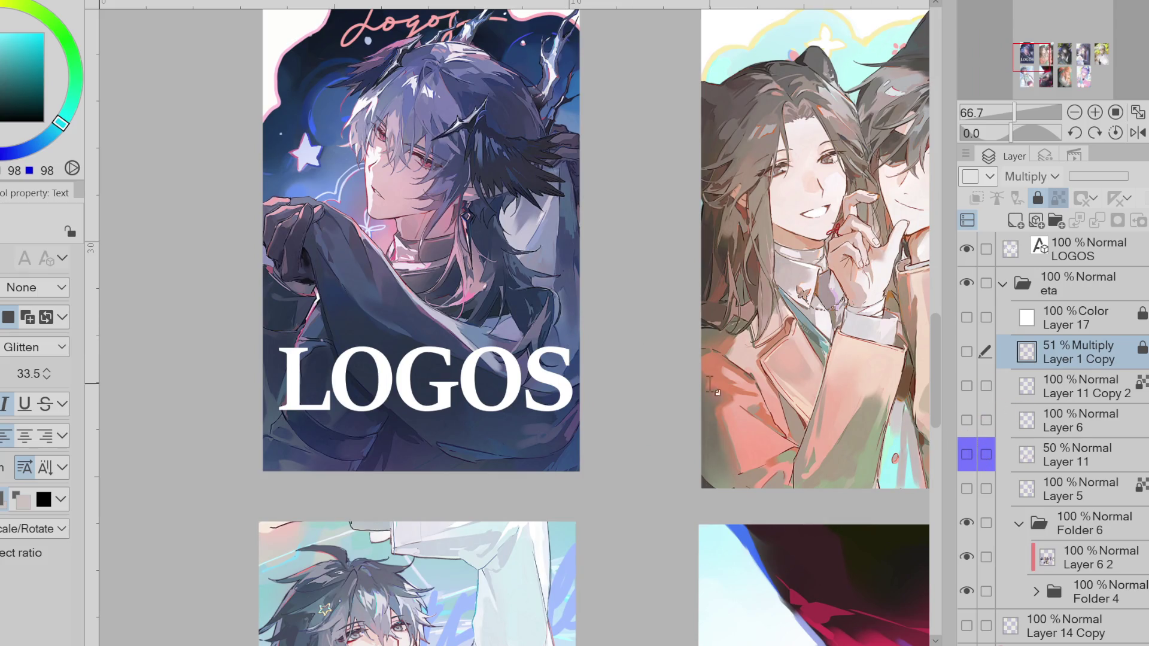
left_click_drag(968, 421, 967, 455)
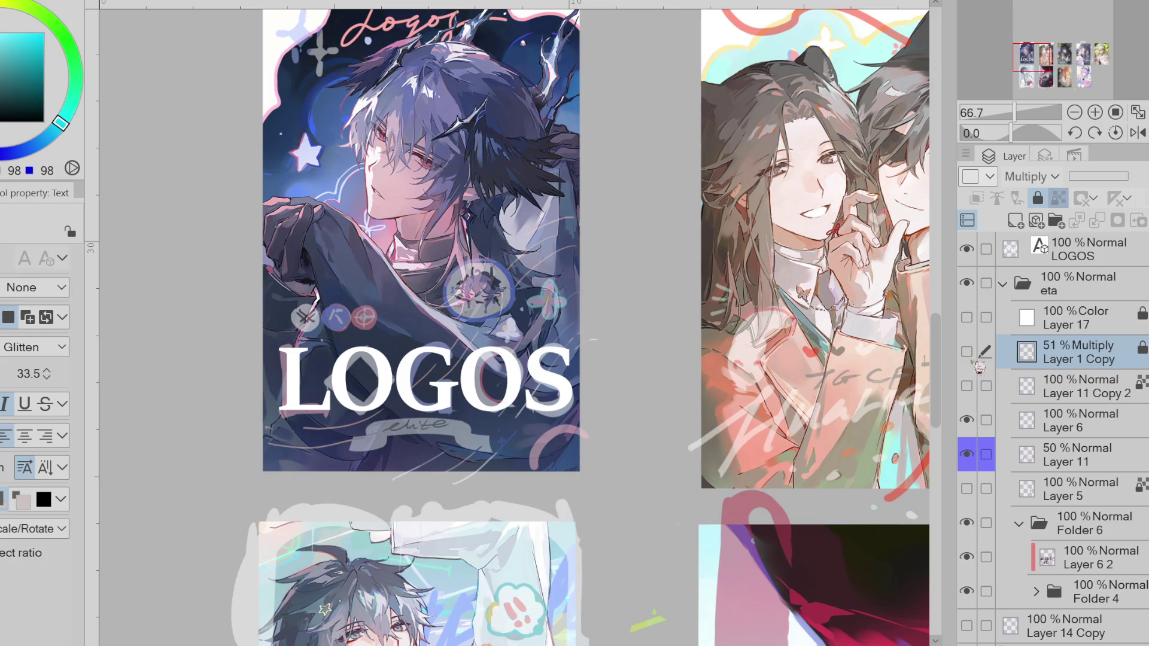
left_click(1106, 256)
key("Delete")
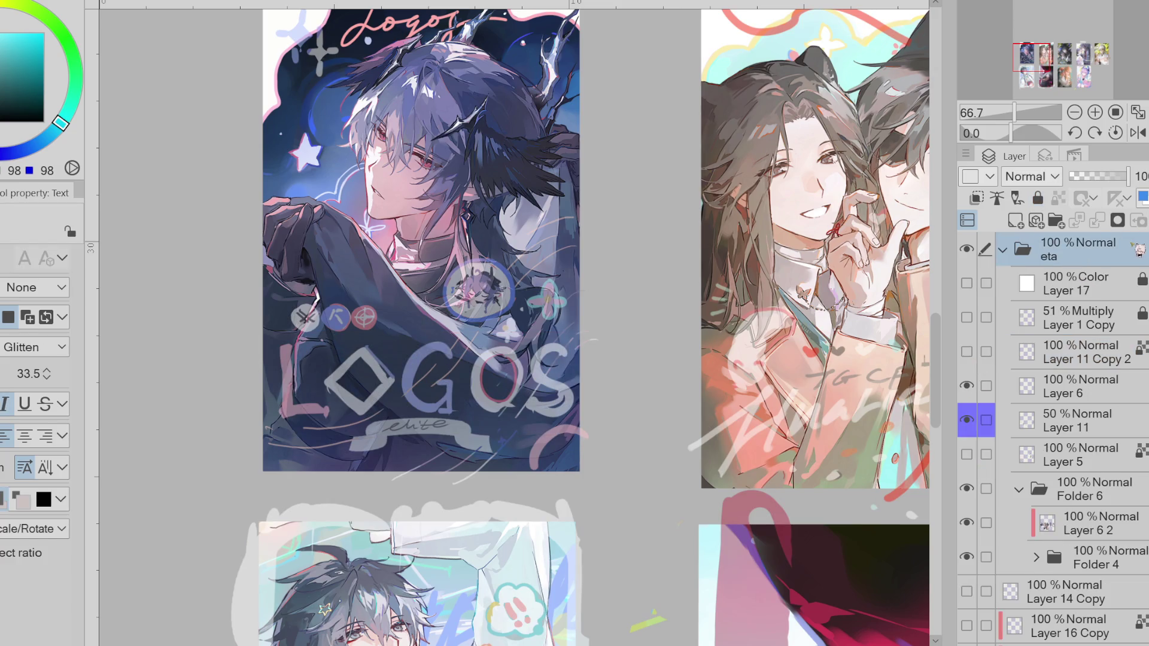
- Try a white hard-brush stroke for the L on Layer 6, then undo it
left_click(1077, 389)
scroll(331, 368, "up", 3)
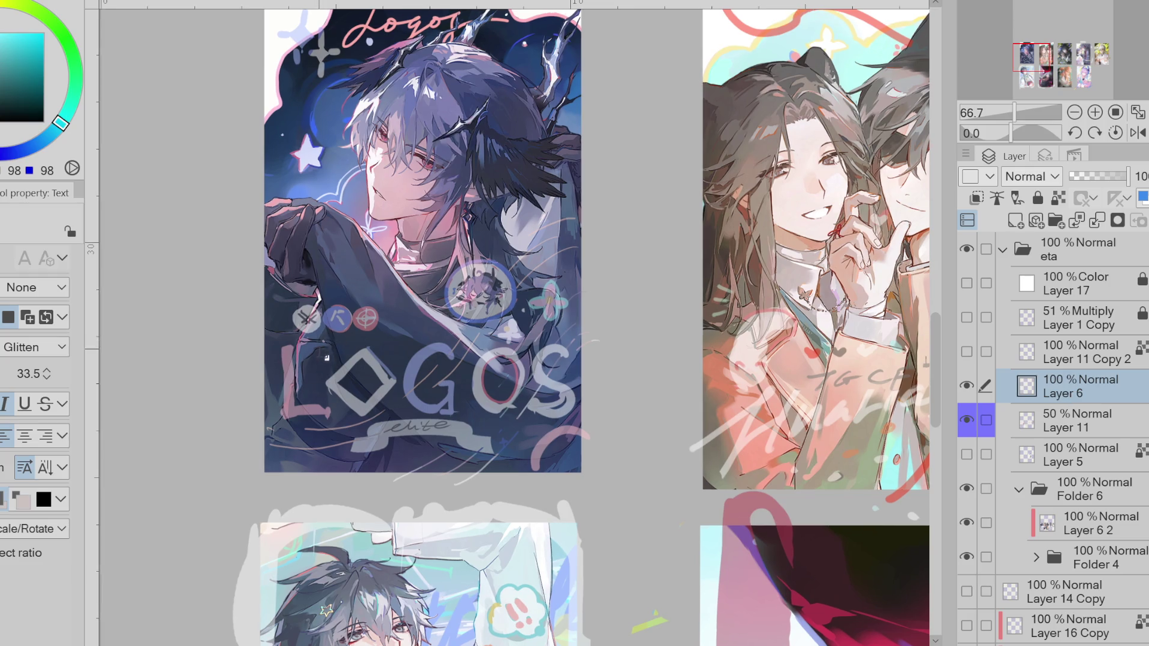
key("e")
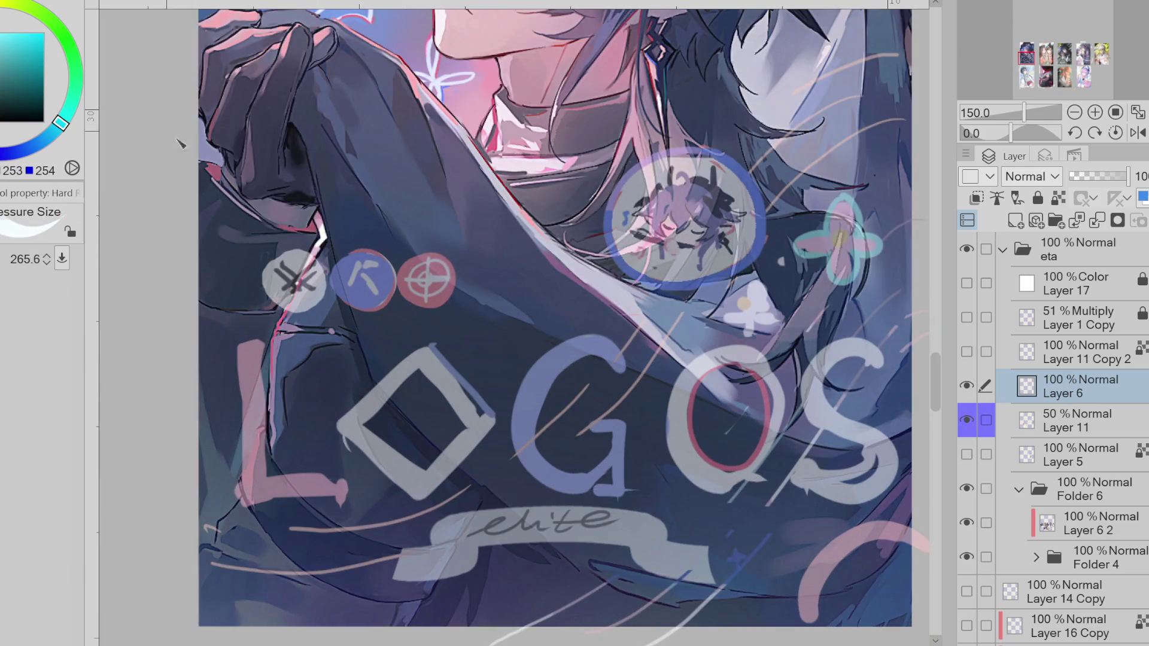
mouse_move(286, 363)
left_mouse_down()
mouse_move(185, 339)
mouse_move(281, 336)
mouse_move(265, 338)
mouse_move(282, 339)
mouse_move(325, 498)
left_mouse_up()
key("ctrl+z")
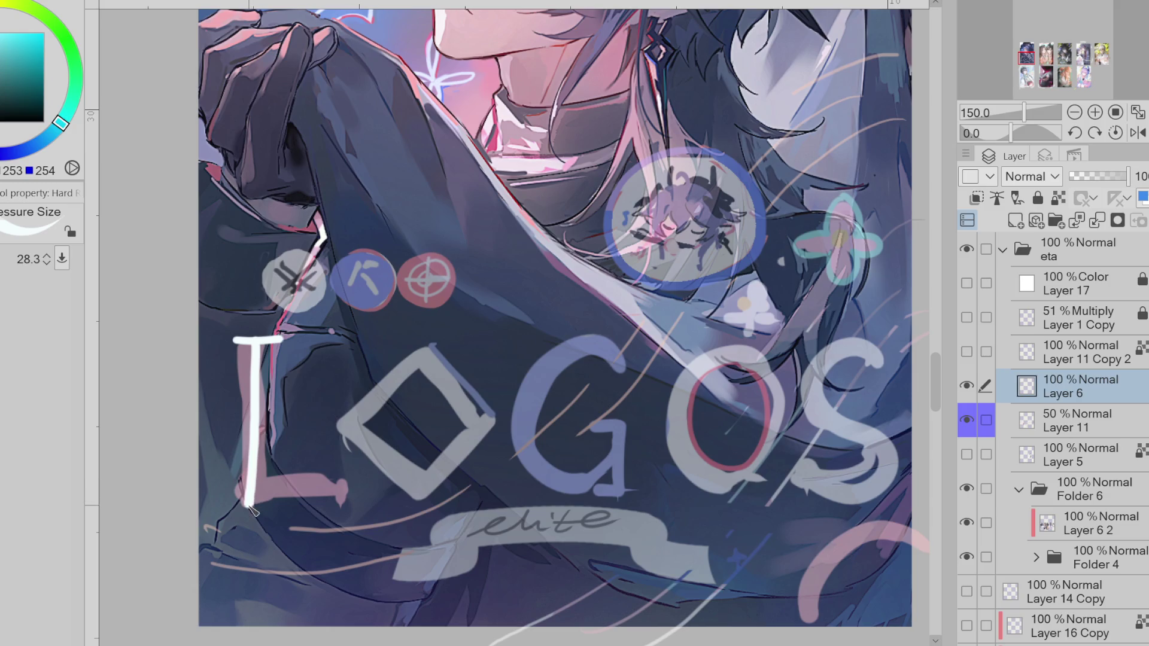
key("ctrl+z")
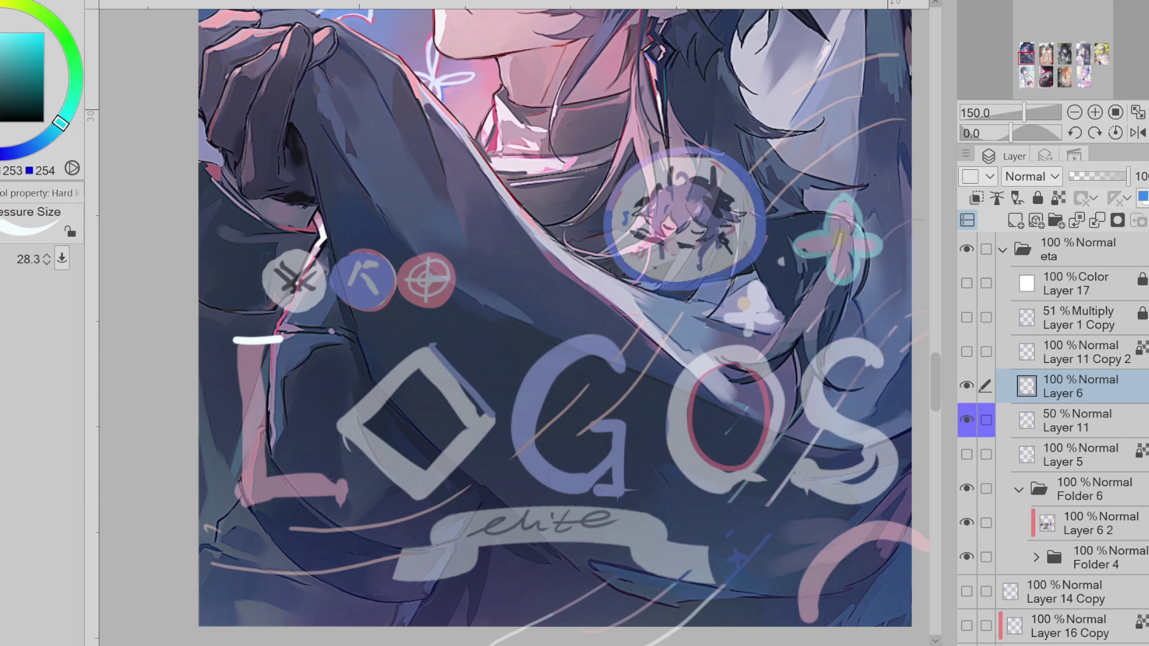
- Draw the L's white stem with the straight-line tool, redrawing until it fits
key("u")
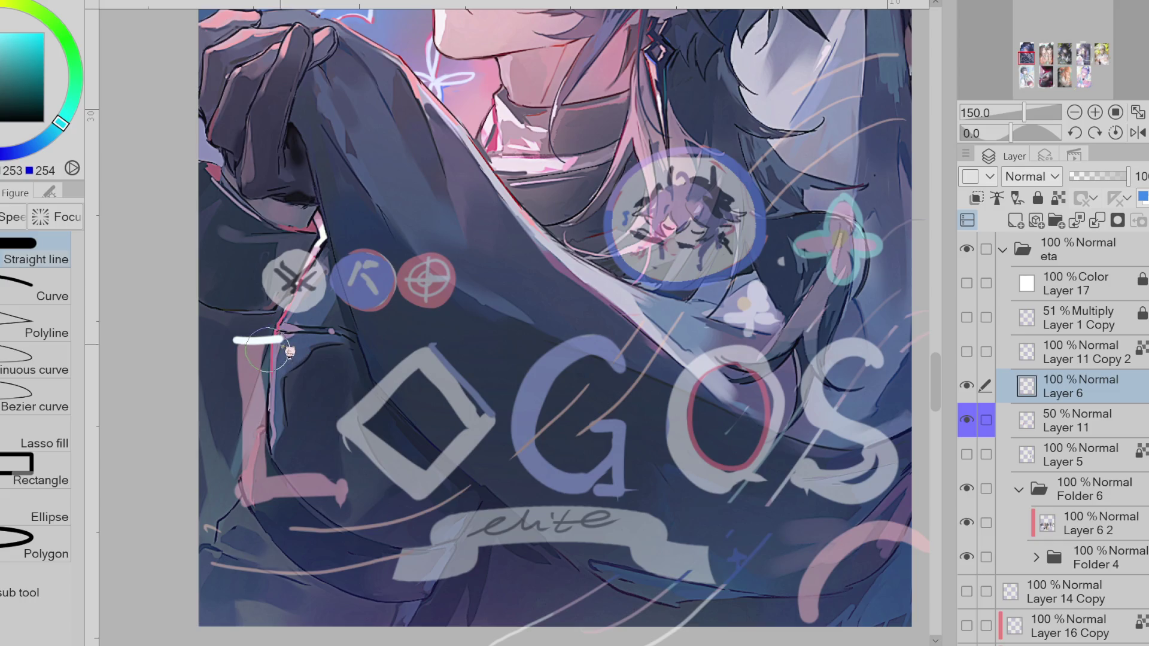
left_click_drag(252, 339, 258, 473)
key("ctrl+z")
left_click_drag(253, 339, 258, 486)
key("ctrl+z")
mouse_move(259, 343)
left_mouse_down()
mouse_move(257, 485)
mouse_move(337, 496)
left_mouse_up()
- Thicken the L's base with the pen and tidy it with a smaller hard eraser
key("p")
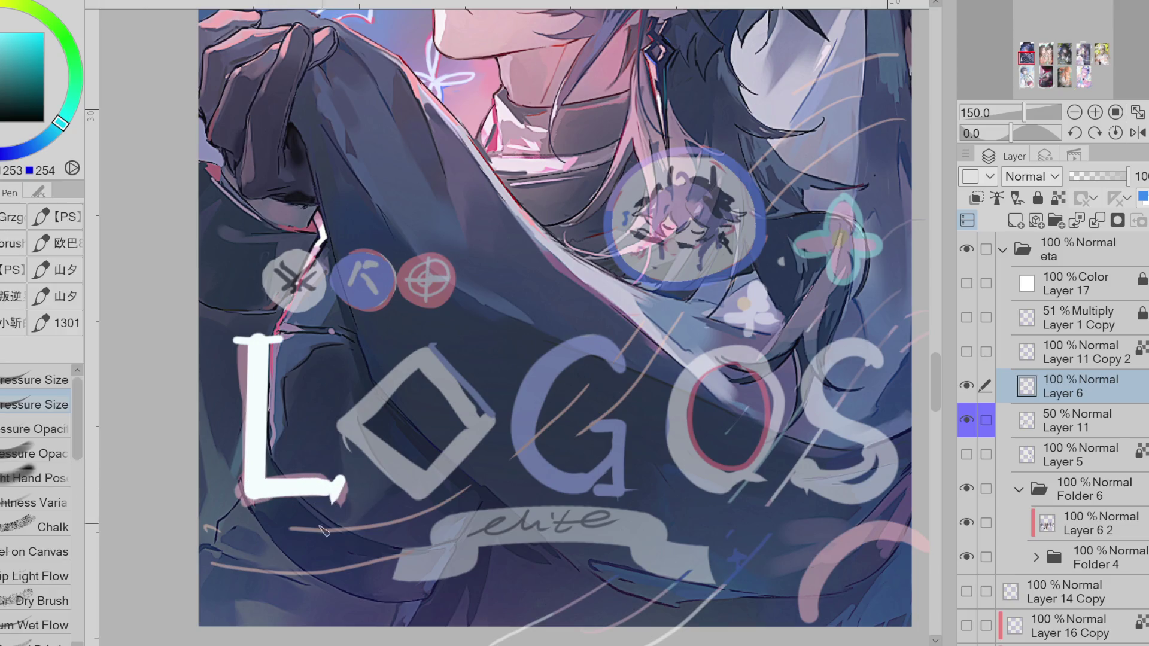
scroll(282, 553, "down", 3)
scroll(344, 458, "up", 3)
left_click_drag(312, 519, 315, 532)
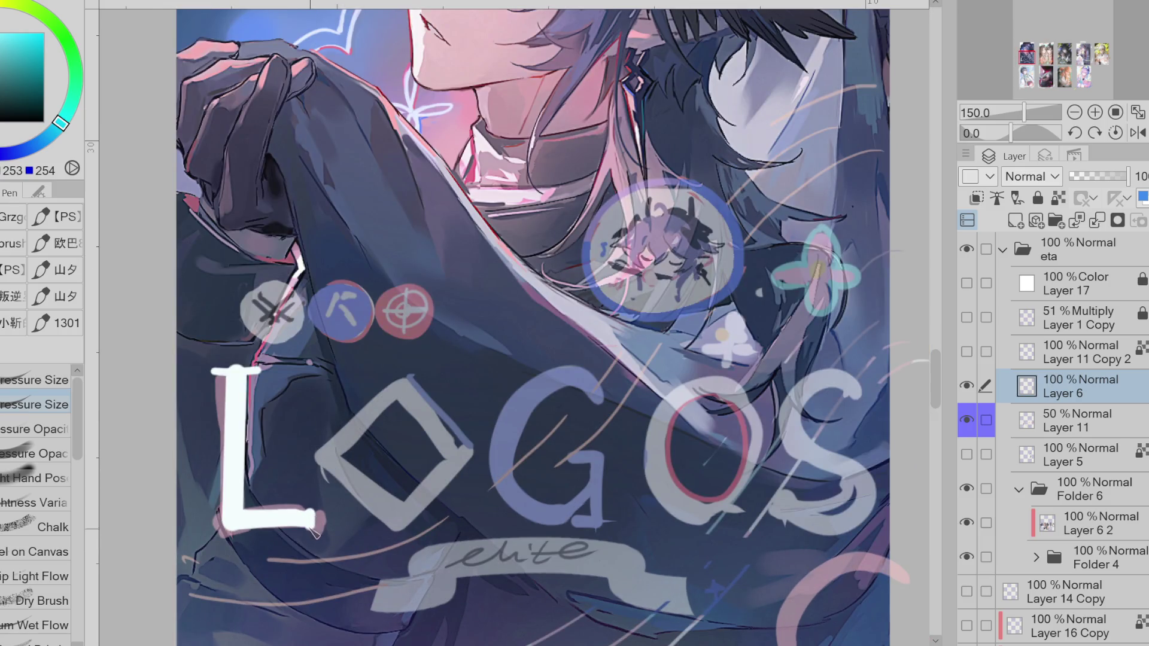
key("e")
left_click(36, 248)
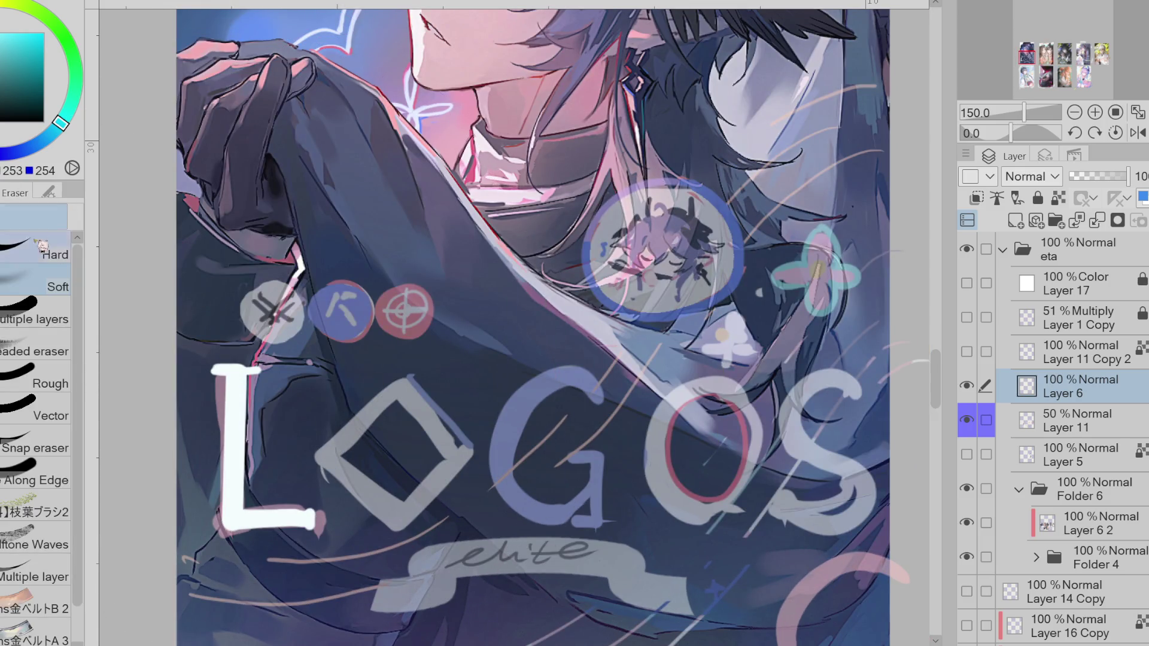
key("bracketleft")
key("bracketleft")
key("bracketleft")
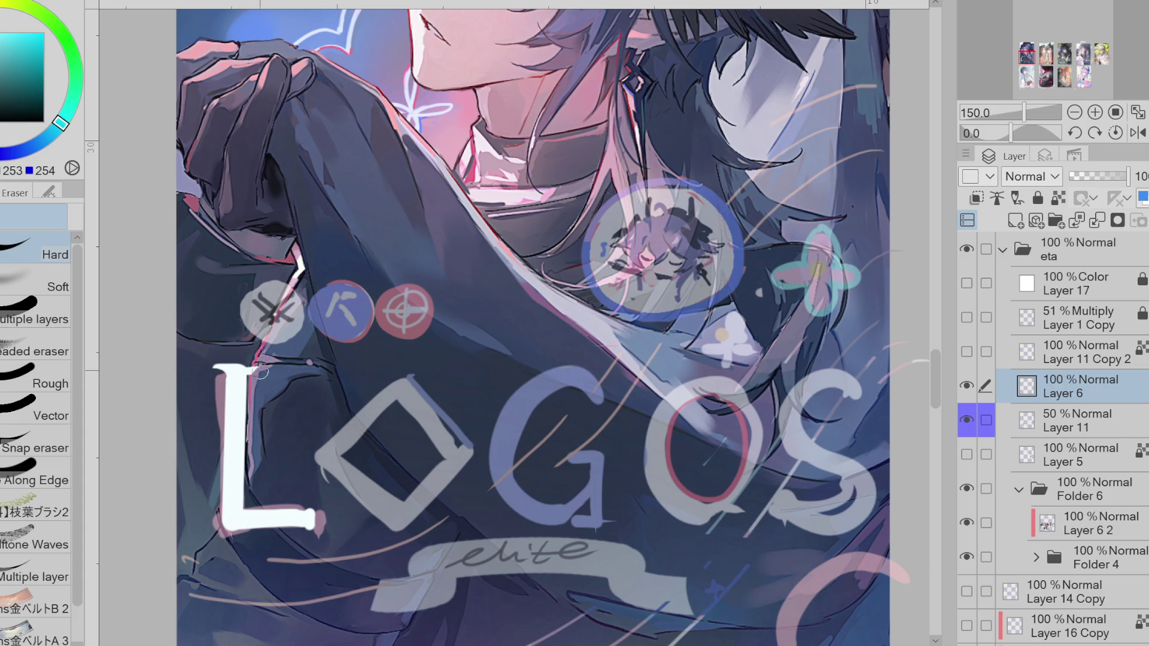
key("p")
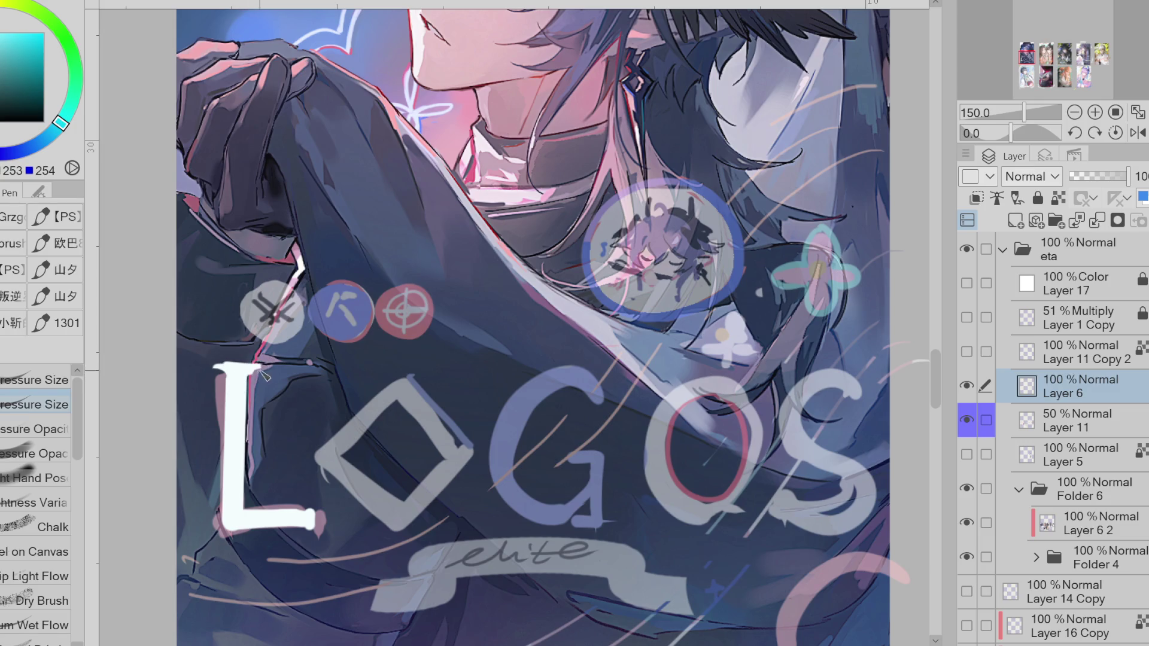
key("e")
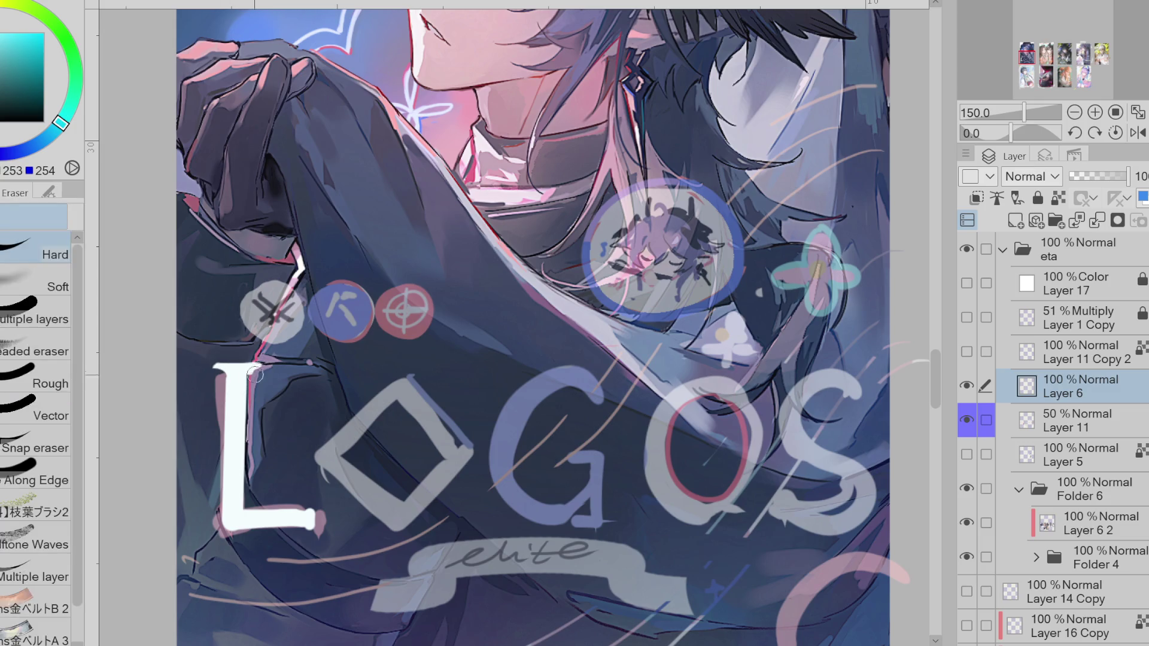
scroll(264, 454, "down", 1)
key("p")
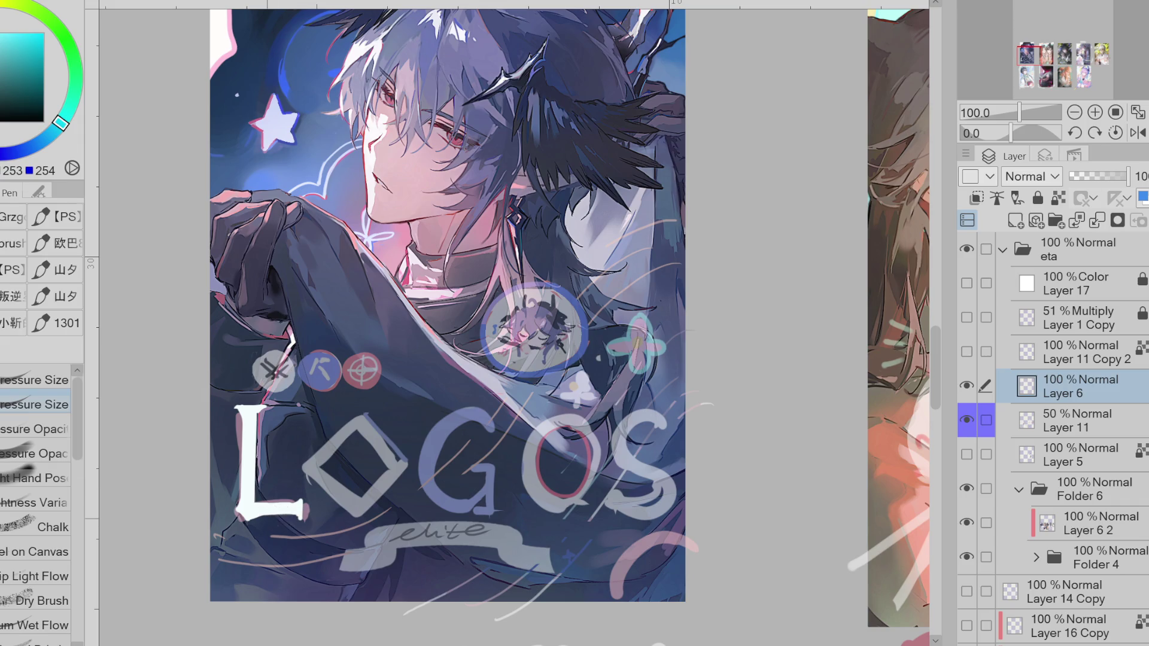
- Redraw the LOGOS diamond with white straight lines and scale it into place
key("e")
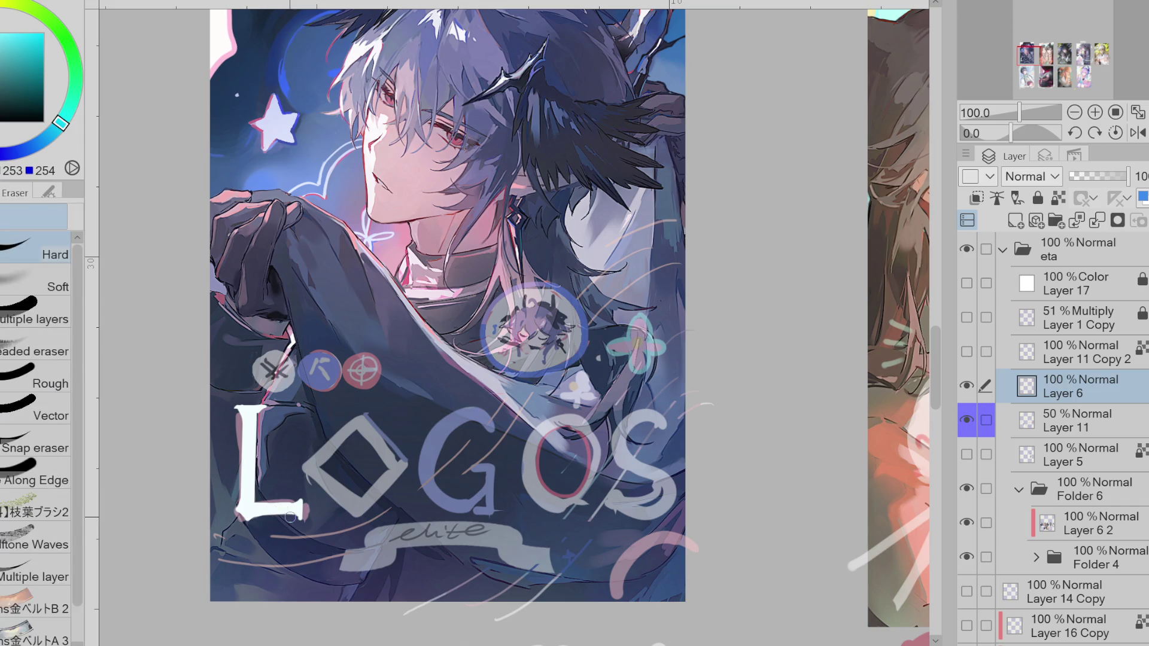
key("p")
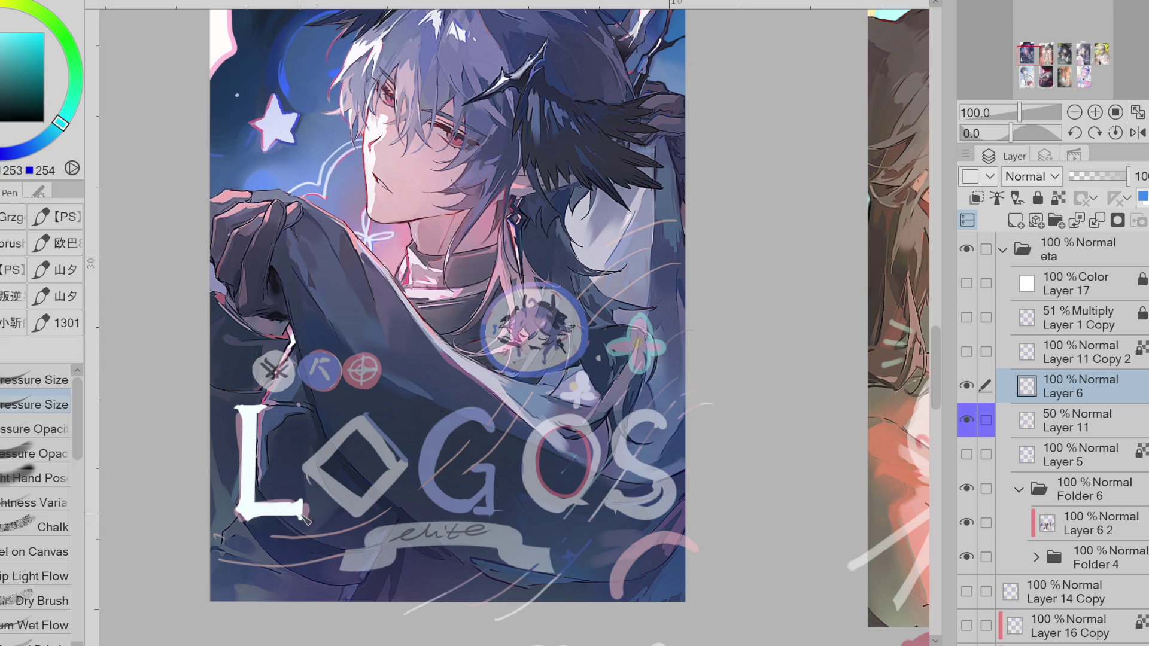
key("u")
mouse_move(358, 419)
left_mouse_down()
mouse_move(316, 466)
mouse_move(357, 510)
mouse_move(395, 467)
mouse_move(358, 416)
mouse_move(396, 466)
left_mouse_up()
key("ctrl+z")
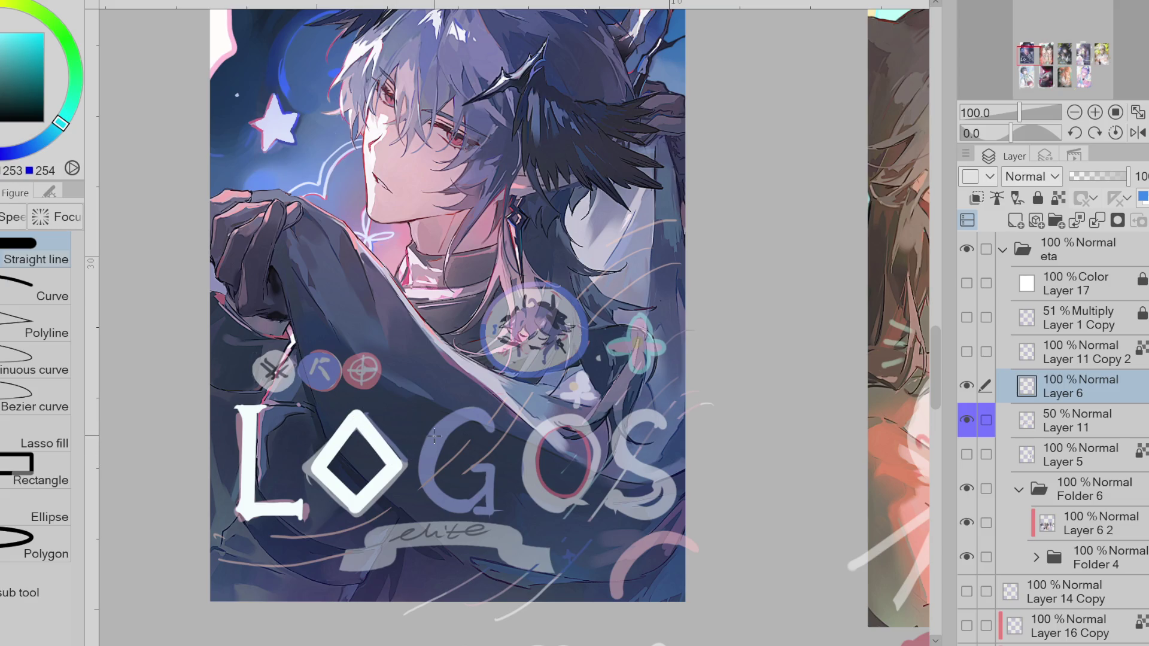
key("m")
left_click_drag(374, 404, 408, 446)
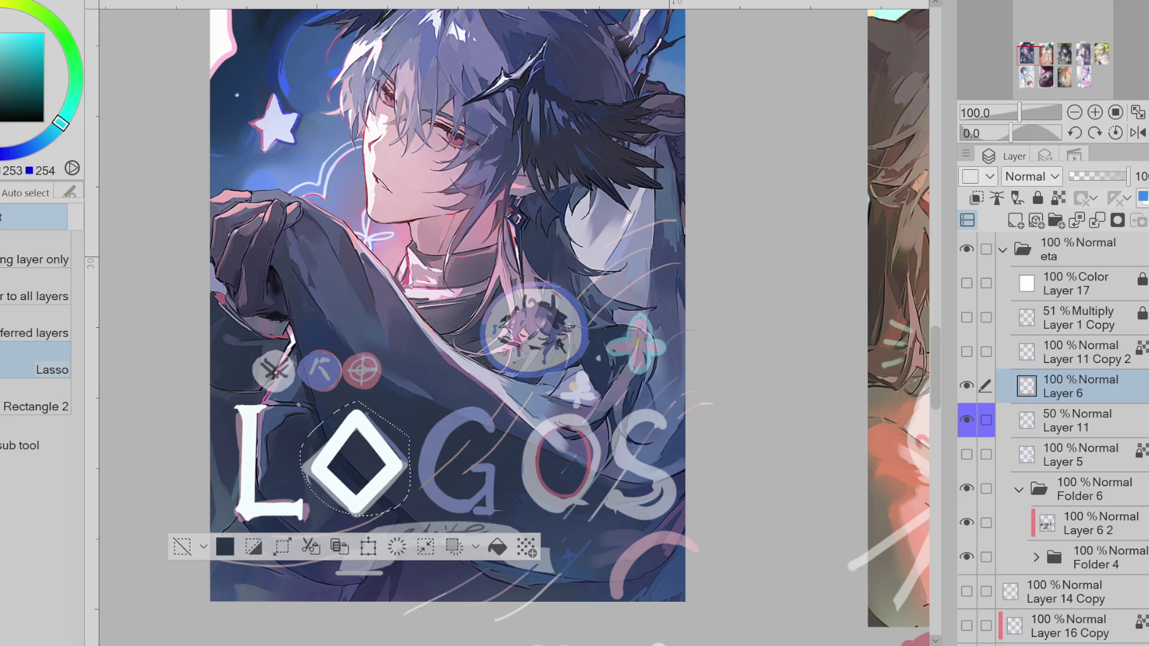
key("ctrl+t")
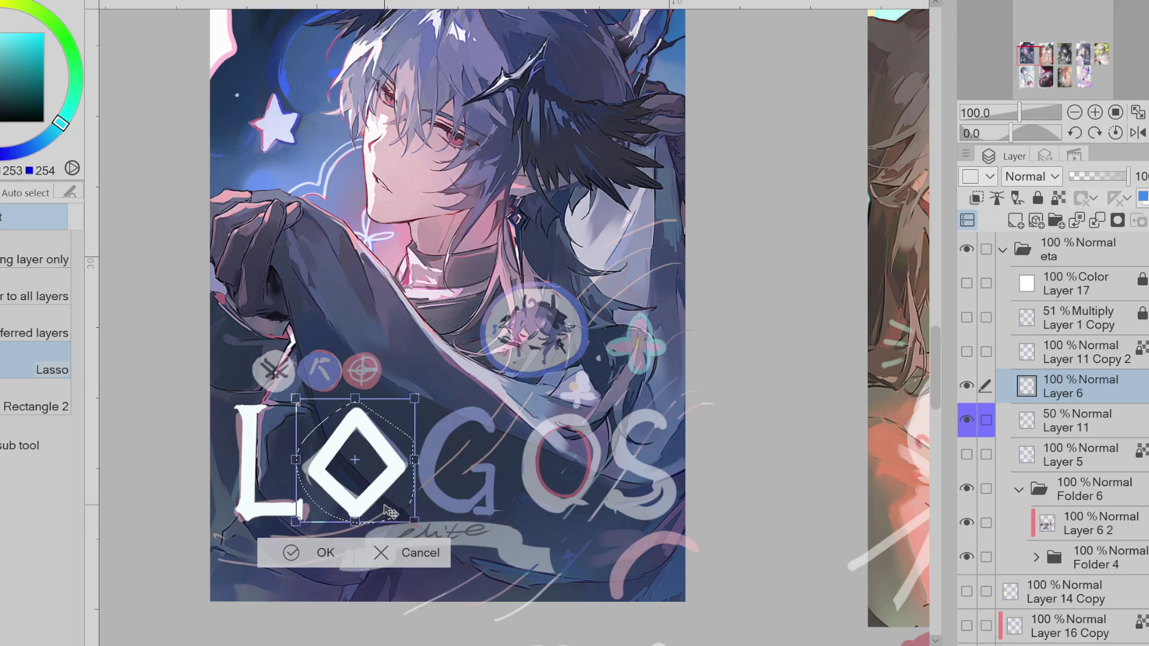
left_click(291, 553)
left_click(192, 550)
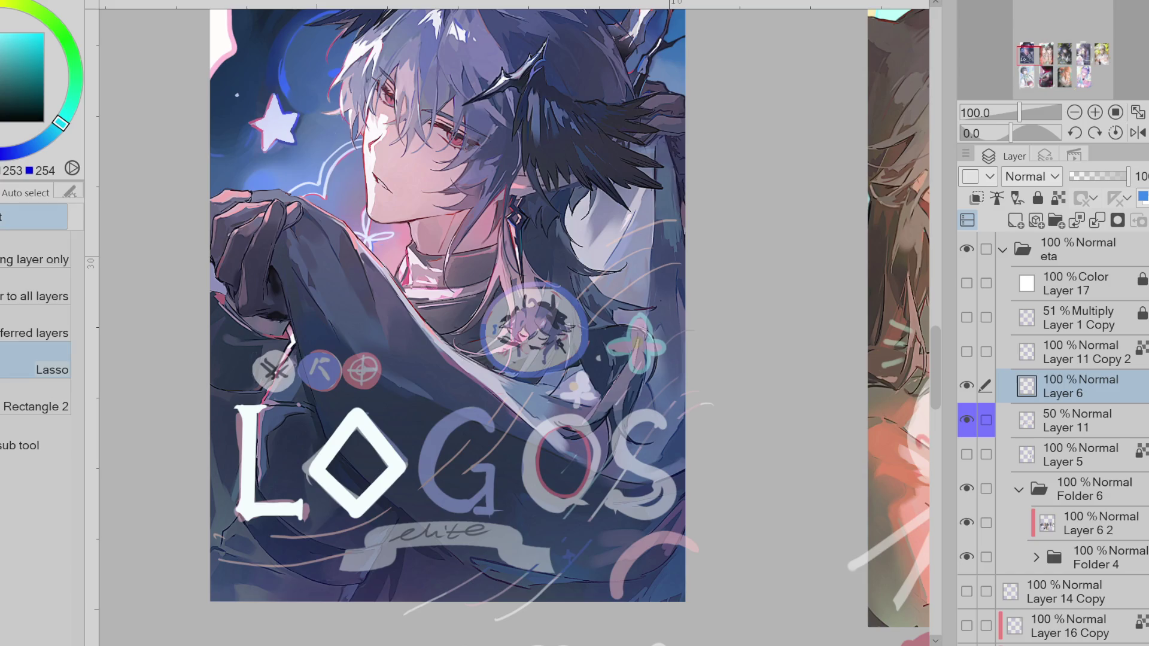
- Draw a thick white ellipse ring for the O of LOGOS
key("u")
left_click(36, 541)
left_click_drag(432, 370, 555, 460)
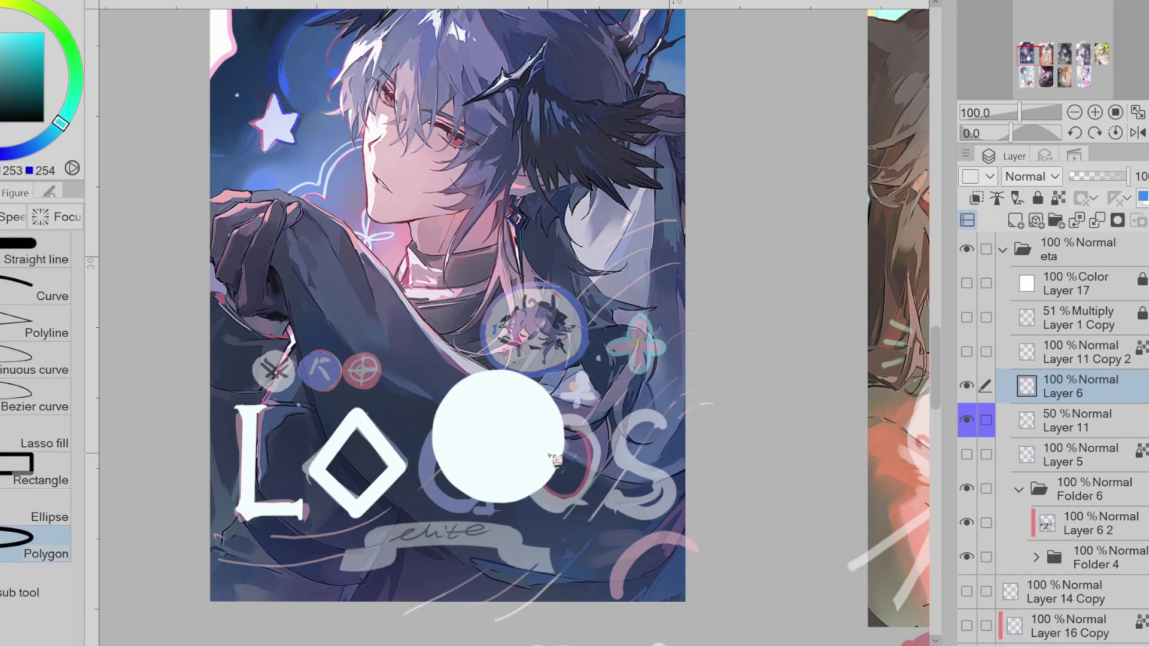
key("ctrl+z")
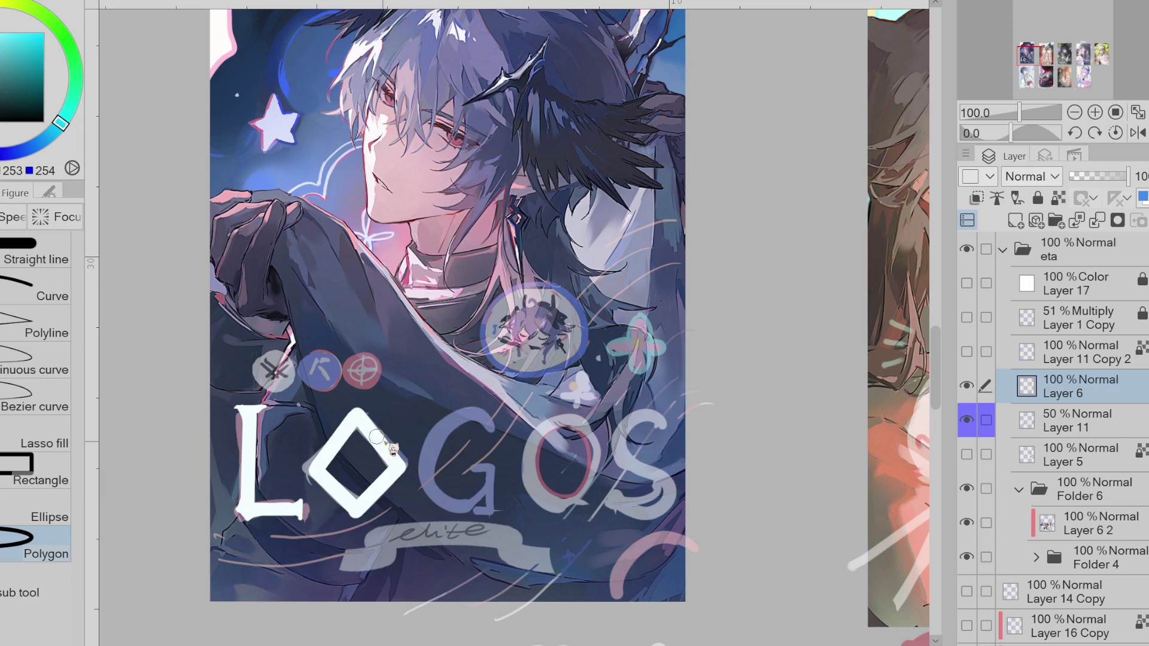
left_click_drag(476, 405, 559, 506)
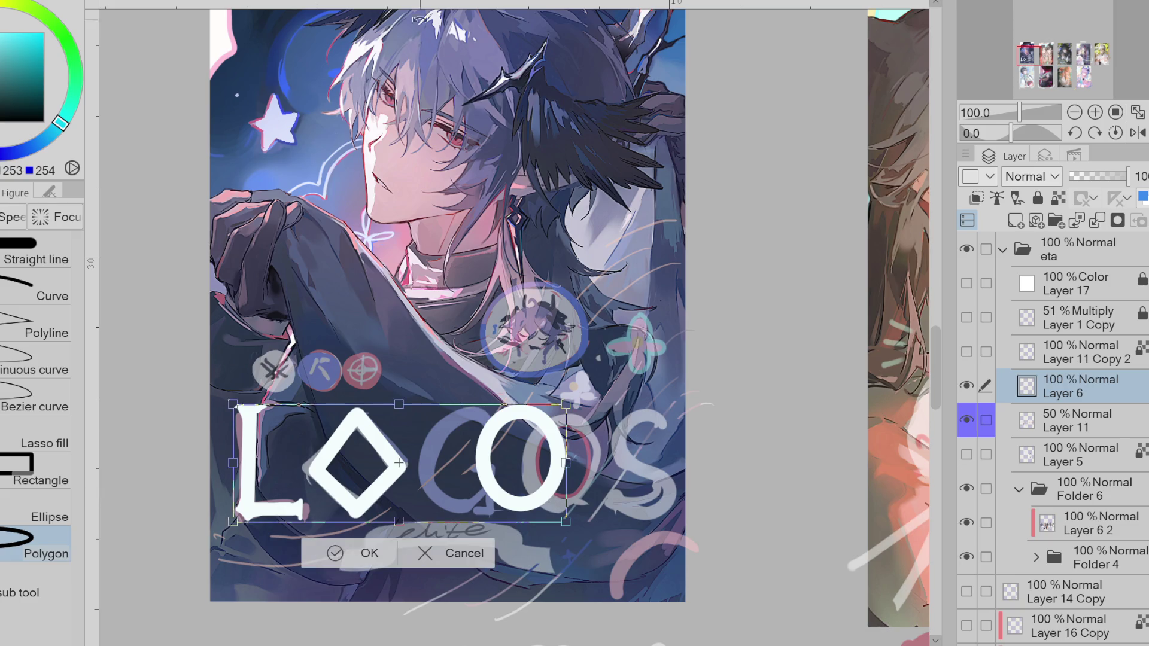
key("Return")
- Move the white O ring right so it sits over the sketched O
key("m")
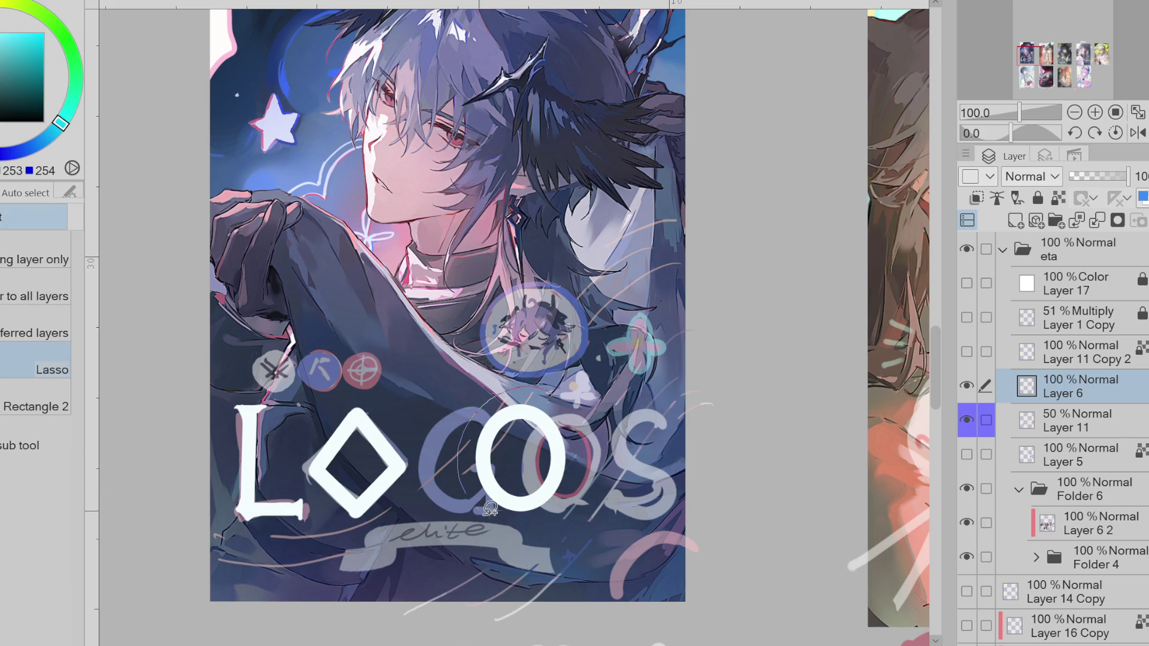
left_click_drag(559, 408, 561, 406)
key("ctrl+t")
left_click_drag(589, 504, 627, 486)
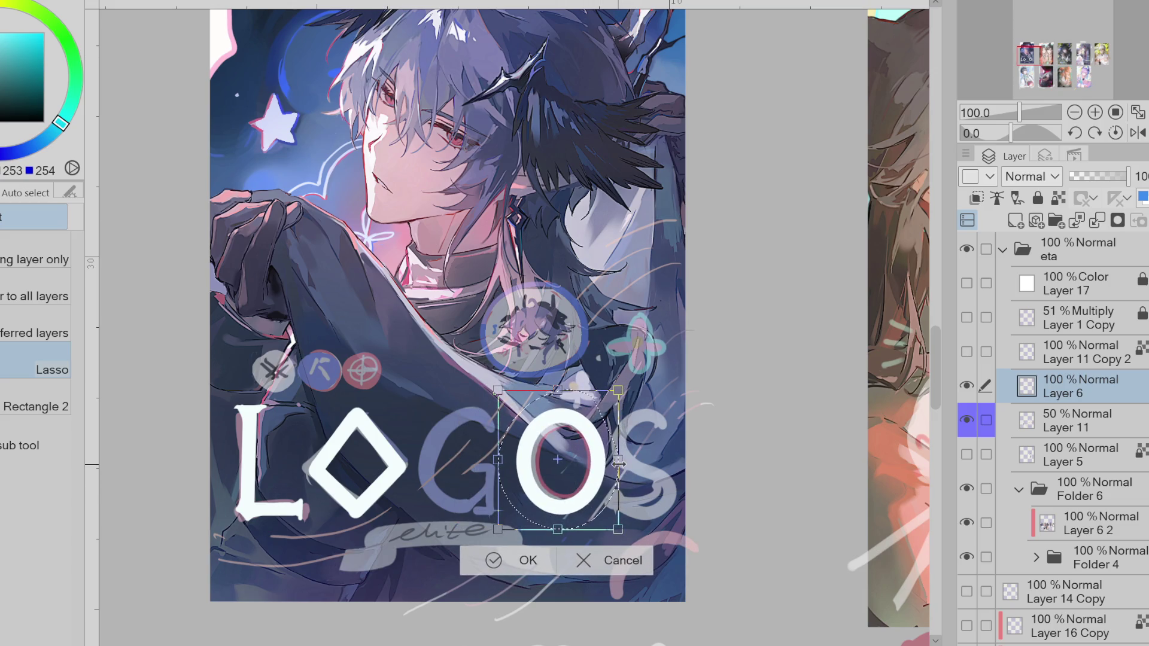
left_click(526, 561)
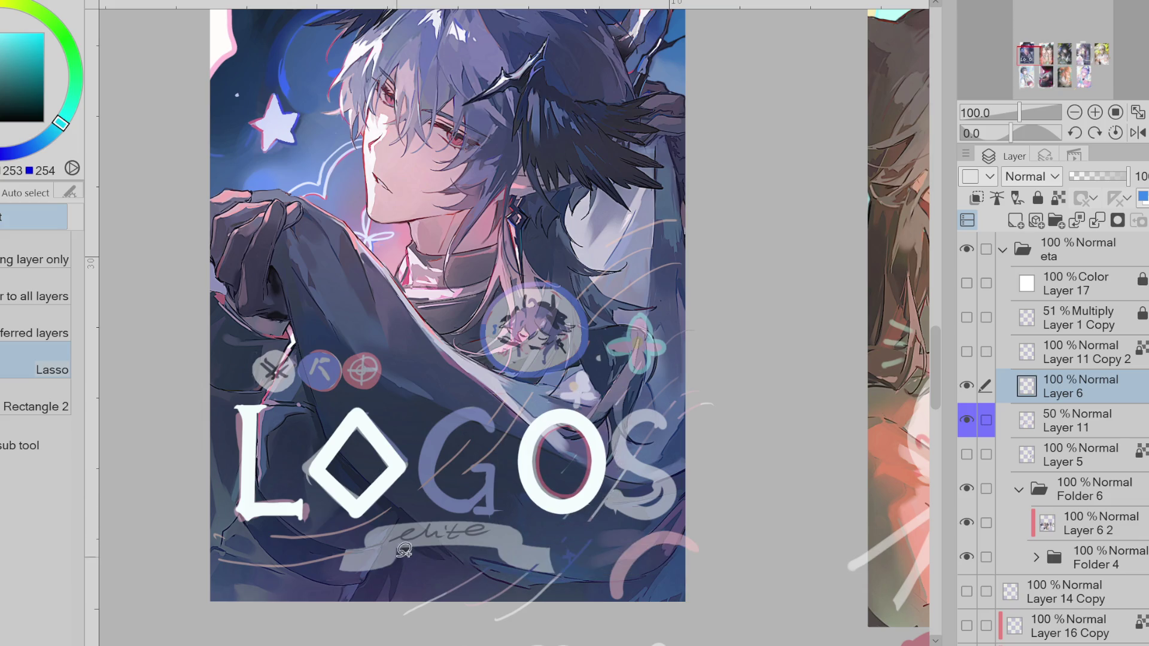
key("p")
left_click_drag(488, 422, 472, 500)
key("ctrl+z")
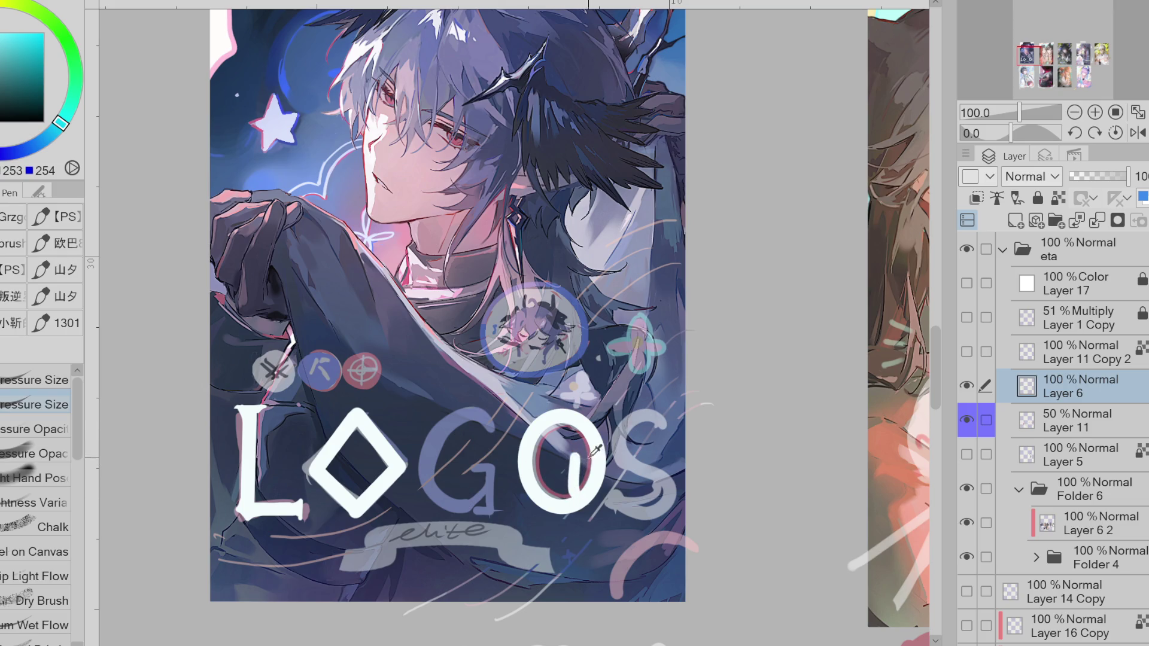
- Copy the white O and paste it over the sketched G
left_click_drag(569, 457, 603, 458)
key("ctrl+z")
key("m")
left_click_drag(577, 397, 625, 413)
key("ctrl+c")
key("ctrl+v")
key("ctrl+t")
left_click_drag(598, 528, 436, 542)
key("Return")
key("ctrl+d")
- Trim the copied ring's top-right and add a crossbar to form the G
key("e")
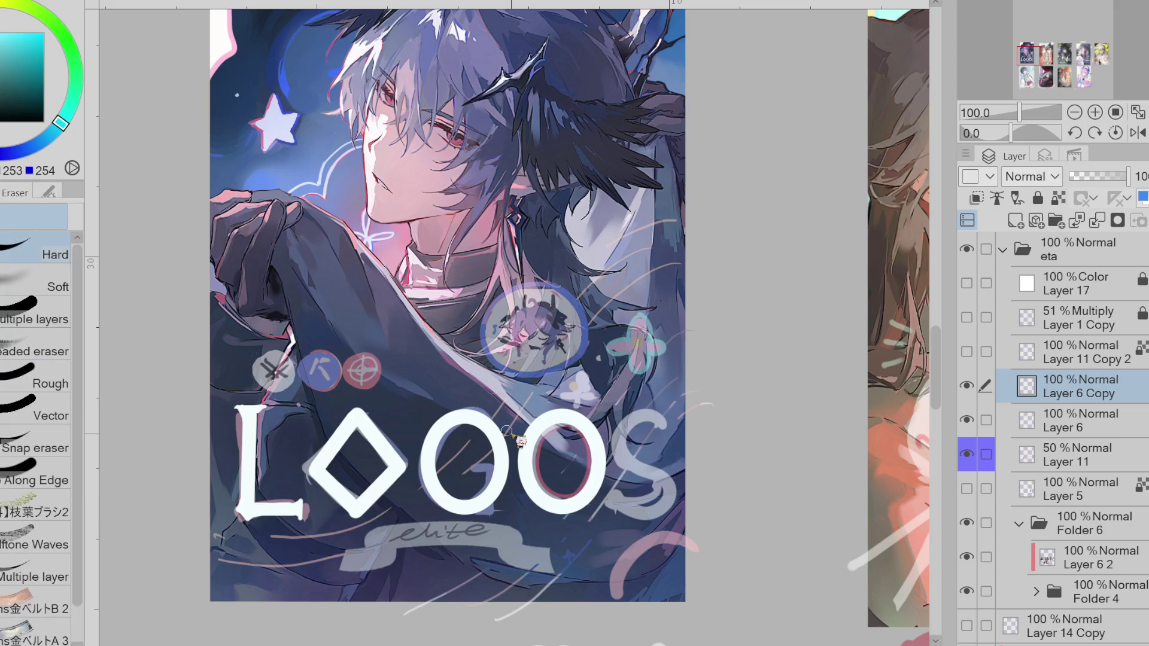
left_click_drag(504, 458, 501, 455)
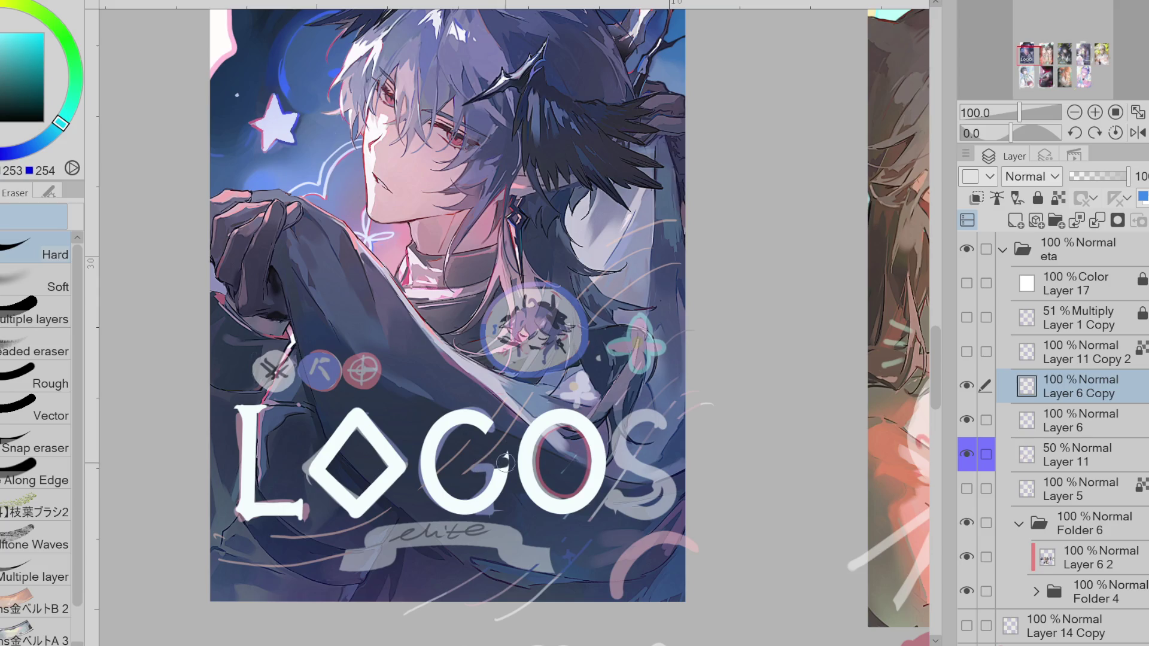
key("p")
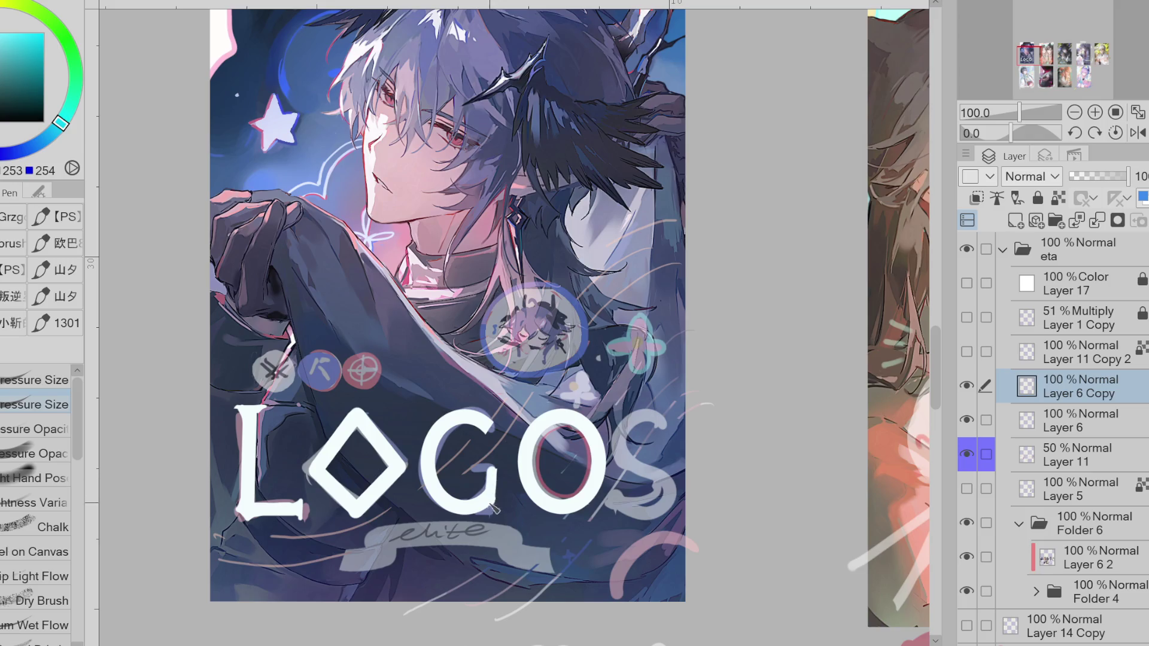
left_click_drag(467, 466, 494, 469)
key("ctrl+z")
key("ctrl+z")
left_click_drag(486, 472, 492, 496)
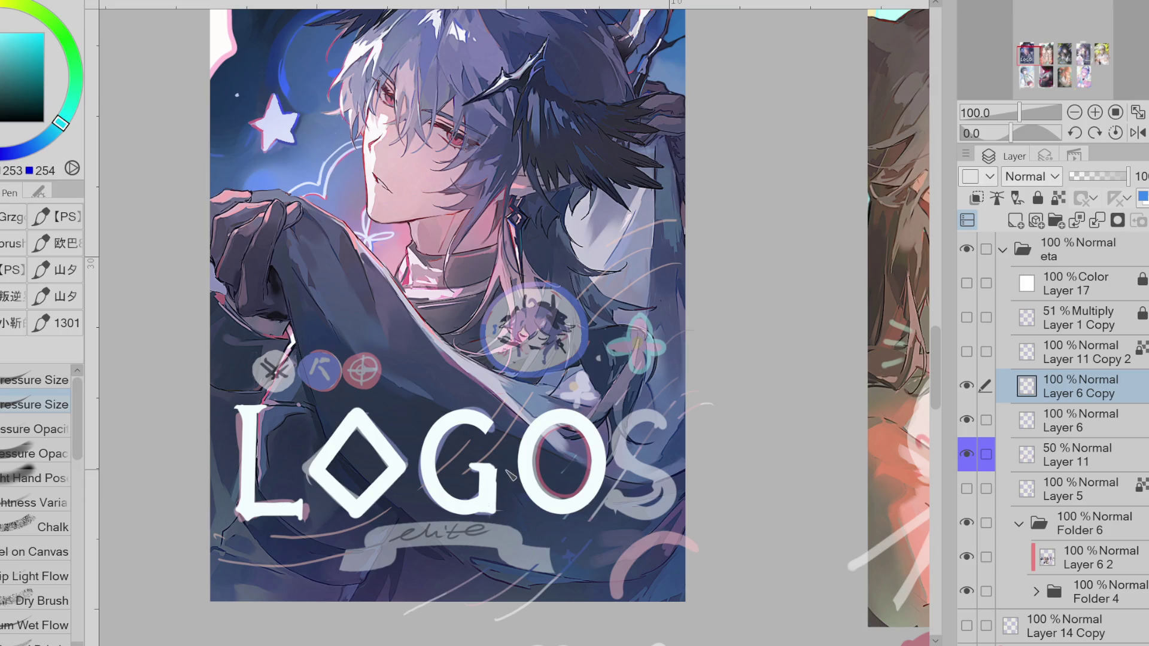
key("e")
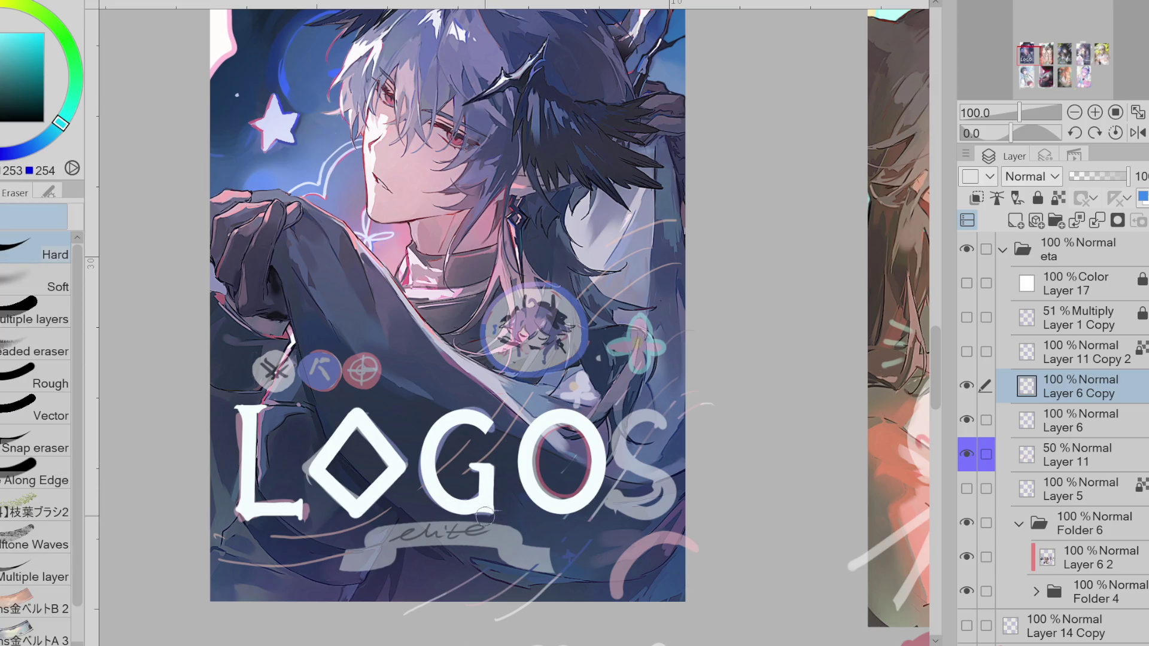
key("p")
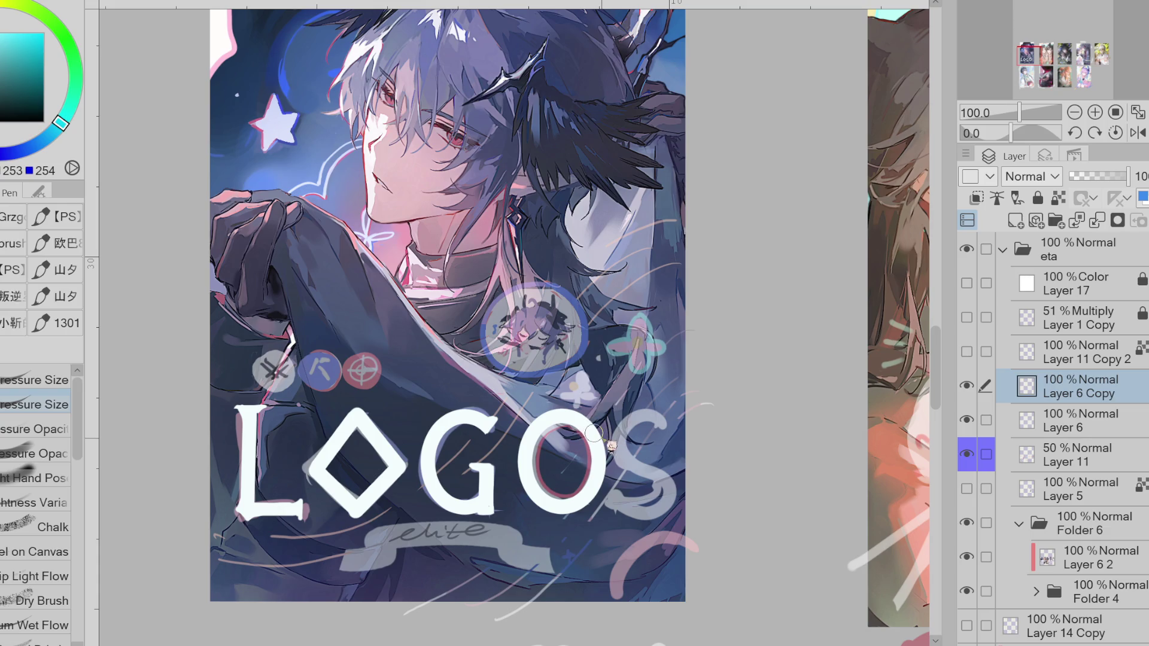
- Ink the S in bold white strokes
left_click_drag(669, 421, 629, 446)
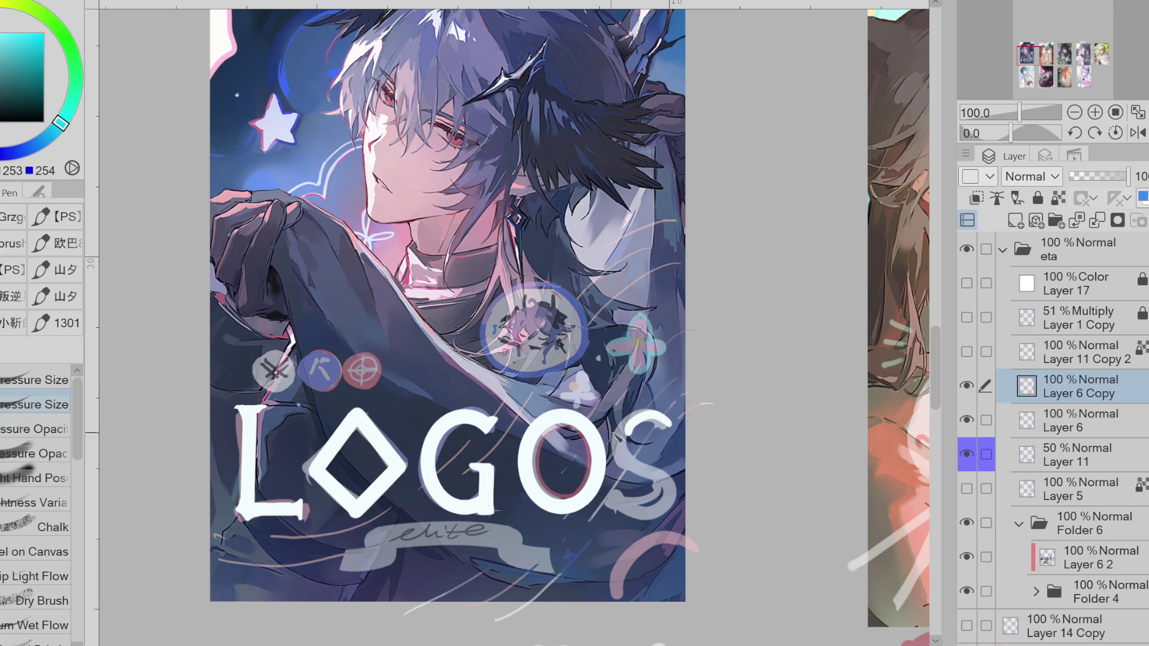
key("ctrl+z")
key("ctrl+y")
key("ctrl+z")
key("ctrl+y")
key("ctrl+z")
key("ctrl+y")
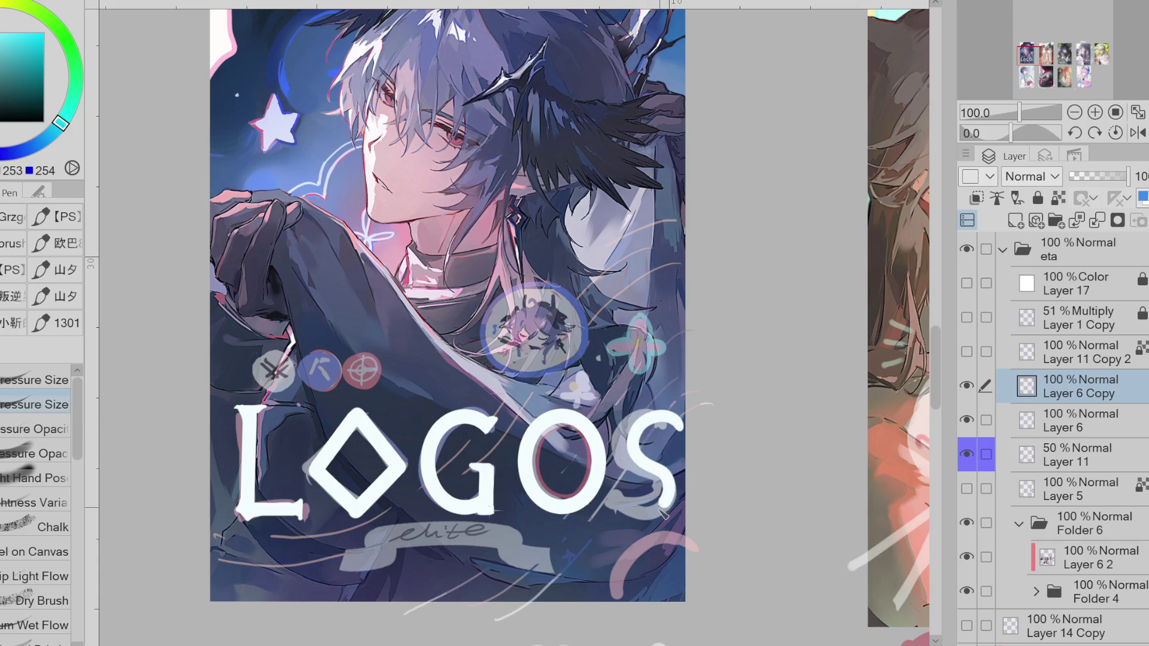
key("ctrl+z")
key("ctrl+y")
key("ctrl+y")
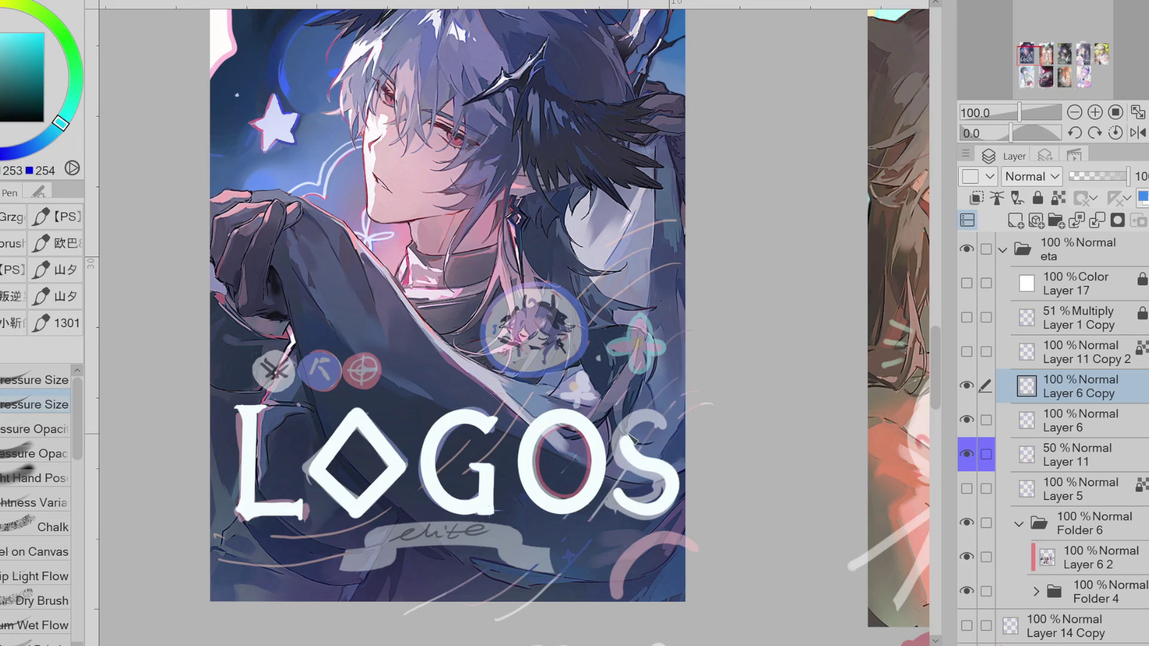
key("ctrl+y")
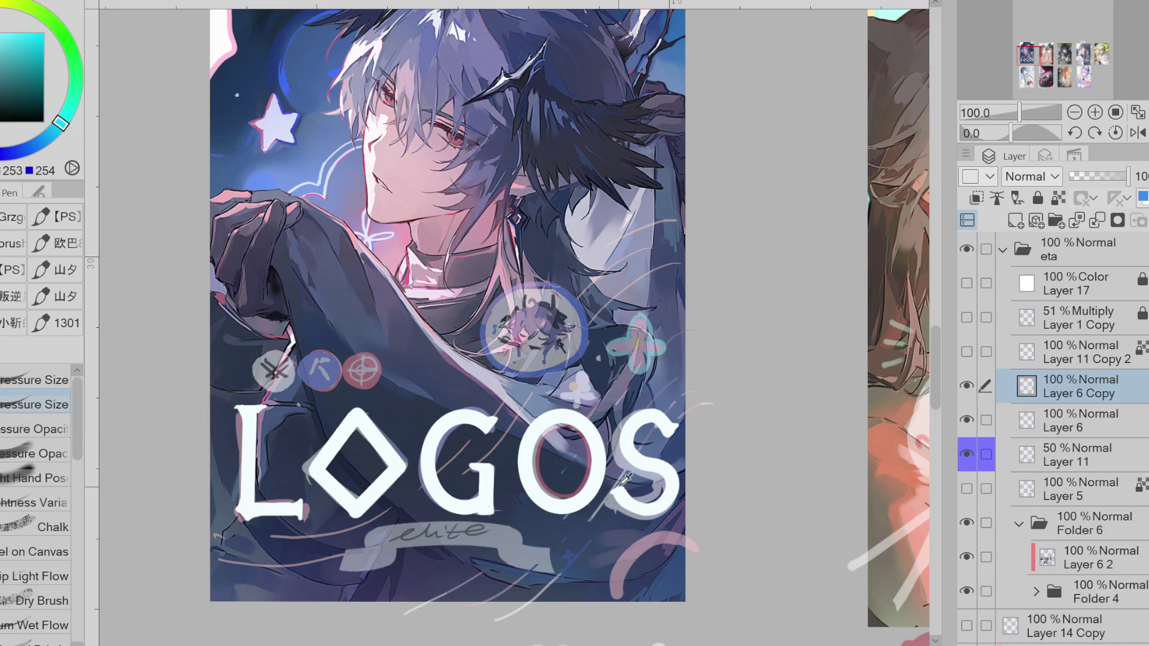
- Thicken the L's left edge and hide the Layer 11 sketch overlay
key("e")
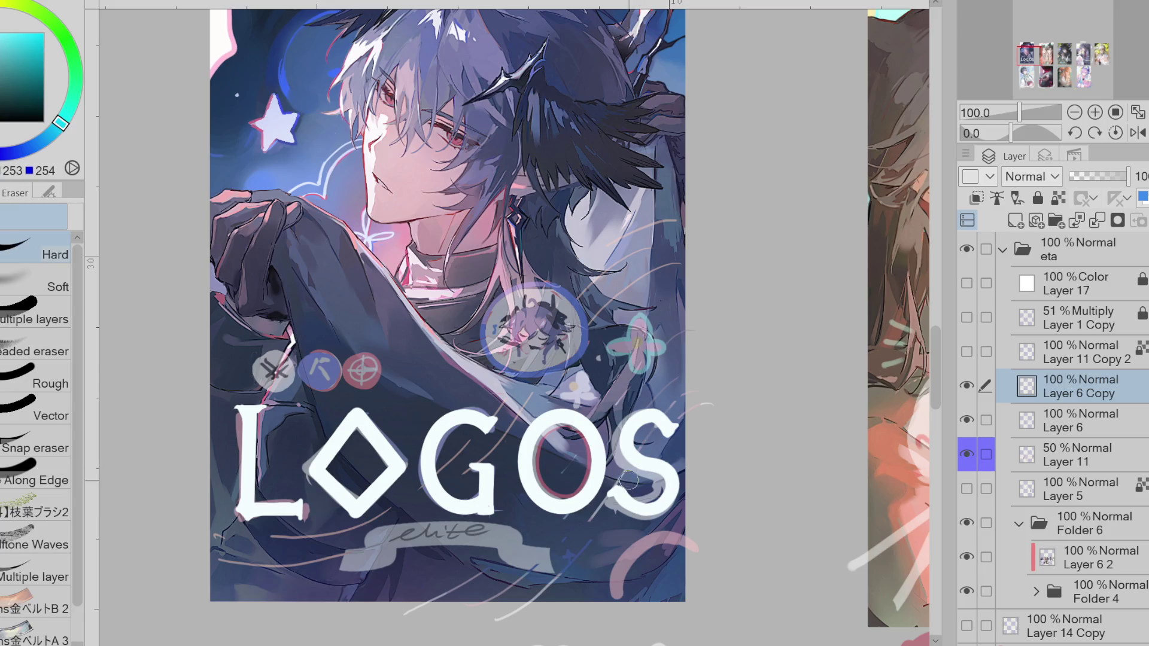
key("p")
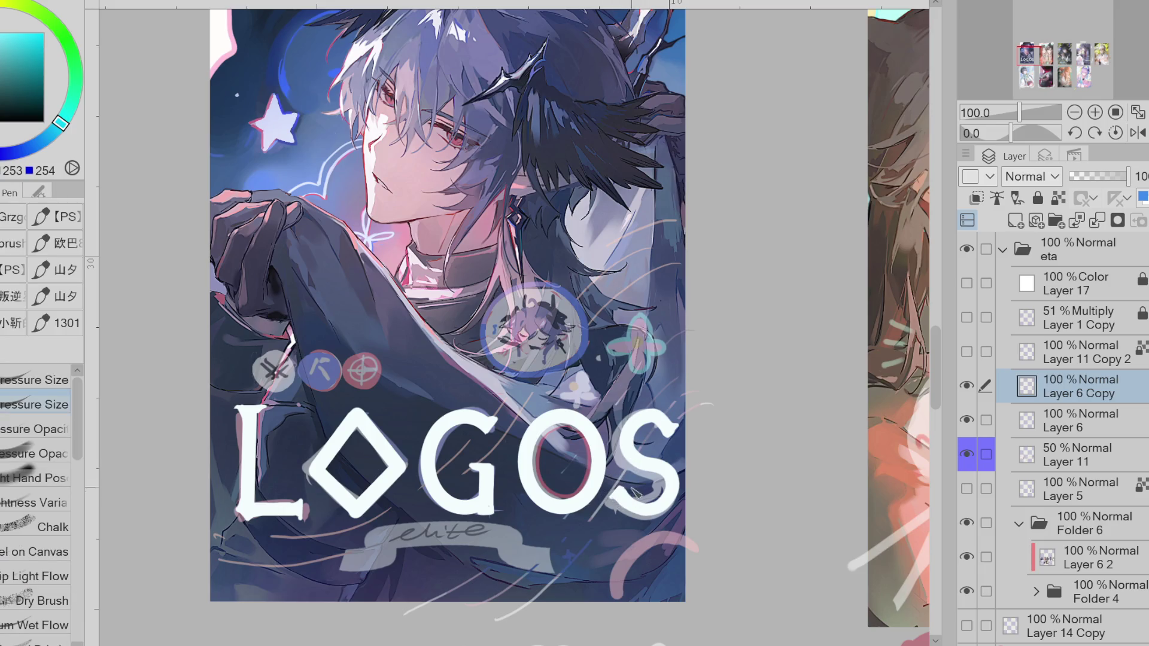
key("e")
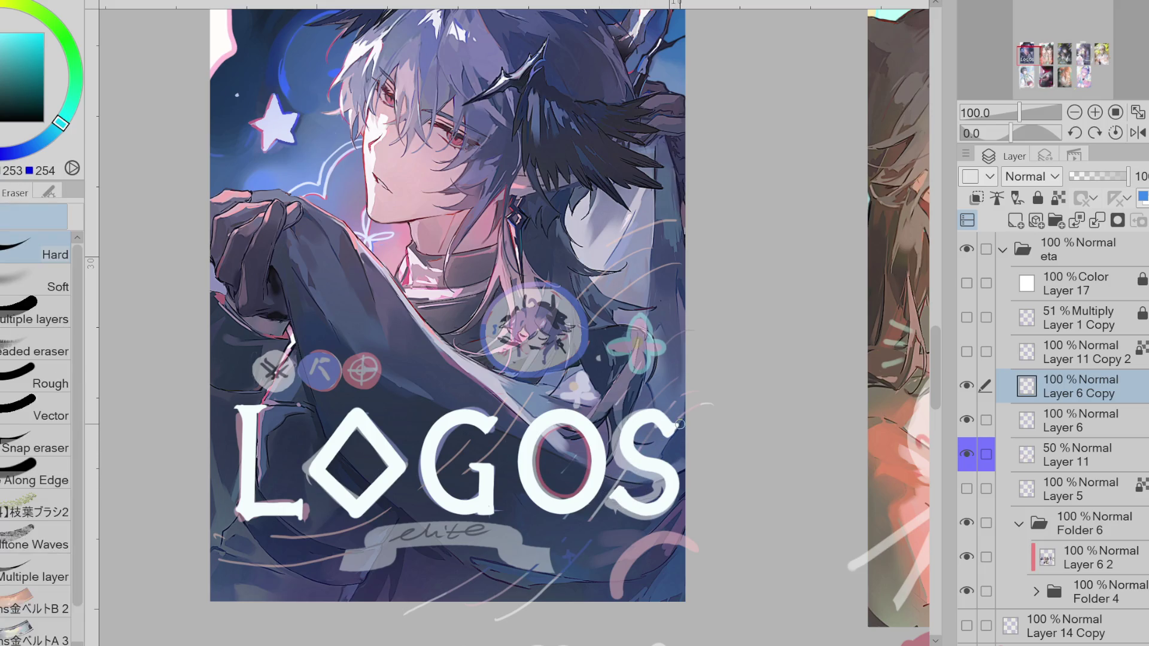
key("p")
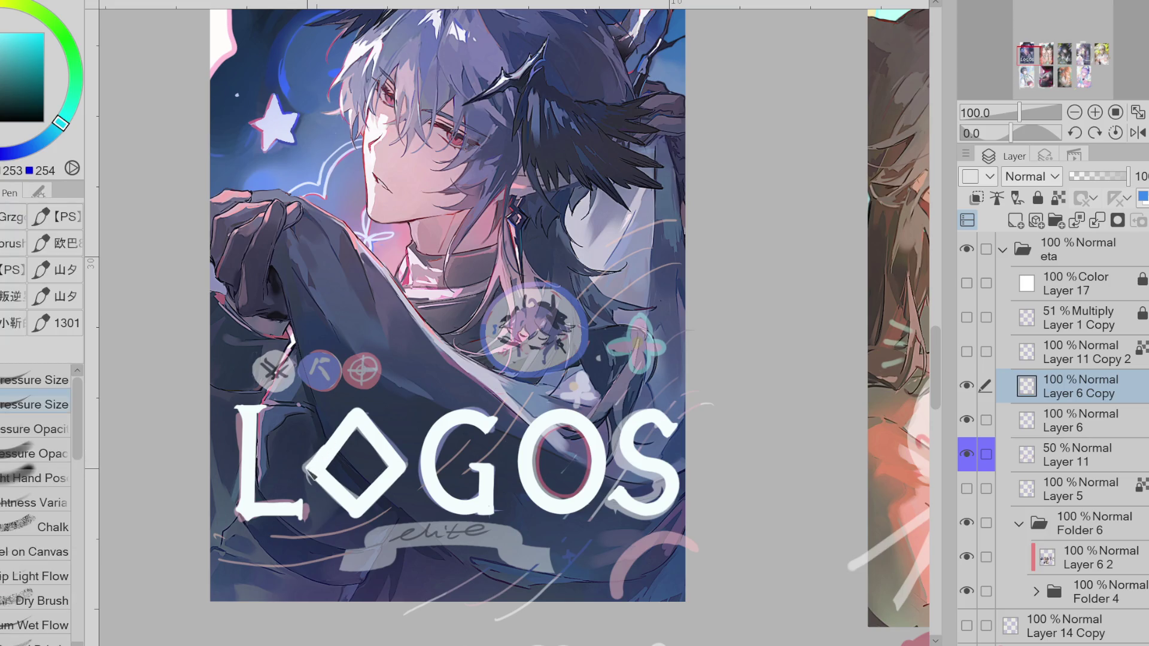
left_click_drag(247, 422, 246, 508)
left_click(976, 457)
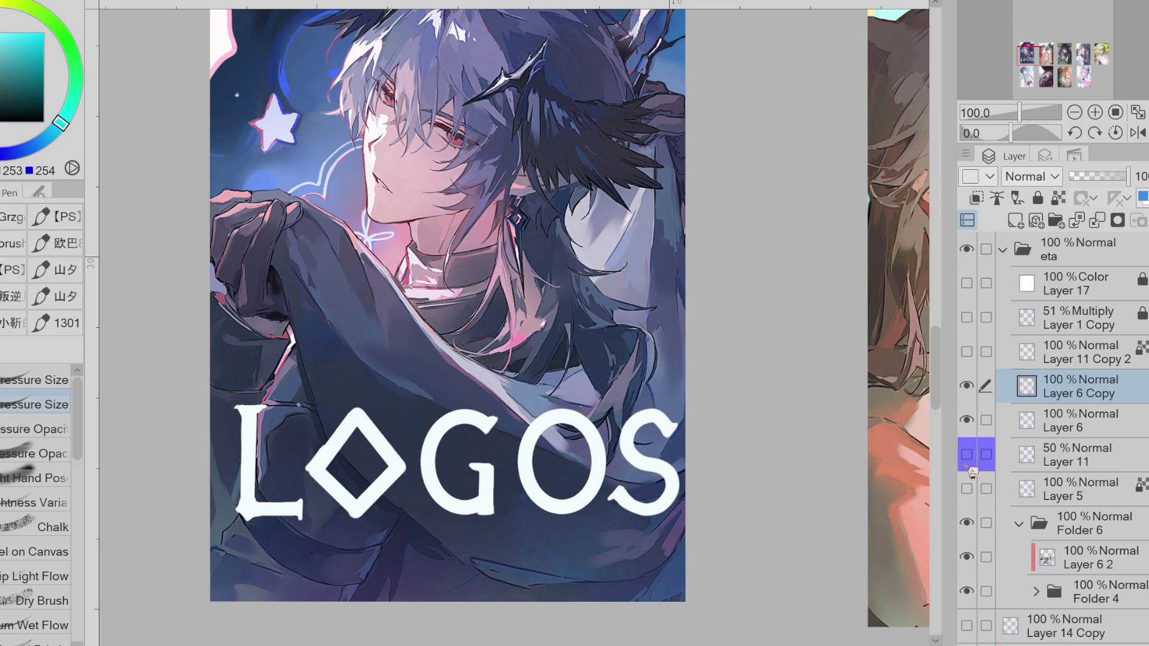
- Resize and reposition the white S with a freehand selection transform
key("m")
mouse_move(629, 405)
left_mouse_down()
mouse_move(720, 455)
mouse_move(715, 389)
left_mouse_up()
key("ctrl+t")
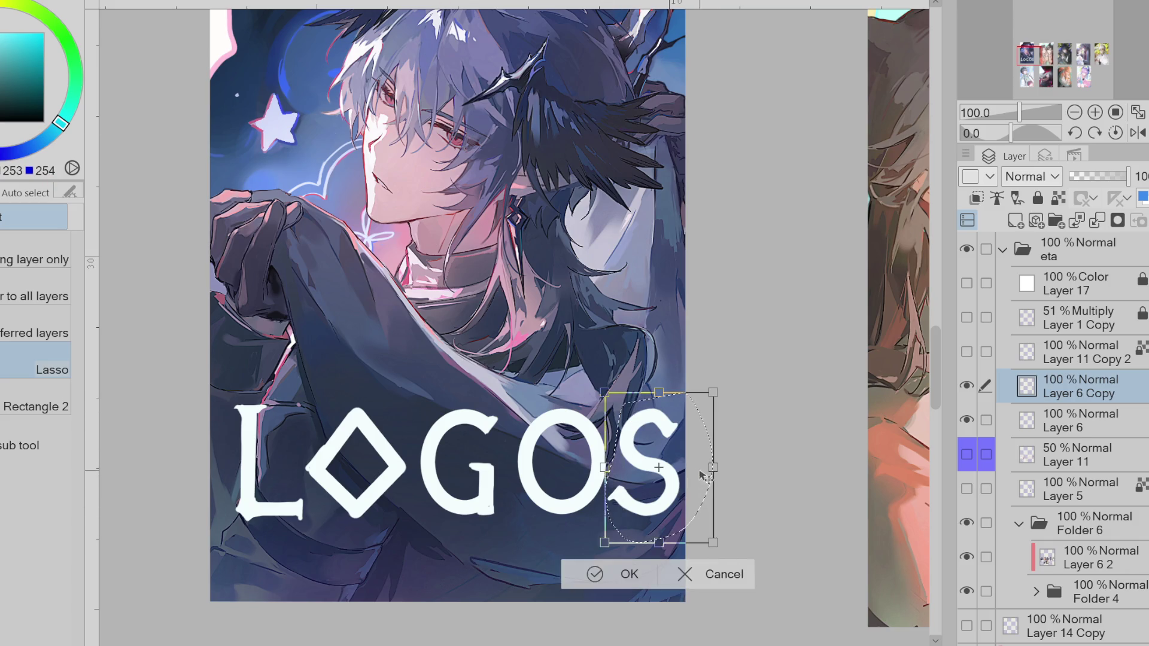
left_click_drag(706, 475, 703, 498)
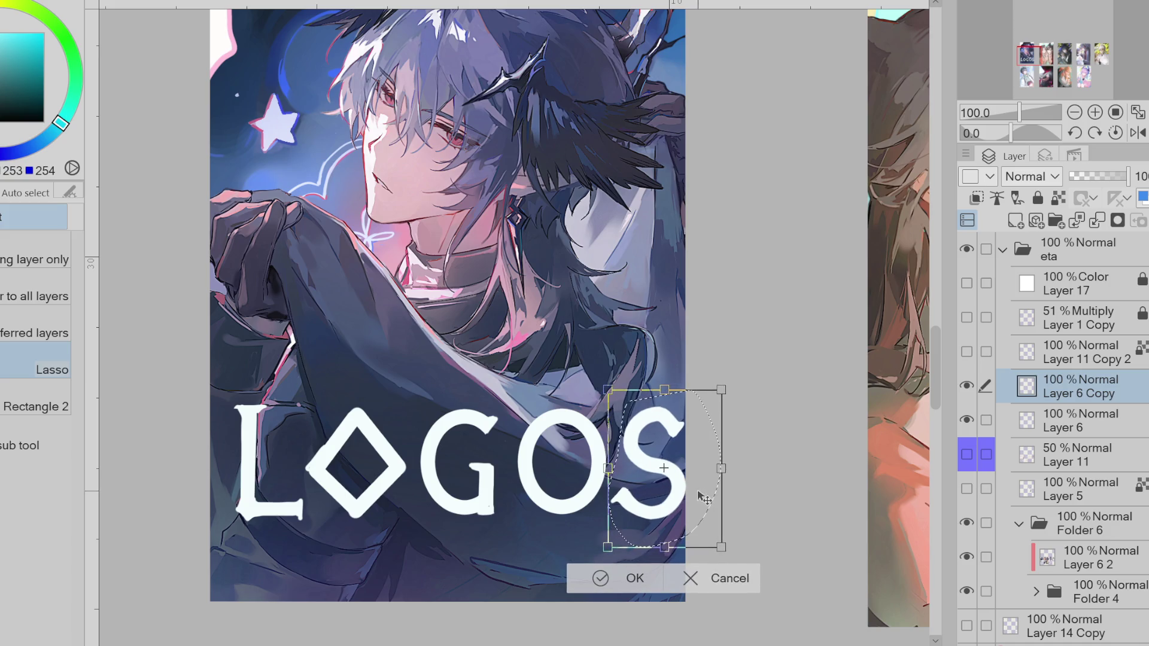
mouse_move(690, 493)
left_mouse_down()
mouse_move(593, 504)
mouse_move(720, 500)
left_mouse_up()
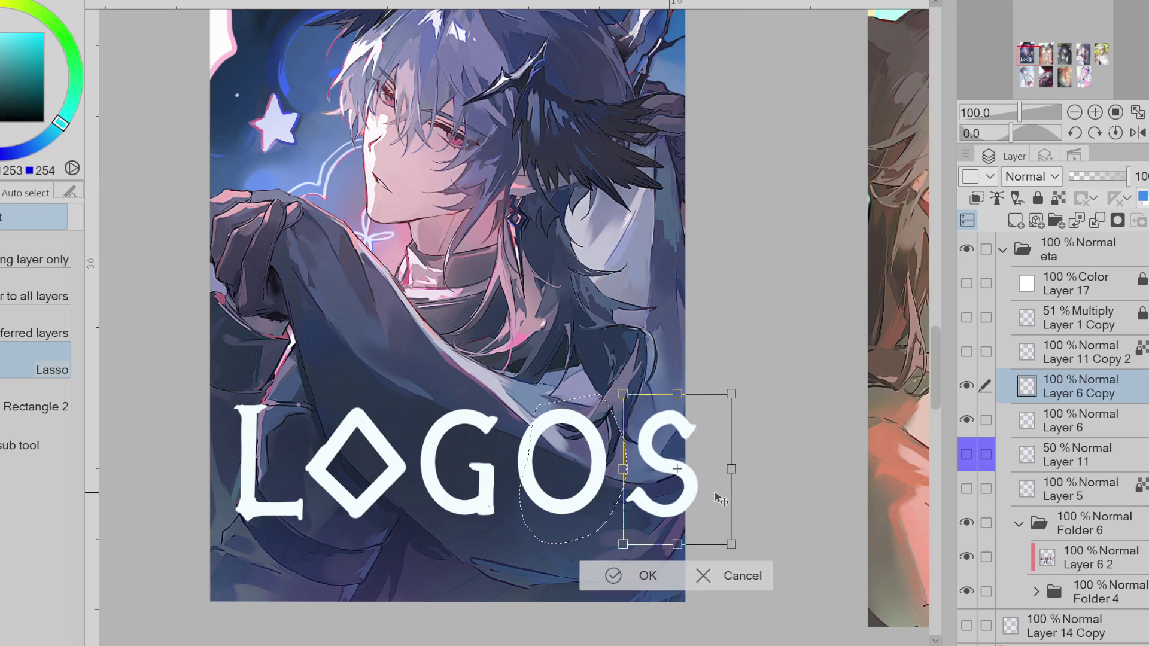
scroll(679, 502, "down", 1)
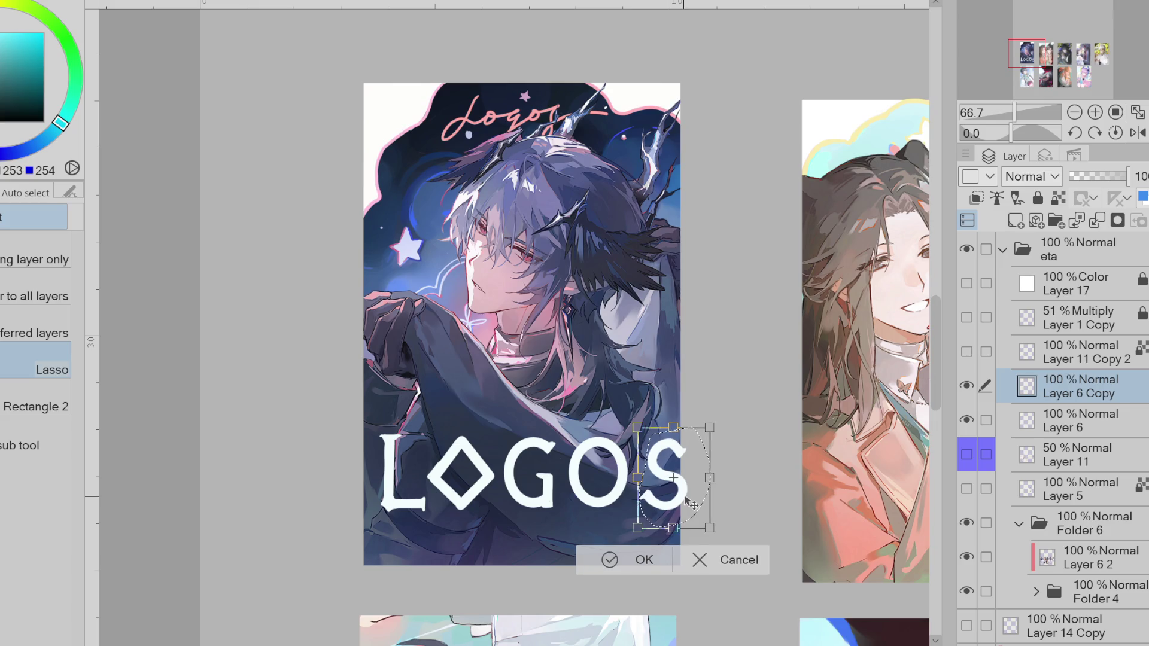
left_click(639, 557)
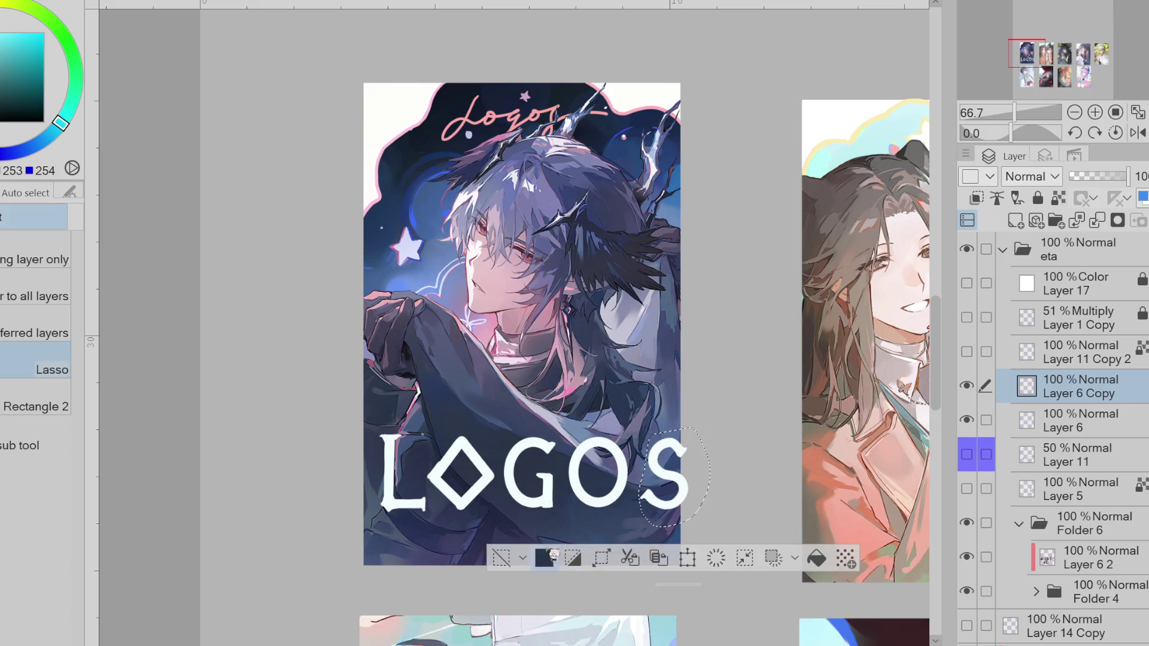
key("ctrl+d")
- Select the L, check Layer 6 Copy, and merge it into Layer 6
left_click_drag(429, 452, 443, 515)
key("ctrl+d")
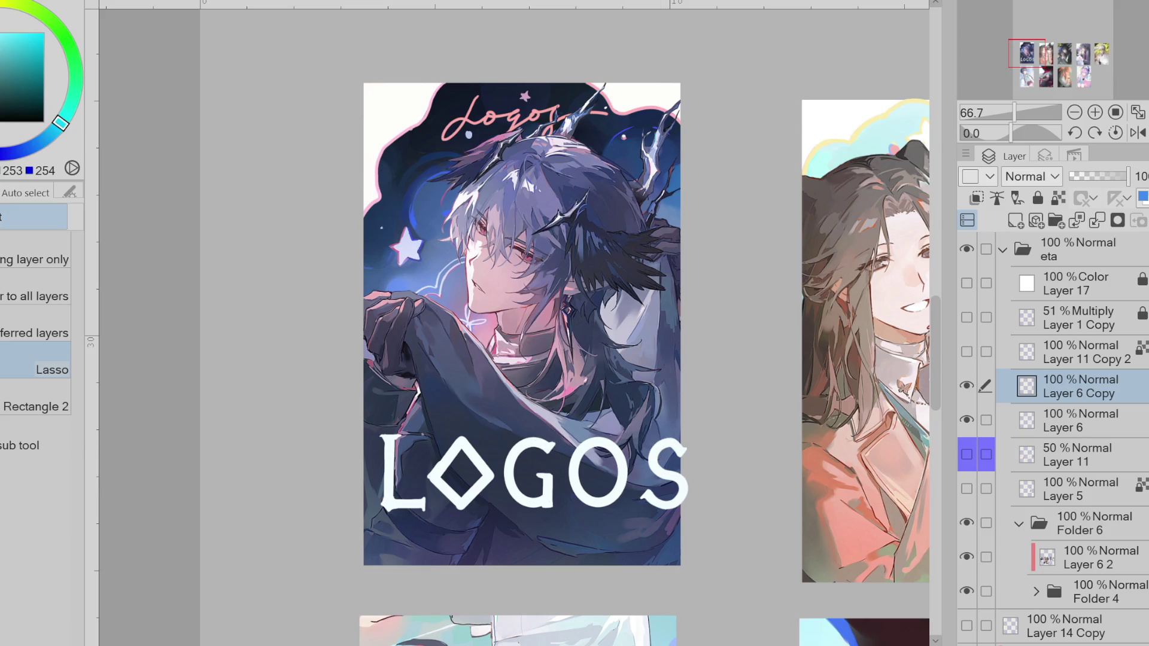
left_click_drag(413, 421, 440, 485)
key("ctrl+t")
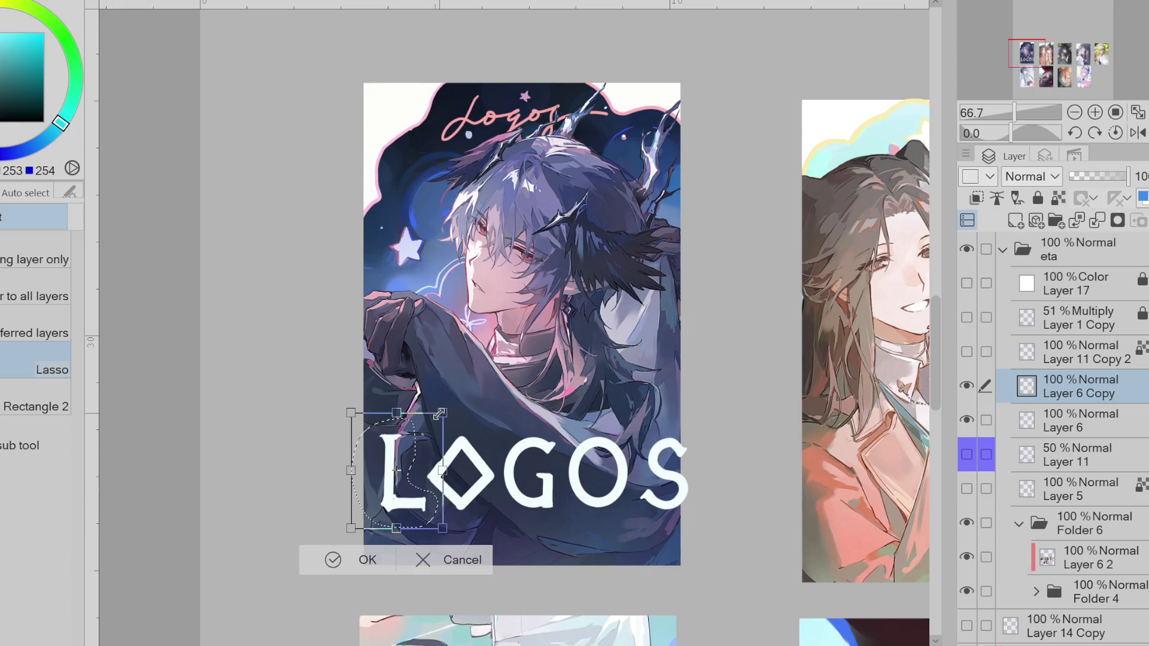
left_click(456, 563)
left_click(967, 386)
left_click(967, 385)
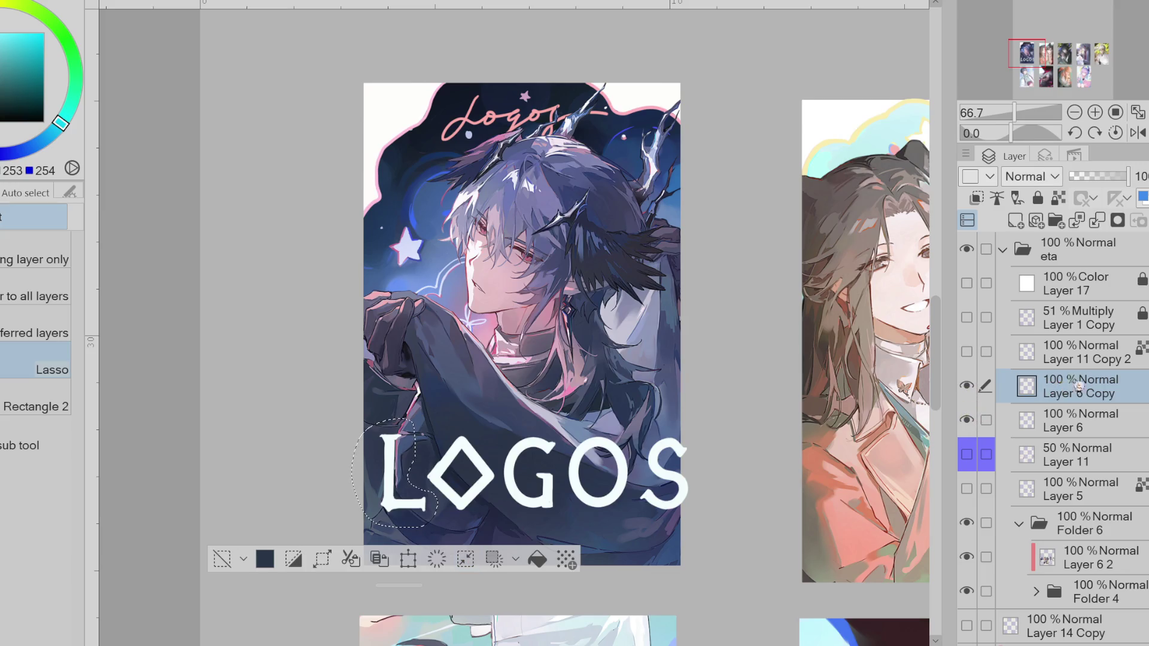
key("ctrl+e")
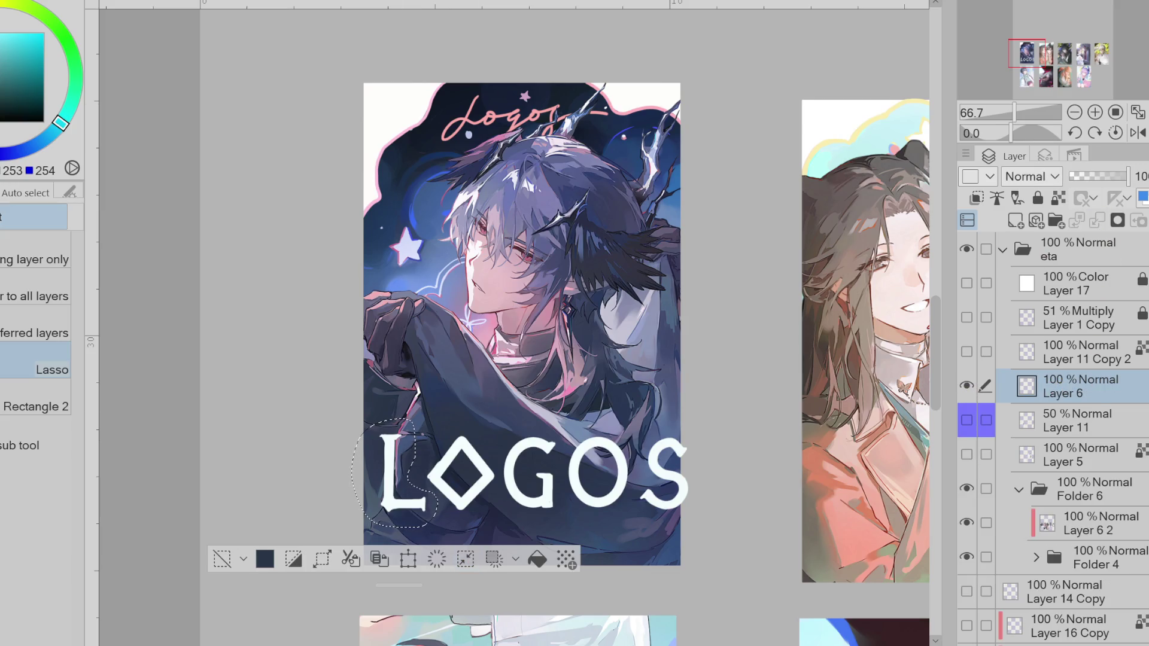
- Enlarge the L slightly and nudge it left and down
key("ctrl+t")
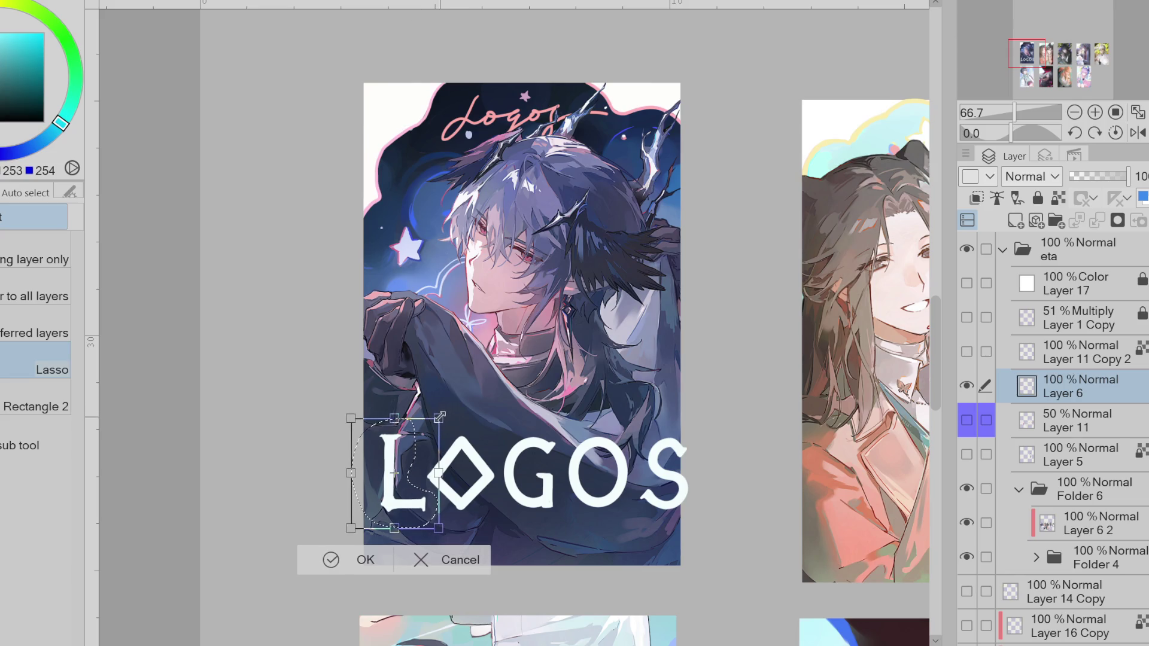
left_click_drag(439, 416, 442, 413)
left_click_drag(418, 512, 417, 515)
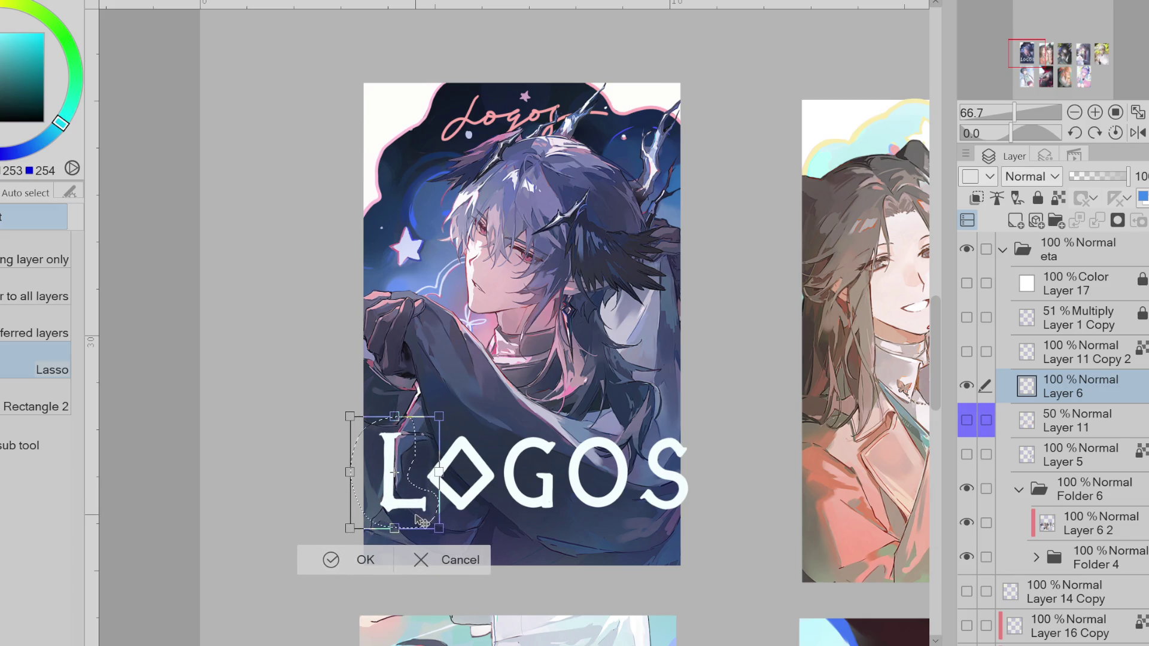
left_click(350, 560)
left_click(246, 560)
key("p")
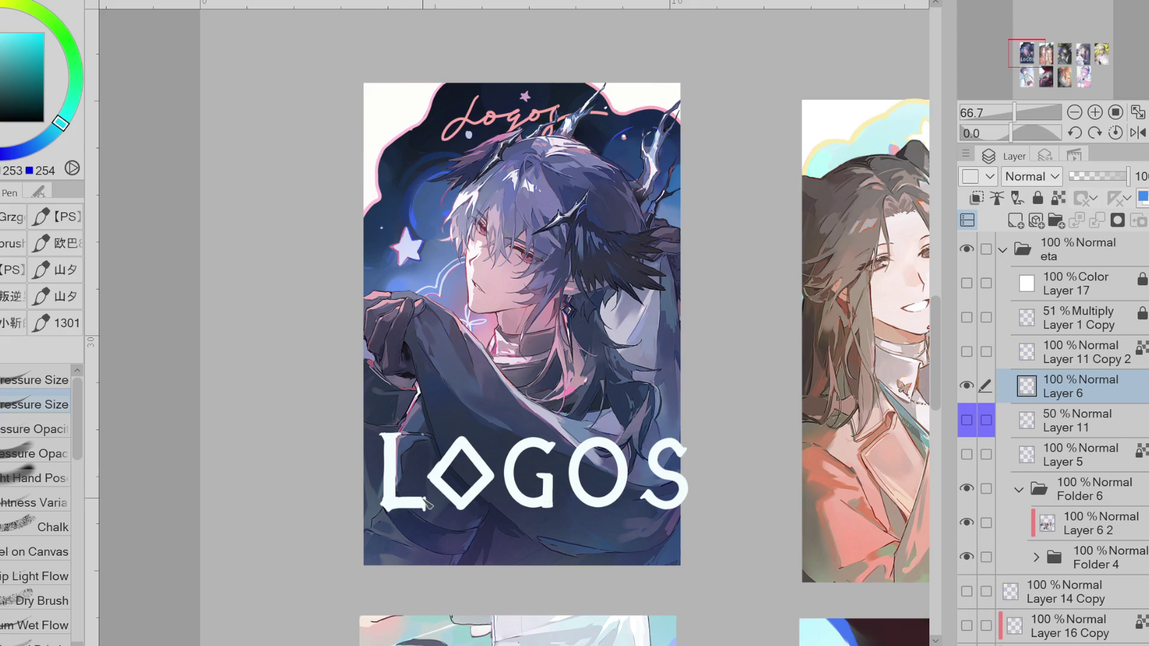
key("e")
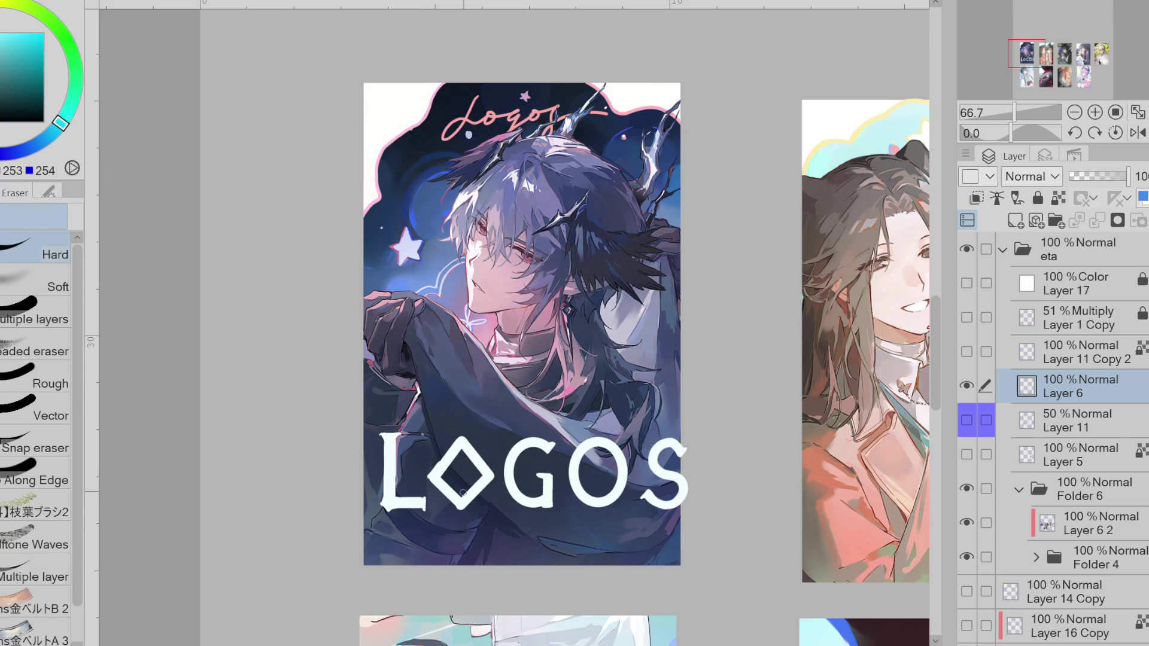
- Narrow the whole white LOGOS title on Layer 6 by pulling its right edge inward
key("p")
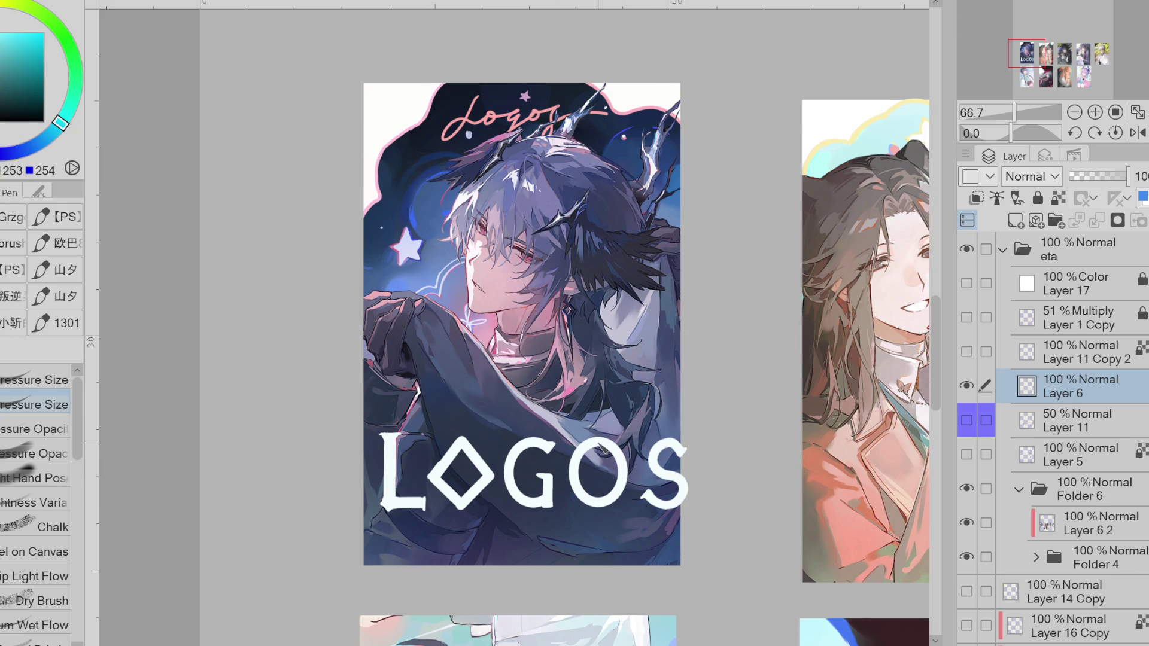
key("j")
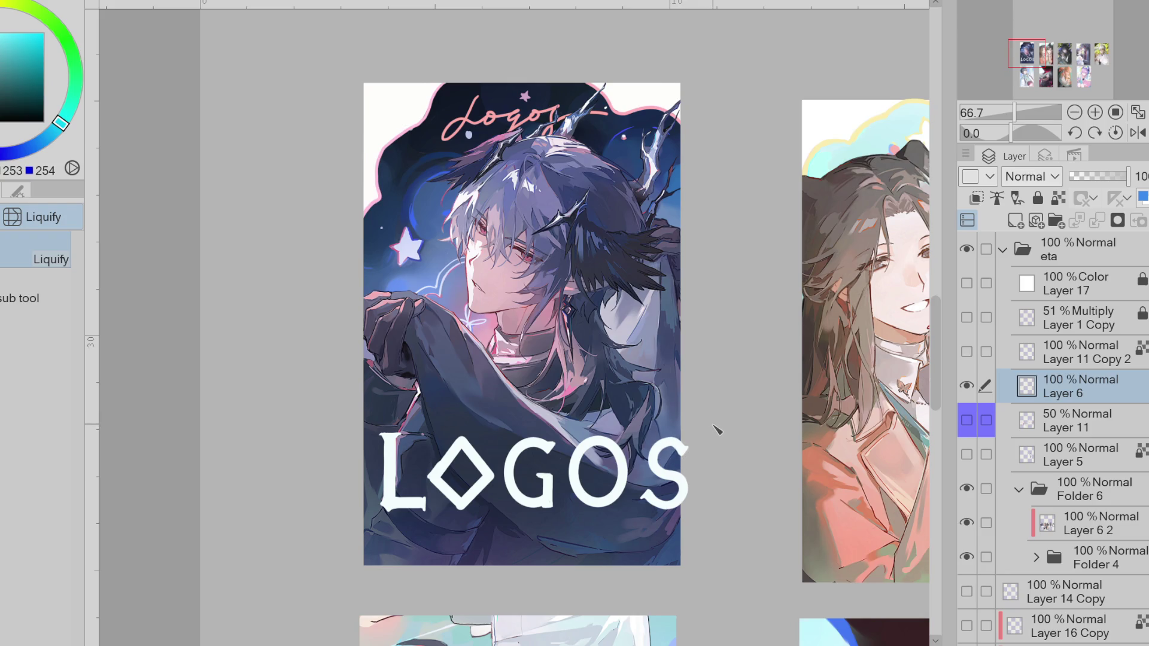
key("e")
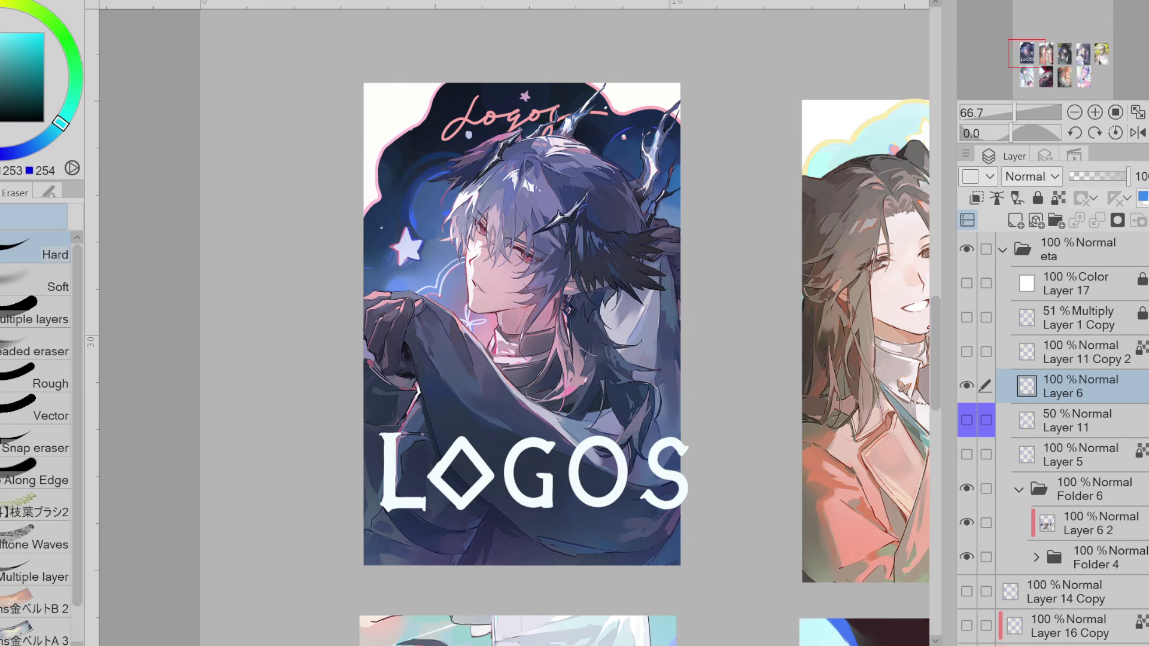
key("ctrl+t")
mouse_move(689, 472)
left_mouse_down()
mouse_move(664, 472)
mouse_move(652, 505)
left_mouse_up()
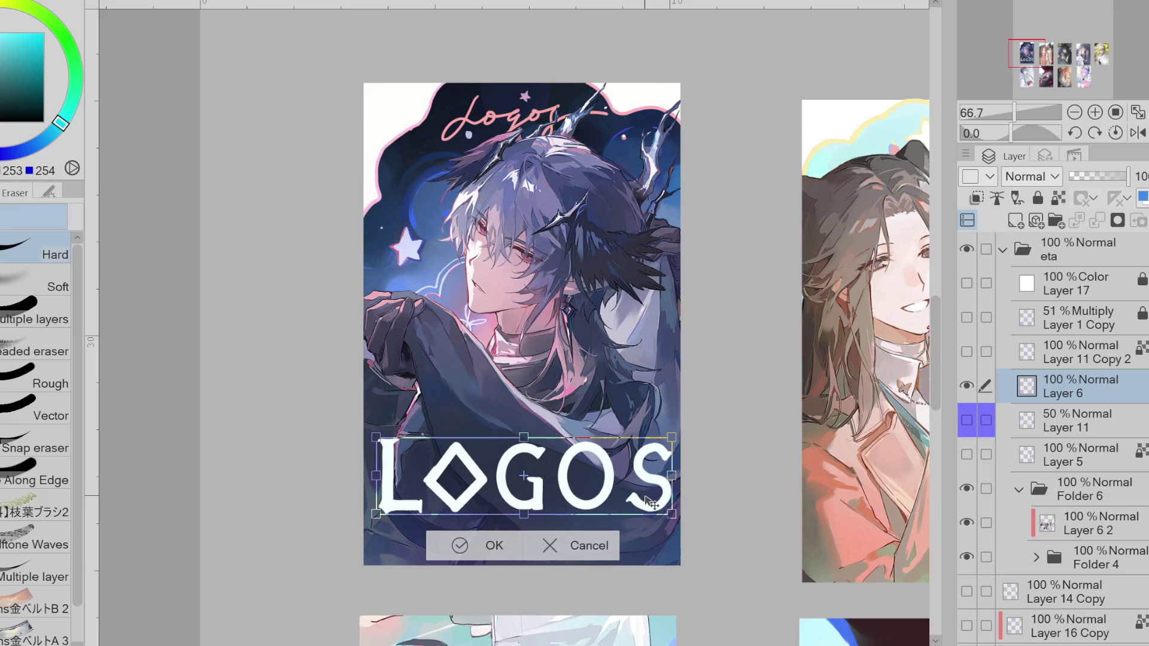
key("Return")
key("p")
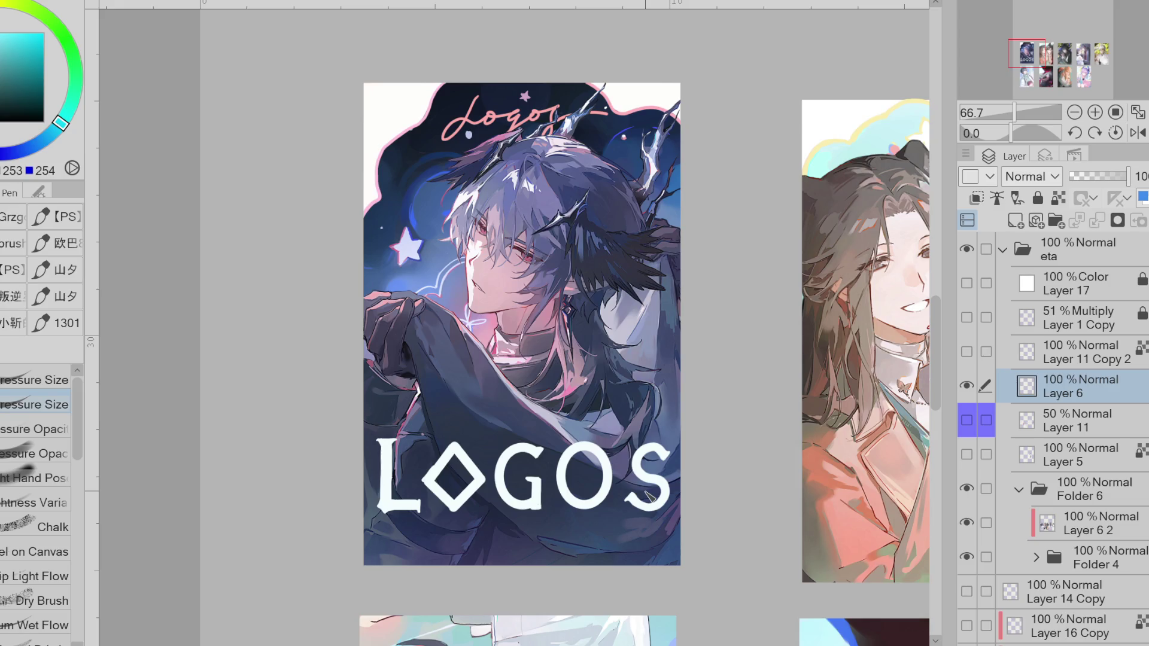
key("e")
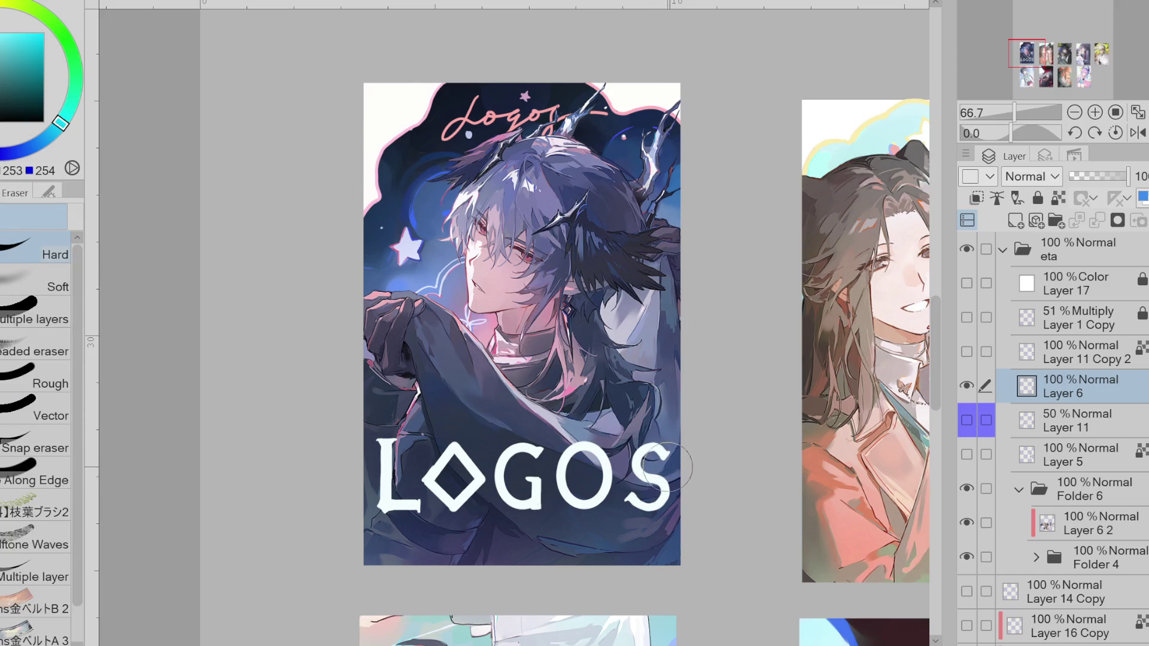
scroll(641, 453, "down", 1)
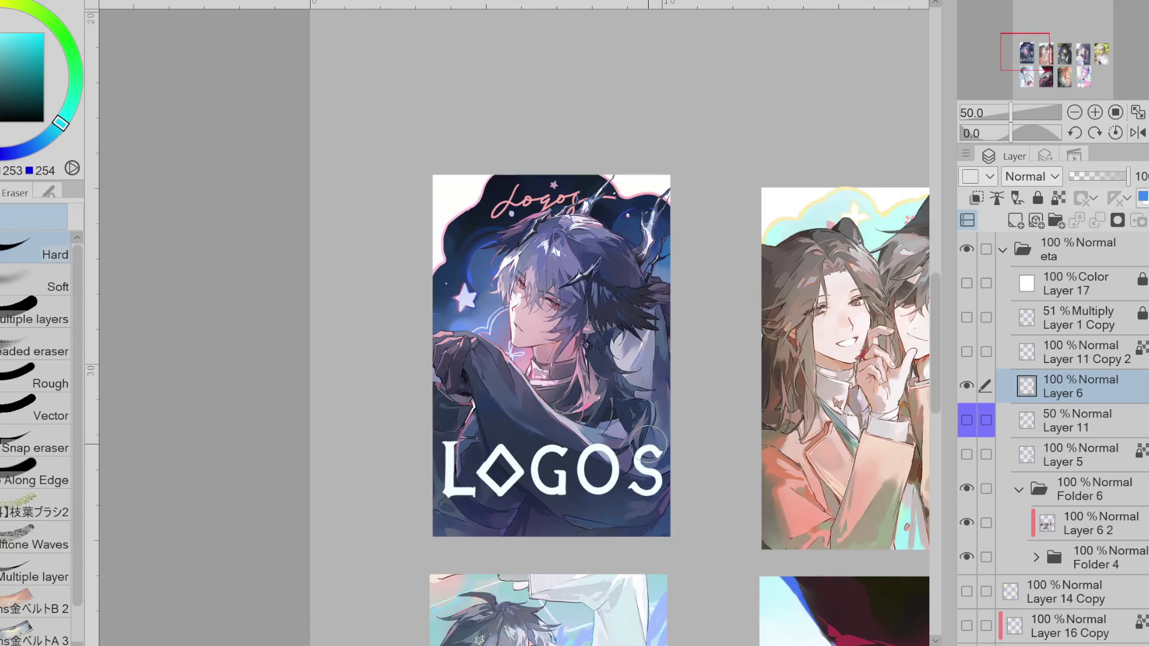
- Erase the painted LOGOS lettering from the card with the hard eraser
key("p")
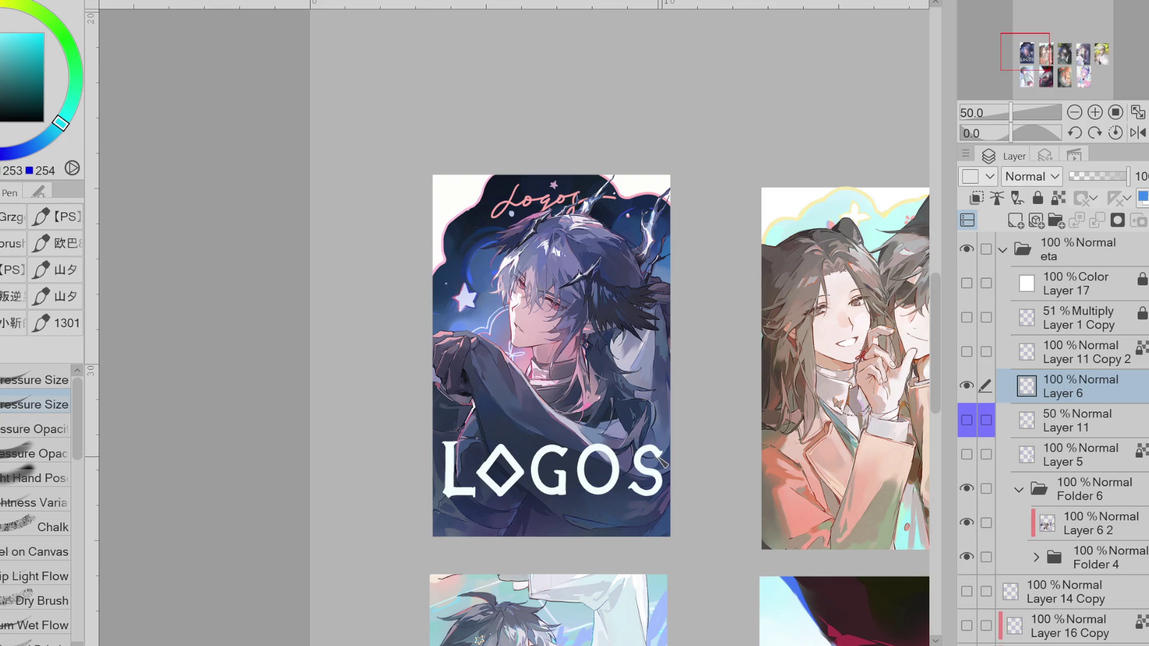
scroll(662, 459, "down", 1)
scroll(662, 460, "down", 1)
scroll(662, 460, "up", 1)
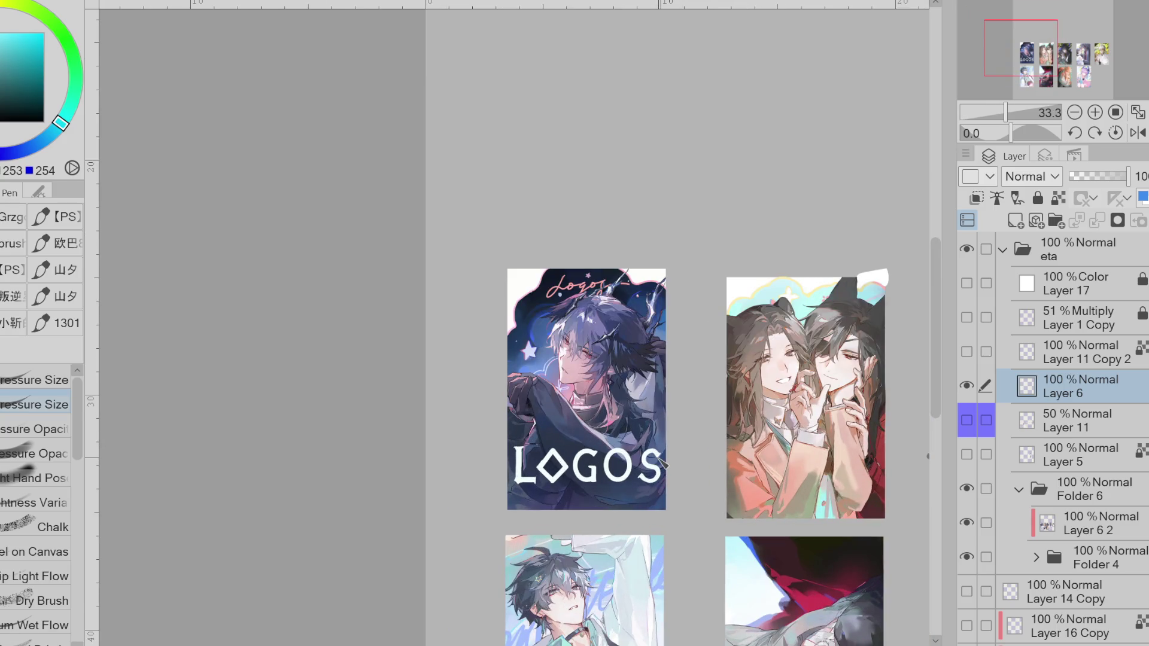
key("e")
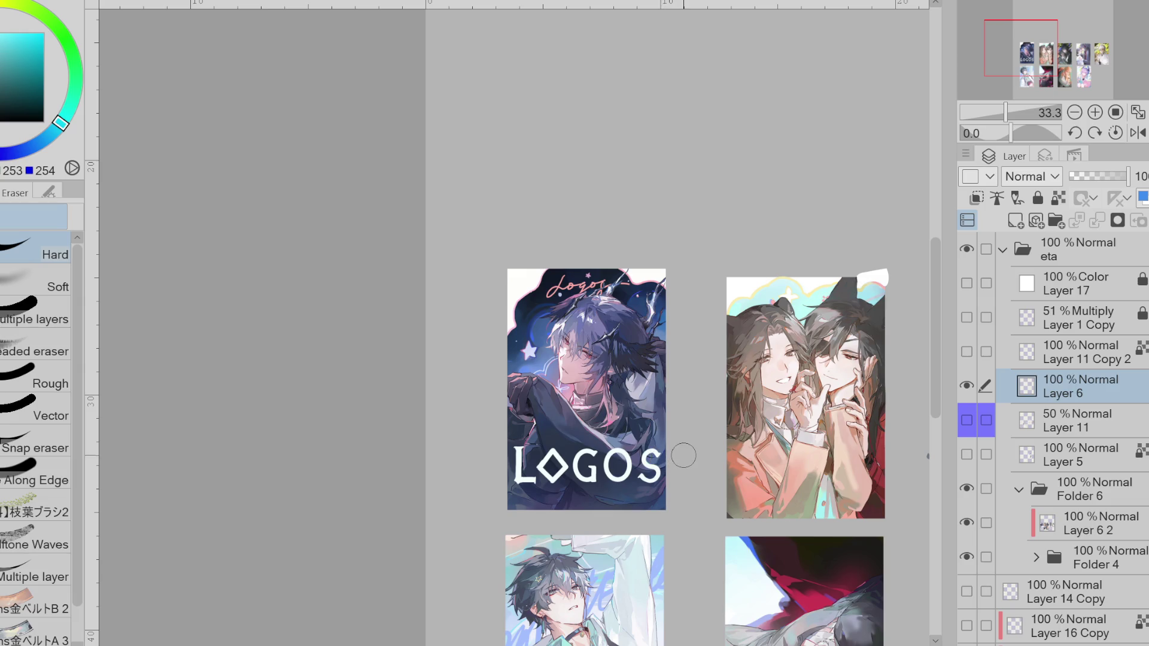
left_click_drag(680, 461, 604, 423)
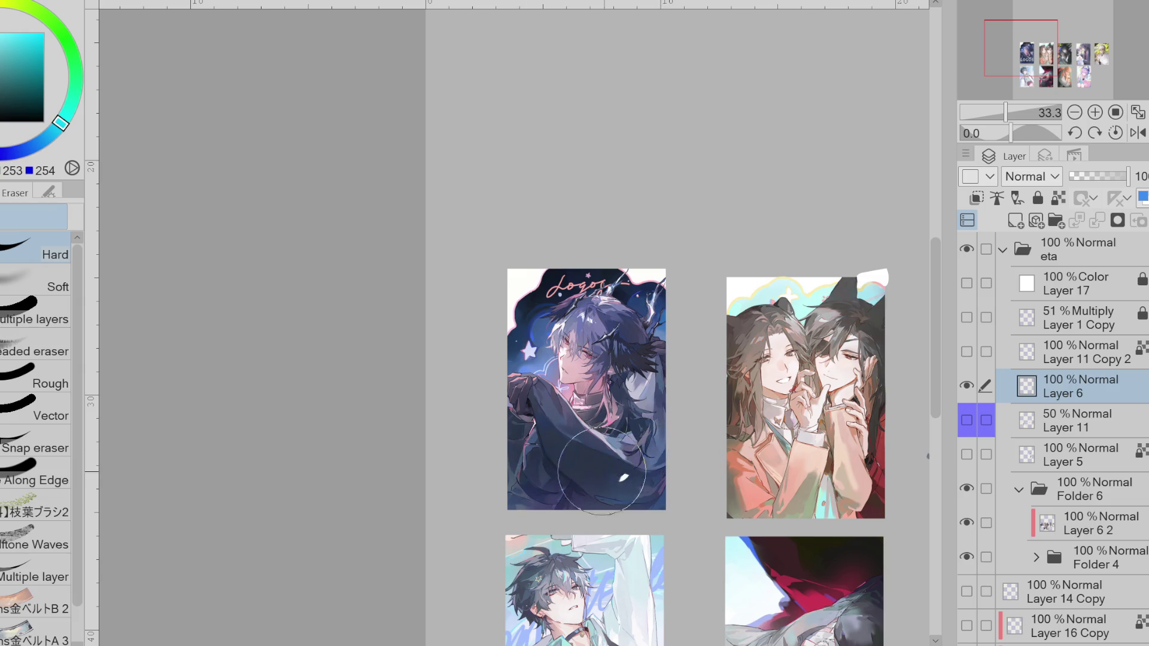
- Type LOGOS in a new text box on the card and turn off italic
key("t")
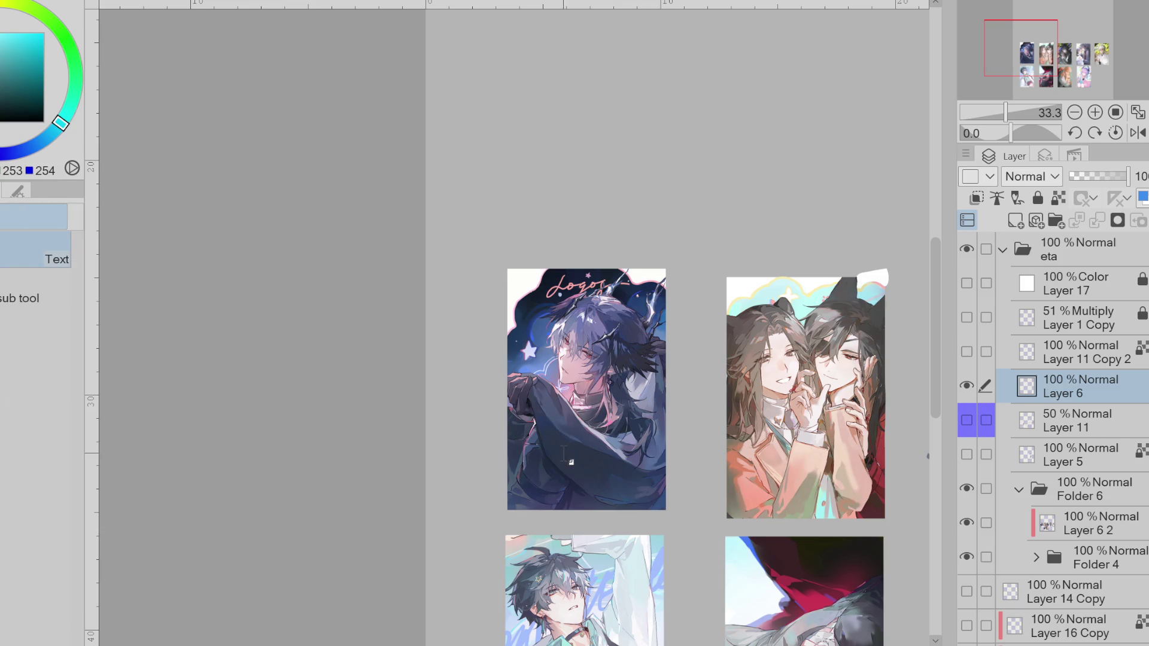
left_click(565, 455)
type("Lo")
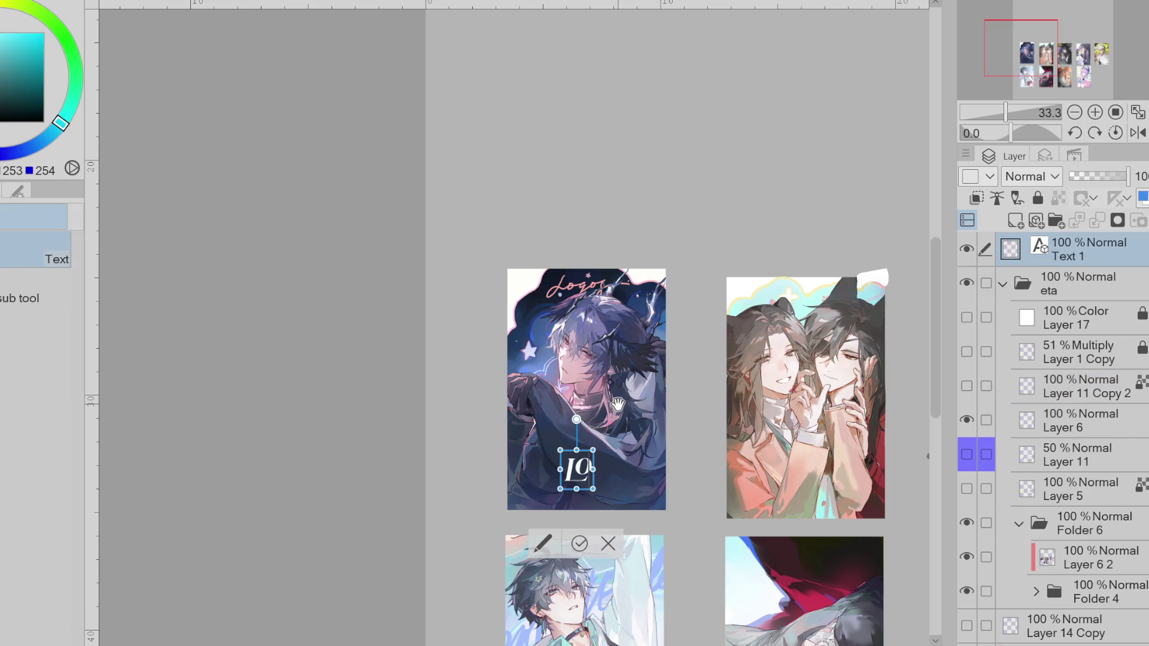
type("GOS")
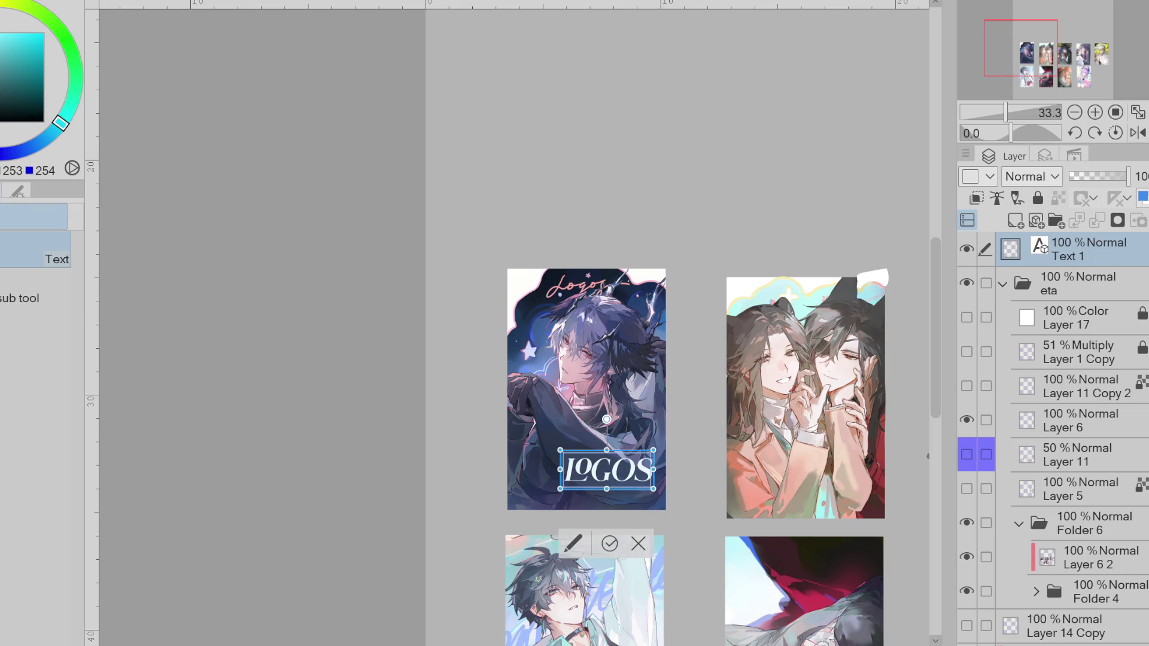
left_click(4, 404)
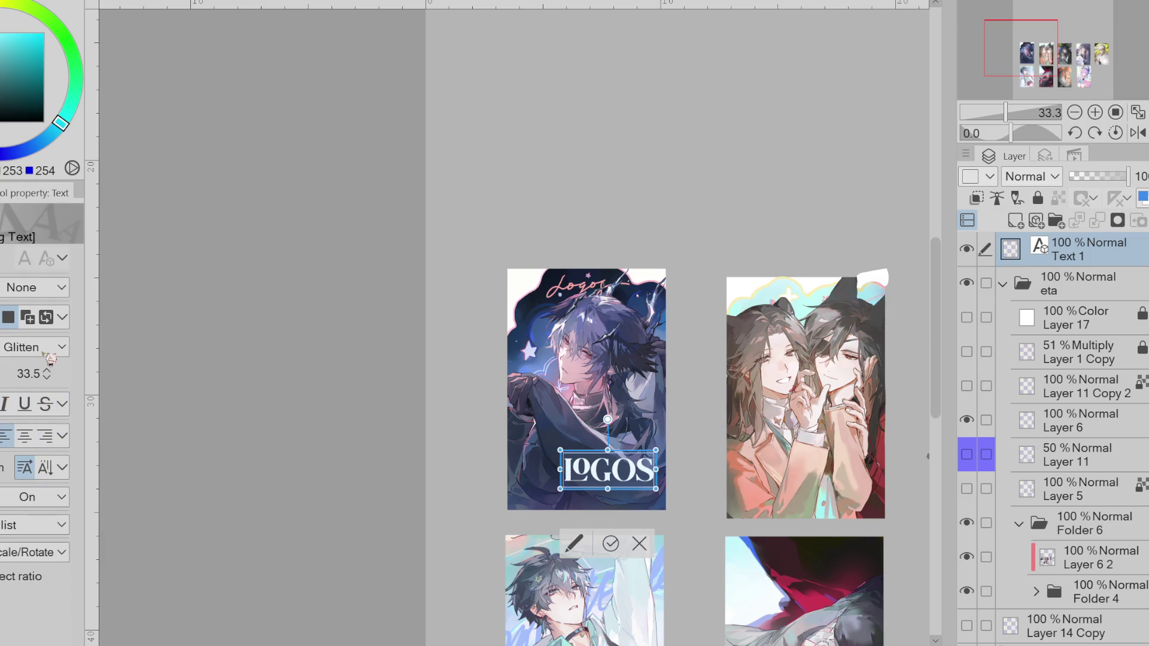
- Shift the LOGOS text left and set its font to Cinzel
scroll(49, 358, "down", 1)
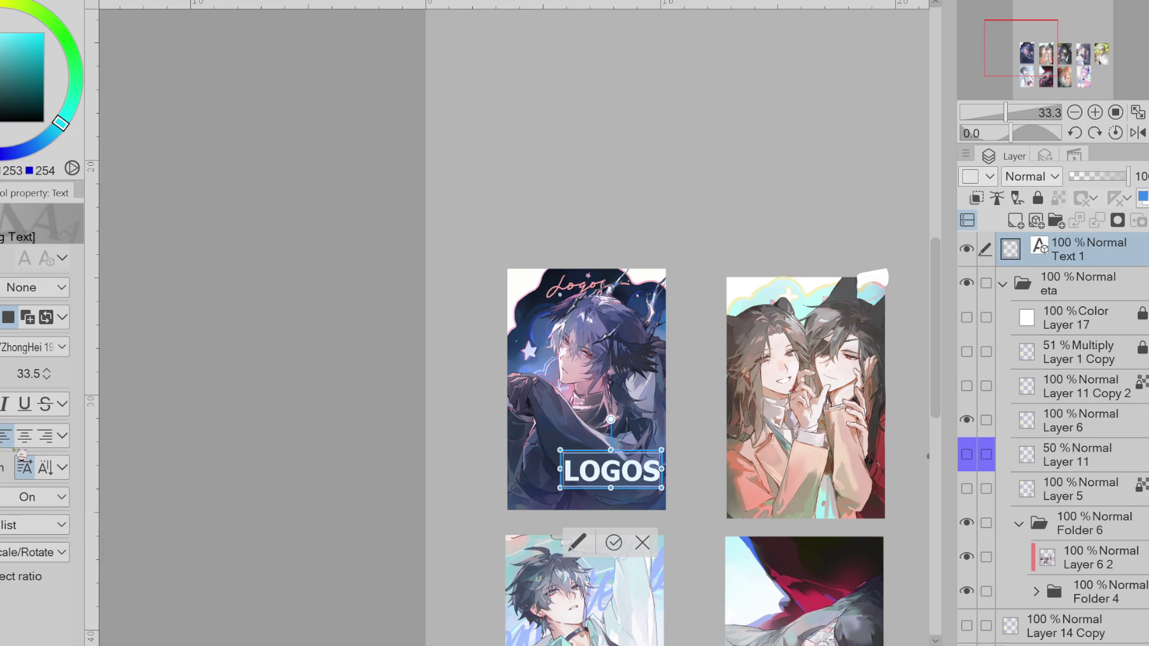
scroll(60, 350, "down", 1)
scroll(40, 352, "down", 2)
scroll(39, 352, "down", 1)
scroll(39, 352, "down", 2)
scroll(39, 352, "down", 2)
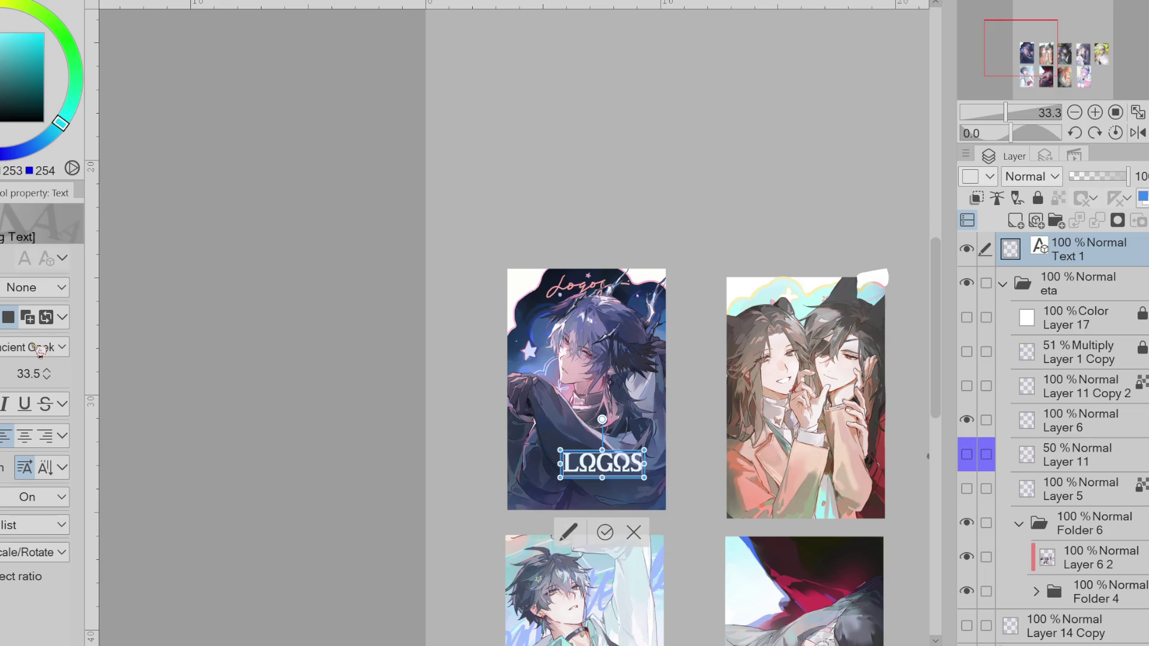
scroll(39, 352, "down", 1)
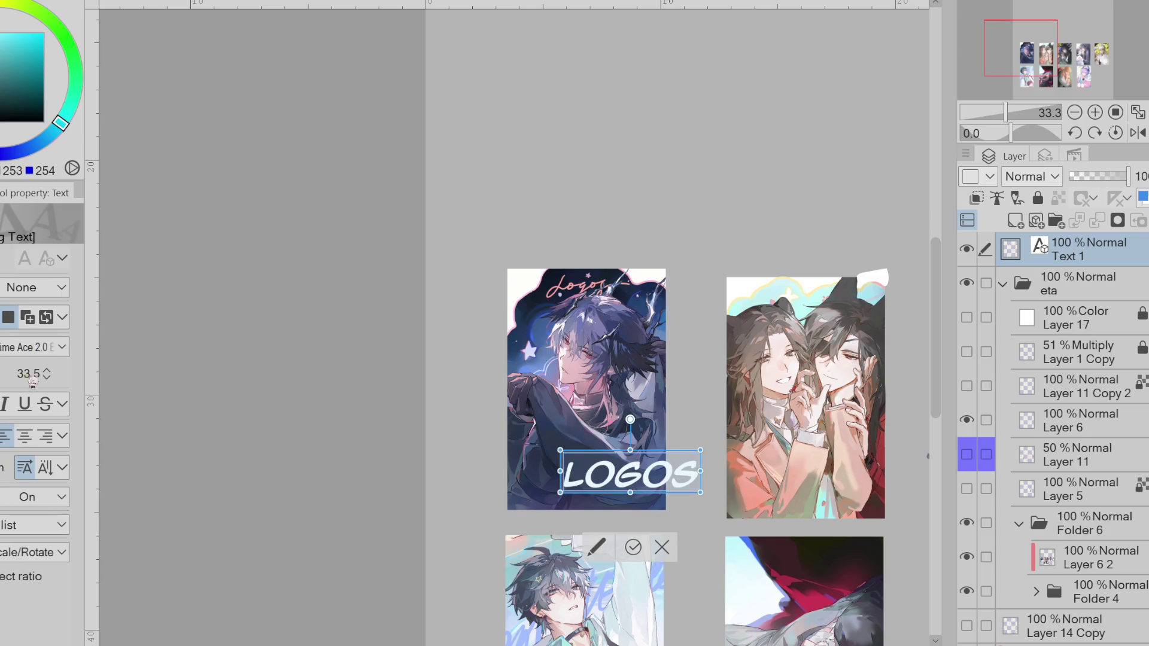
scroll(3, 347, "down", 1)
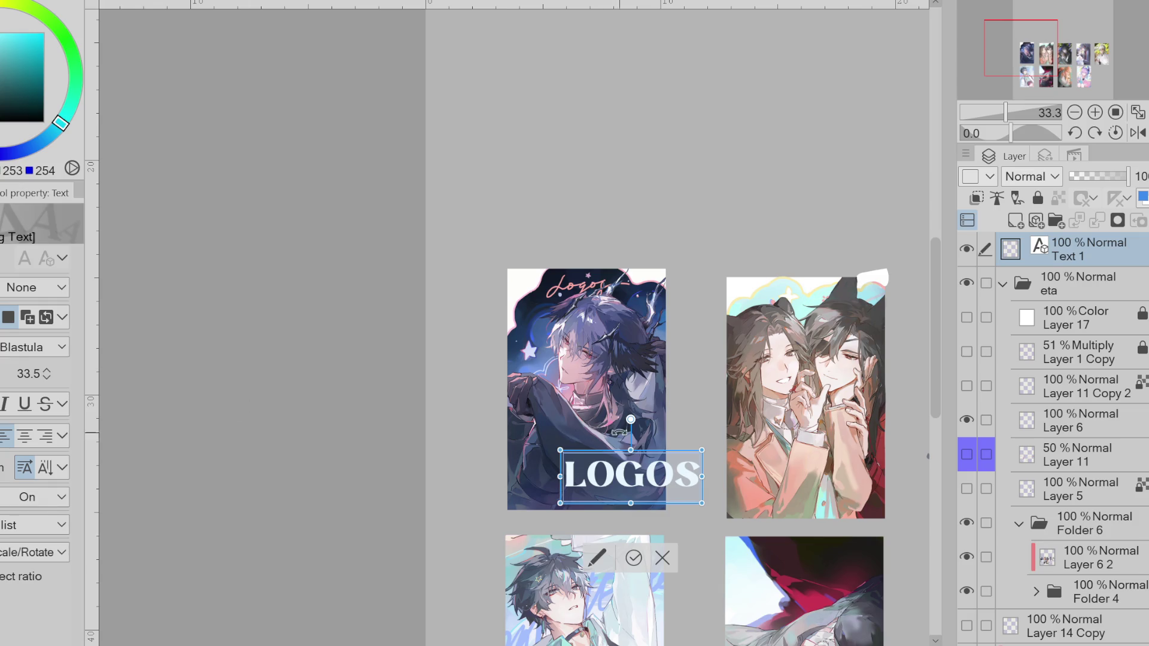
left_click_drag(669, 460, 631, 460)
scroll(35, 353, "down", 2)
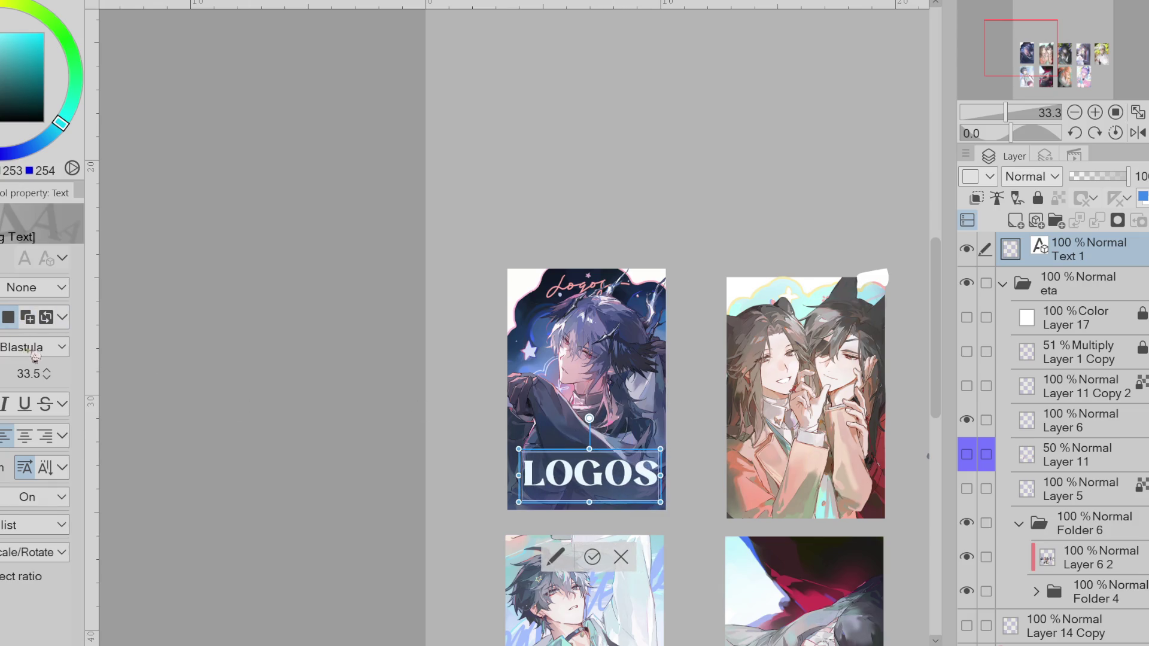
scroll(34, 356, "down", 1)
scroll(34, 356, "down", 1)
scroll(34, 357, "down", 1)
scroll(35, 356, "down", 1)
scroll(34, 356, "down", 1)
scroll(35, 357, "down", 1)
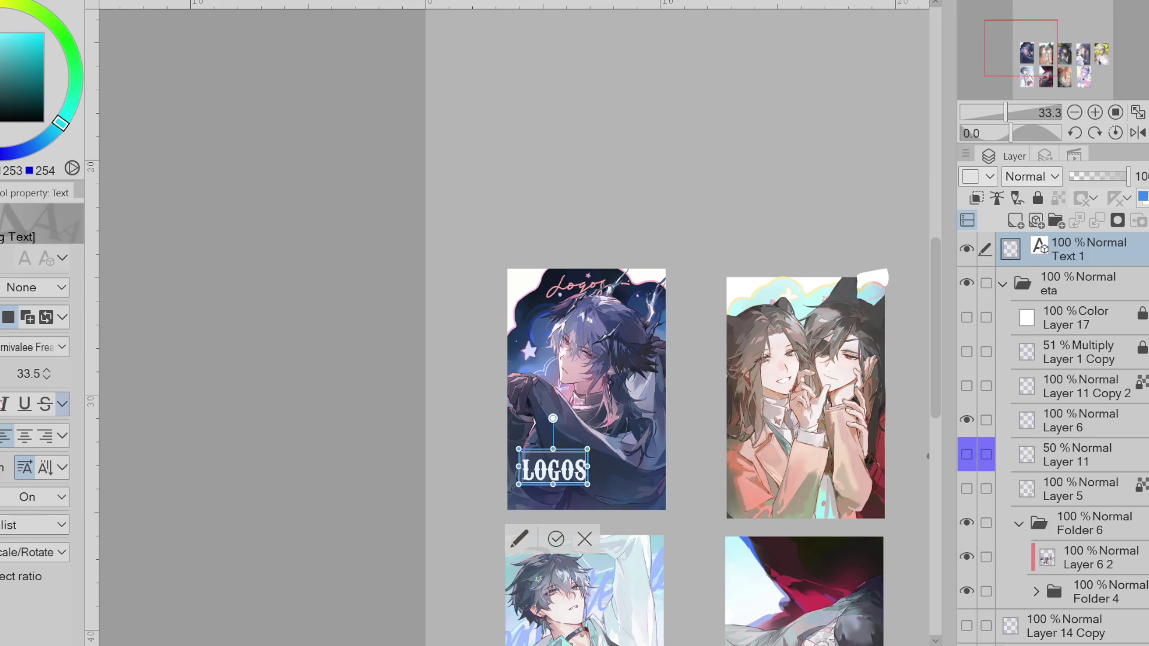
scroll(42, 351, "down", 1)
scroll(42, 351, "down", 1)
scroll(42, 350, "down", 1)
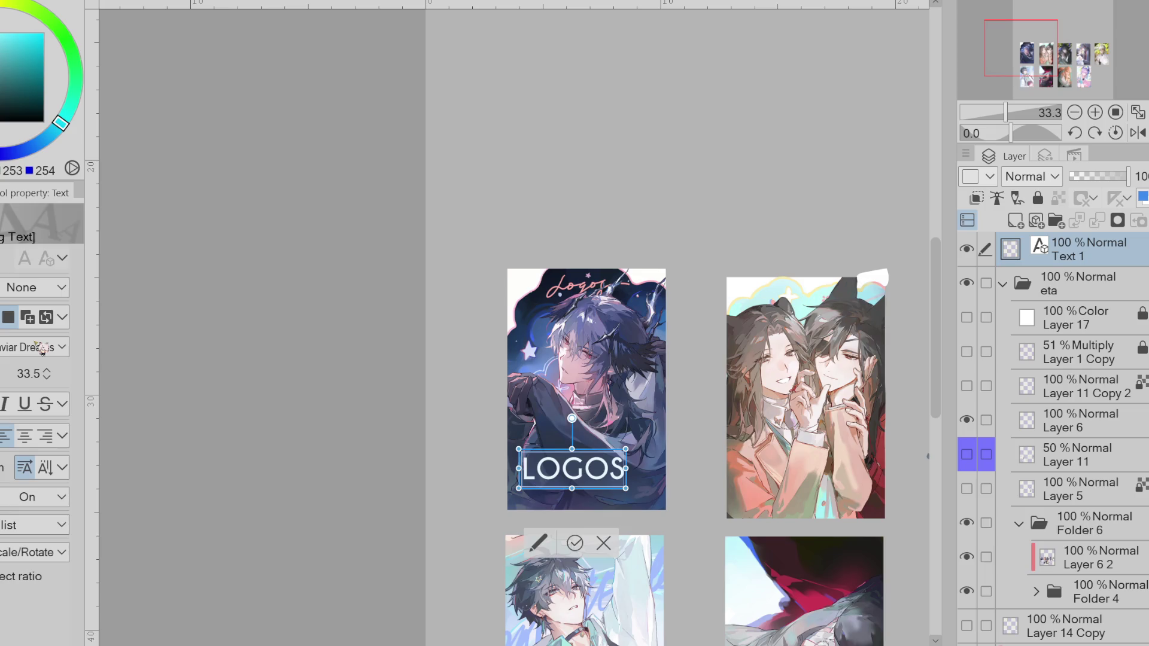
scroll(46, 358, "down", 1)
scroll(46, 357, "down", 1)
scroll(477, 449, "up", 3)
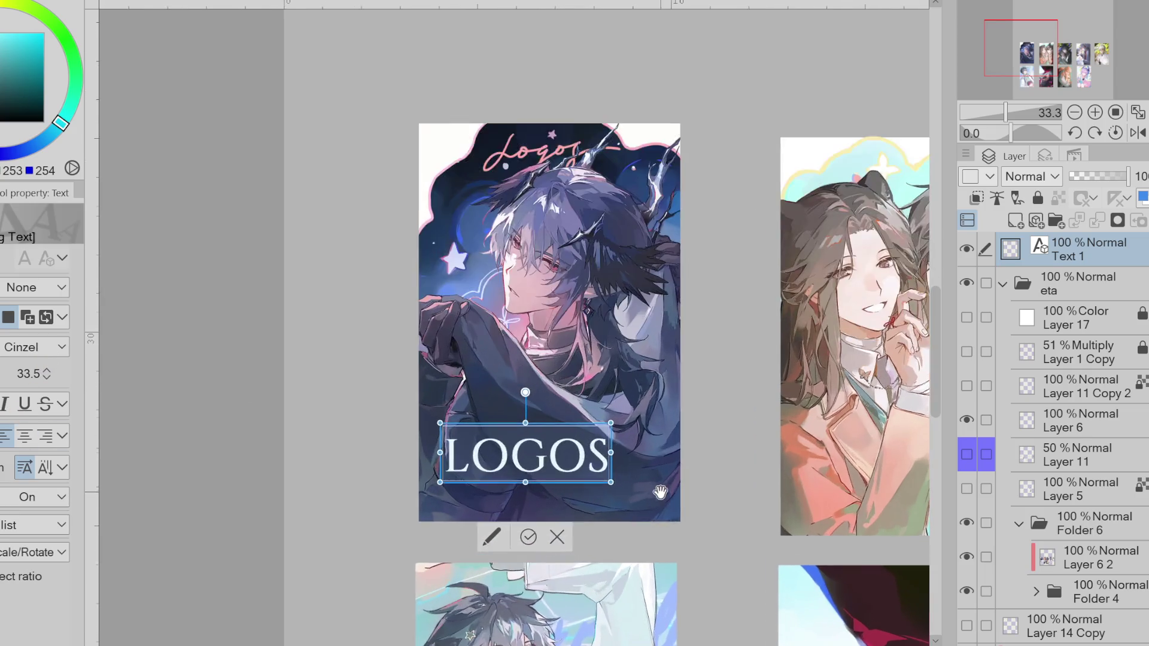